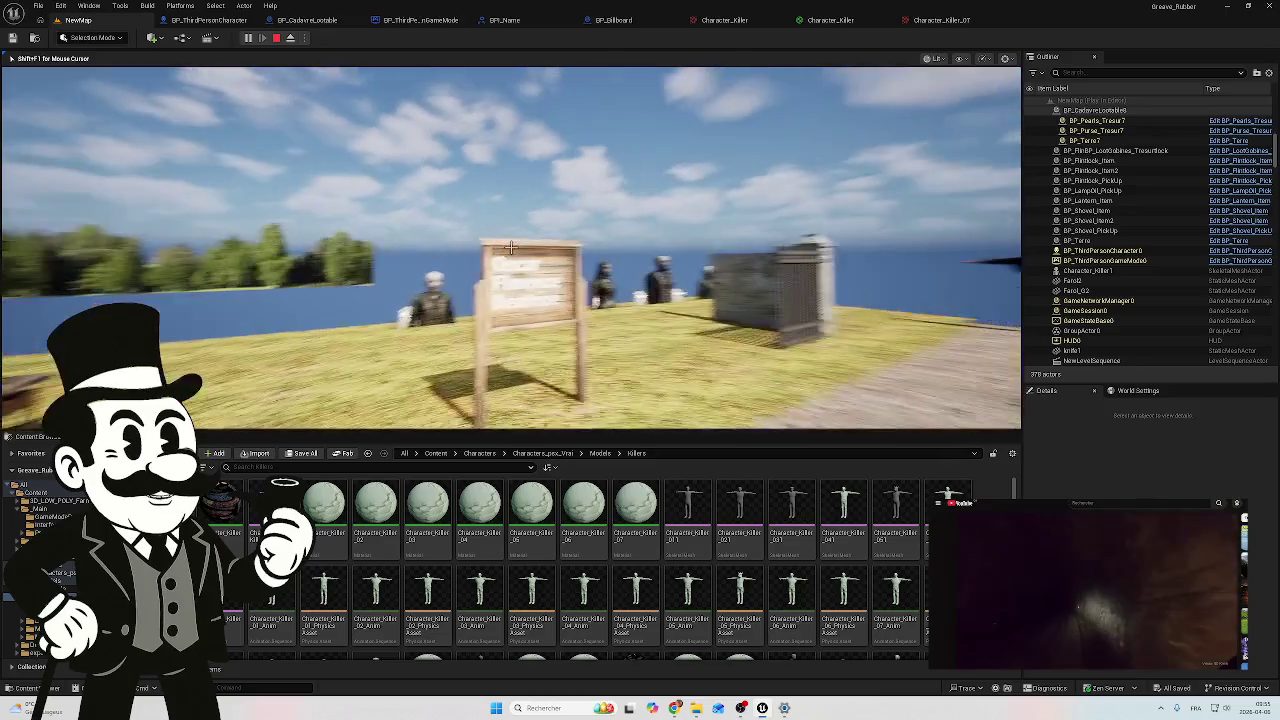
Step: Walk the graveyard path past the gate to the T-posed killer characters, then look back at the gate
{"action": "key", "text": "w"}
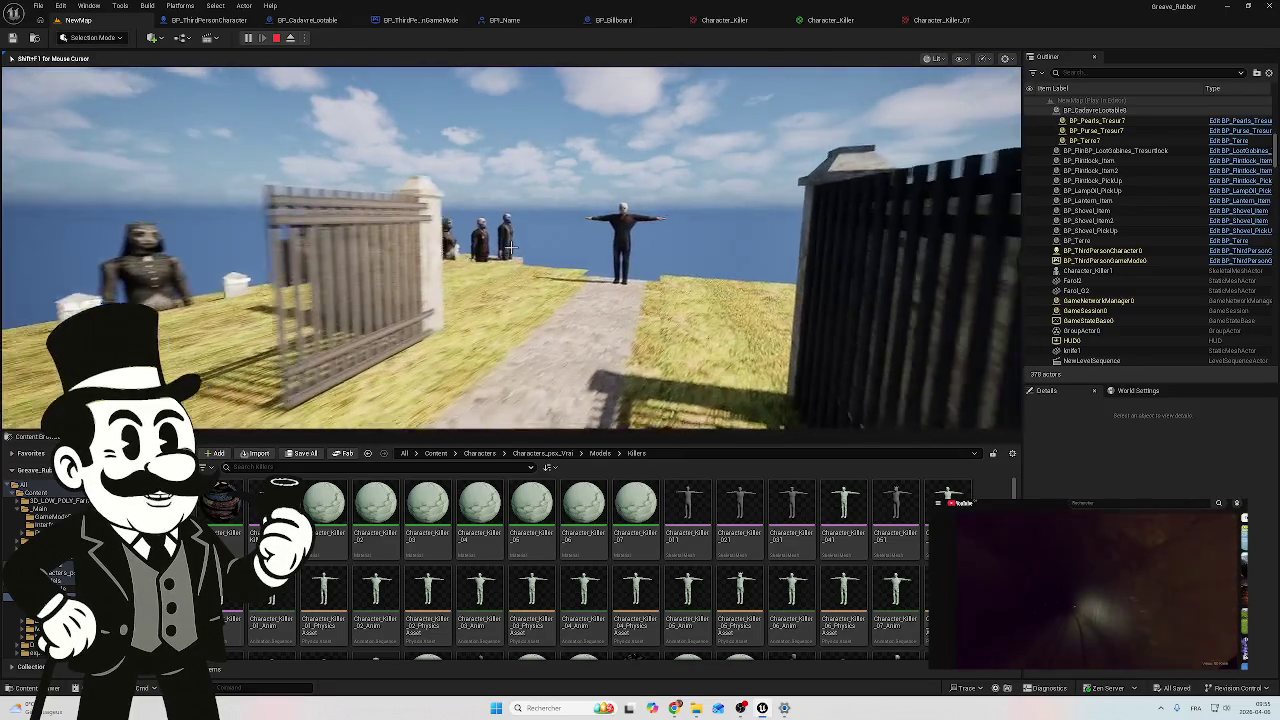
{"action": "key", "text": "w"}
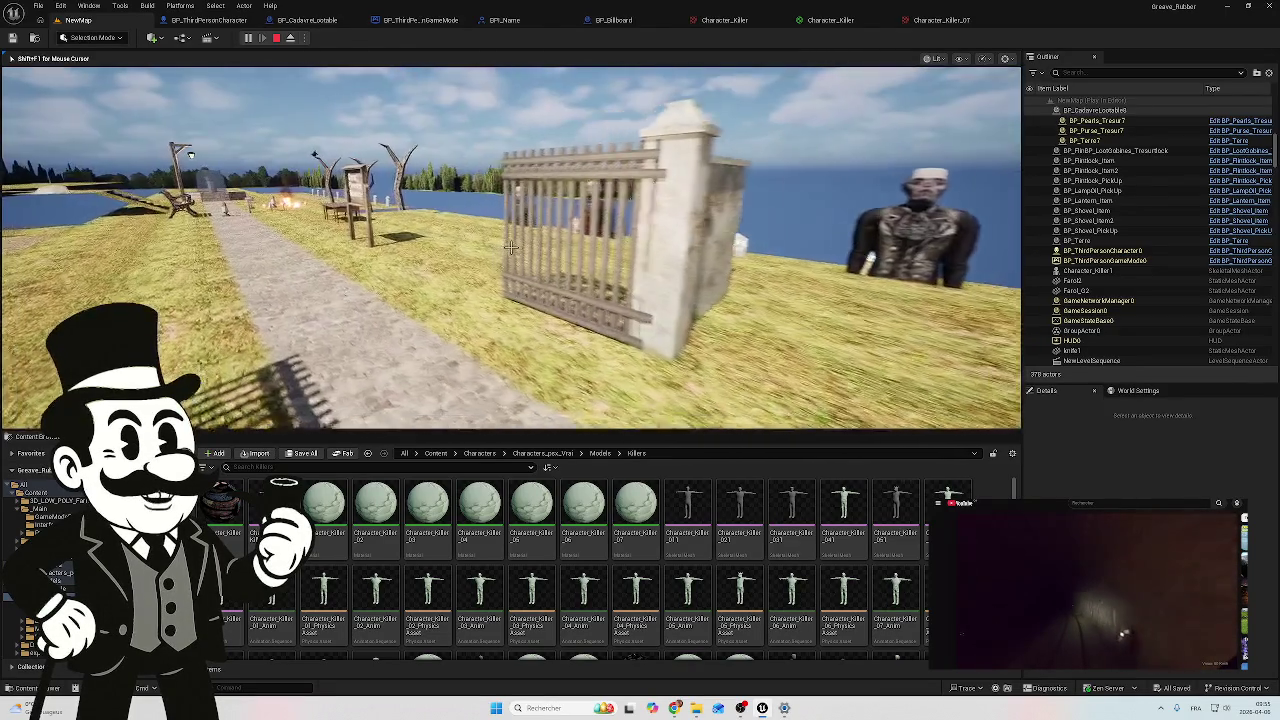
{"action": "key", "text": "s"}
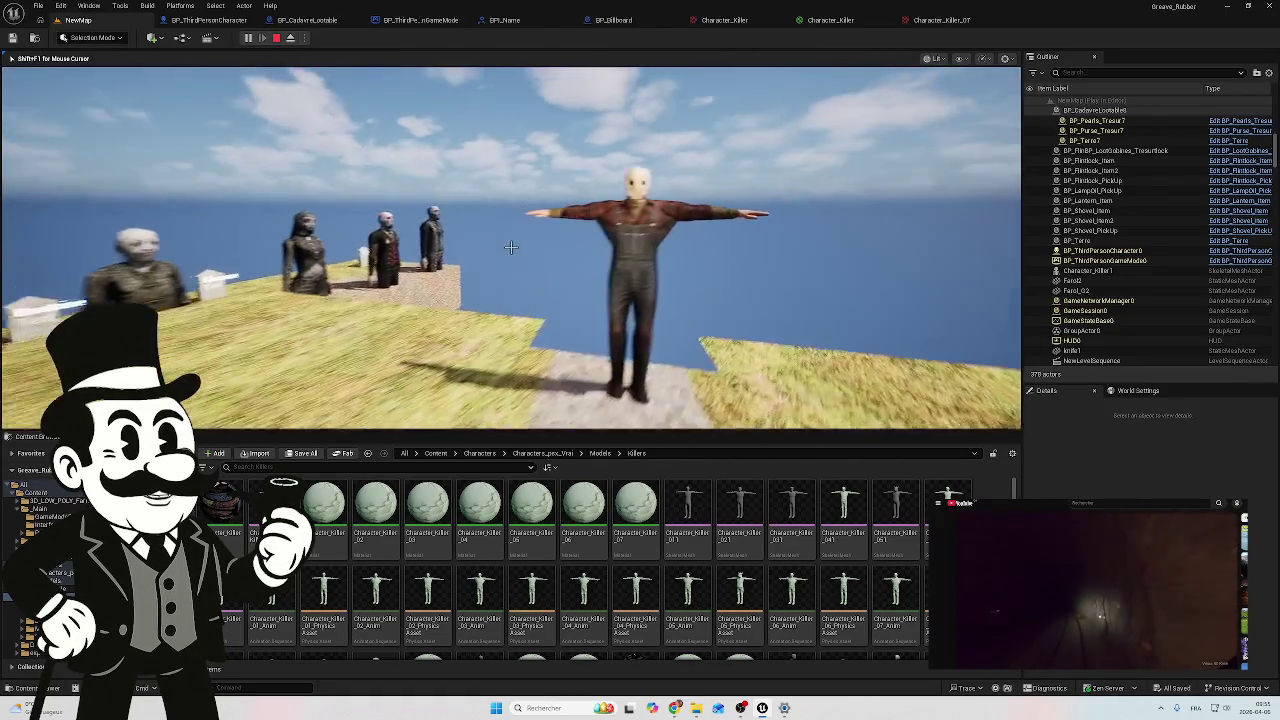
{"action": "key", "text": "w"}
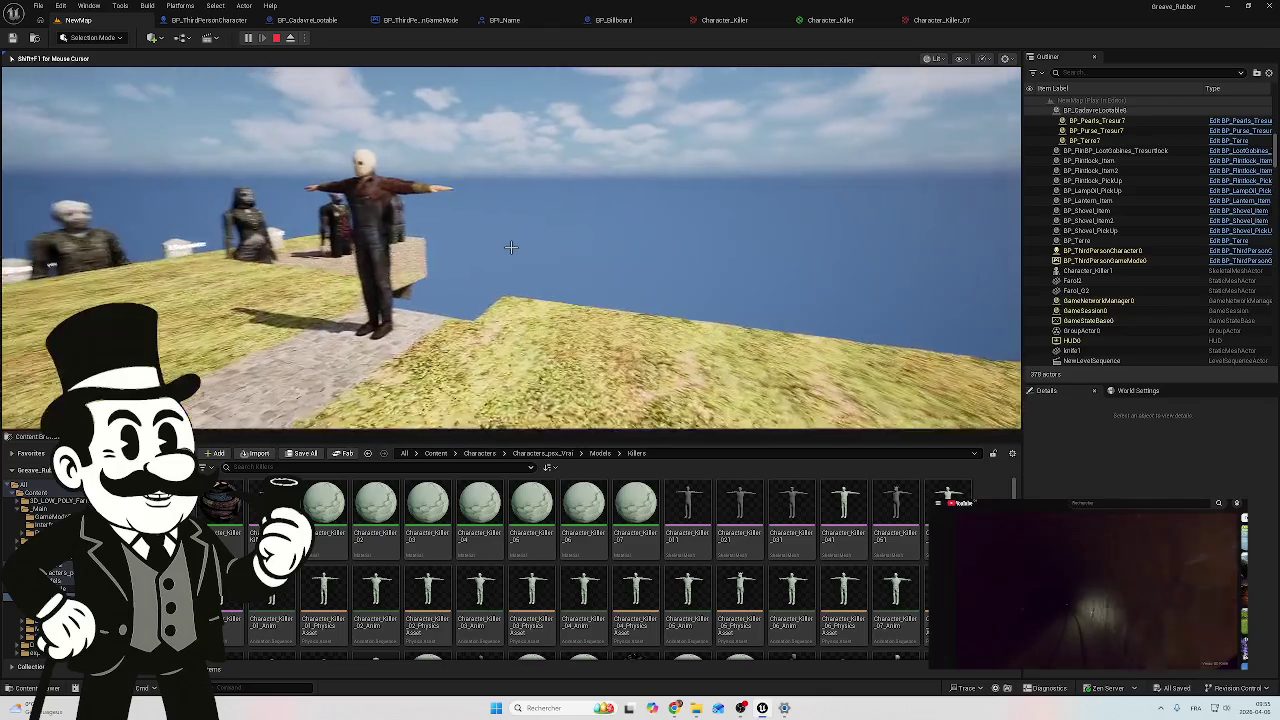
{"action": "key", "text": "s"}
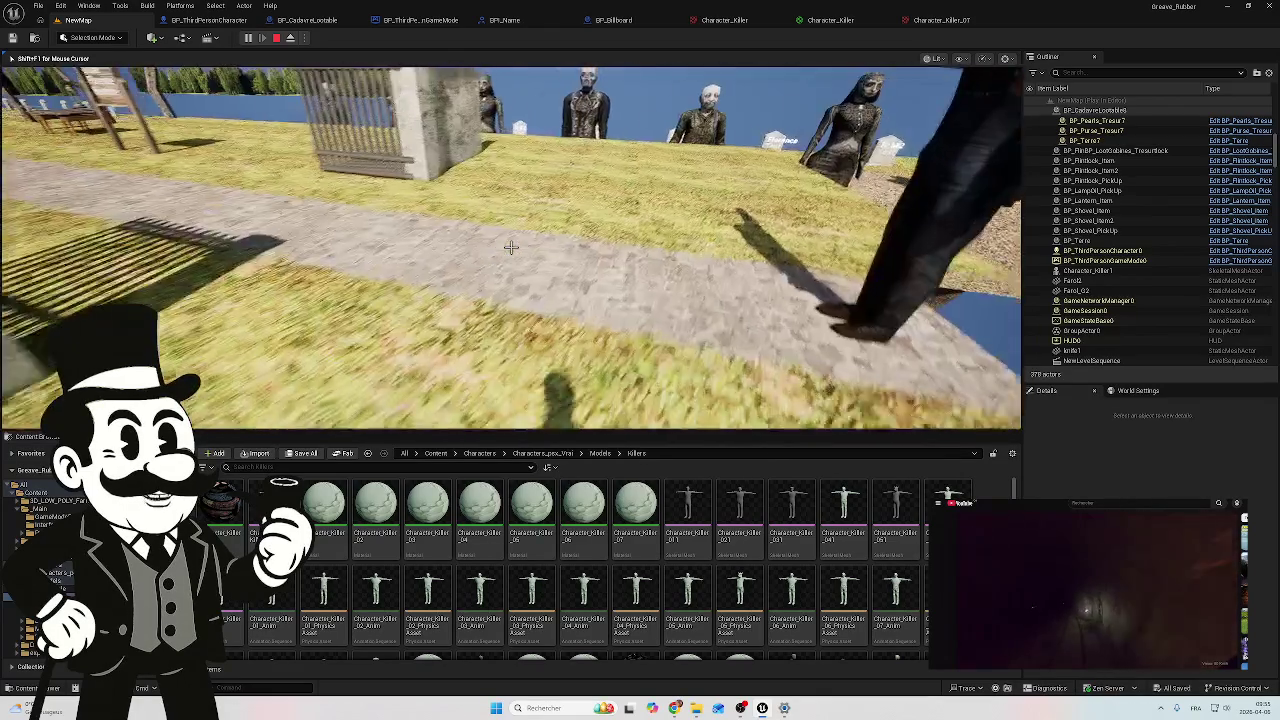
{"action": "key", "text": "w"}
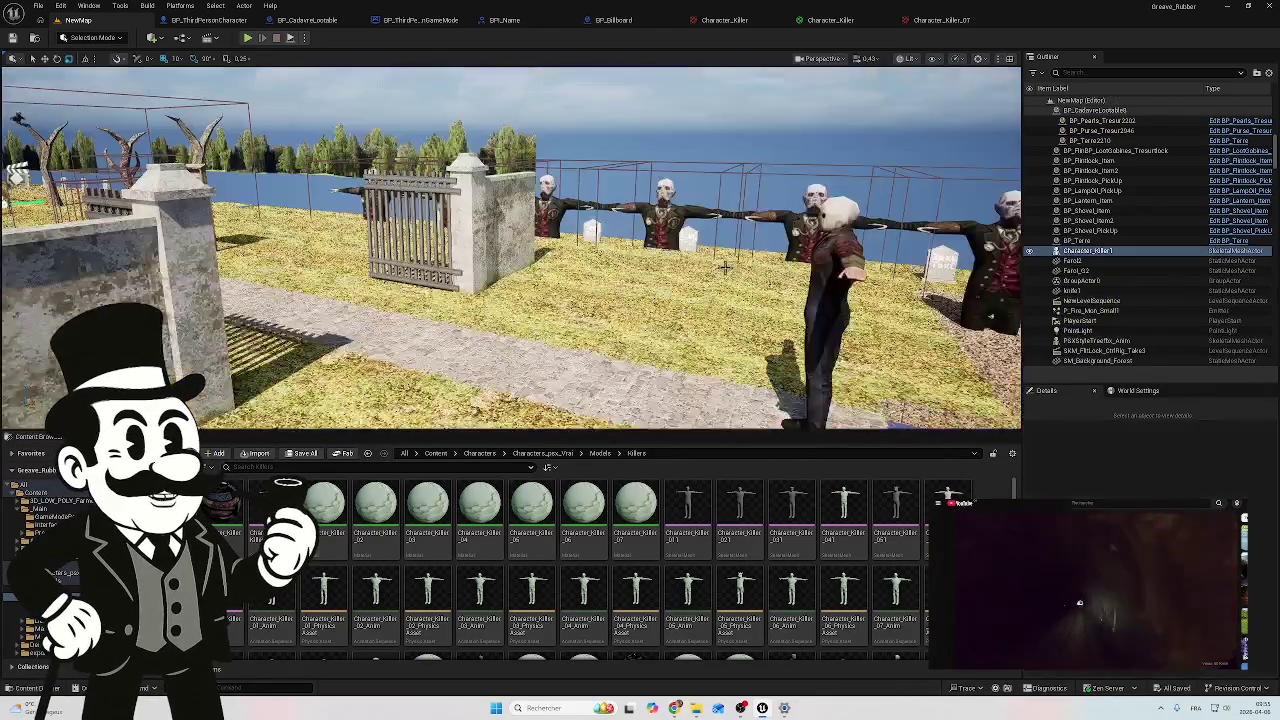
Step: Stop the playtest and show the _Main folder in the Content Browser
{"action": "key", "text": "Escape"}
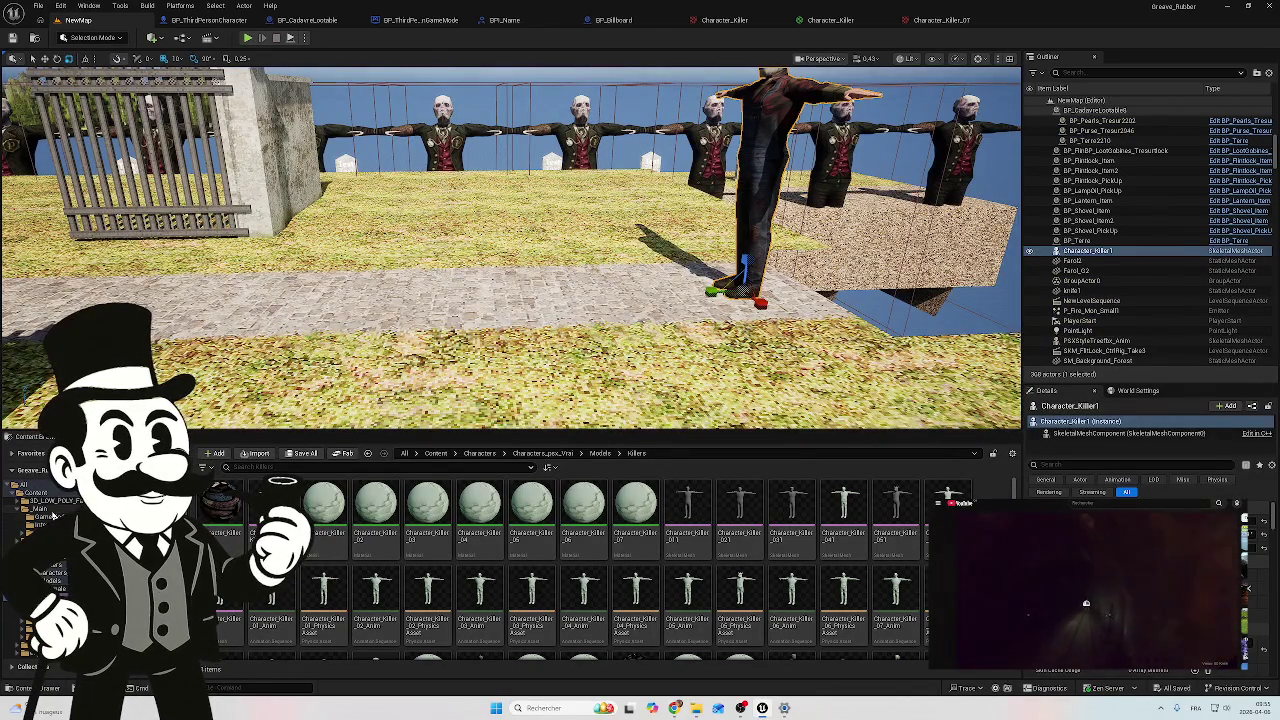
{"action": "left_click", "coordinate": [38, 509]}
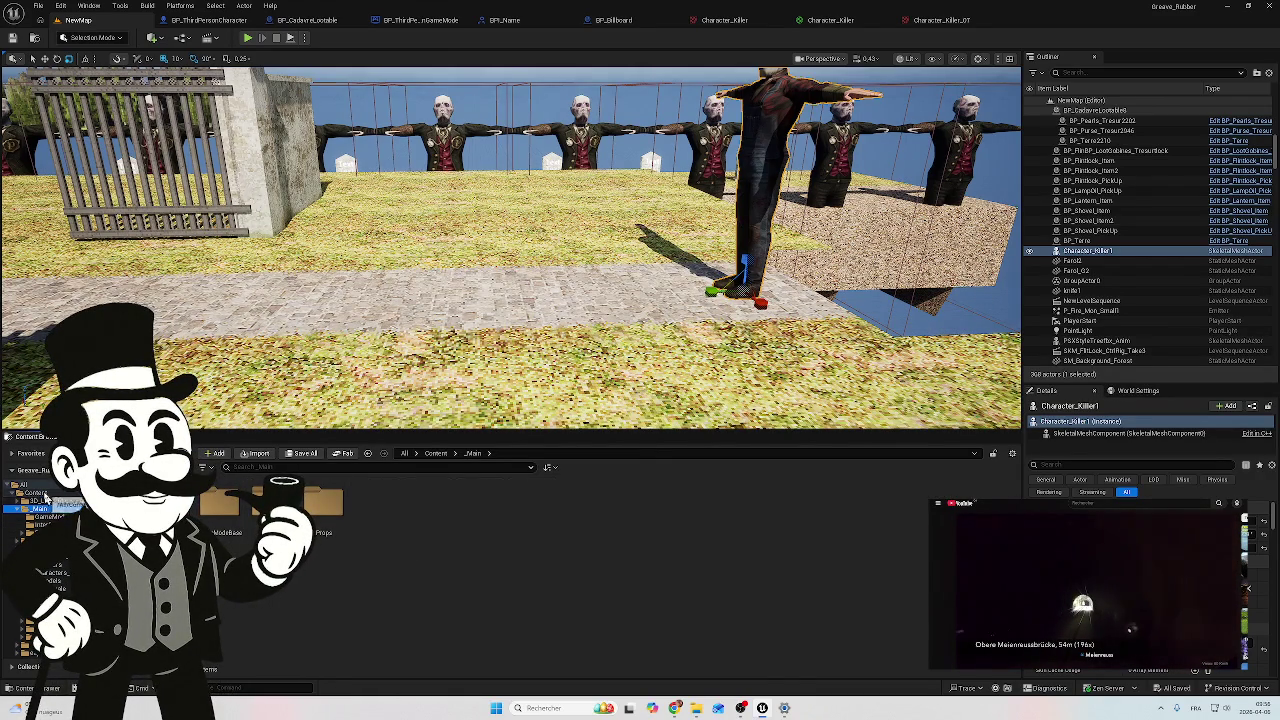
Step: Browse the Content Browser into Fab > OldWest > VOL6 > Meshes
{"action": "left_click", "coordinate": [45, 499]}
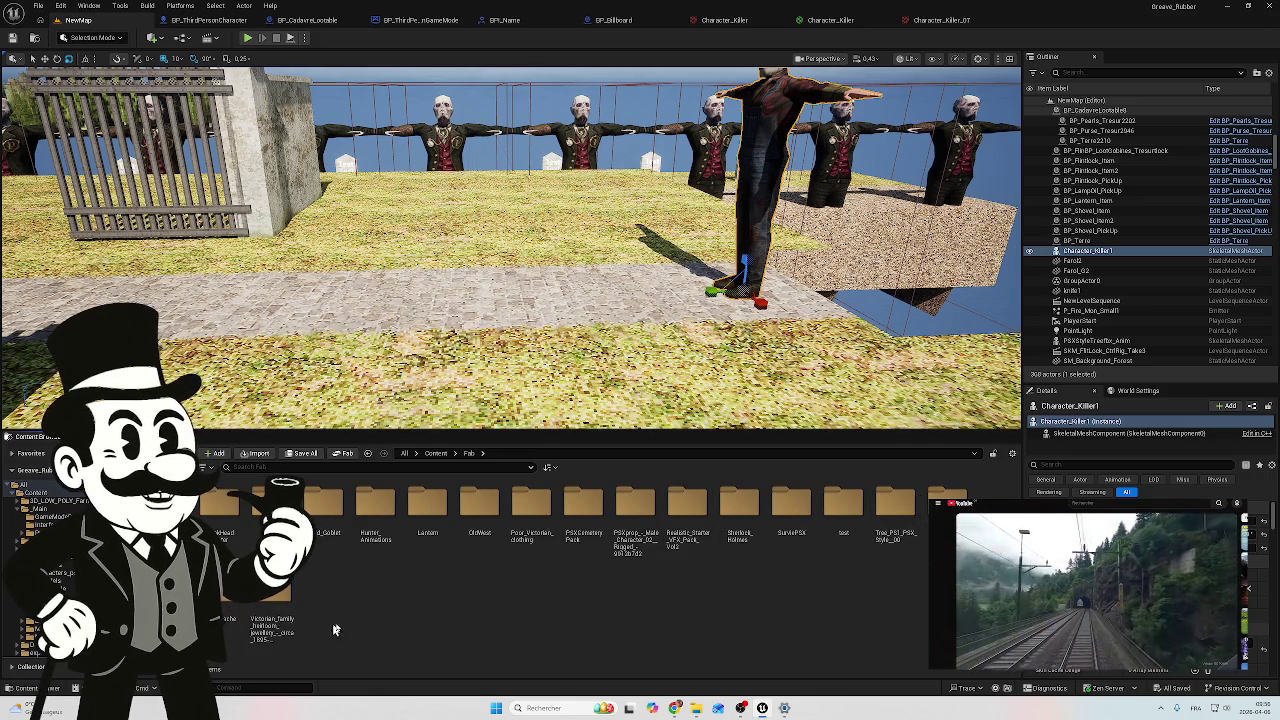
{"action": "double_click", "coordinate": [479, 515]}
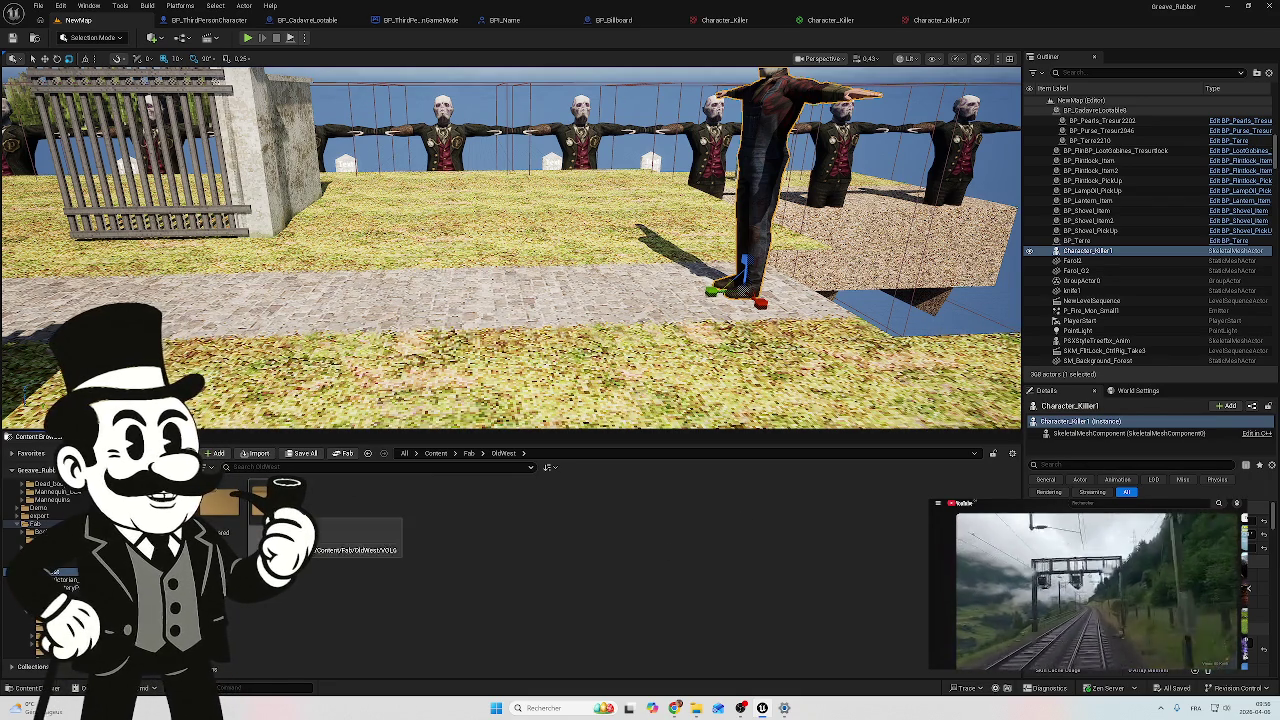
{"action": "double_click", "coordinate": [225, 503]}
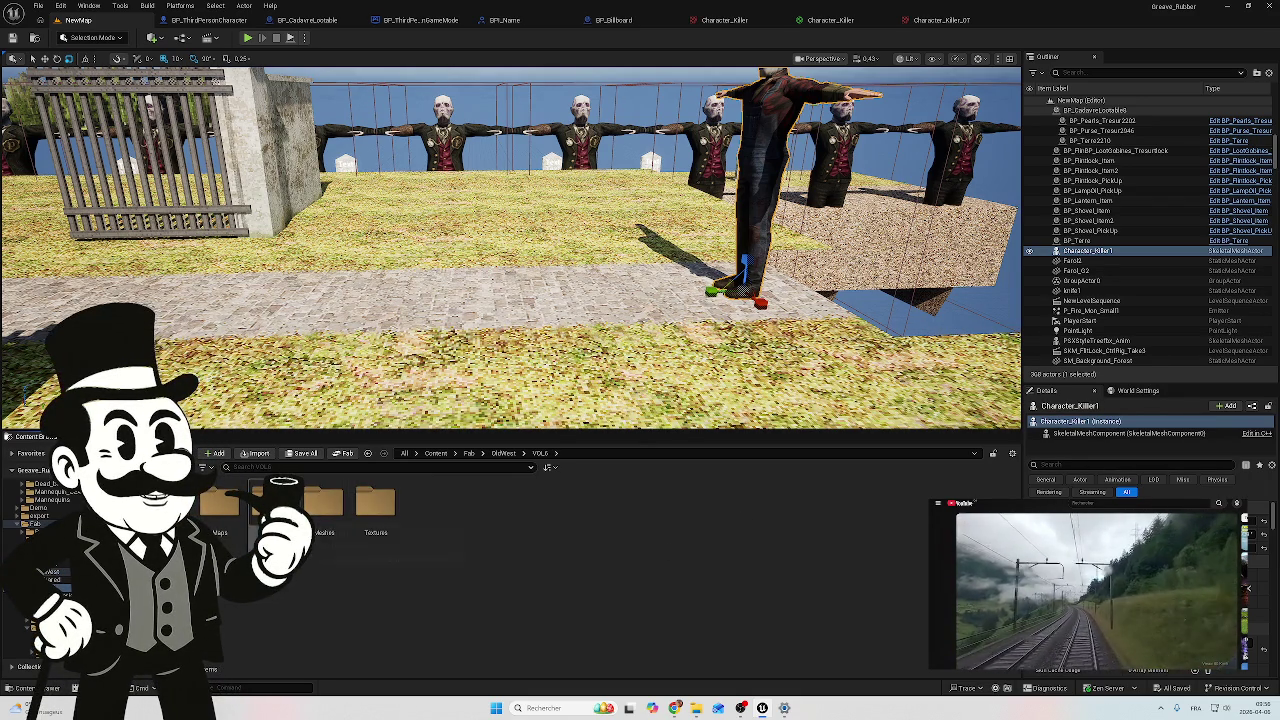
{"action": "double_click", "coordinate": [318, 507]}
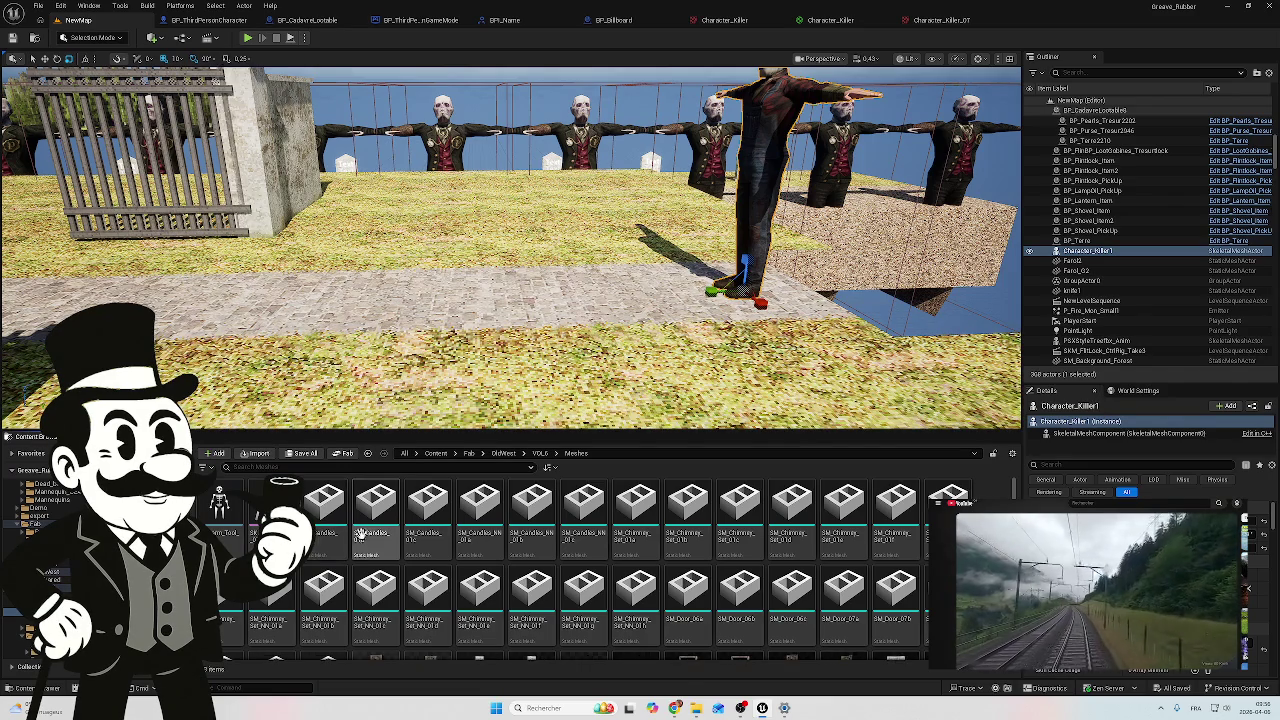
{"action": "scroll", "coordinate": [420, 560], "scroll_direction": "down", "scroll_amount": 10}
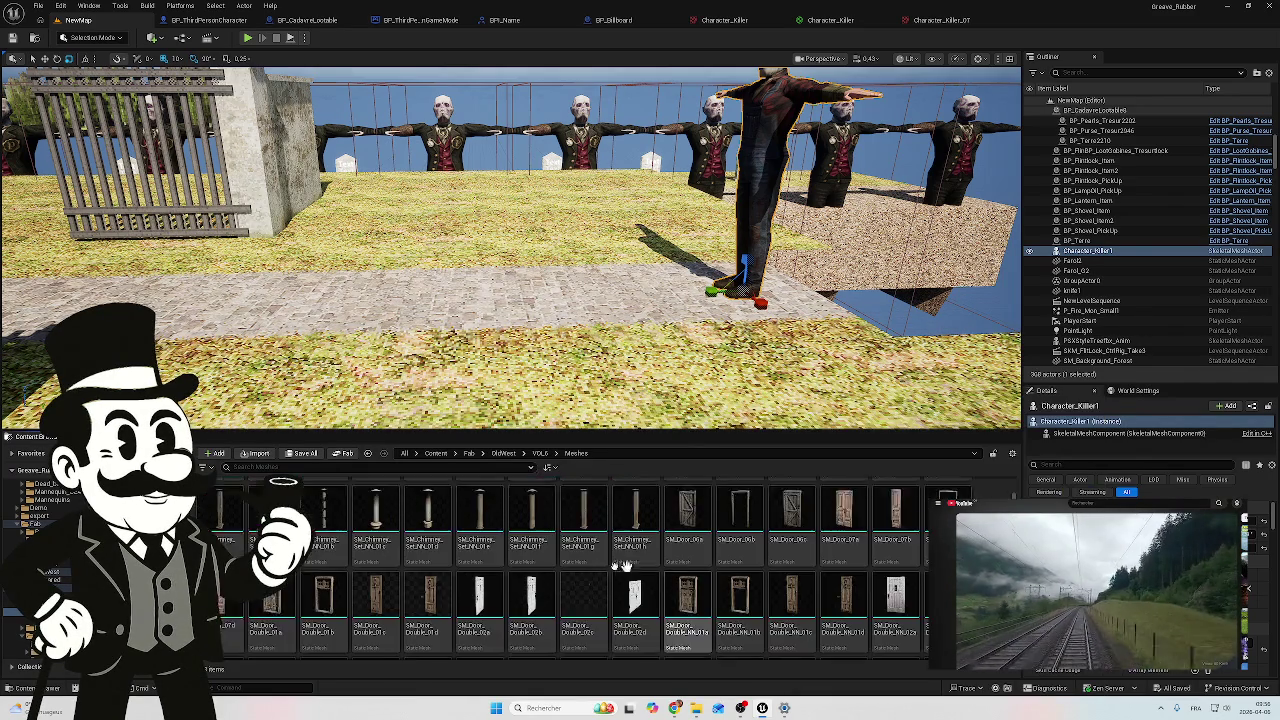
{"action": "scroll", "coordinate": [482, 561], "scroll_direction": "down", "scroll_amount": 10}
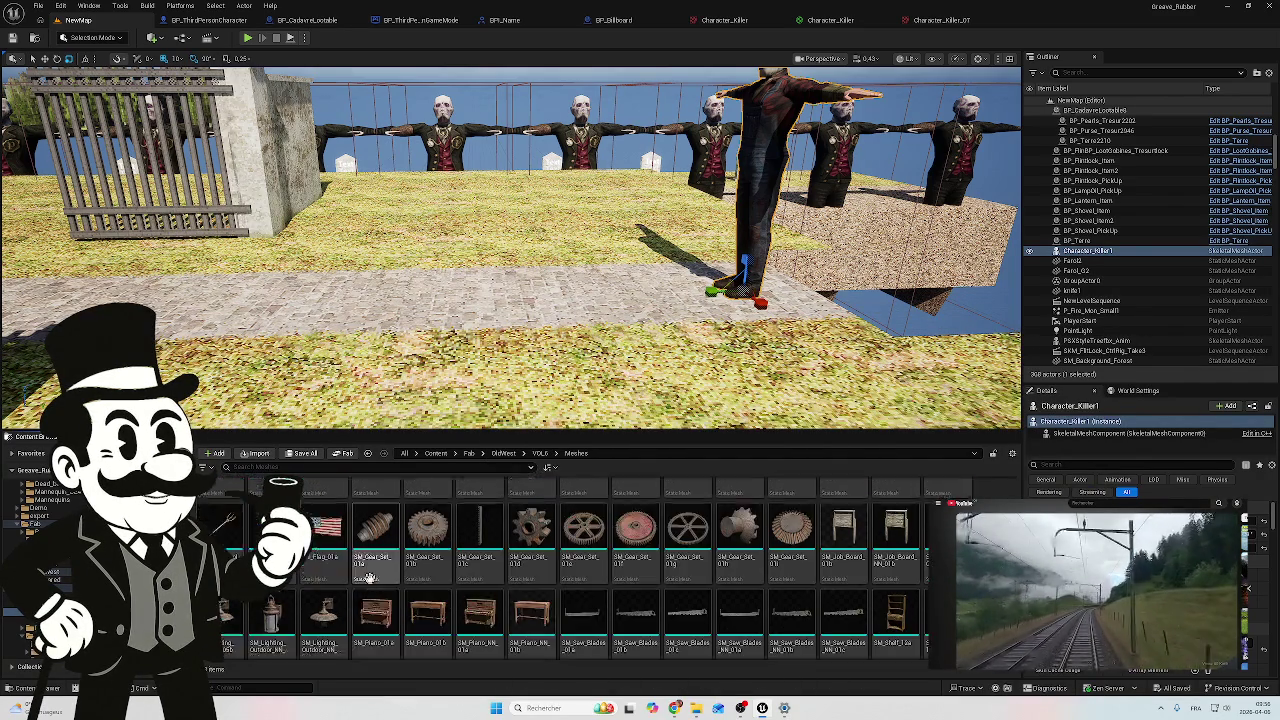
{"action": "scroll", "coordinate": [692, 601], "scroll_direction": "down", "scroll_amount": 5}
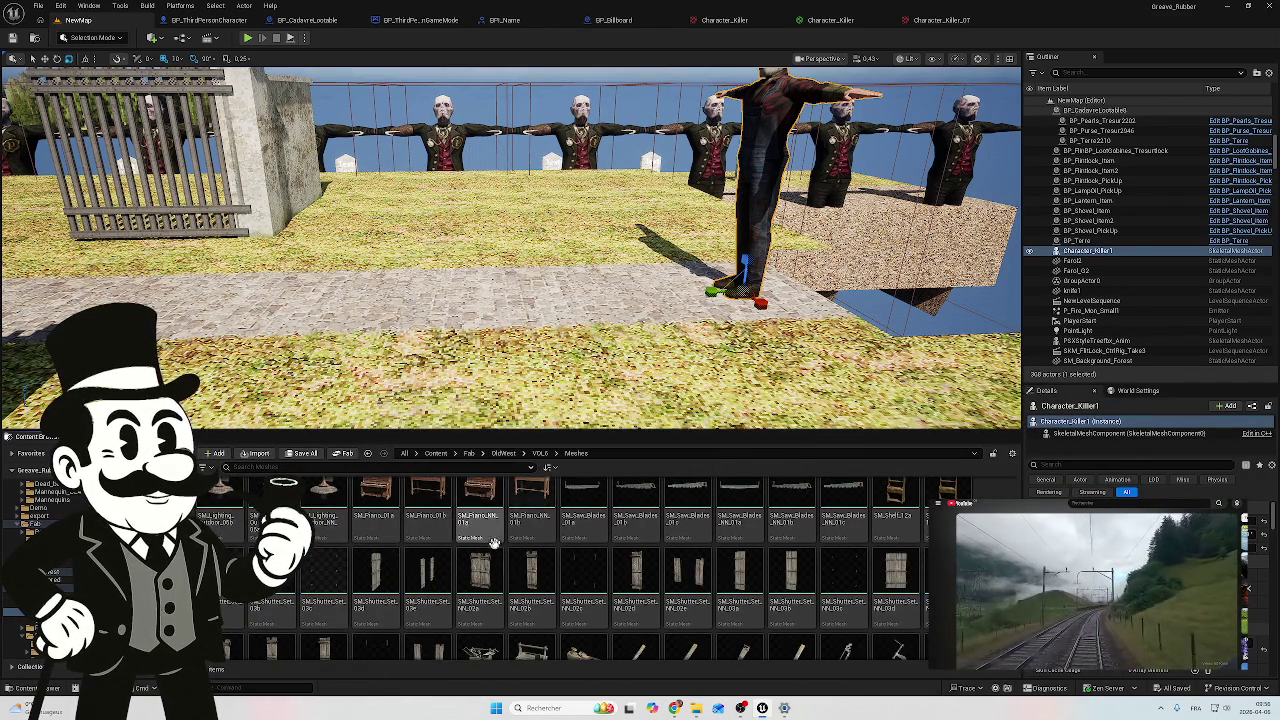
{"action": "scroll", "coordinate": [494, 548], "scroll_direction": "down", "scroll_amount": 2}
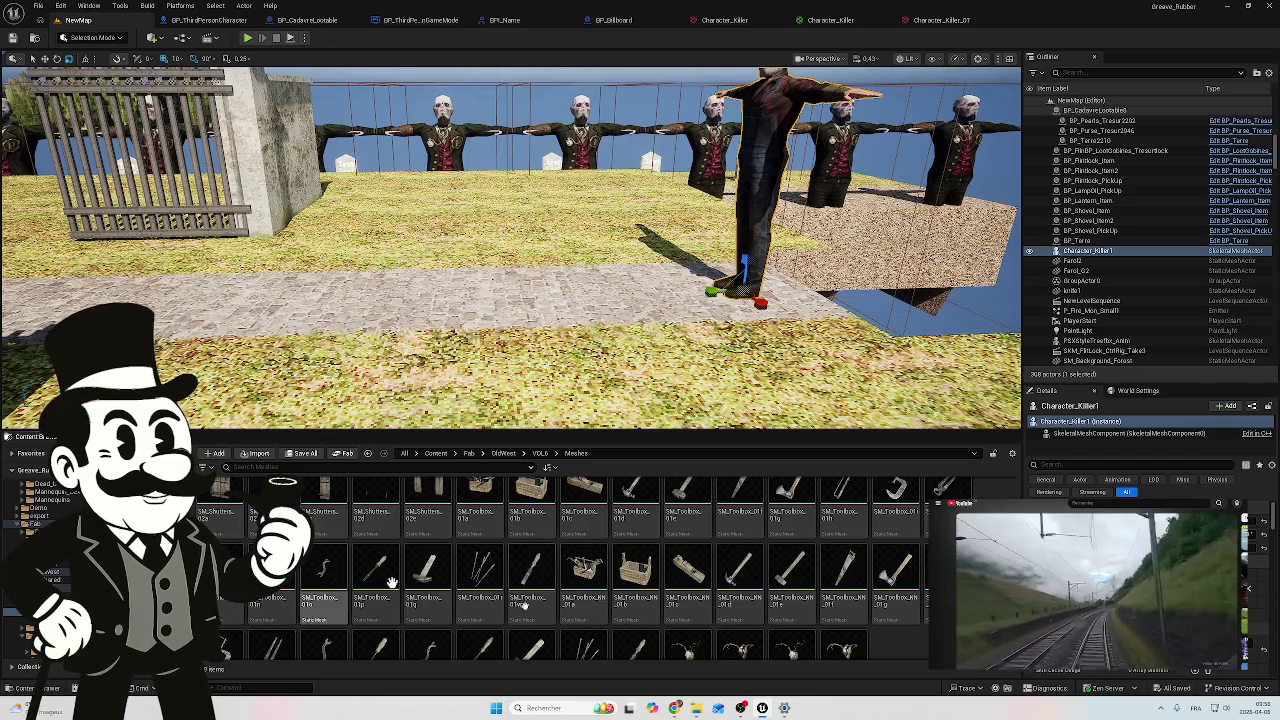
{"action": "scroll", "coordinate": [576, 644], "scroll_direction": "down", "scroll_amount": 2}
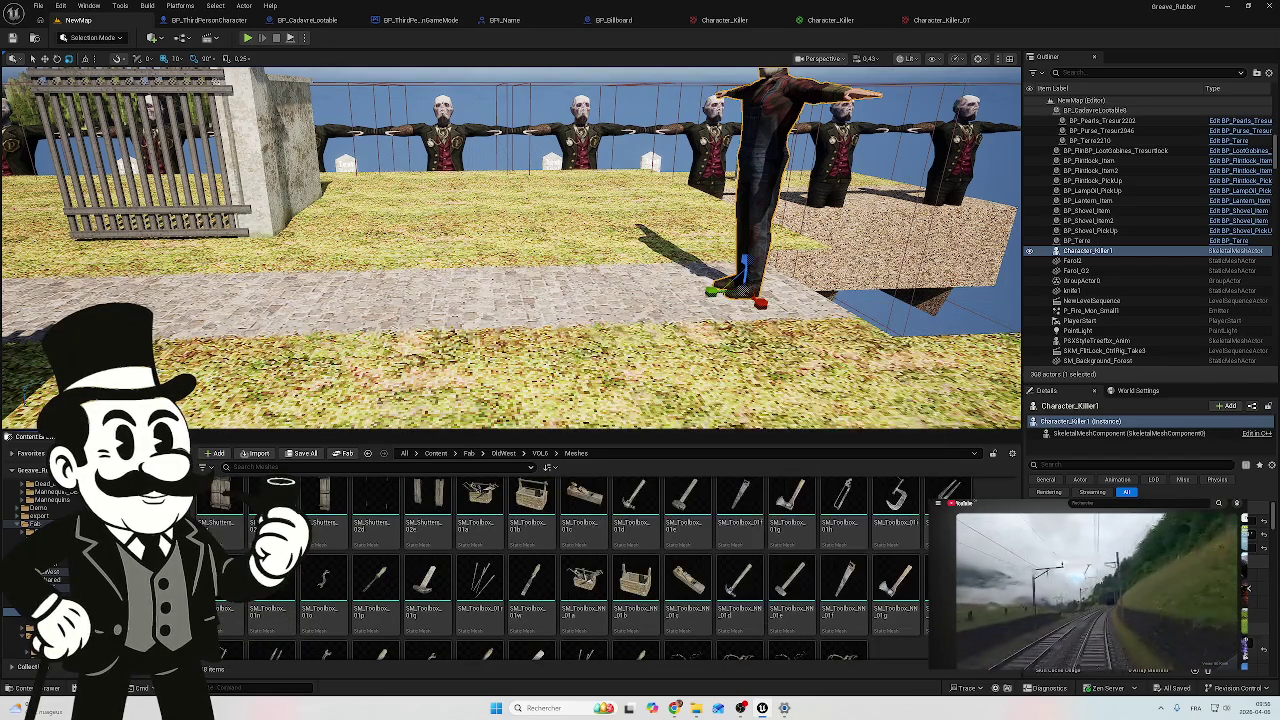
{"action": "scroll", "coordinate": [596, 569], "scroll_direction": "up", "scroll_amount": 2}
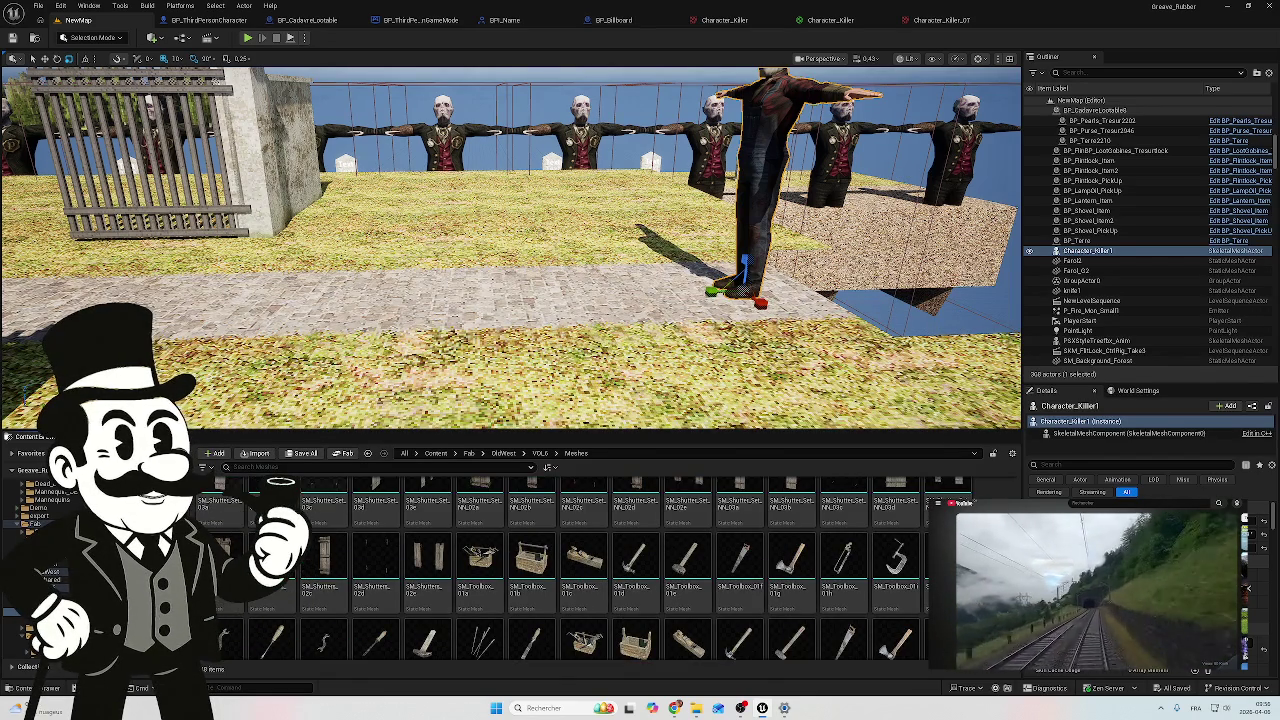
{"action": "scroll", "coordinate": [572, 569], "scroll_direction": "up", "scroll_amount": 10}
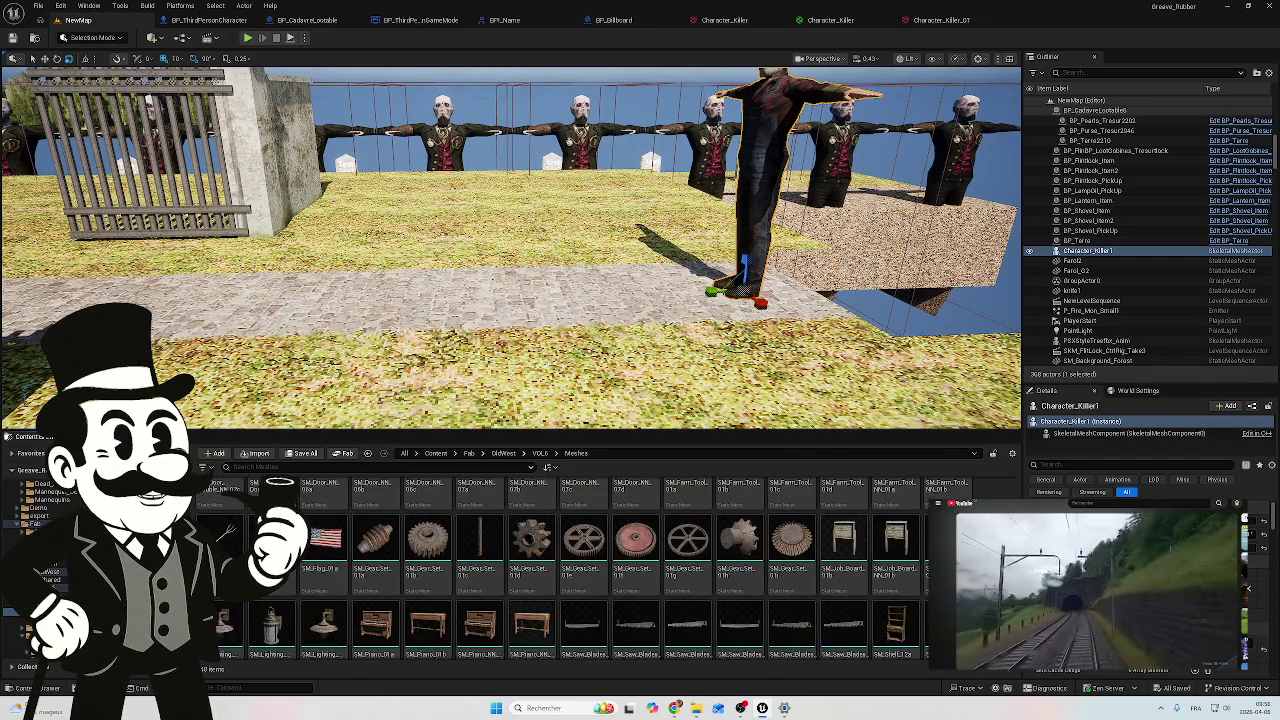
{"action": "scroll", "coordinate": [572, 569], "scroll_direction": "up", "scroll_amount": 1}
{"action": "scroll", "coordinate": [572, 569], "scroll_direction": "up", "scroll_amount": 6}
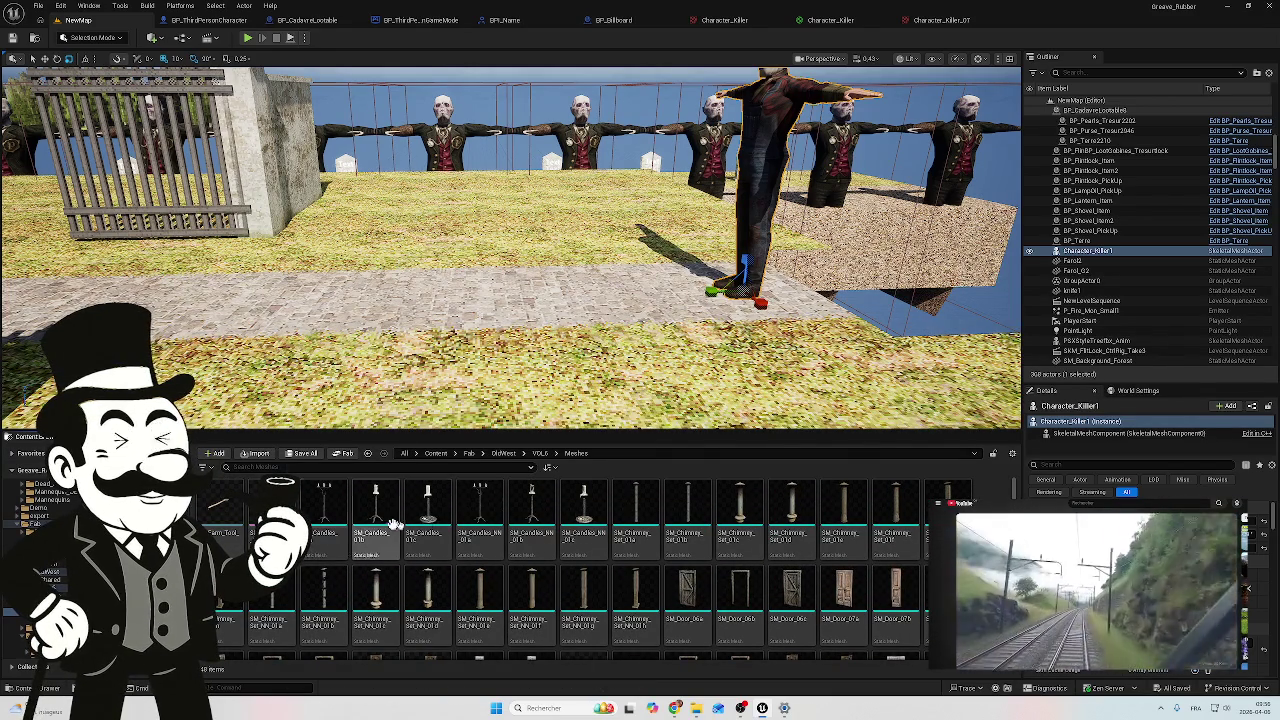
{"action": "scroll", "coordinate": [855, 552], "scroll_direction": "down", "scroll_amount": 3}
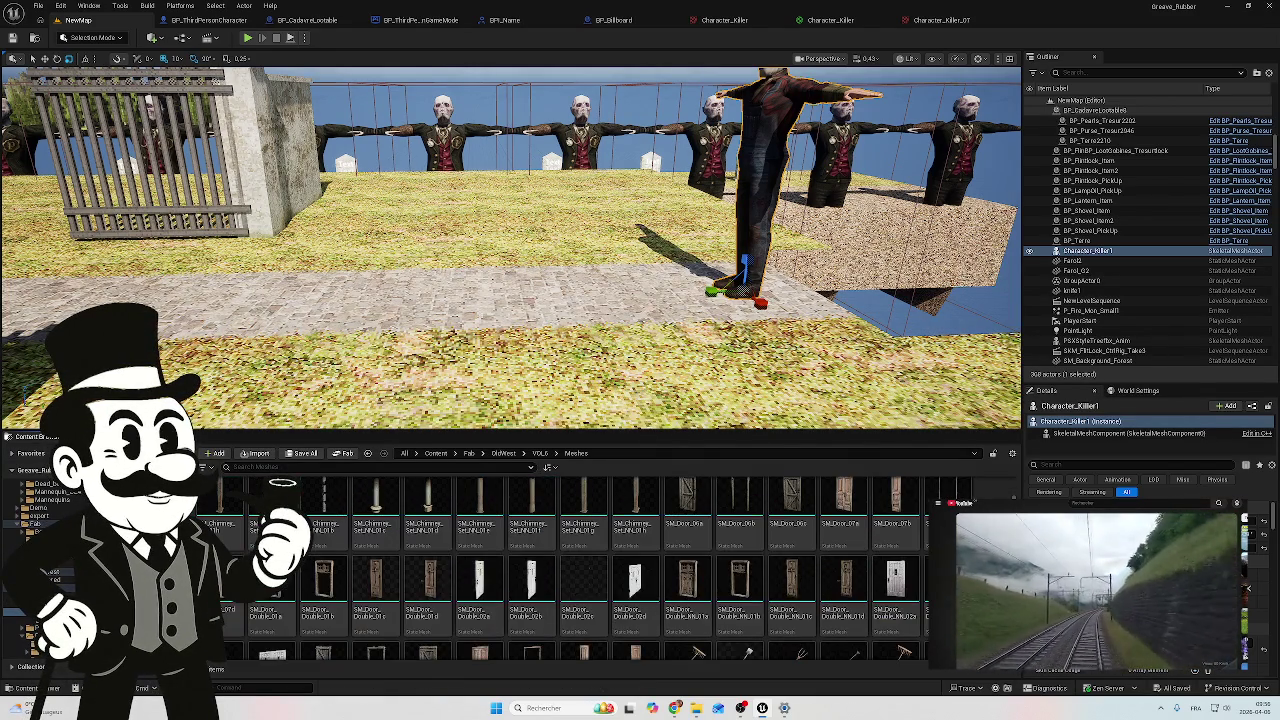
{"action": "scroll", "coordinate": [600, 570], "scroll_direction": "down", "scroll_amount": 3}
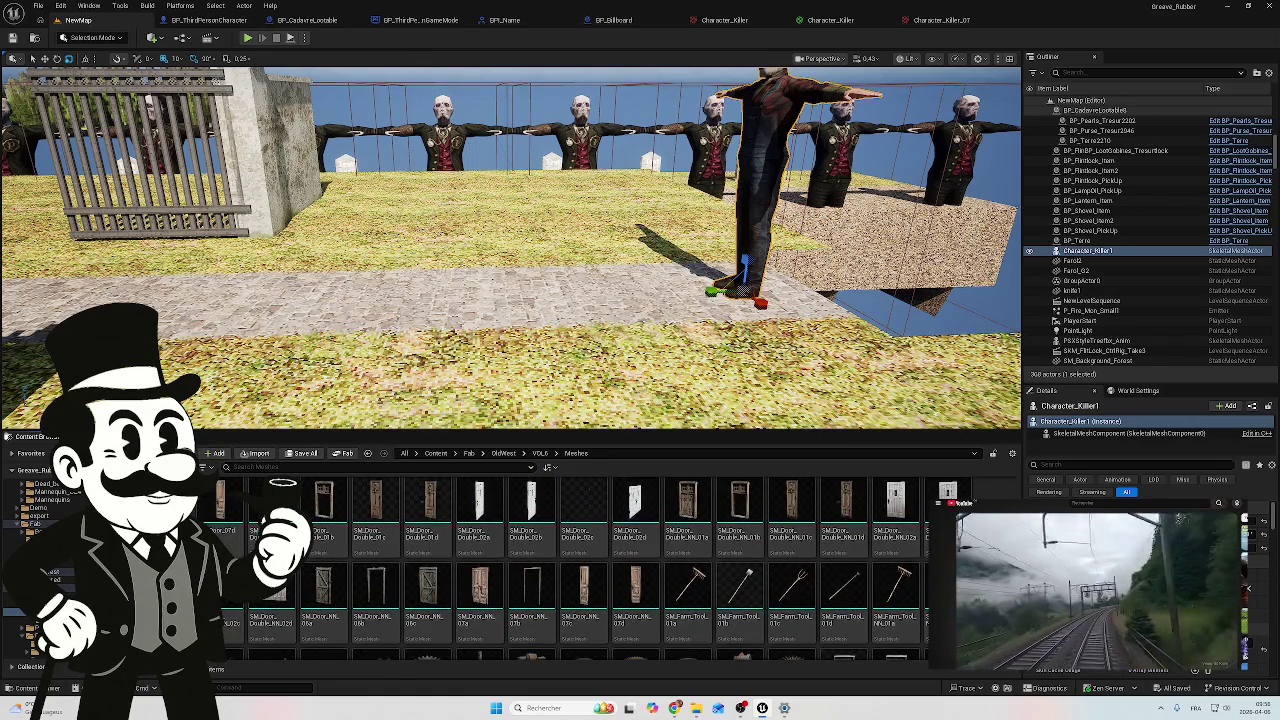
{"action": "scroll", "coordinate": [600, 570], "scroll_direction": "down", "scroll_amount": 3}
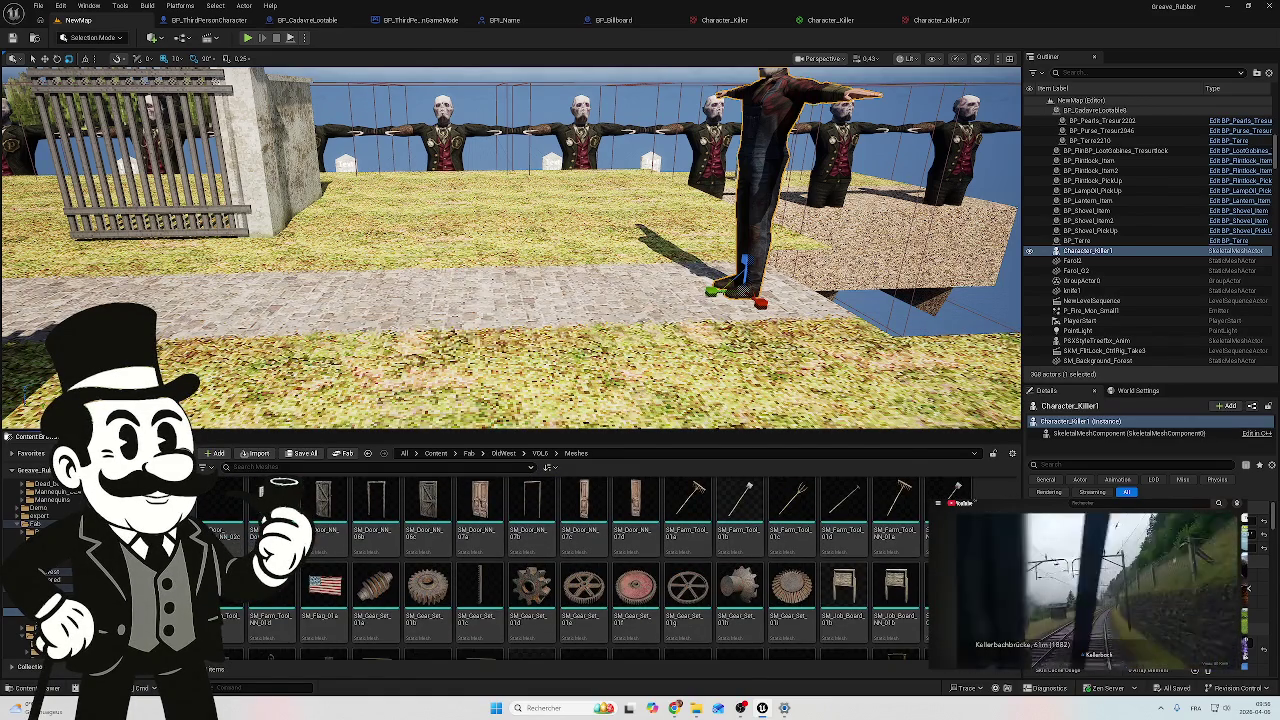
{"action": "scroll", "coordinate": [600, 570], "scroll_direction": "down", "scroll_amount": 1}
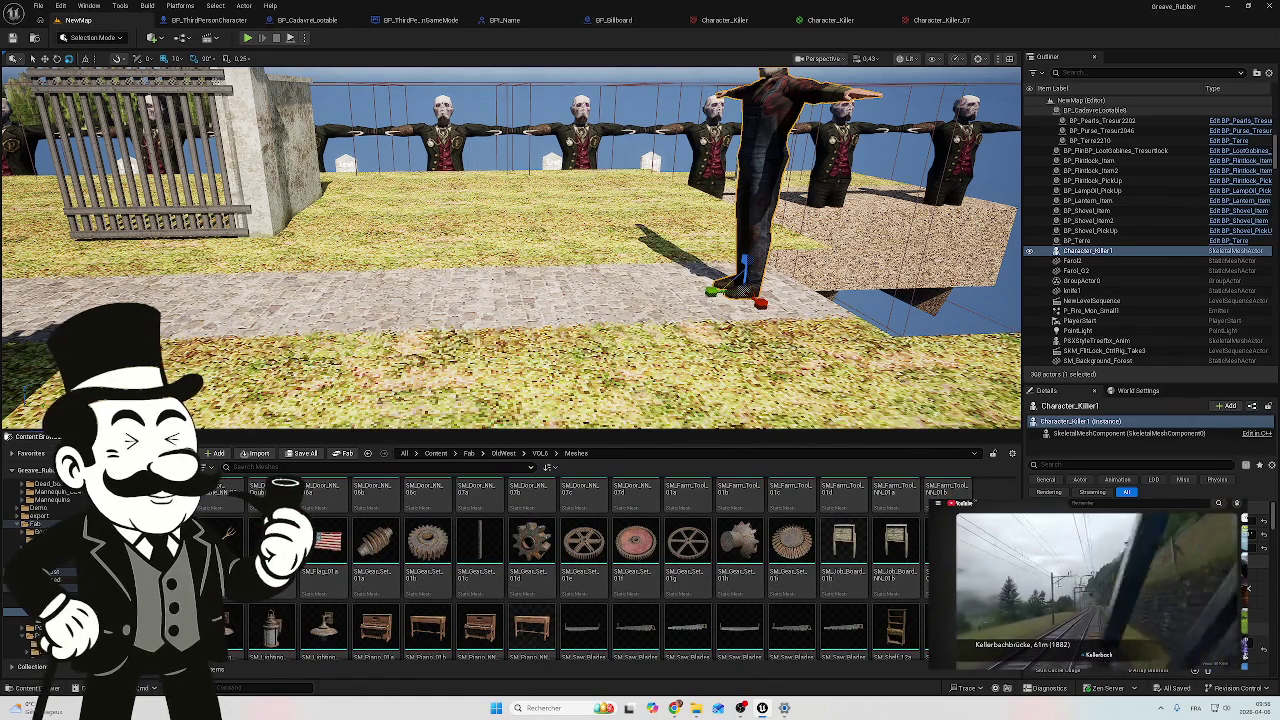
{"action": "scroll", "coordinate": [600, 570], "scroll_direction": "down", "scroll_amount": 1}
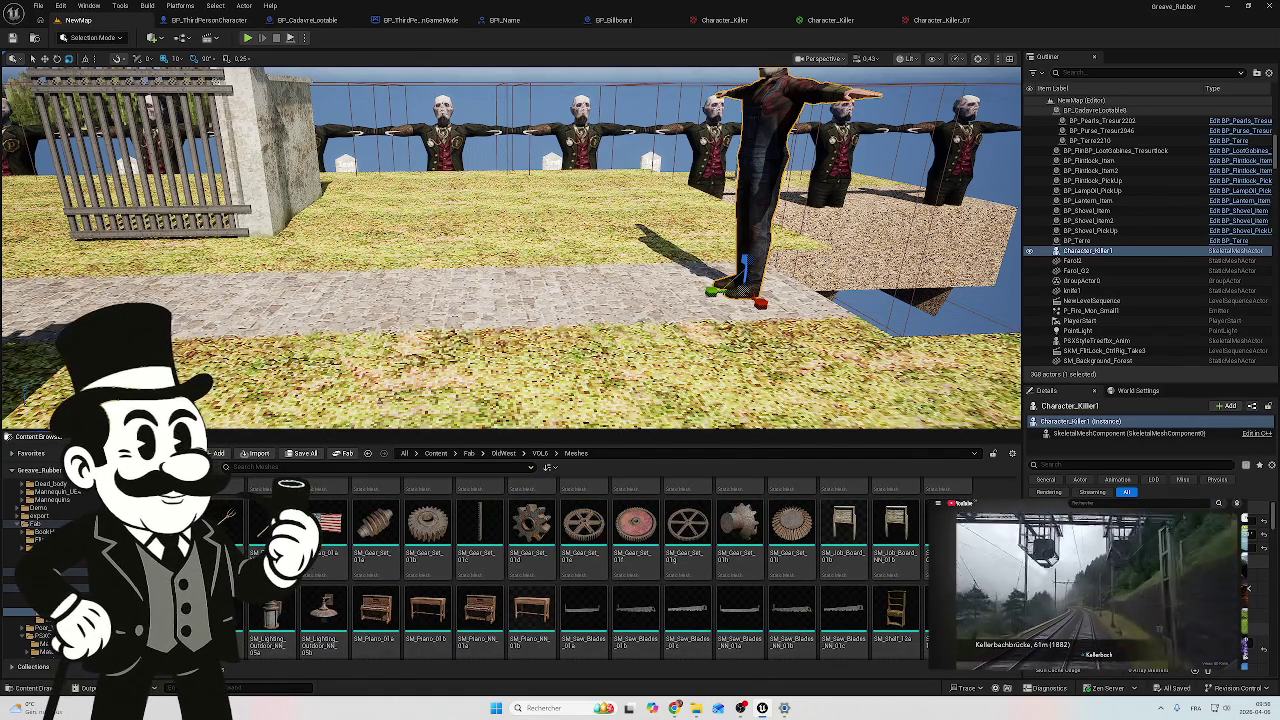
{"action": "scroll", "coordinate": [600, 570], "scroll_direction": "down", "scroll_amount": 2}
{"action": "scroll", "coordinate": [590, 565], "scroll_direction": "down", "scroll_amount": 3}
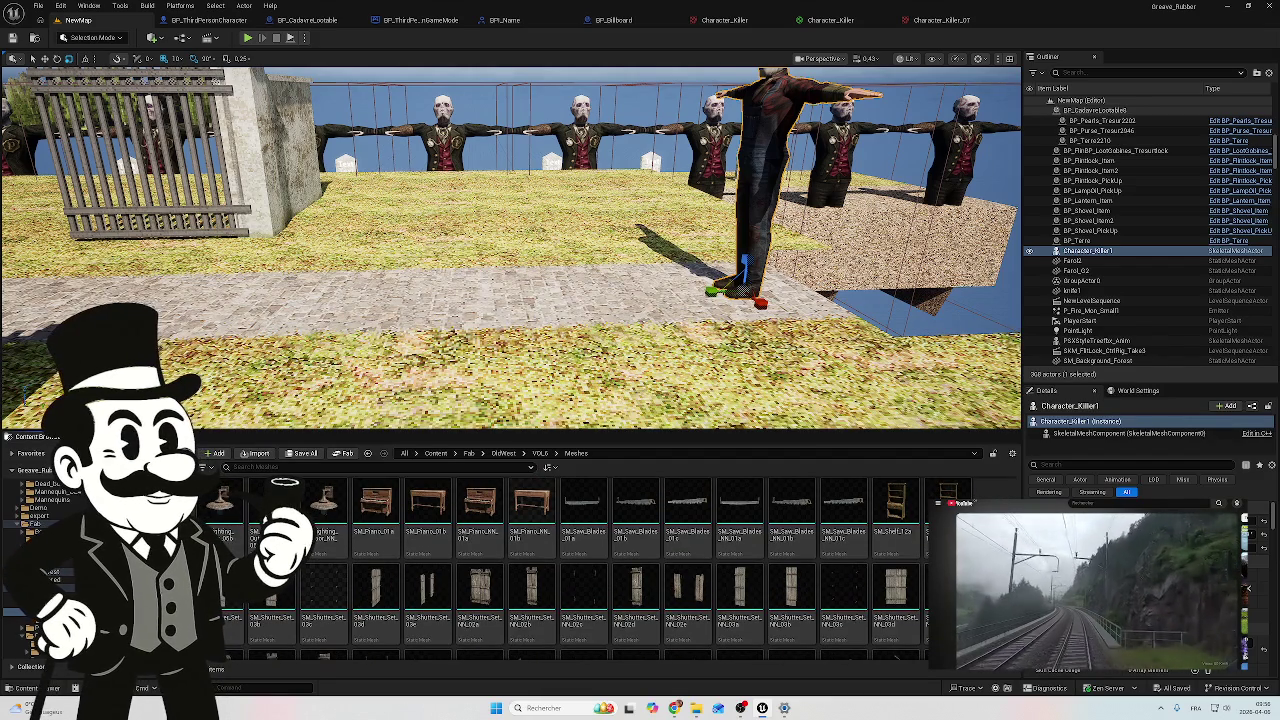
{"action": "scroll", "coordinate": [590, 565], "scroll_direction": "down", "scroll_amount": 3}
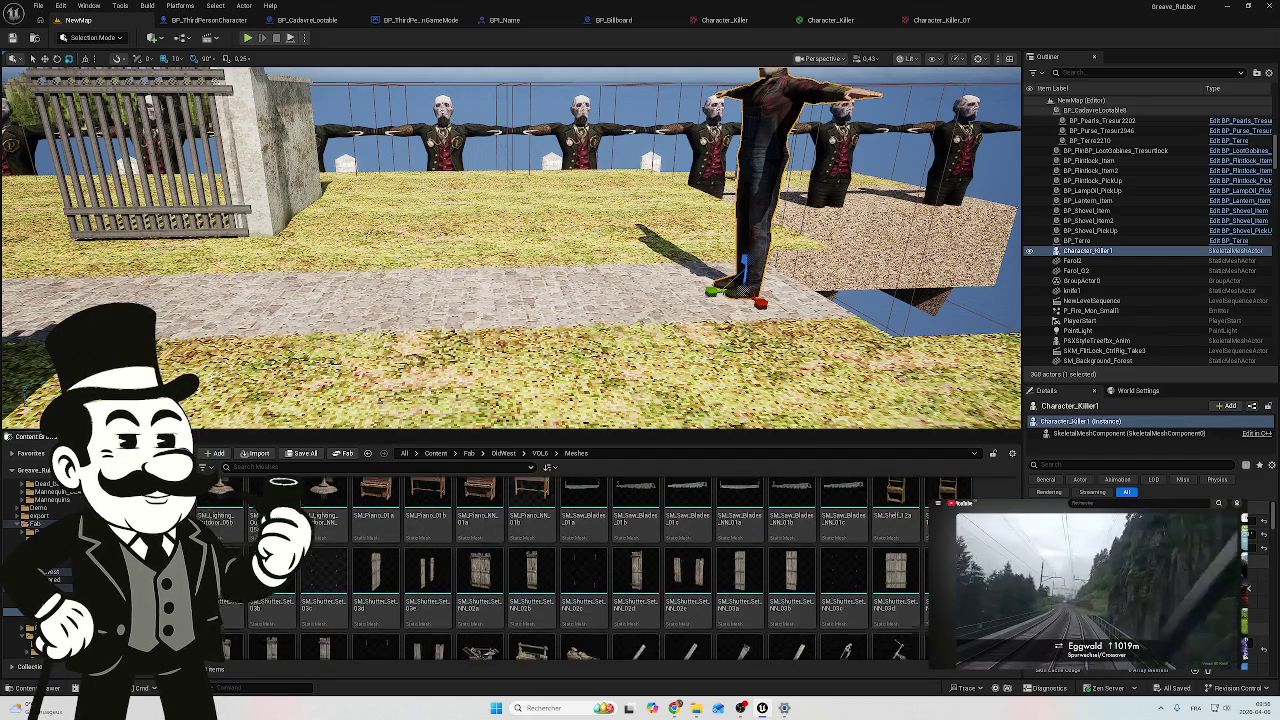
{"action": "scroll", "coordinate": [590, 565], "scroll_direction": "down", "scroll_amount": 3}
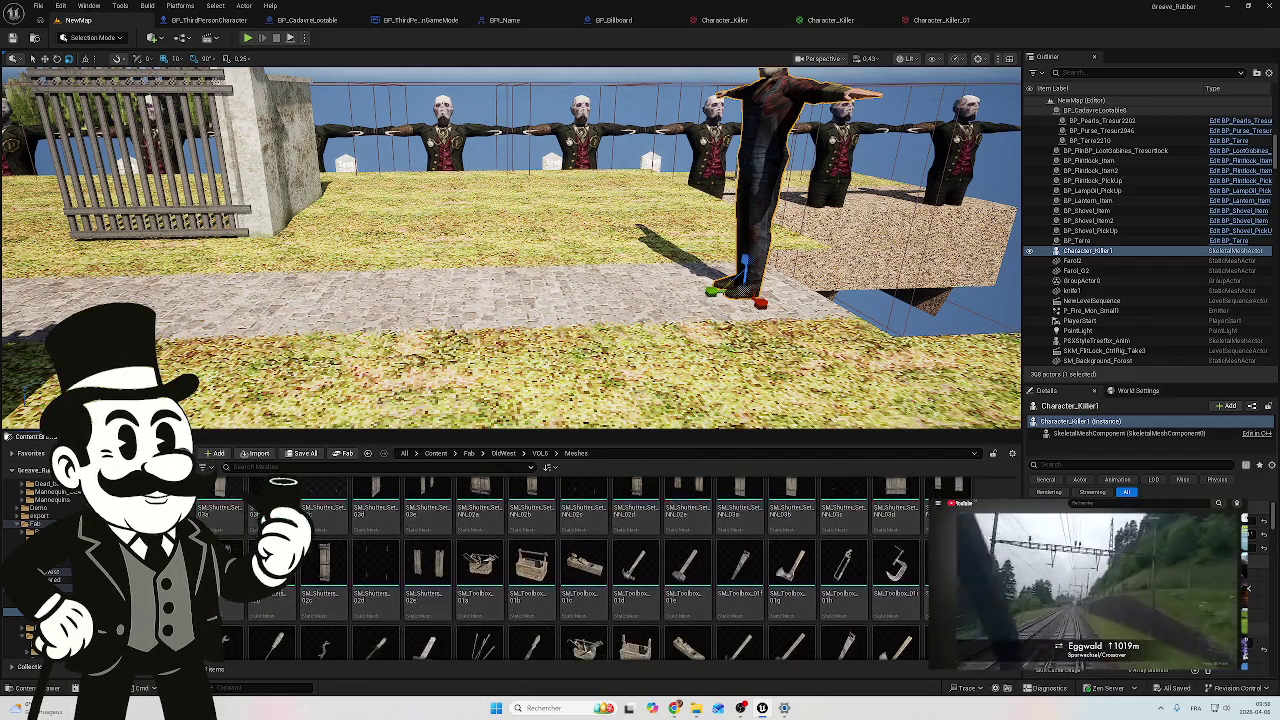
{"action": "mouse_move", "coordinate": [590, 520]}
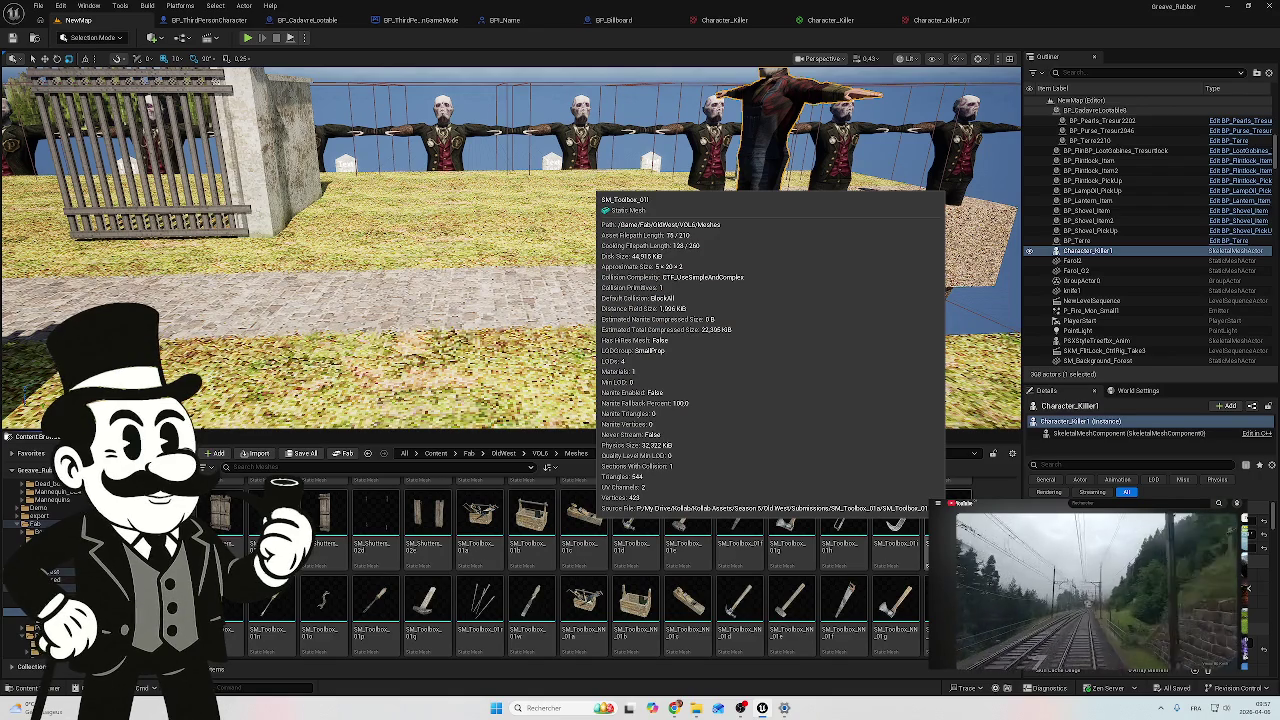
Step: Scroll down the folder tree and open the Poor_Victorian_clothing folder
{"action": "left_click", "coordinate": [948, 530]}
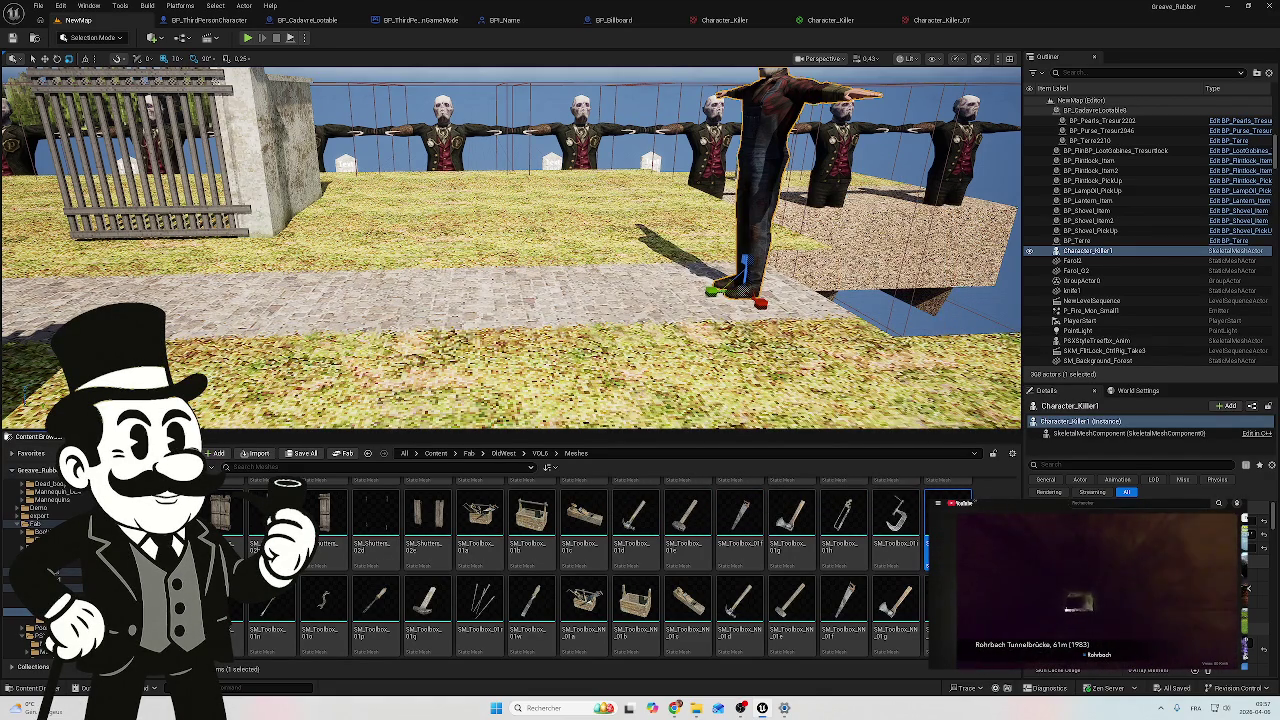
{"action": "scroll", "coordinate": [575, 570], "scroll_direction": "down", "scroll_amount": 2}
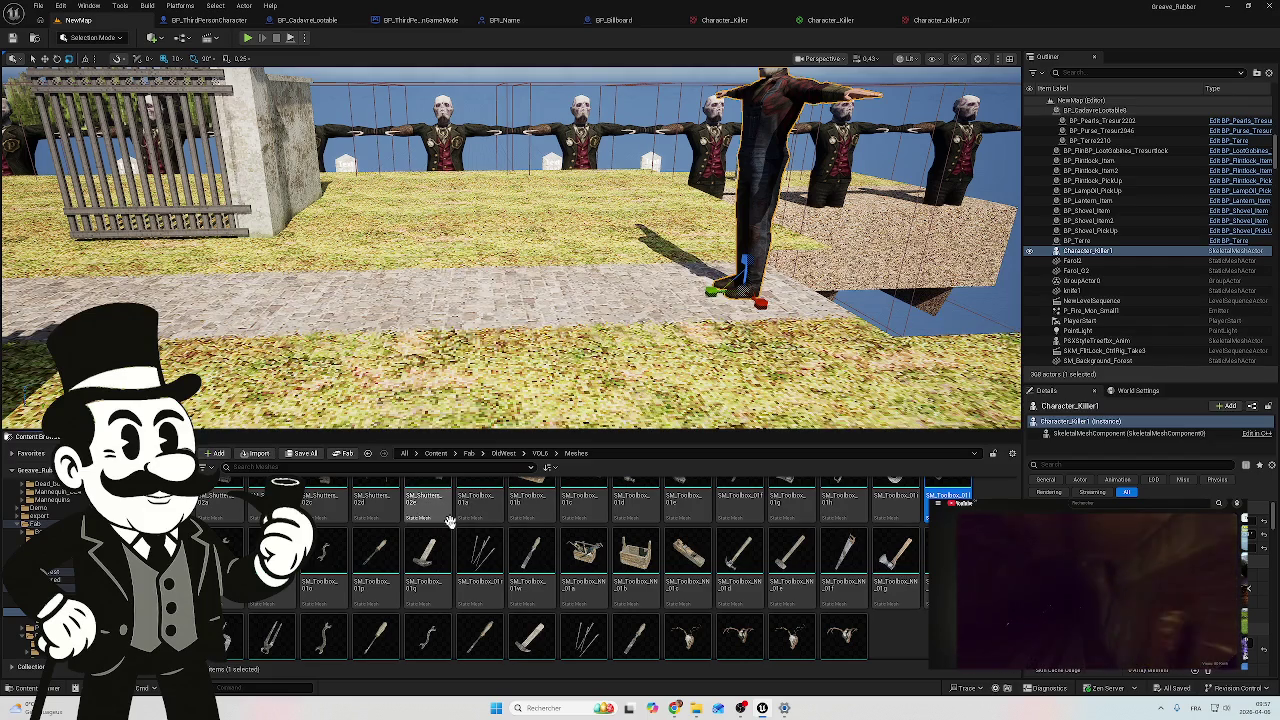
{"action": "scroll", "coordinate": [925, 646], "scroll_direction": "down", "scroll_amount": 2}
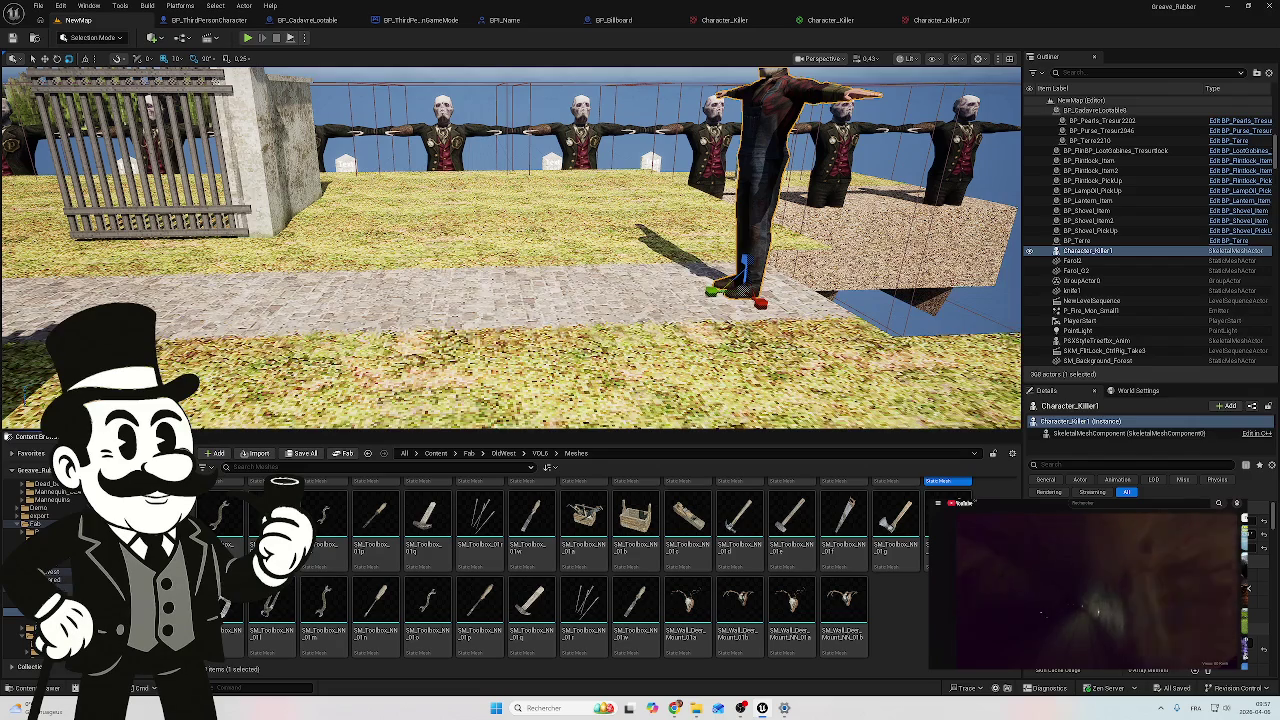
{"action": "scroll", "coordinate": [55, 575], "scroll_direction": "down", "scroll_amount": 3}
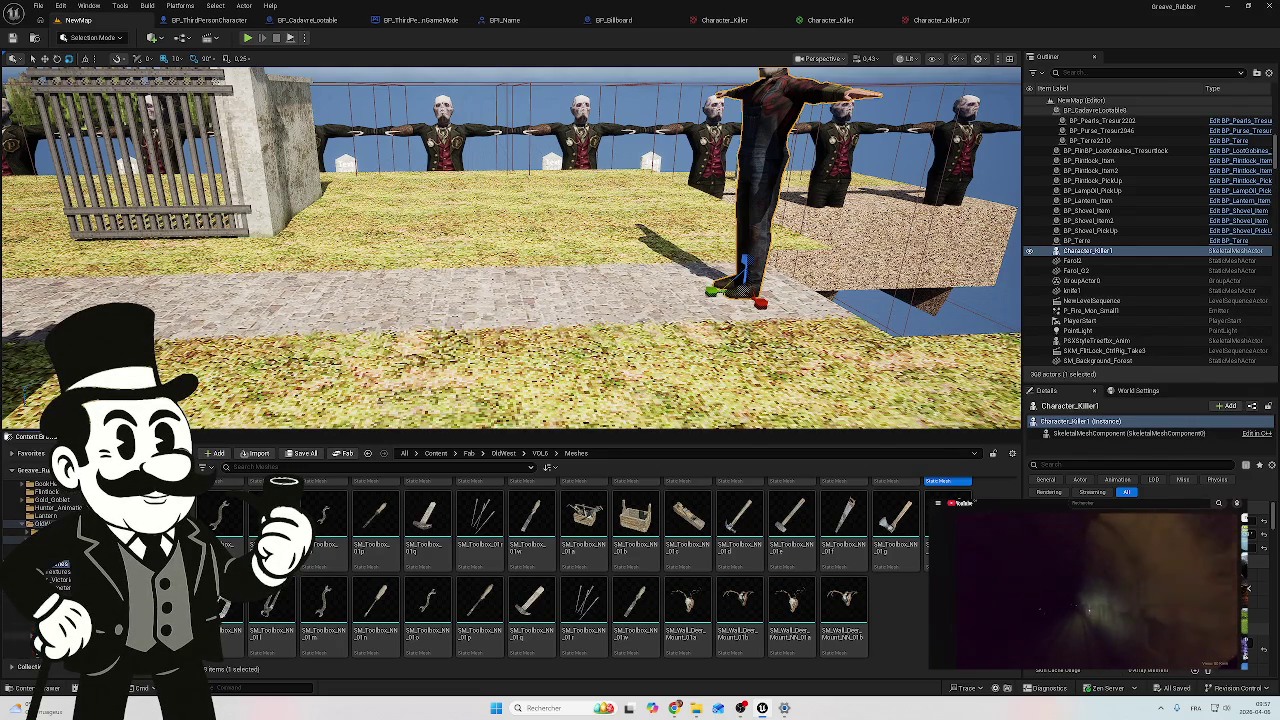
{"action": "left_click", "coordinate": [57, 579]}
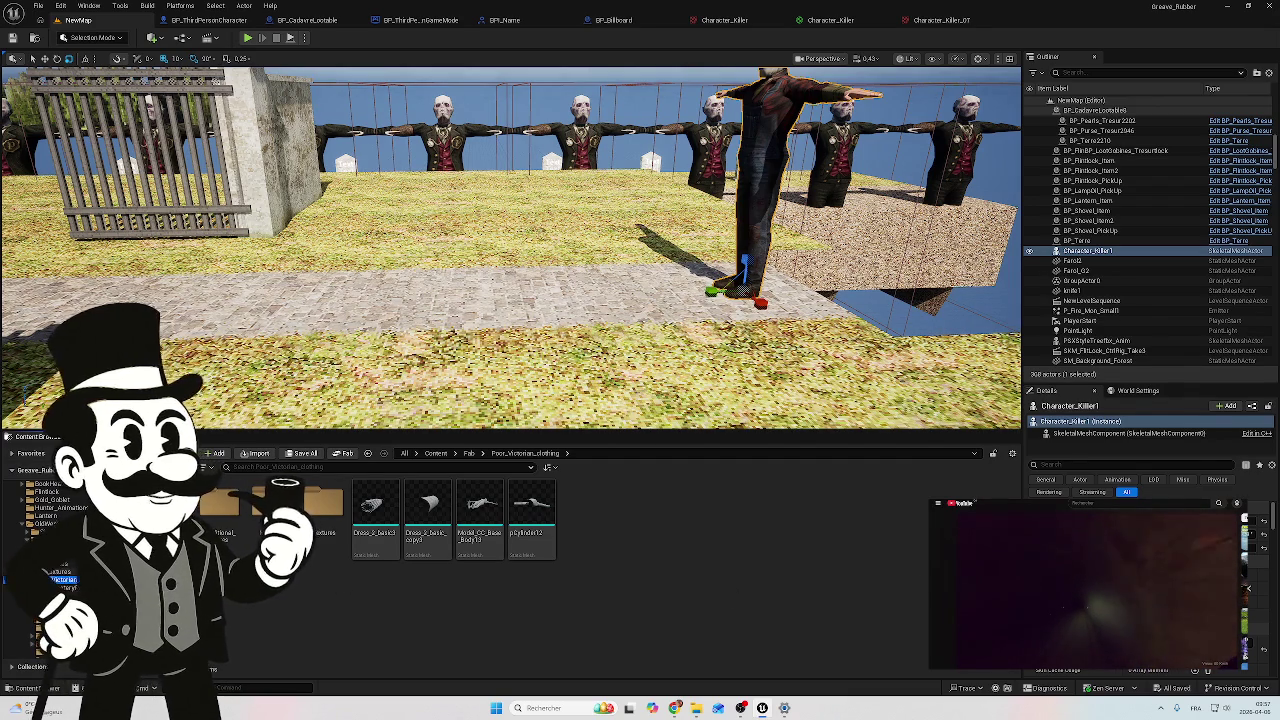
Step: Delete the selected Poor_Victorian_clothing assets
{"action": "right_click", "coordinate": [60, 580]}
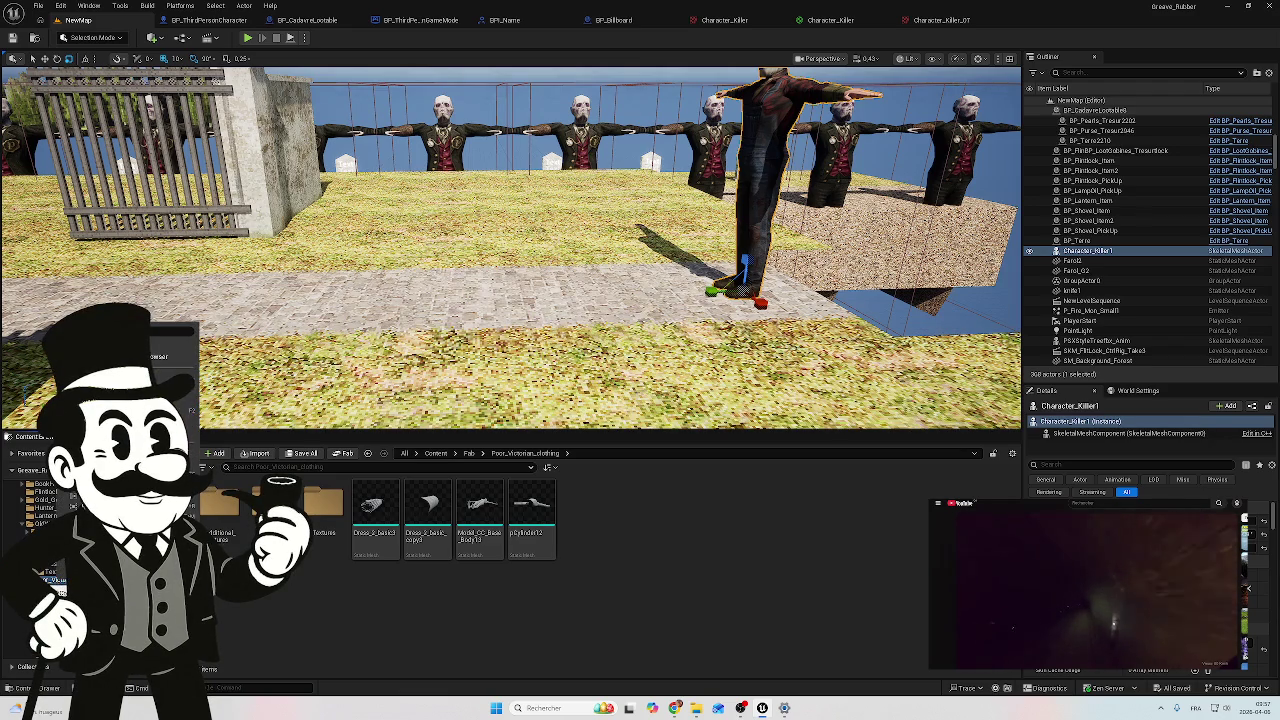
{"action": "right_click", "coordinate": [60, 497]}
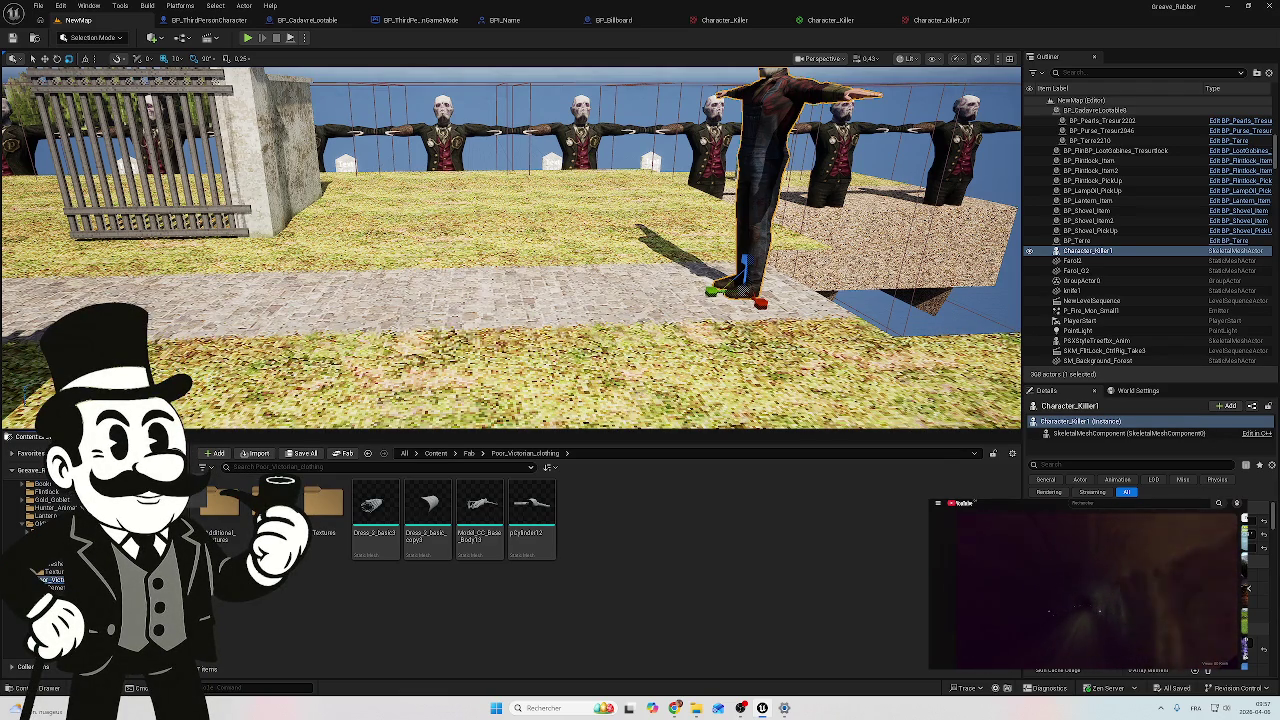
{"action": "key", "text": "Delete"}
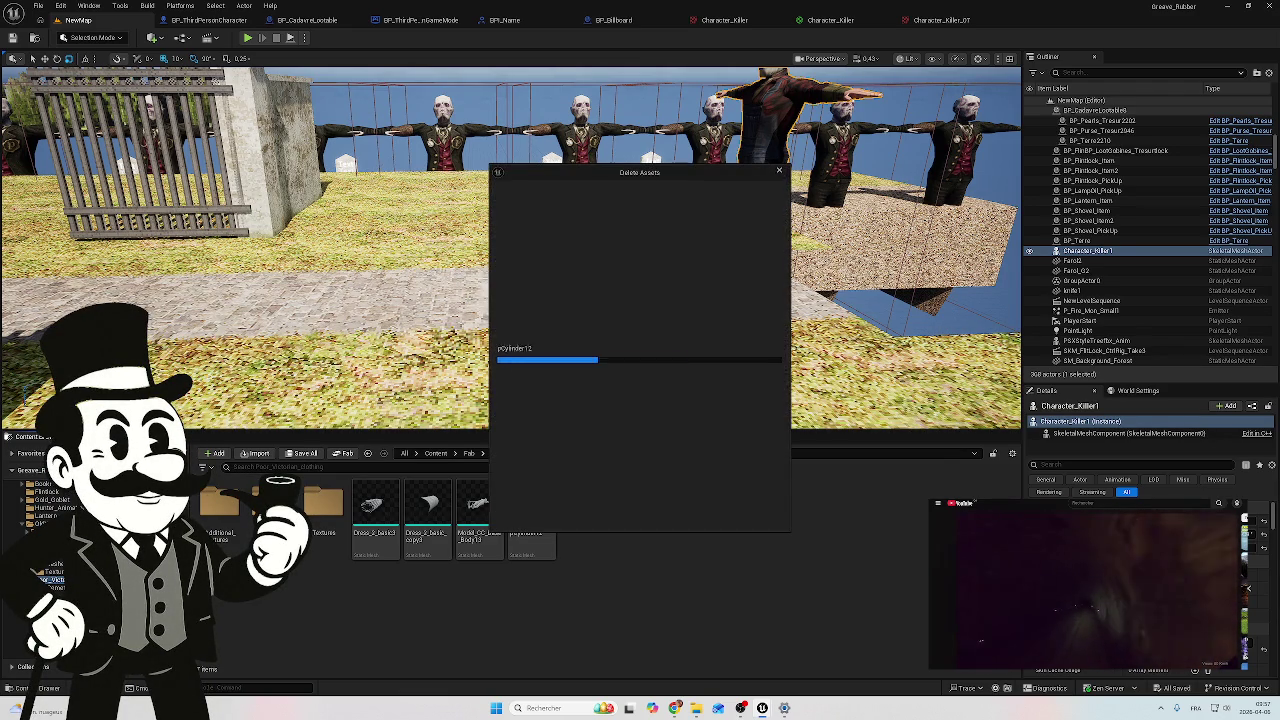
{"action": "left_click", "coordinate": [523, 518]}
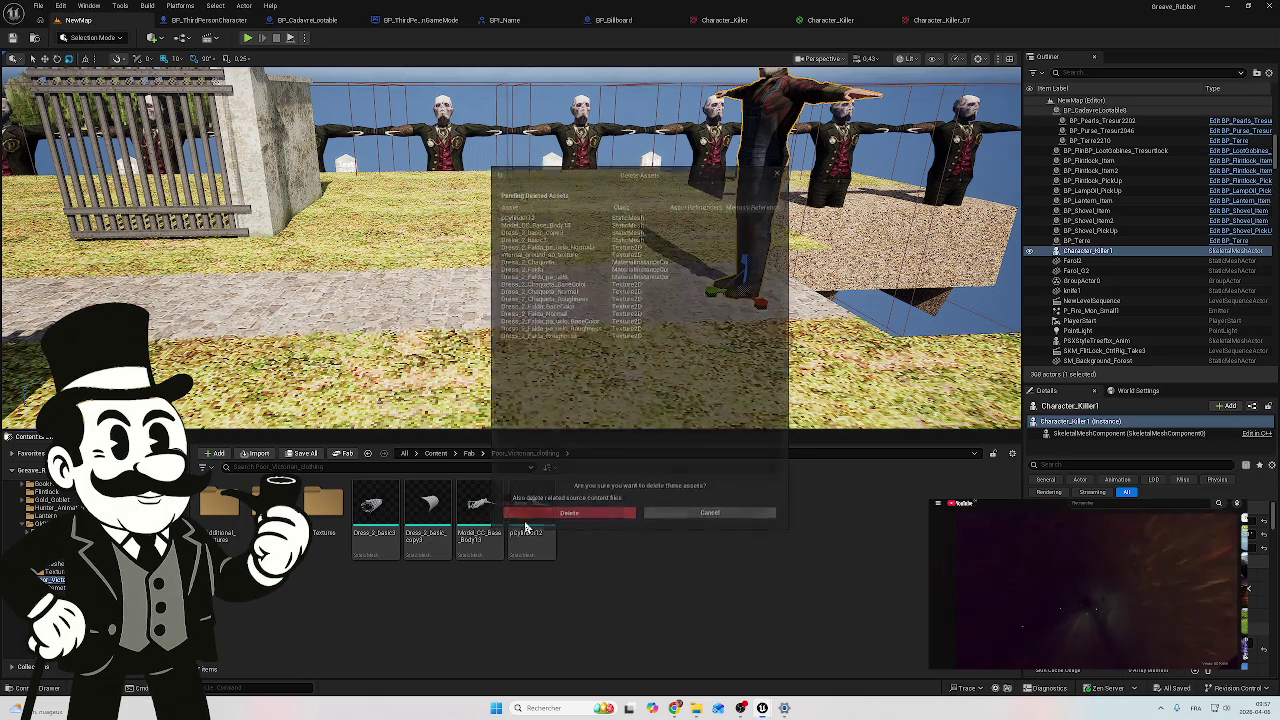
Step: Browse Fab > VaultCache > FabLibrary into the cached Victorian clothing textures, then go back
{"action": "left_click", "coordinate": [50, 510]}
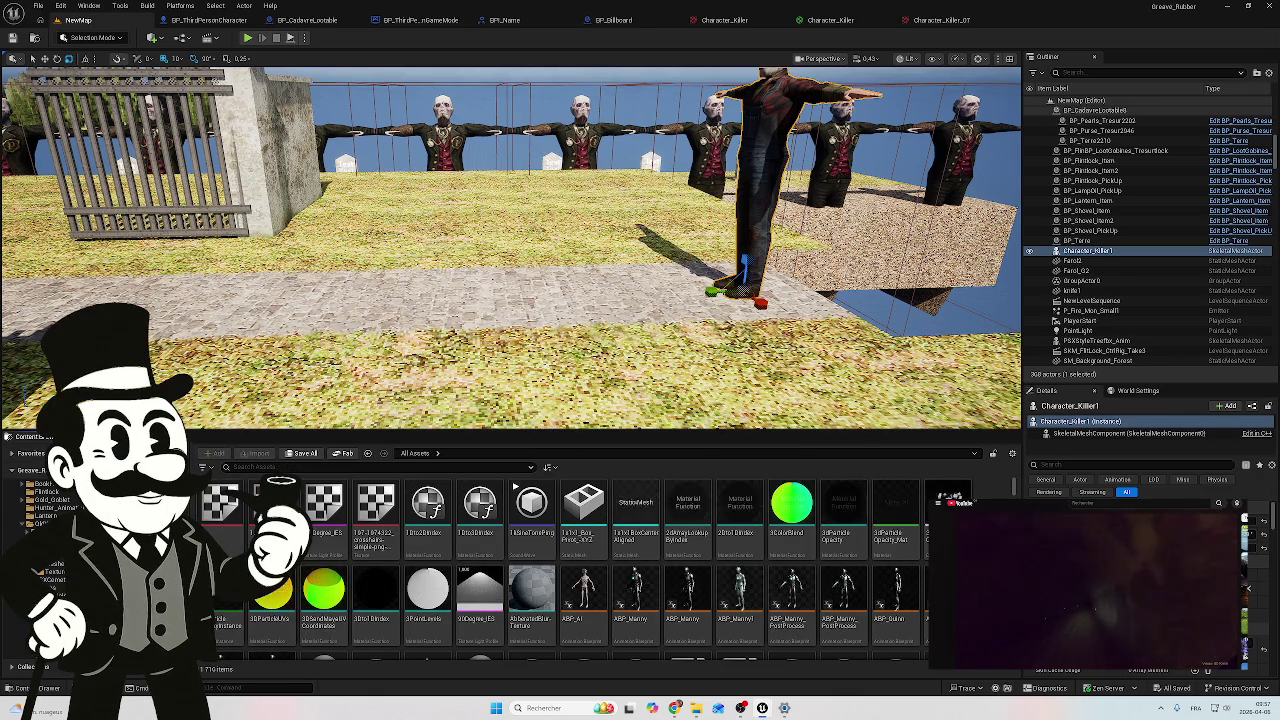
{"action": "left_click", "coordinate": [22, 530]}
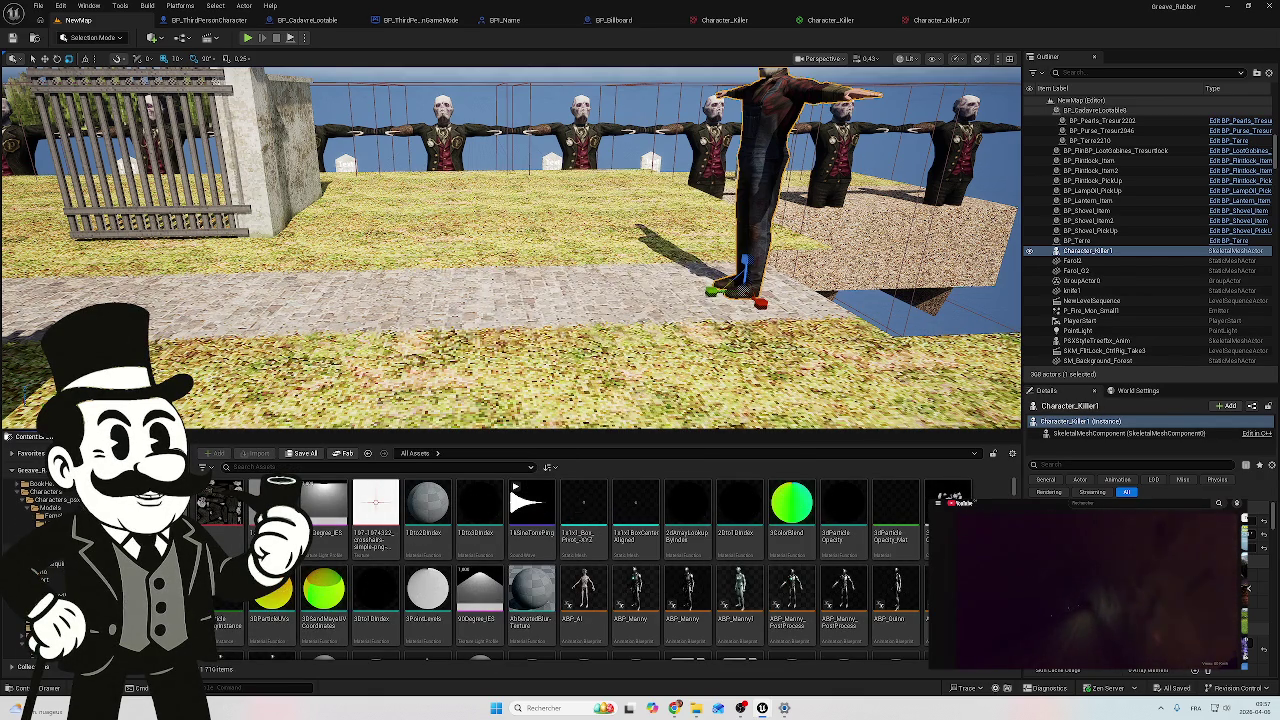
{"action": "left_click", "coordinate": [50, 588]}
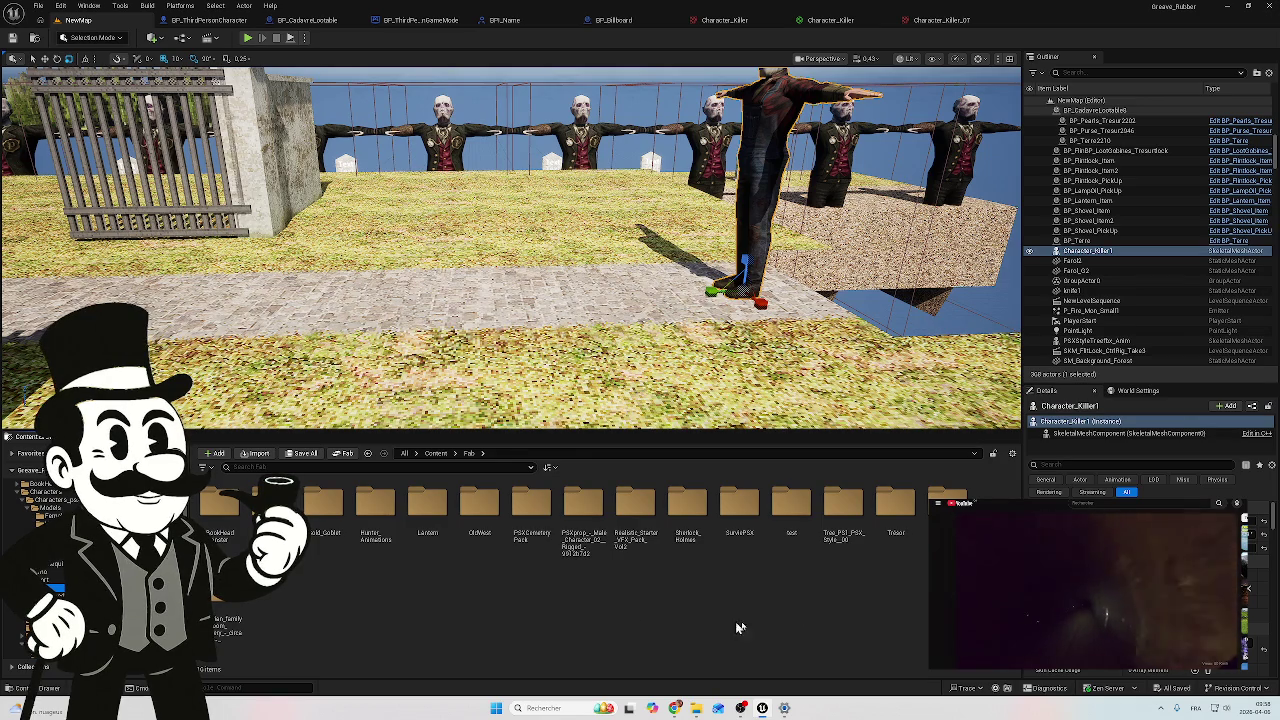
{"action": "double_click", "coordinate": [924, 550]}
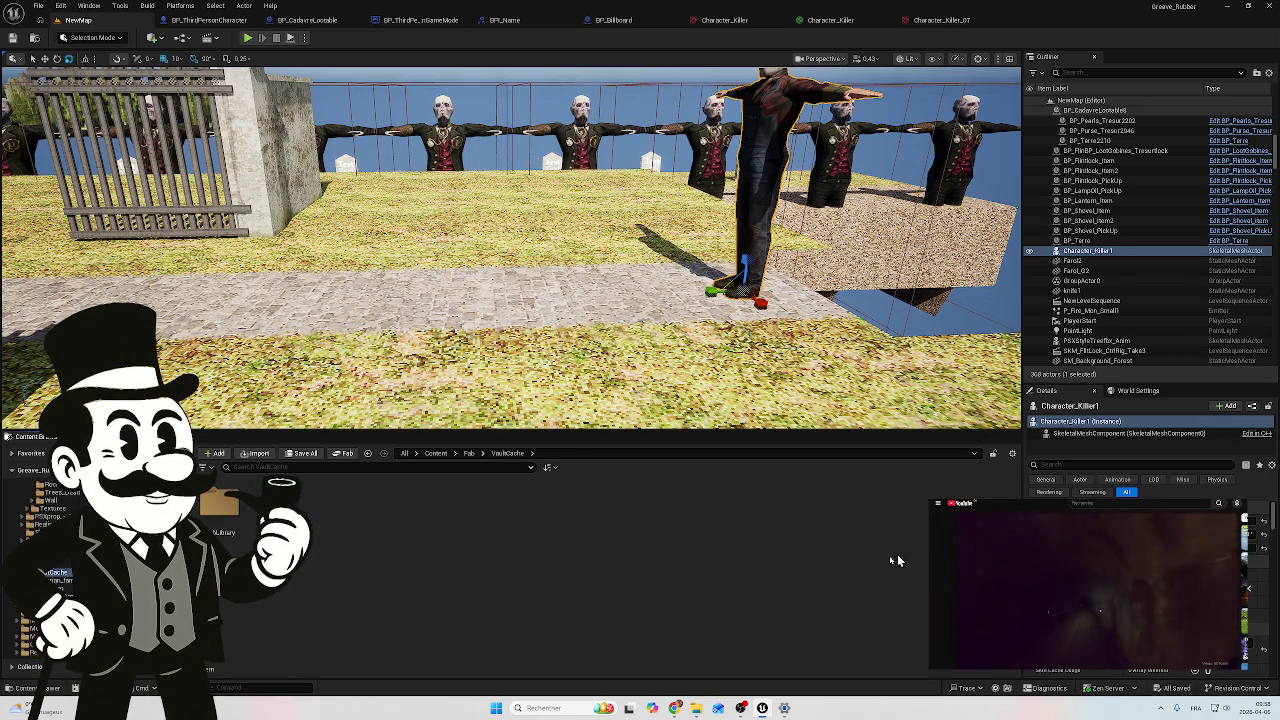
{"action": "double_click", "coordinate": [217, 505]}
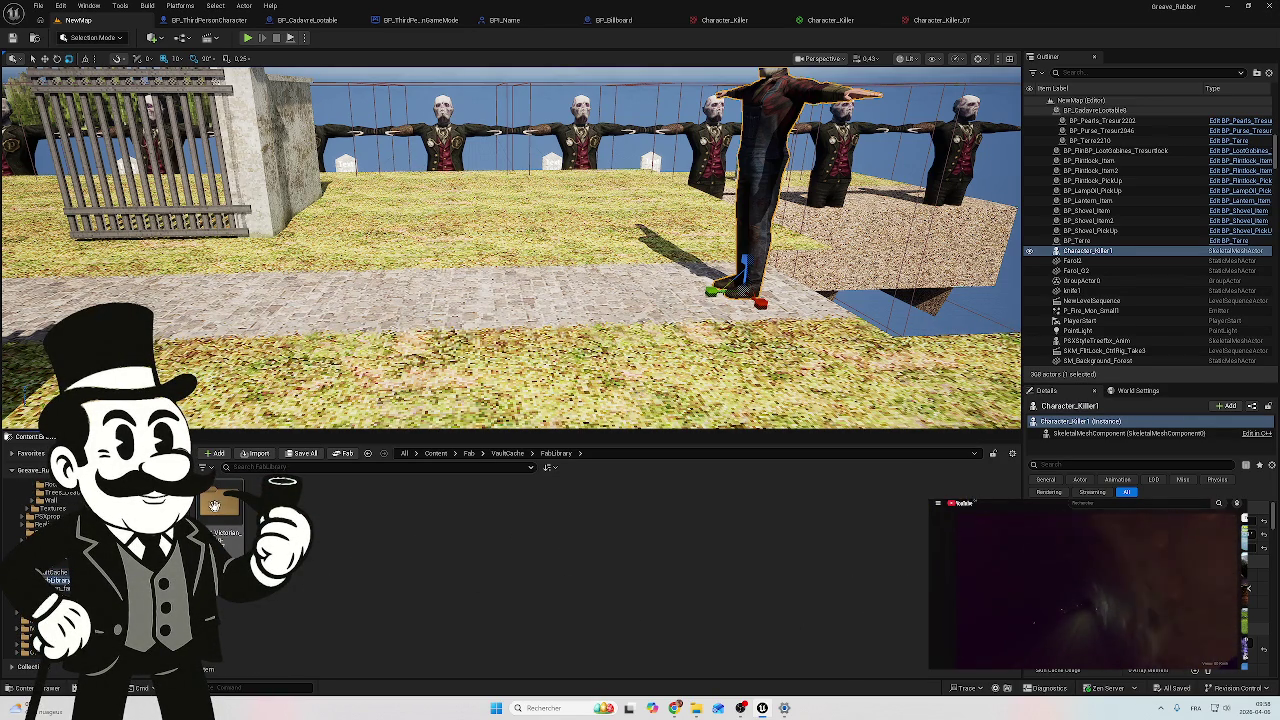
{"action": "double_click", "coordinate": [229, 497]}
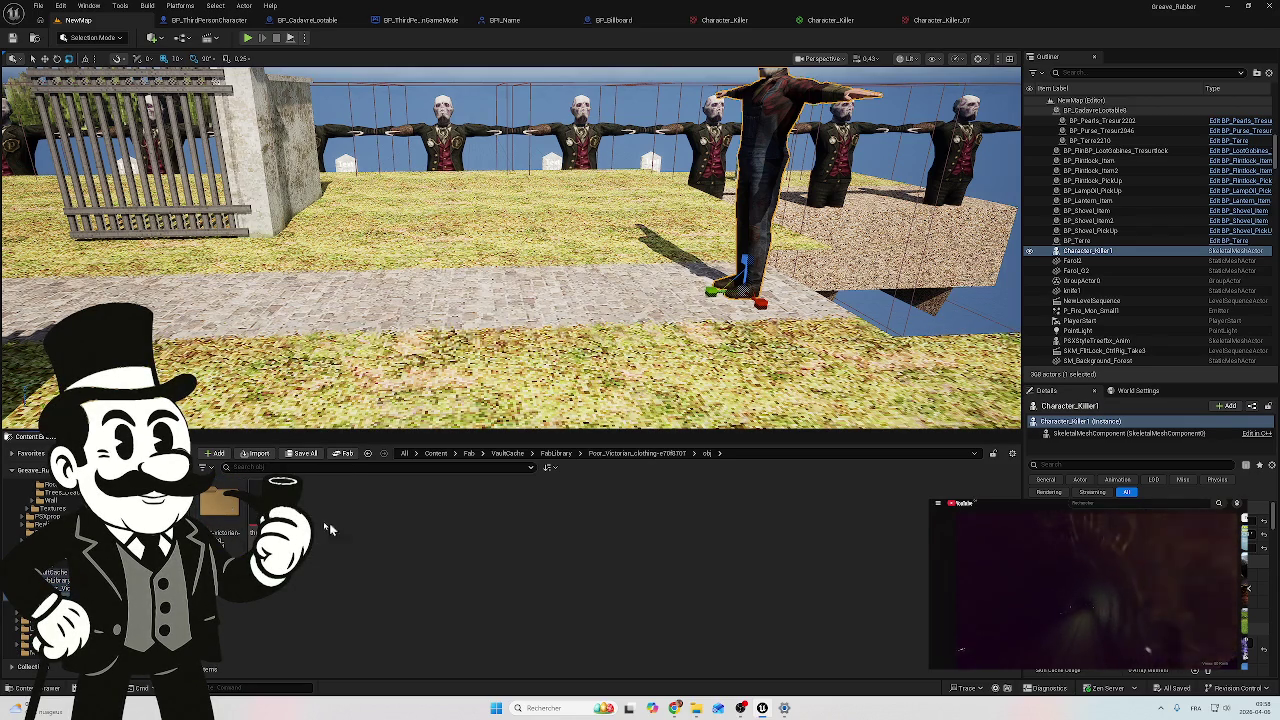
{"action": "double_click", "coordinate": [229, 500]}
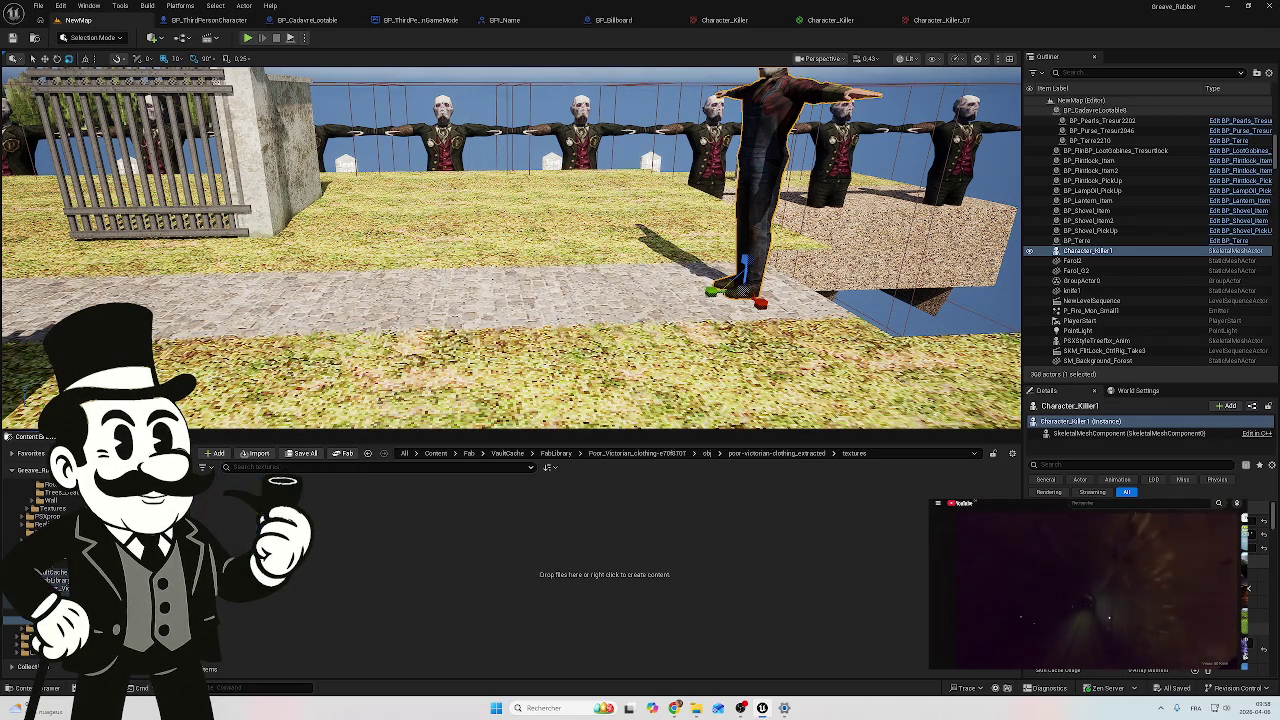
{"action": "key", "text": "alt+Left"}
{"action": "key", "text": "alt+Left"}
{"action": "key", "text": "alt+Left"}
{"action": "key", "text": "alt+Left"}
{"action": "key", "text": "alt+Left"}
{"action": "key", "text": "alt+Left"}
{"action": "key", "text": "alt+Left"}
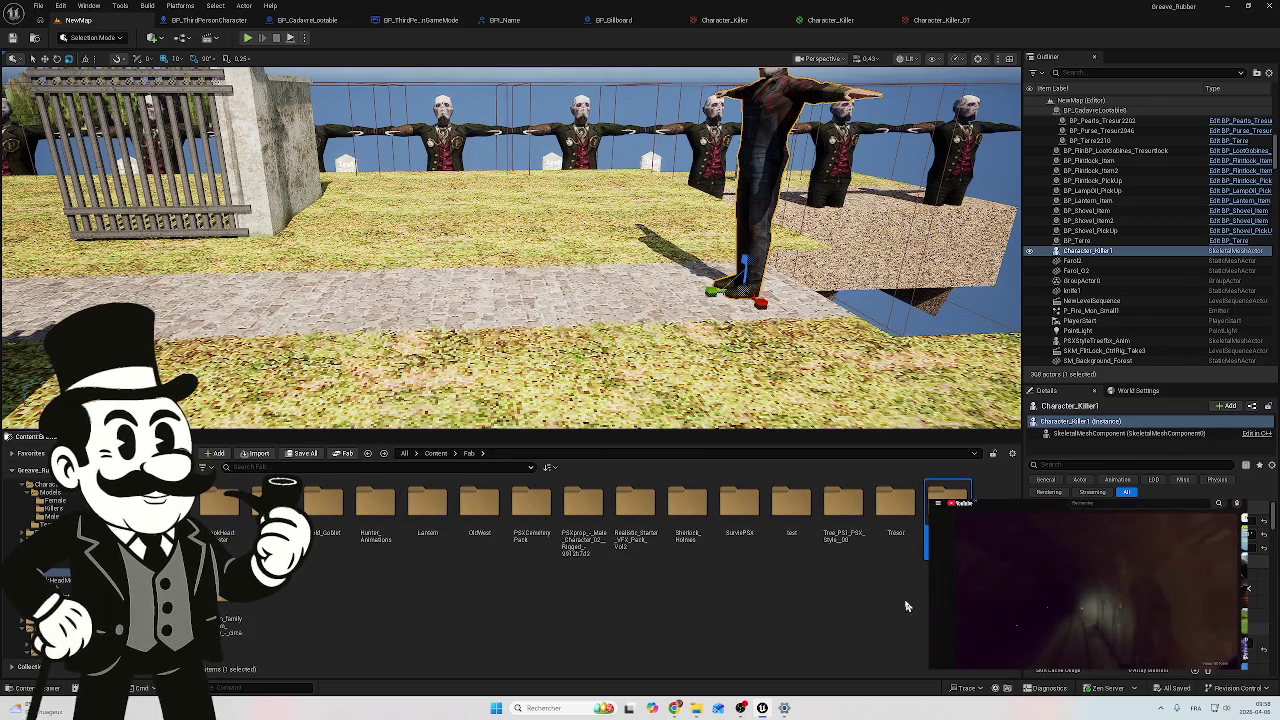
Step: Delete the VaultCache folder along with its remaining thumbnail asset
{"action": "right_click", "coordinate": [948, 503]}
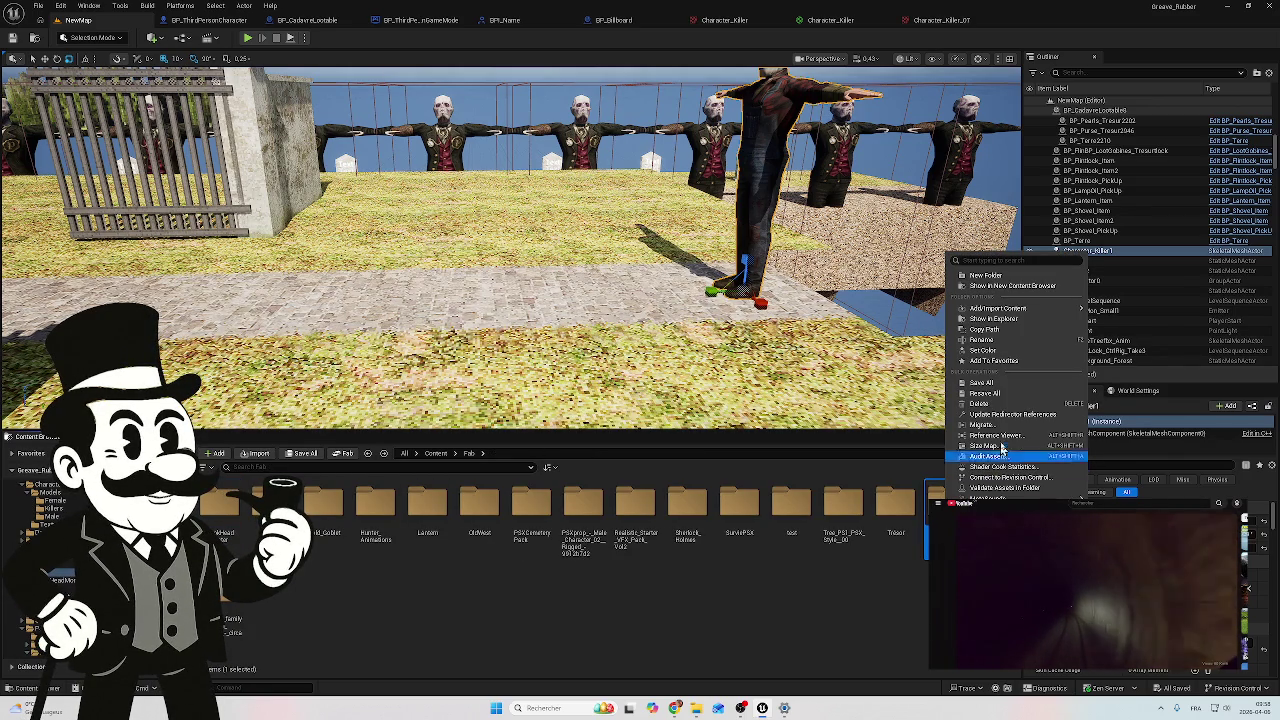
{"action": "left_click", "coordinate": [978, 403]}
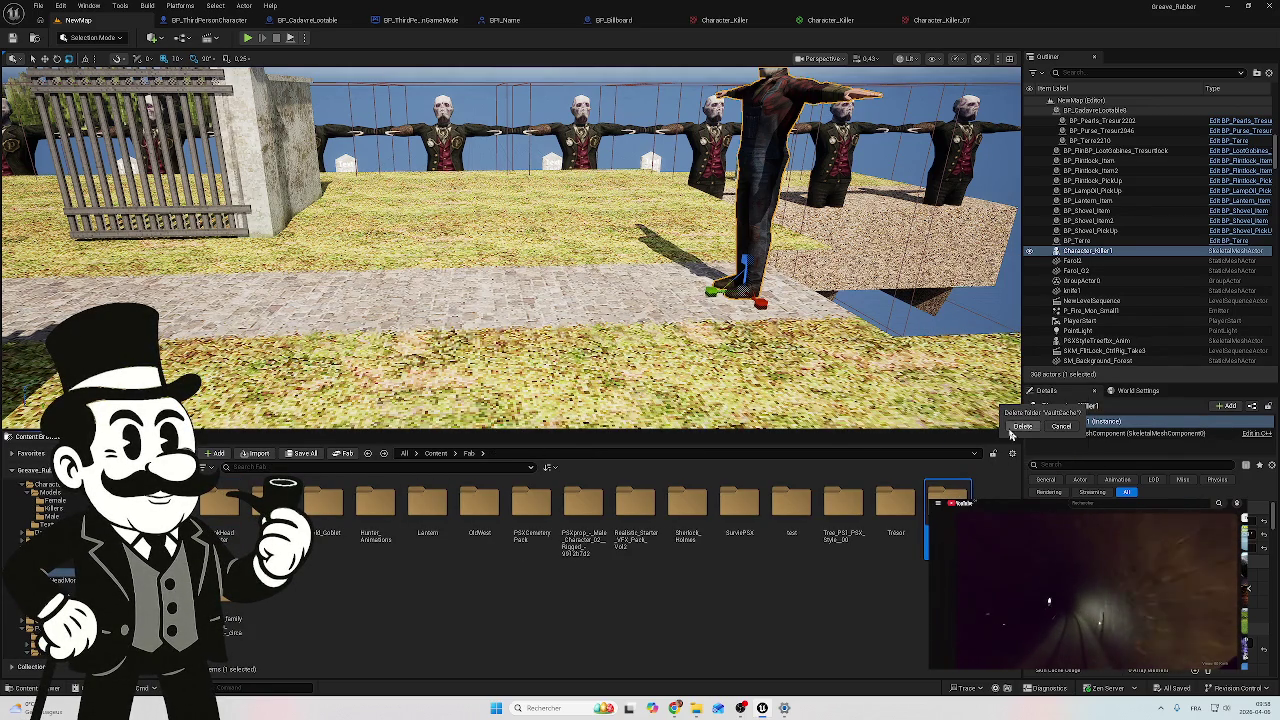
{"action": "left_click", "coordinate": [1020, 427]}
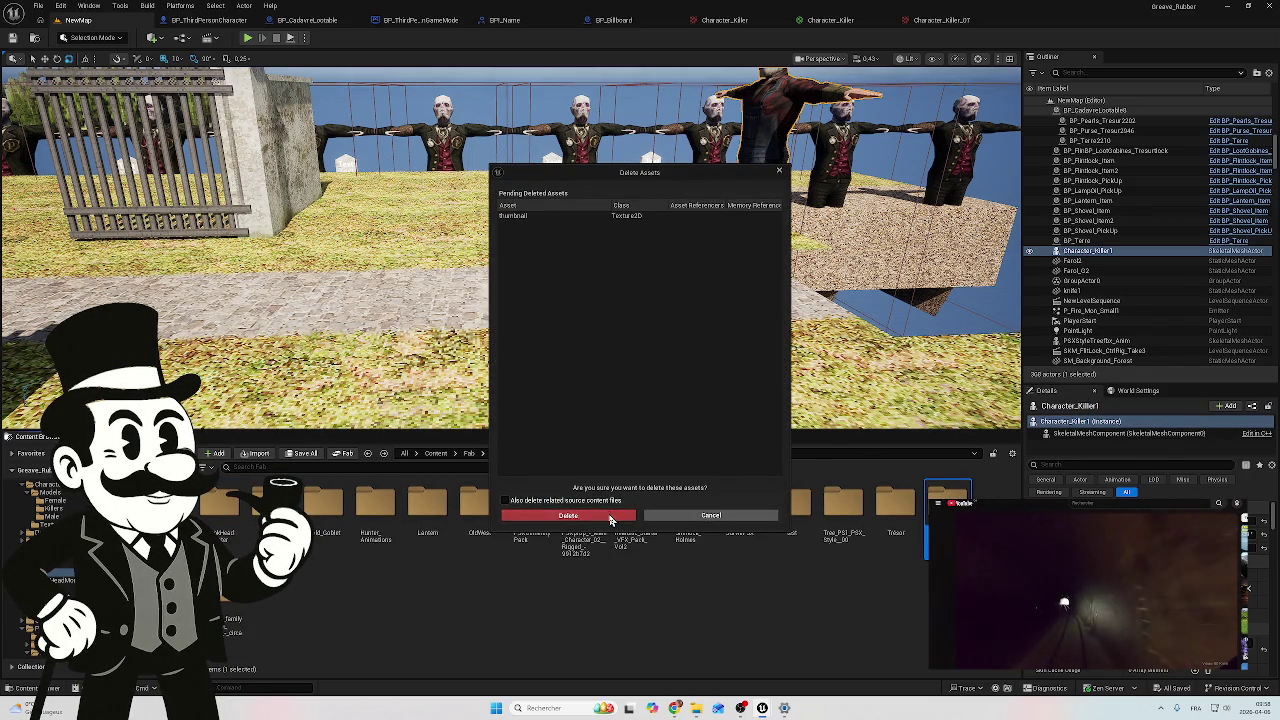
{"action": "left_click", "coordinate": [612, 515]}
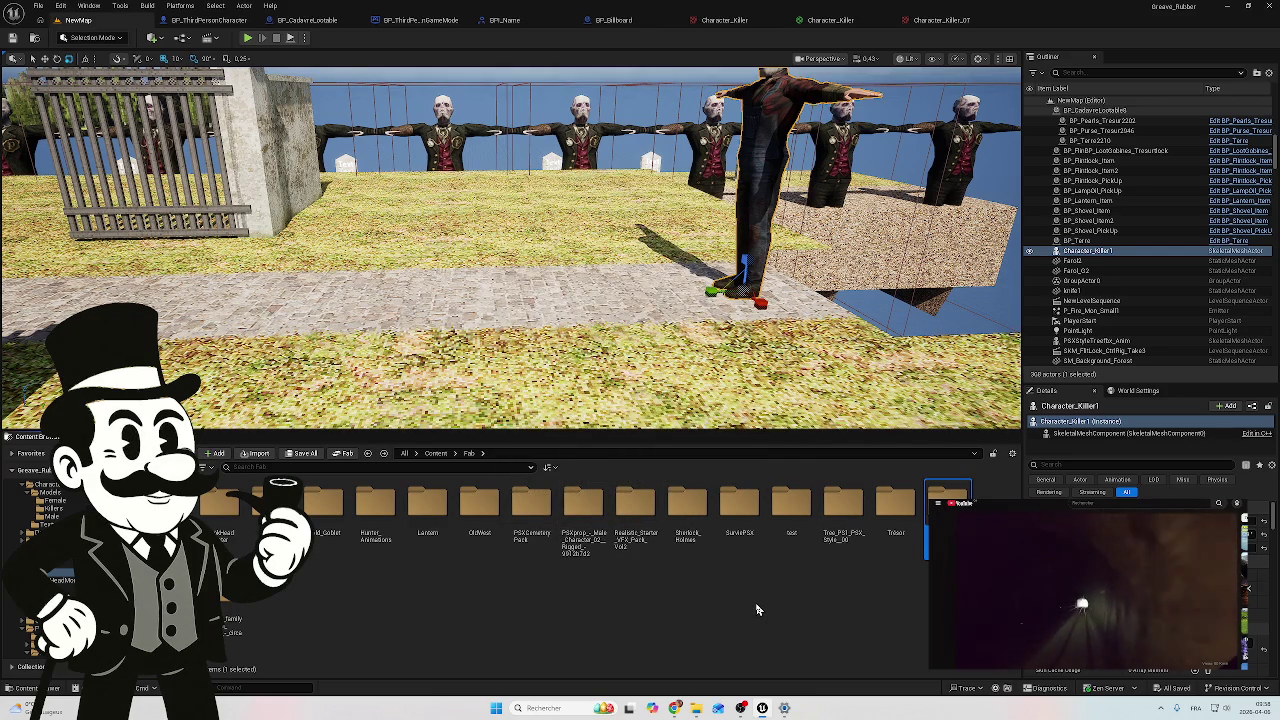
{"action": "left_click", "coordinate": [833, 615]}
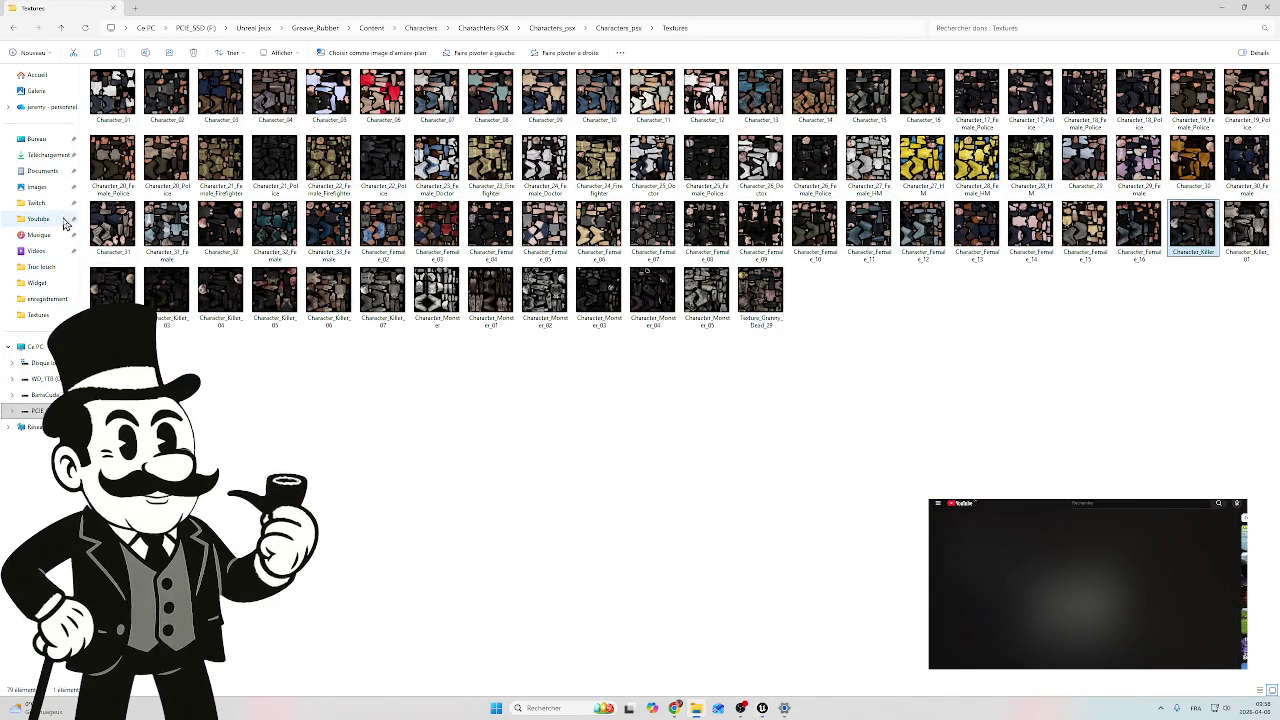
Step: Navigate Explorer to F:\Unreal jeux\Greave_Rubber\Content\Fab
{"action": "left_click", "coordinate": [38, 410]}
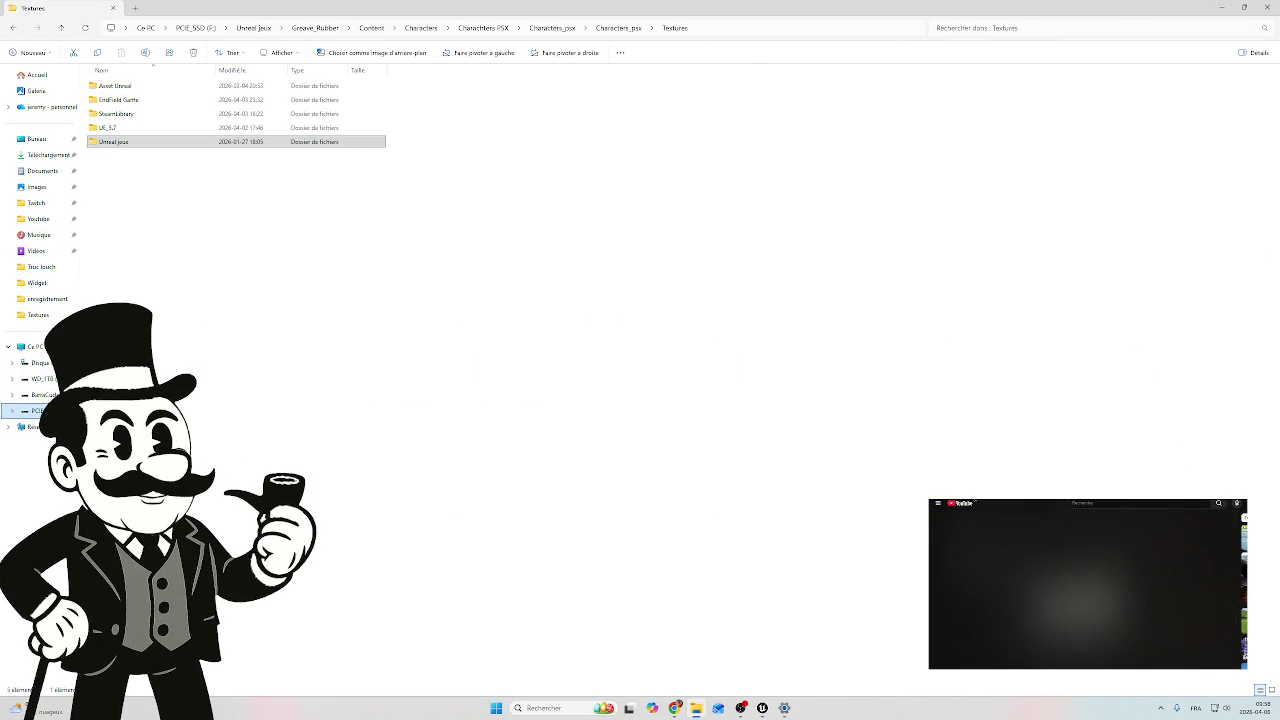
{"action": "double_click", "coordinate": [120, 143]}
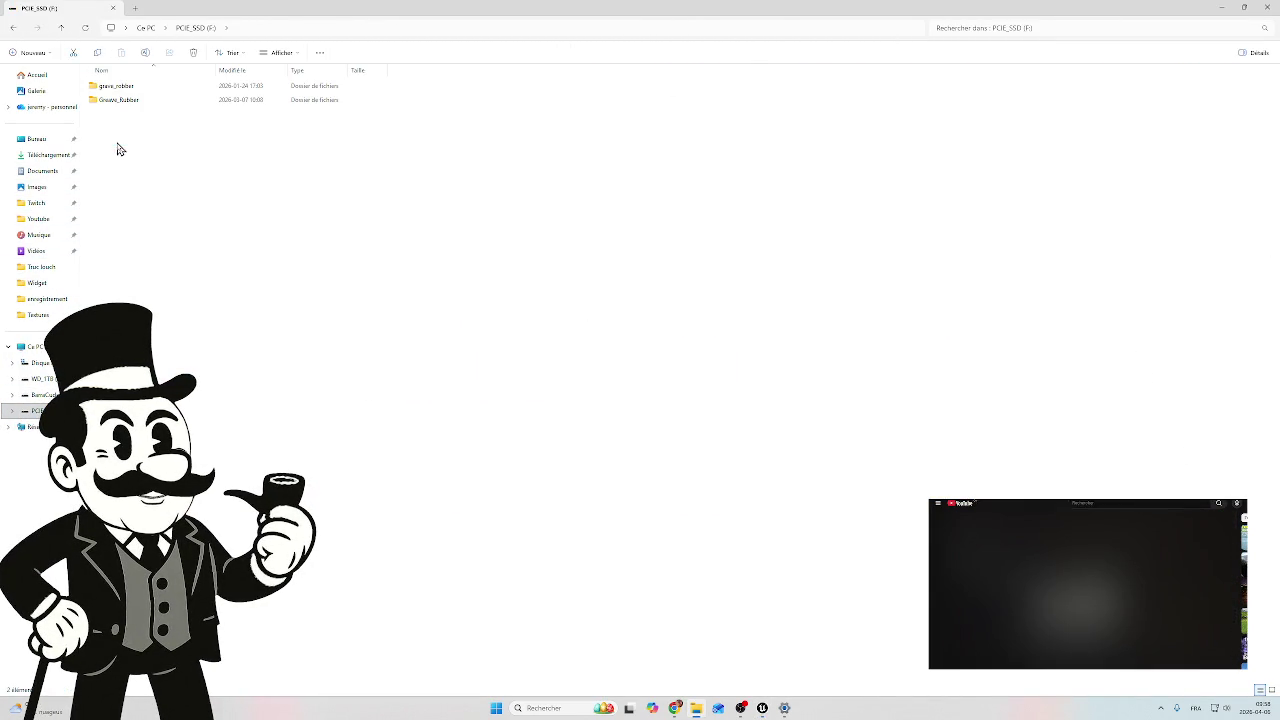
{"action": "double_click", "coordinate": [115, 99]}
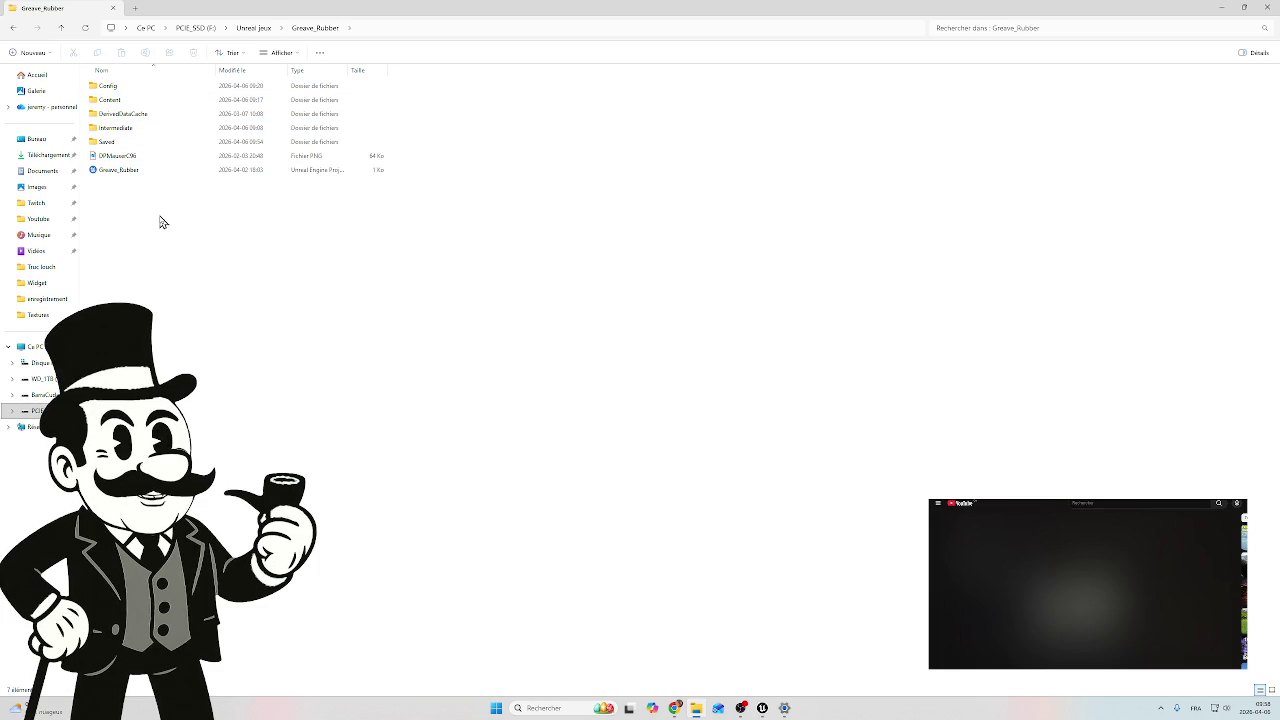
{"action": "double_click", "coordinate": [130, 101]}
{"action": "left_click", "coordinate": [127, 256]}
{"action": "double_click", "coordinate": [127, 256]}
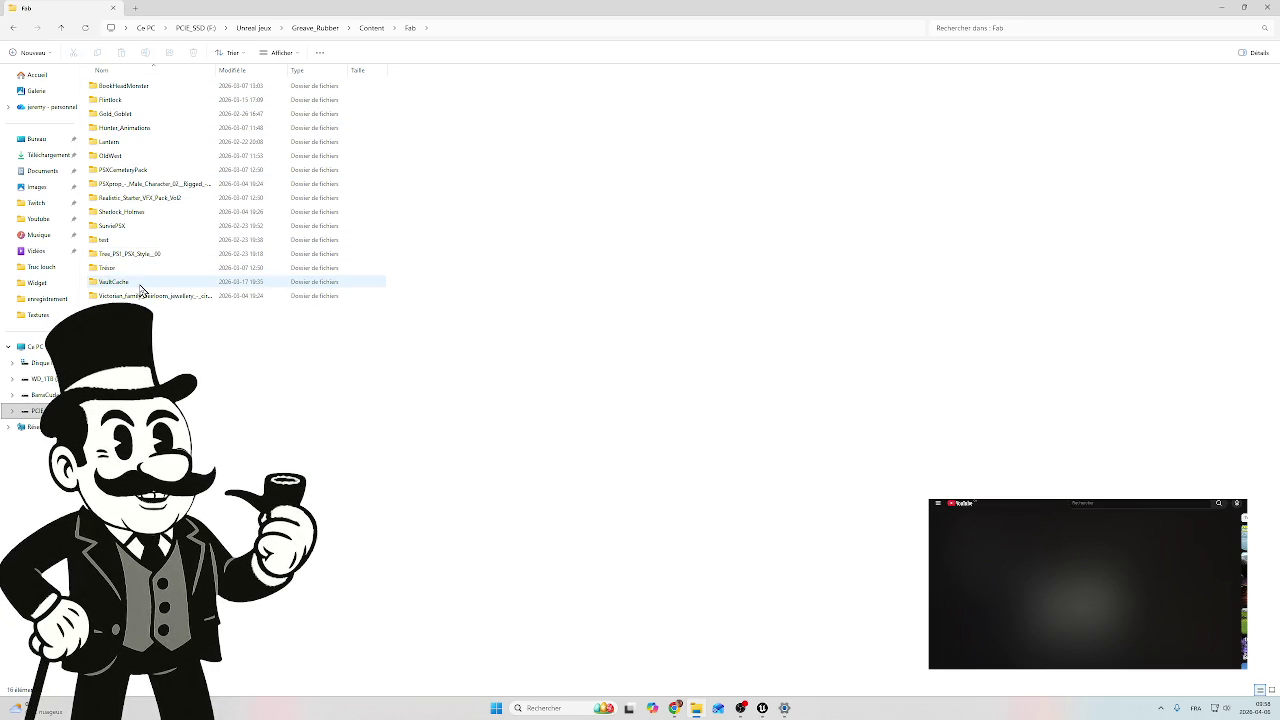
Step: Delete the VaultCache folder from disk with Supprimer
{"action": "left_click", "coordinate": [140, 284]}
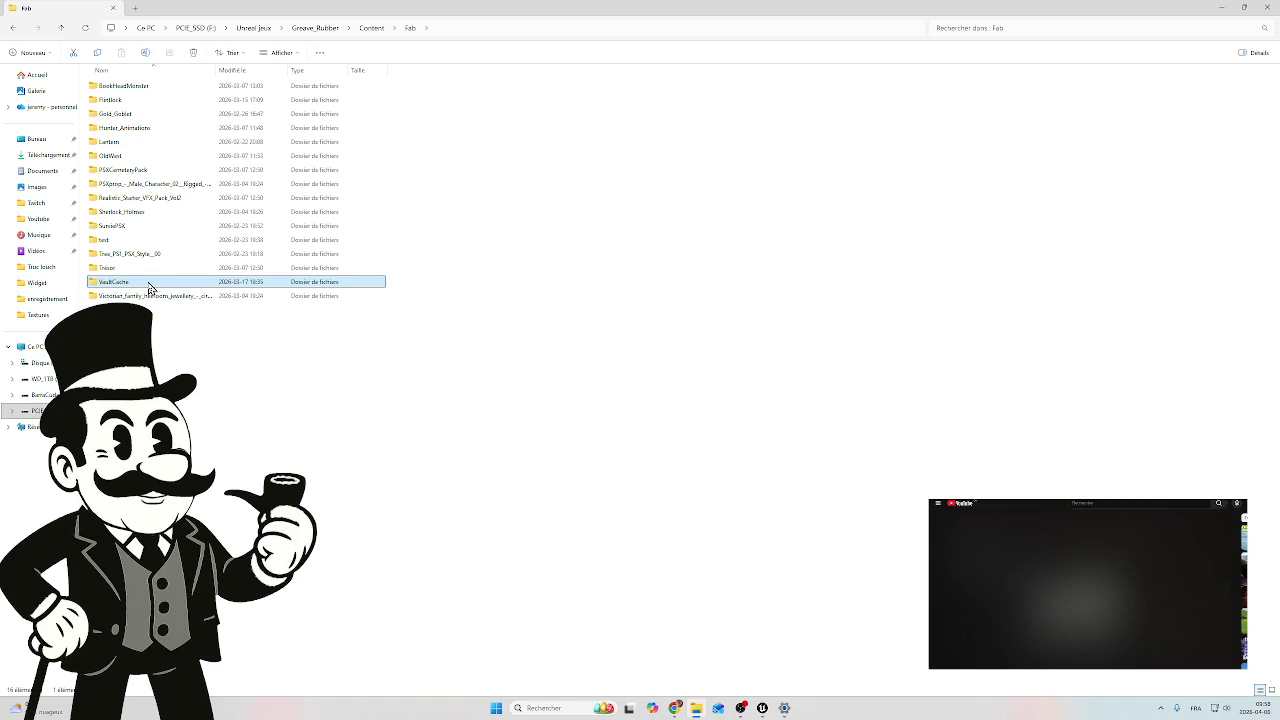
{"action": "right_click", "coordinate": [165, 290]}
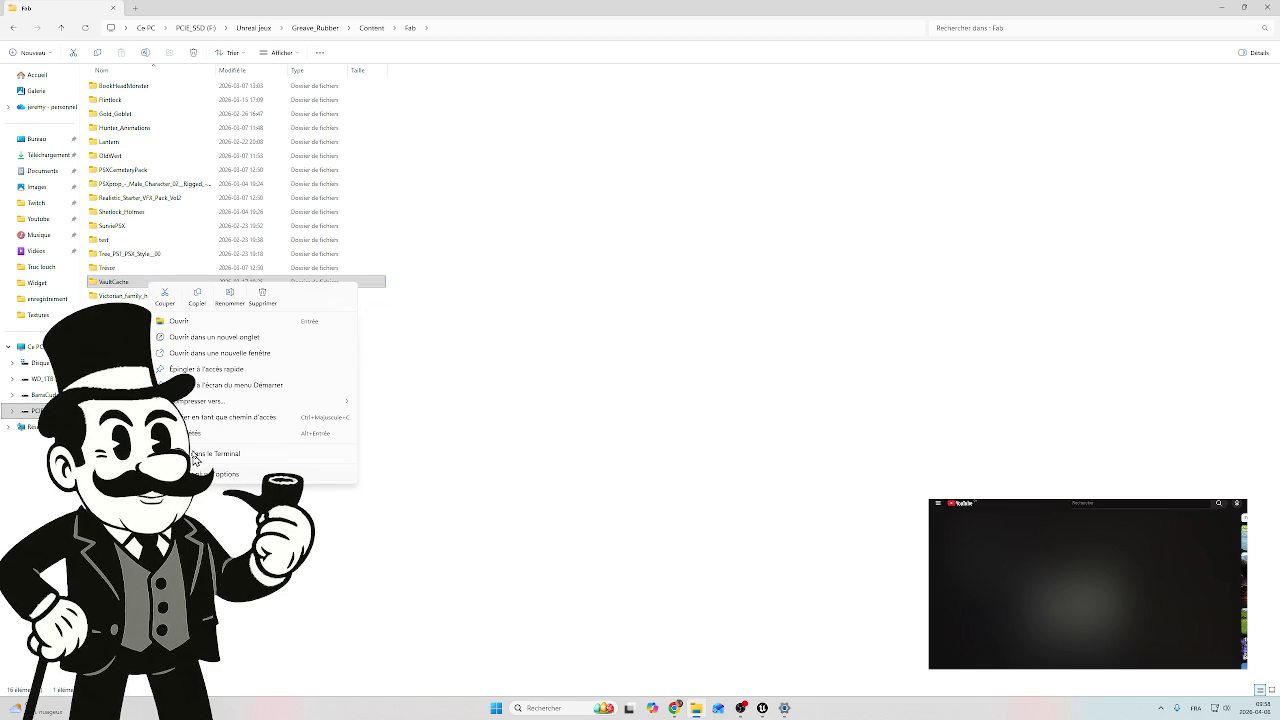
{"action": "left_click", "coordinate": [257, 305]}
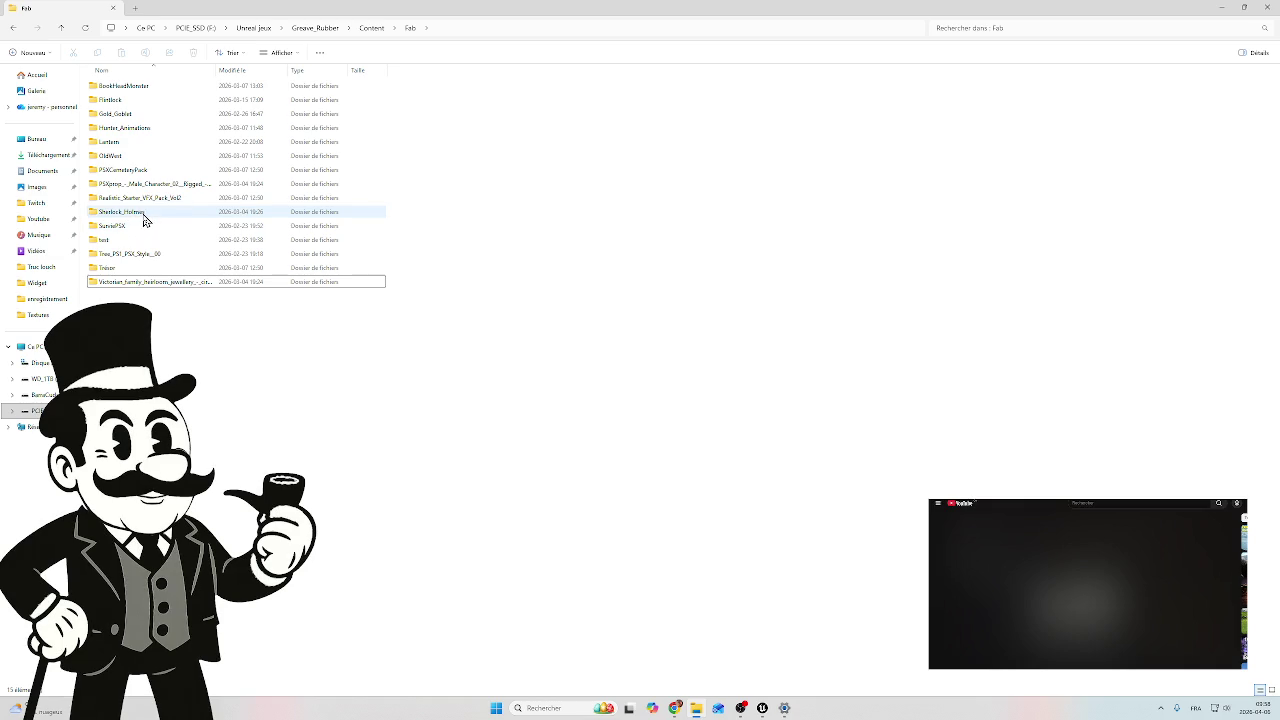
Step: Look inside the Sherlock_Holmes folder, return to Fab, and switch back to Unreal Engine
{"action": "double_click", "coordinate": [143, 219]}
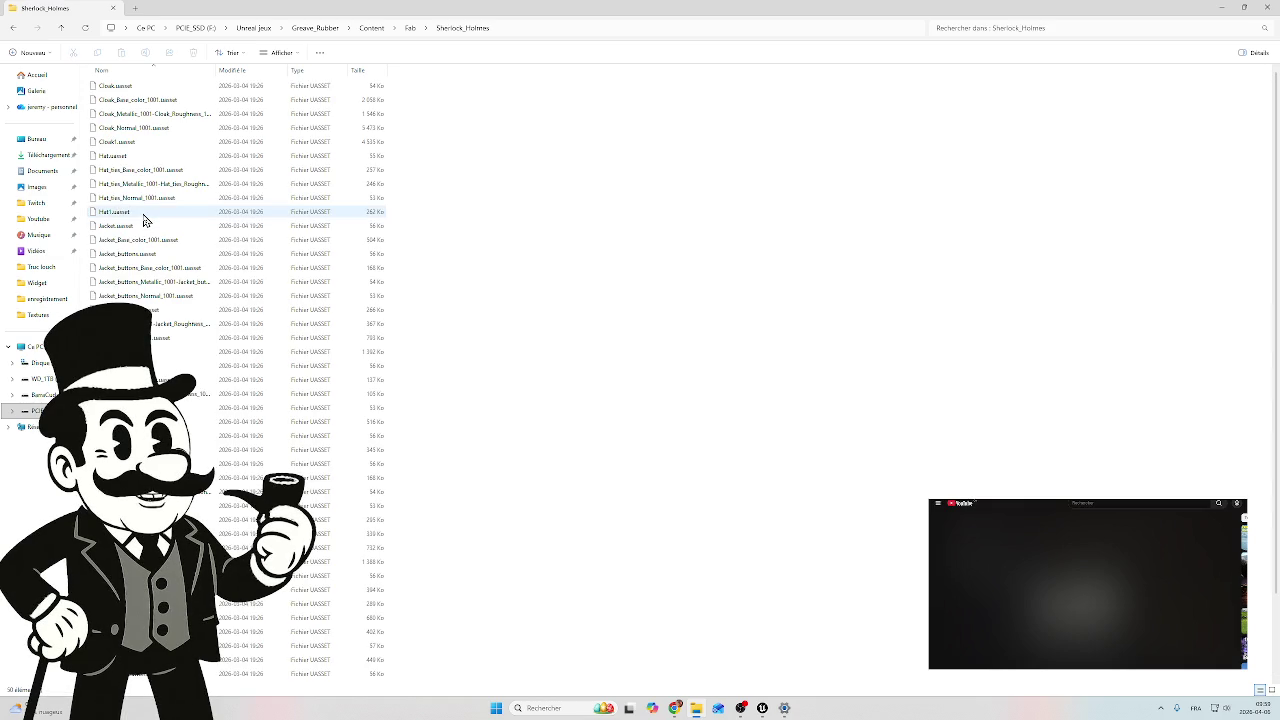
{"action": "scroll", "coordinate": [223, 420], "scroll_direction": "down", "scroll_amount": 2}
{"action": "key", "text": "alt+Left"}
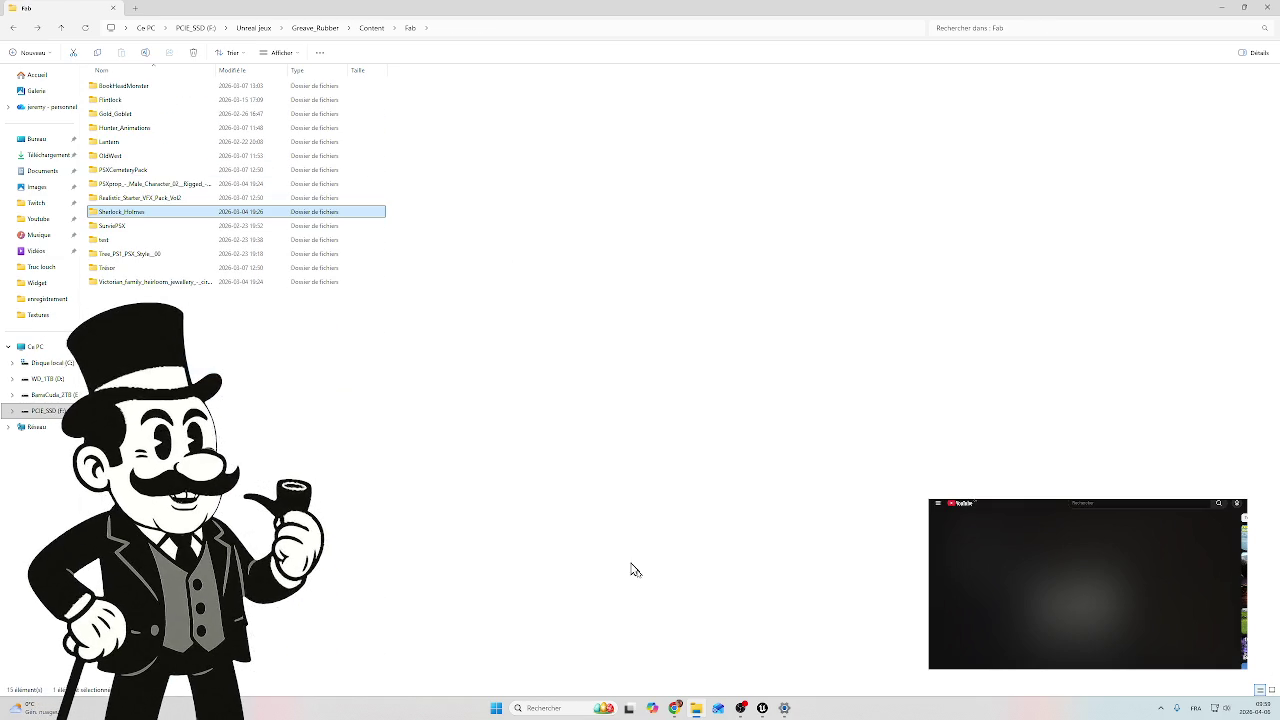
{"action": "mouse_move", "coordinate": [740, 708]}
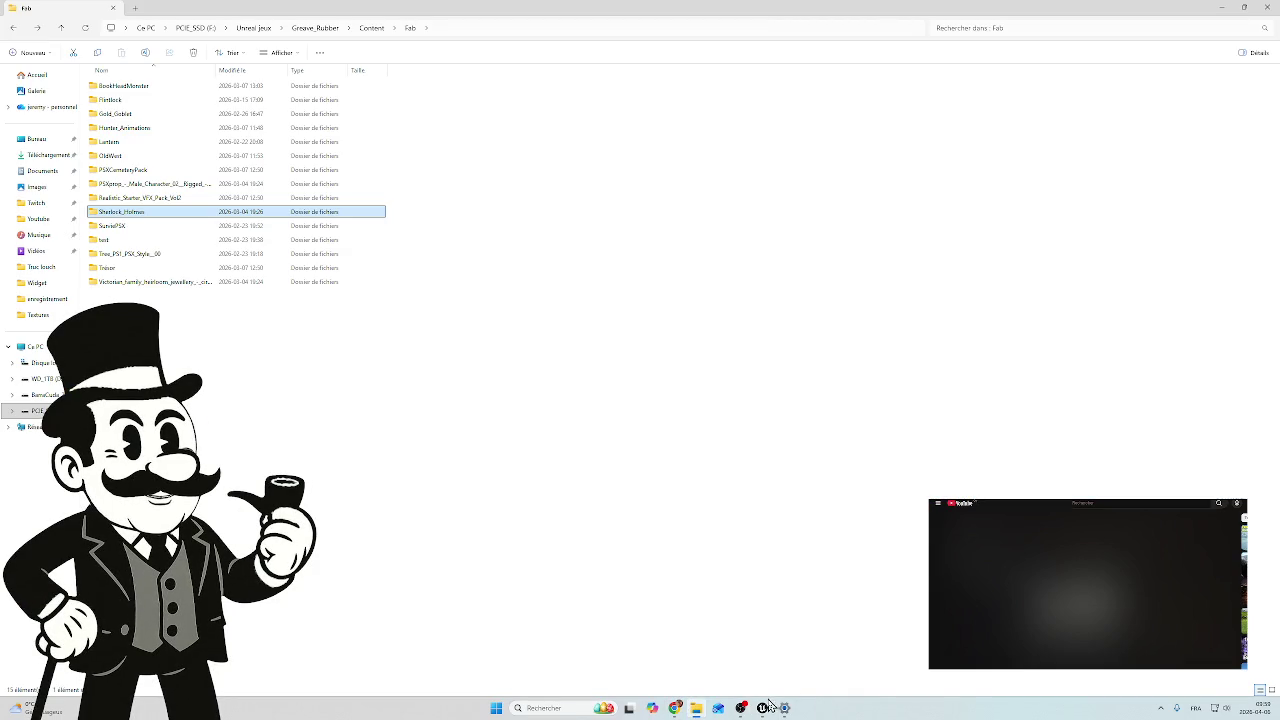
{"action": "left_click", "coordinate": [764, 706]}
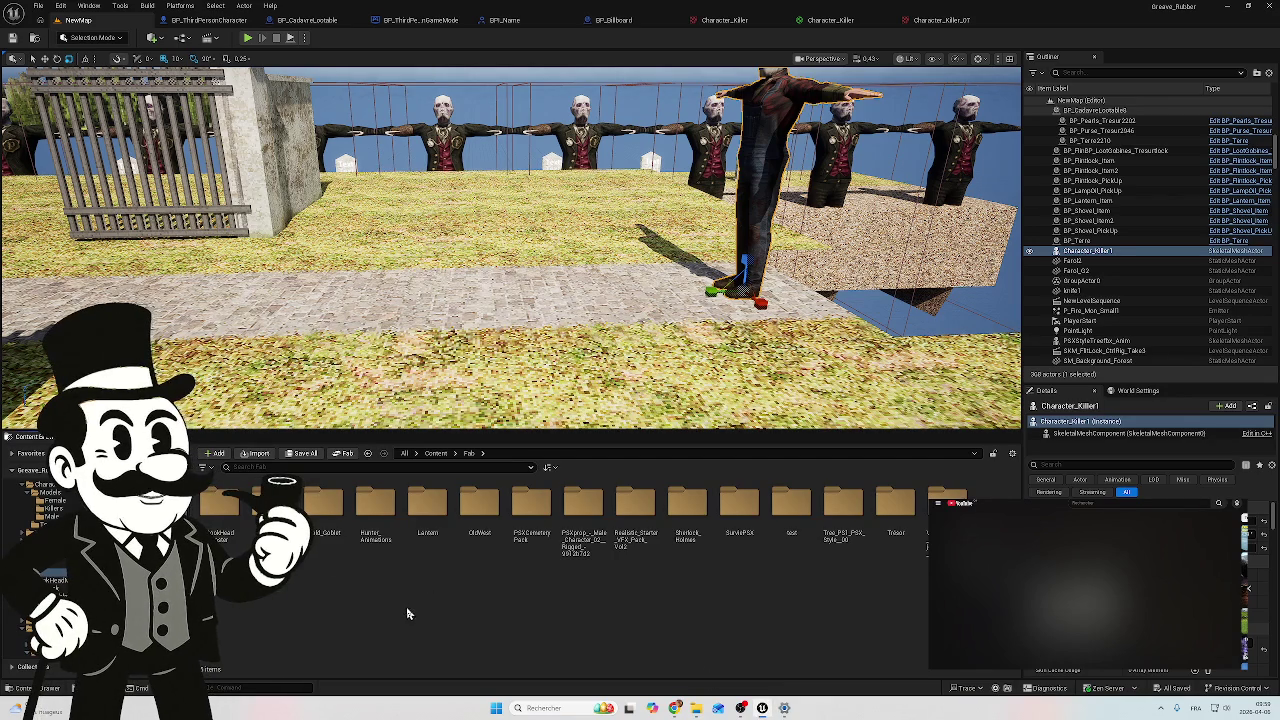
Step: View the Sherlock_Holmes assets in the Content Browser, return to Fab, then bring File Explorer forward
{"action": "double_click", "coordinate": [690, 535]}
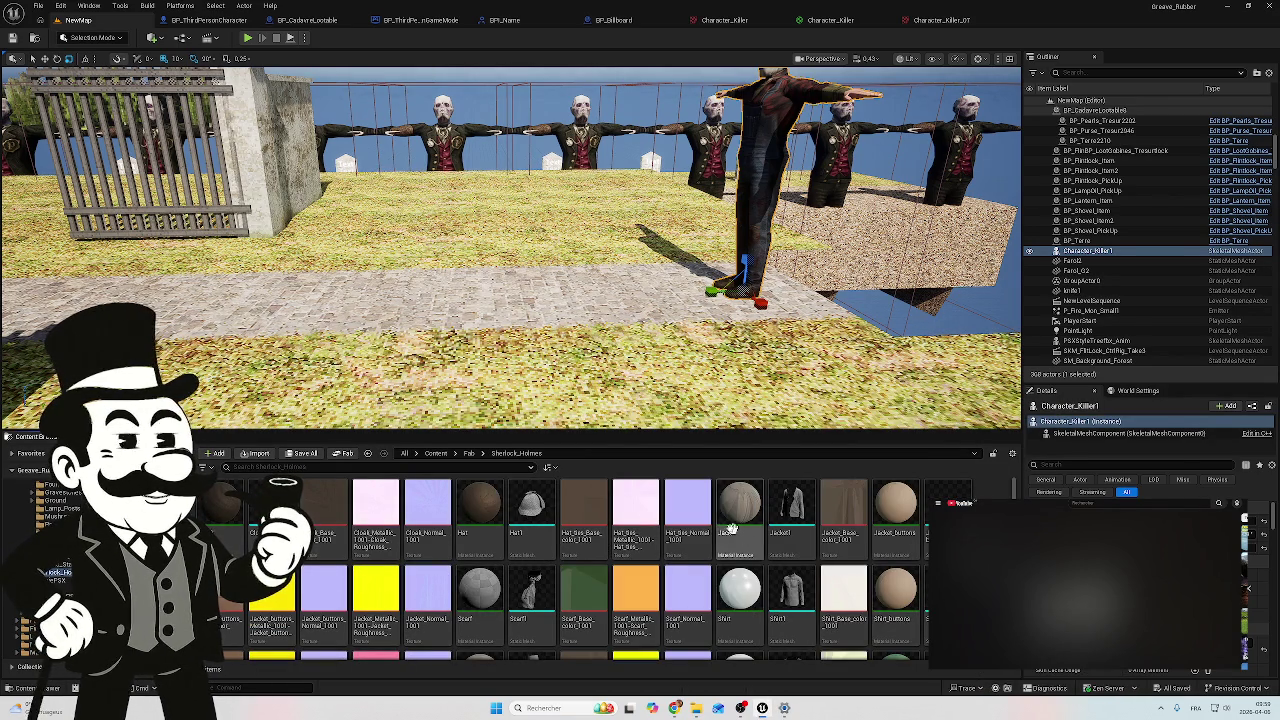
{"action": "scroll", "coordinate": [737, 527], "scroll_direction": "down", "scroll_amount": 4}
{"action": "scroll", "coordinate": [737, 527], "scroll_direction": "up", "scroll_amount": 4}
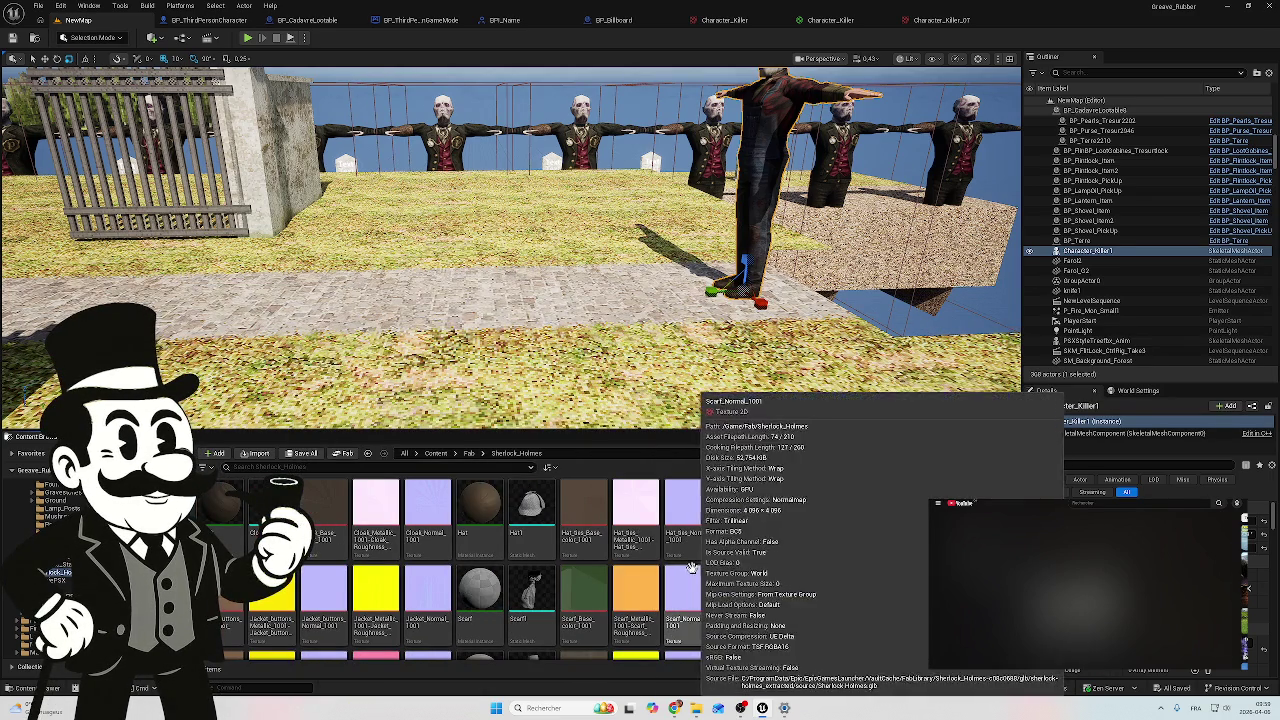
{"action": "mouse_move", "coordinate": [696, 710]}
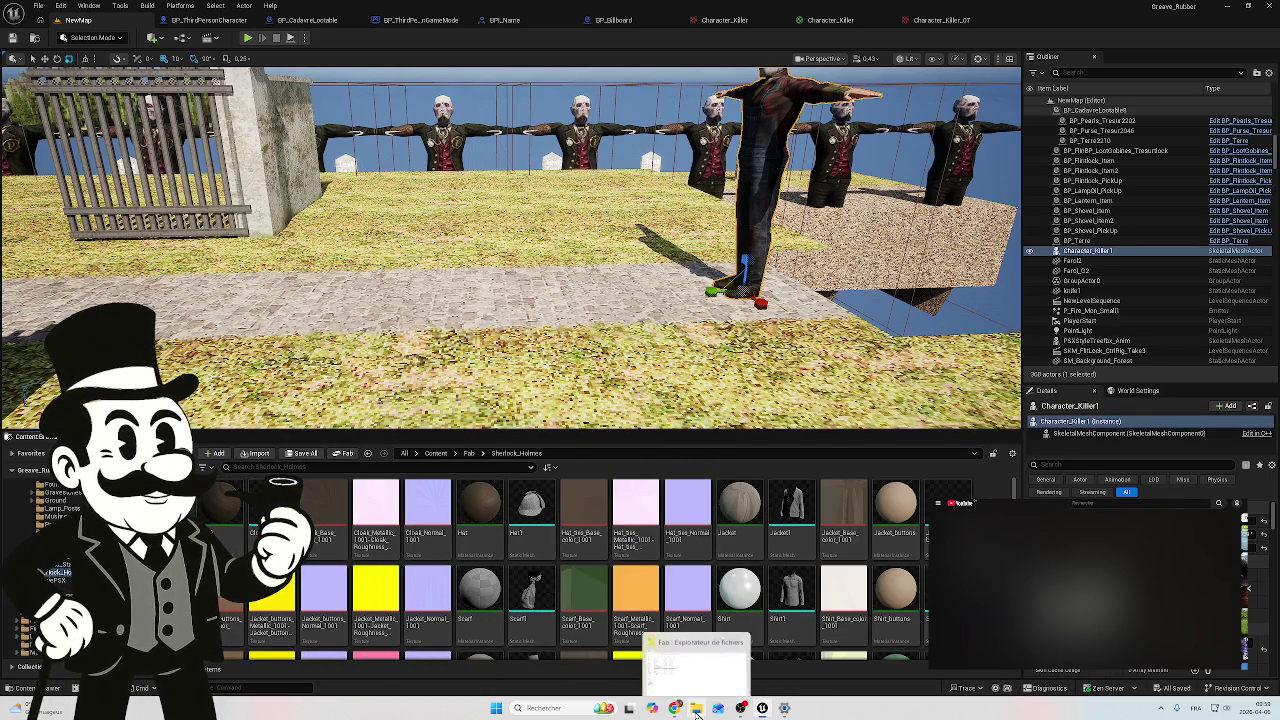
{"action": "left_click", "coordinate": [686, 666]}
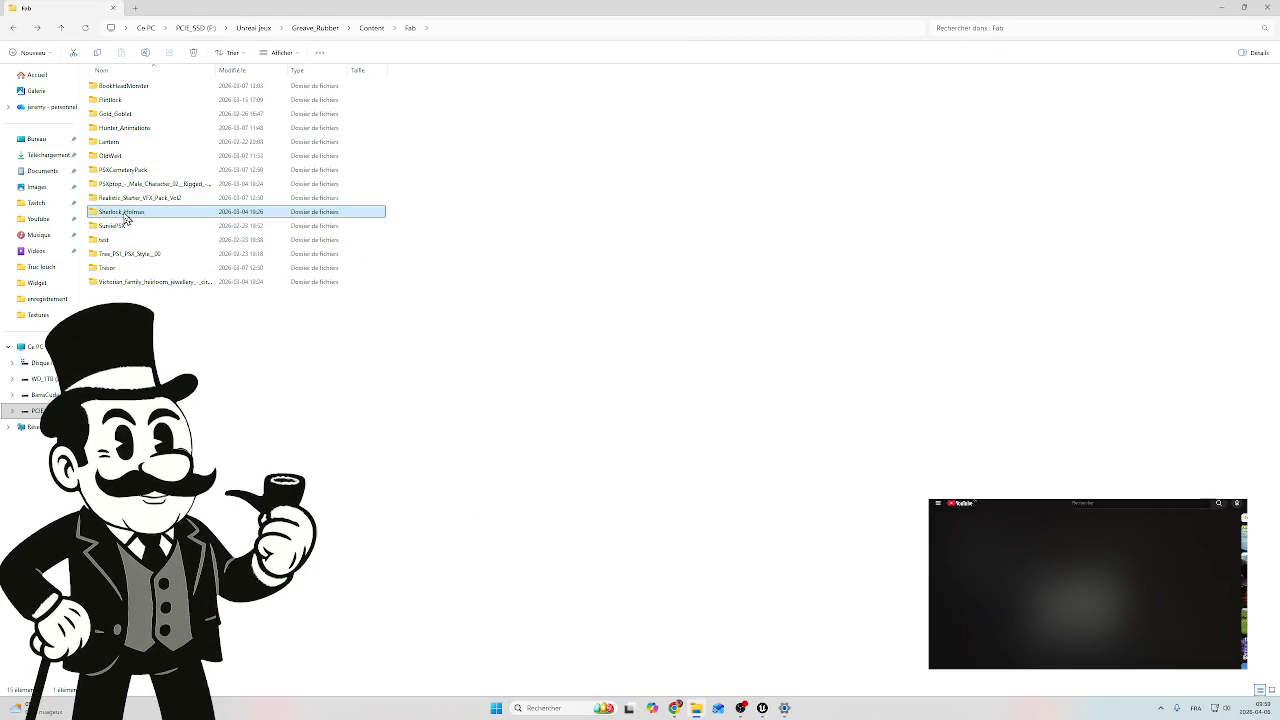
{"action": "left_click", "coordinate": [762, 707]}
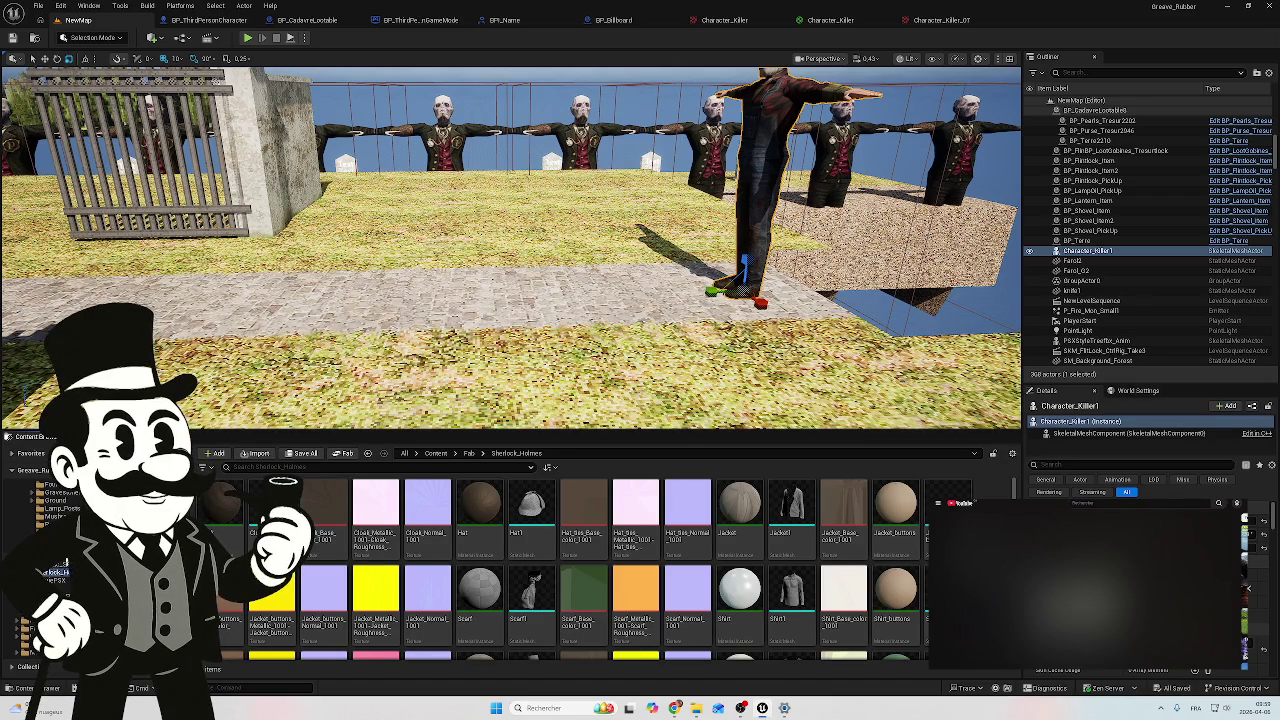
{"action": "left_click", "coordinate": [36, 500]}
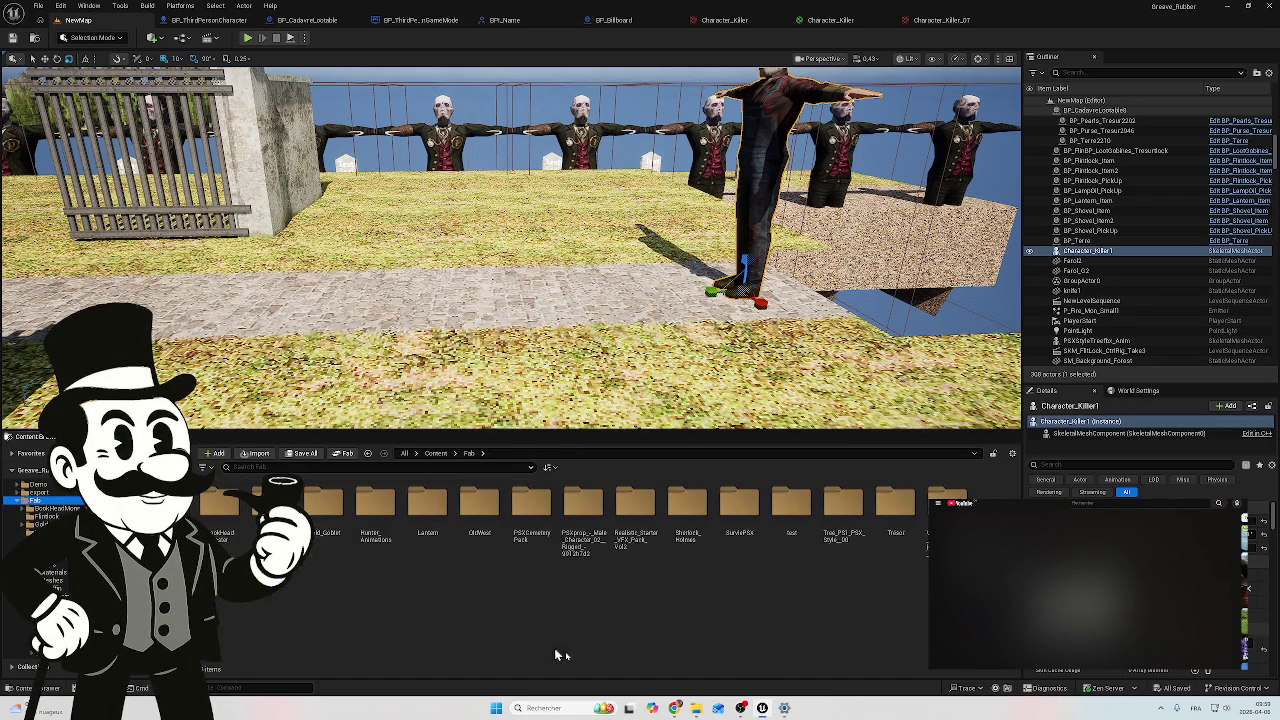
{"action": "left_click", "coordinate": [699, 710]}
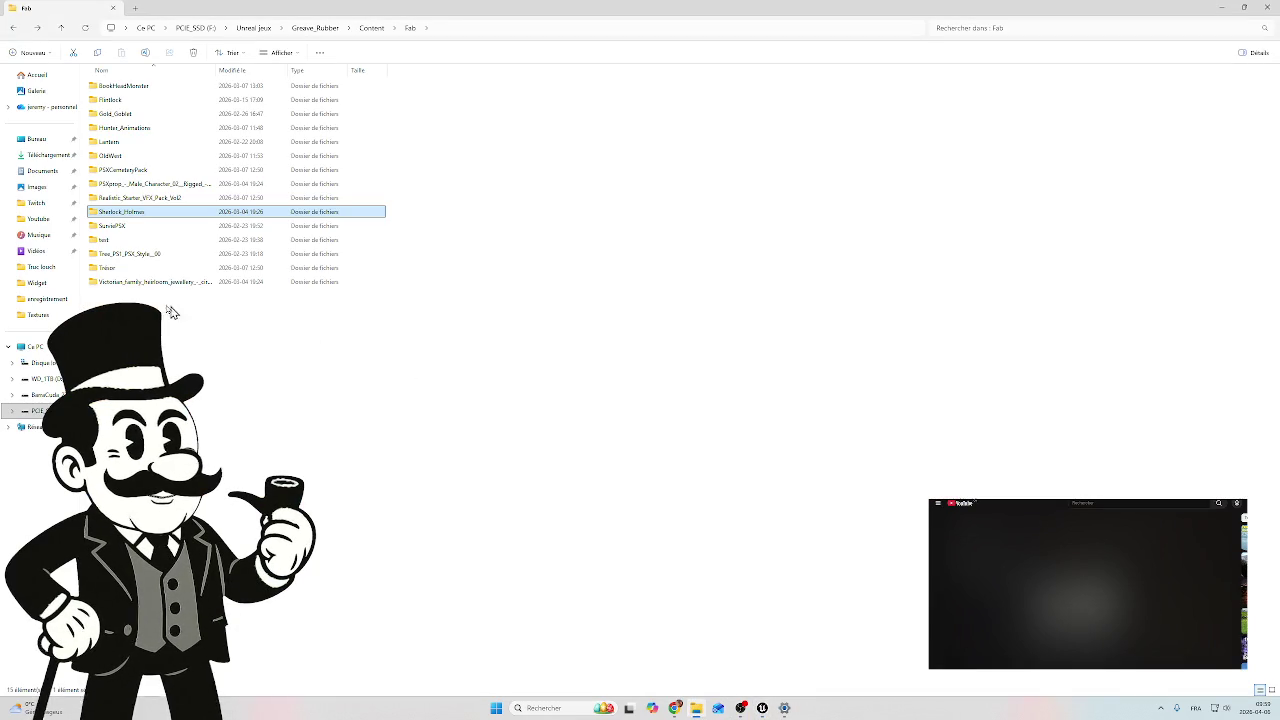
Step: Delete the Sherlock_Holmes folder in Explorer
{"action": "right_click", "coordinate": [141, 217]}
{"action": "right_click", "coordinate": [114, 218]}
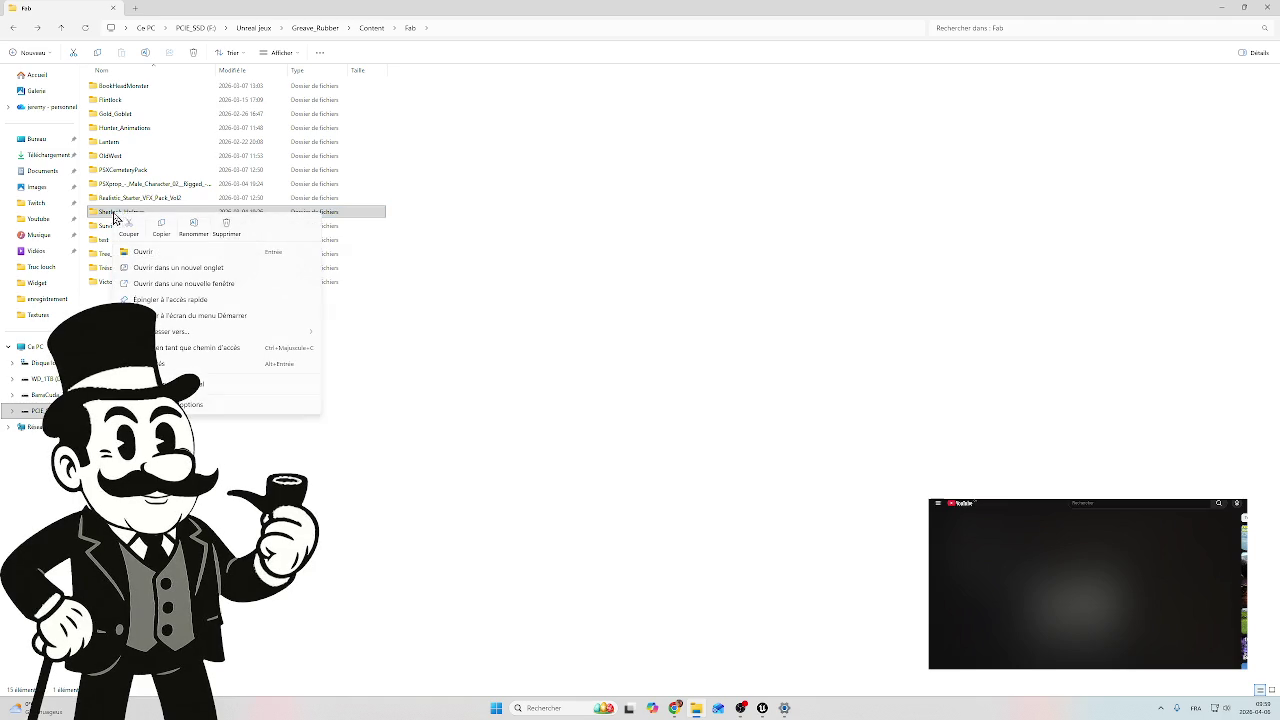
{"action": "left_click", "coordinate": [226, 223]}
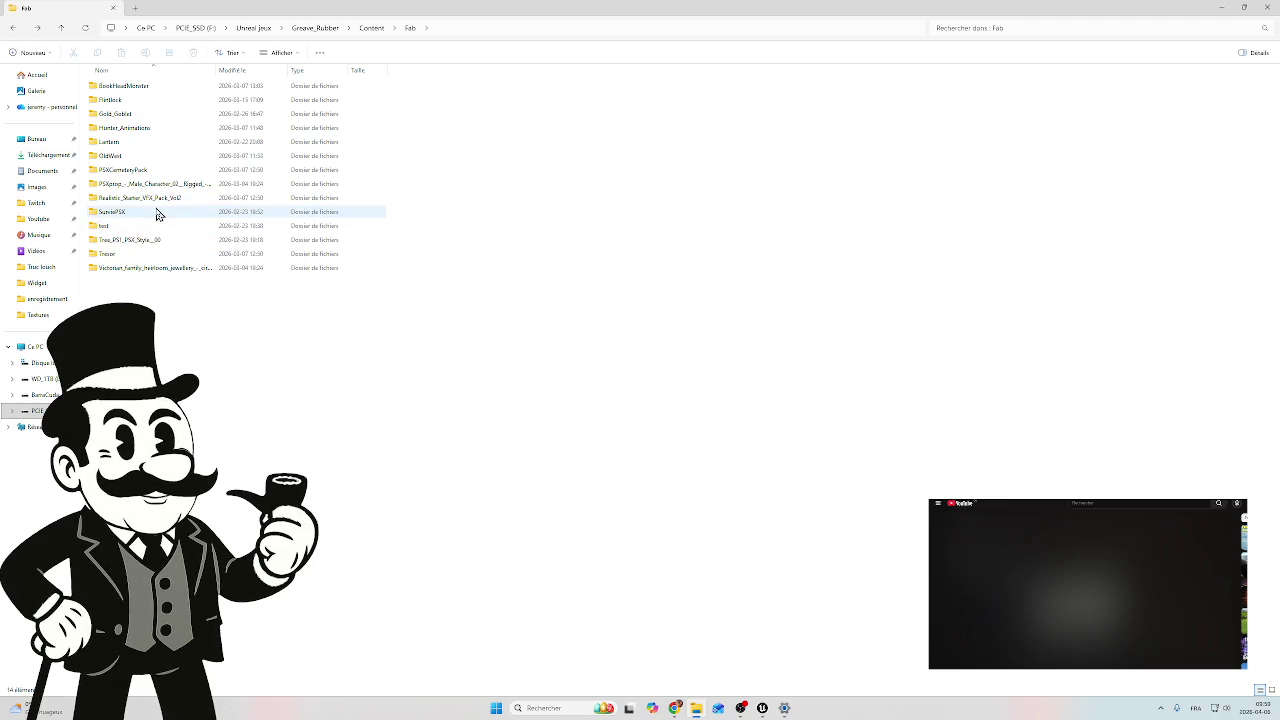
Step: Check the PSXprop male character's fbx folder, go back to Fab, and return to Unreal
{"action": "mouse_move", "coordinate": [128, 206]}
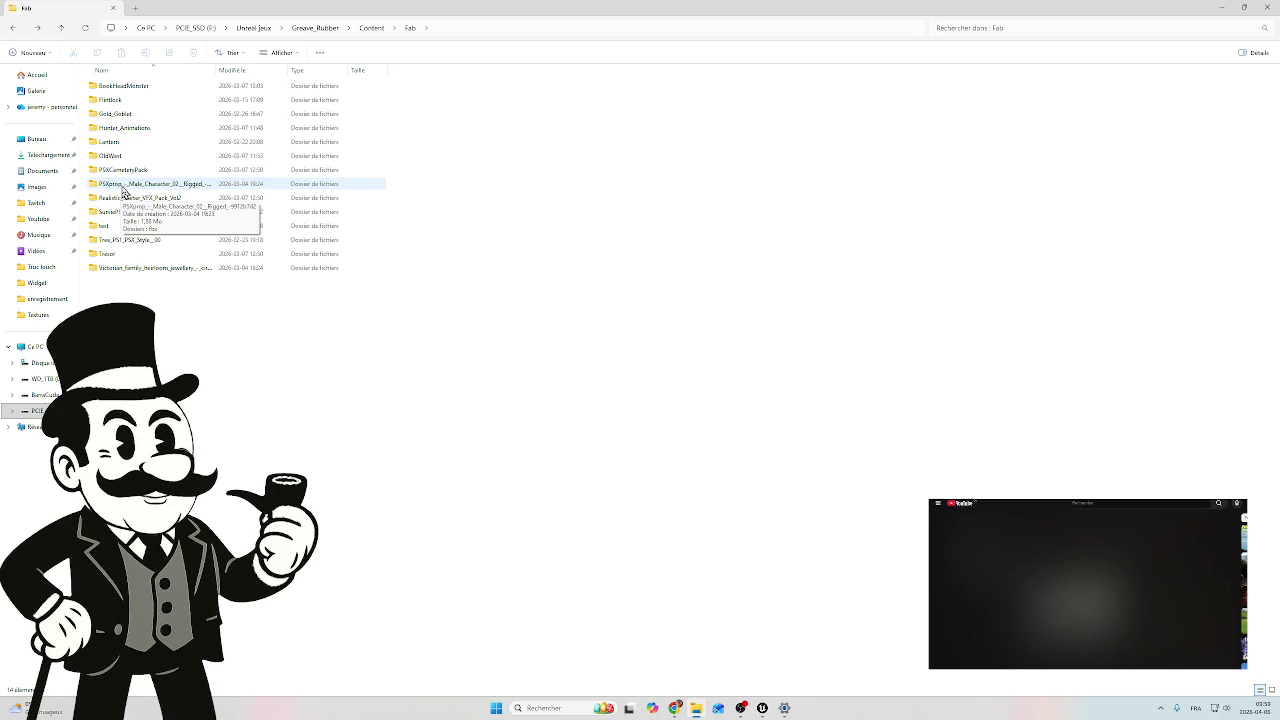
{"action": "double_click", "coordinate": [128, 190]}
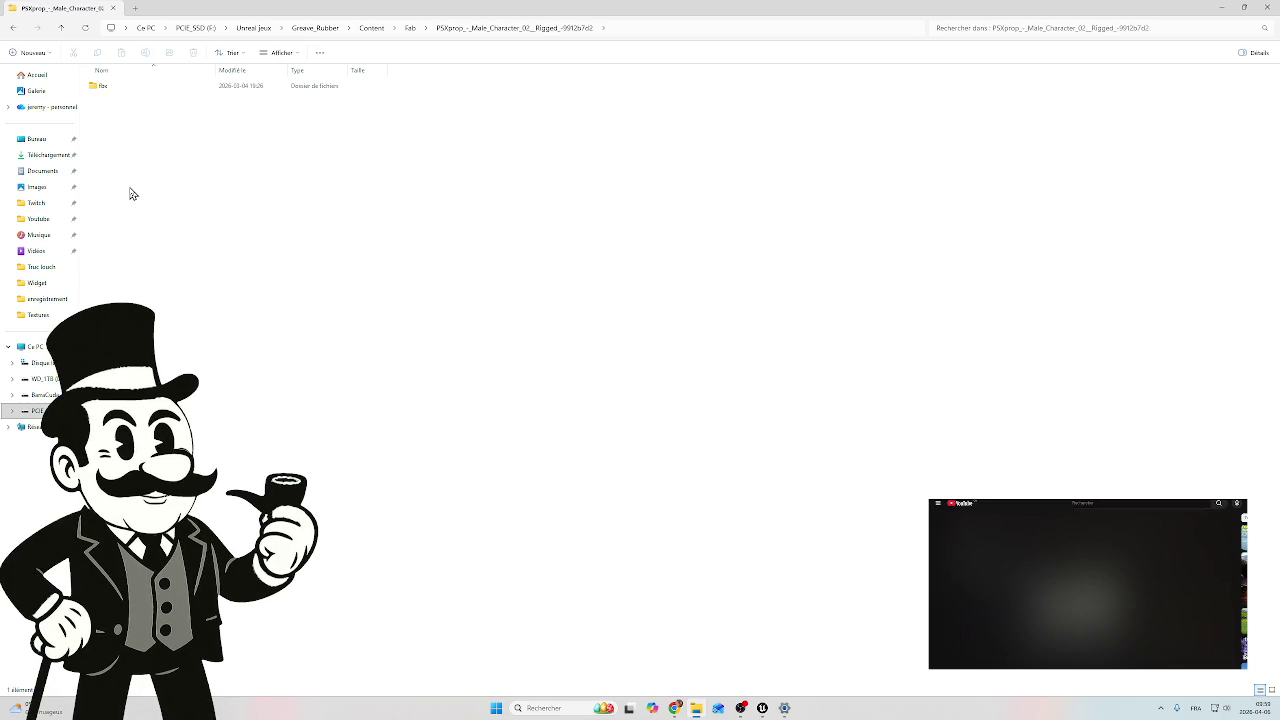
{"action": "double_click", "coordinate": [105, 88]}
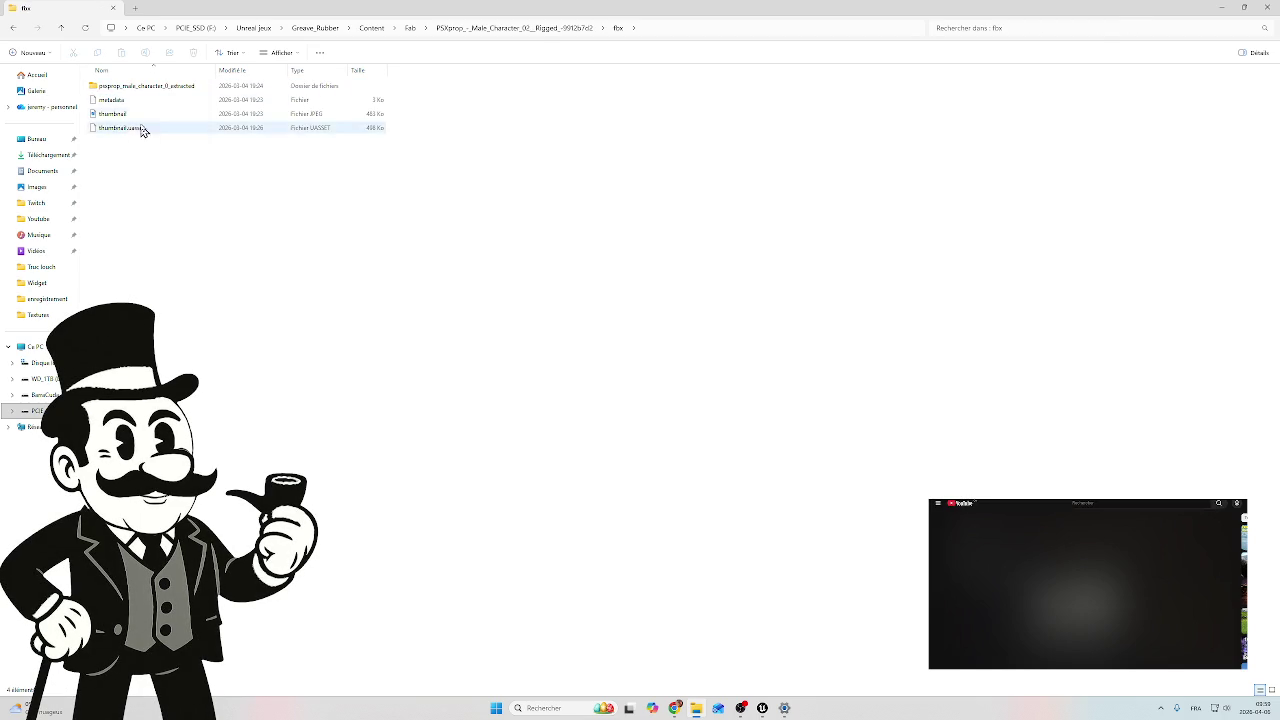
{"action": "key", "text": "alt+Left"}
{"action": "key", "text": "alt+Left"}
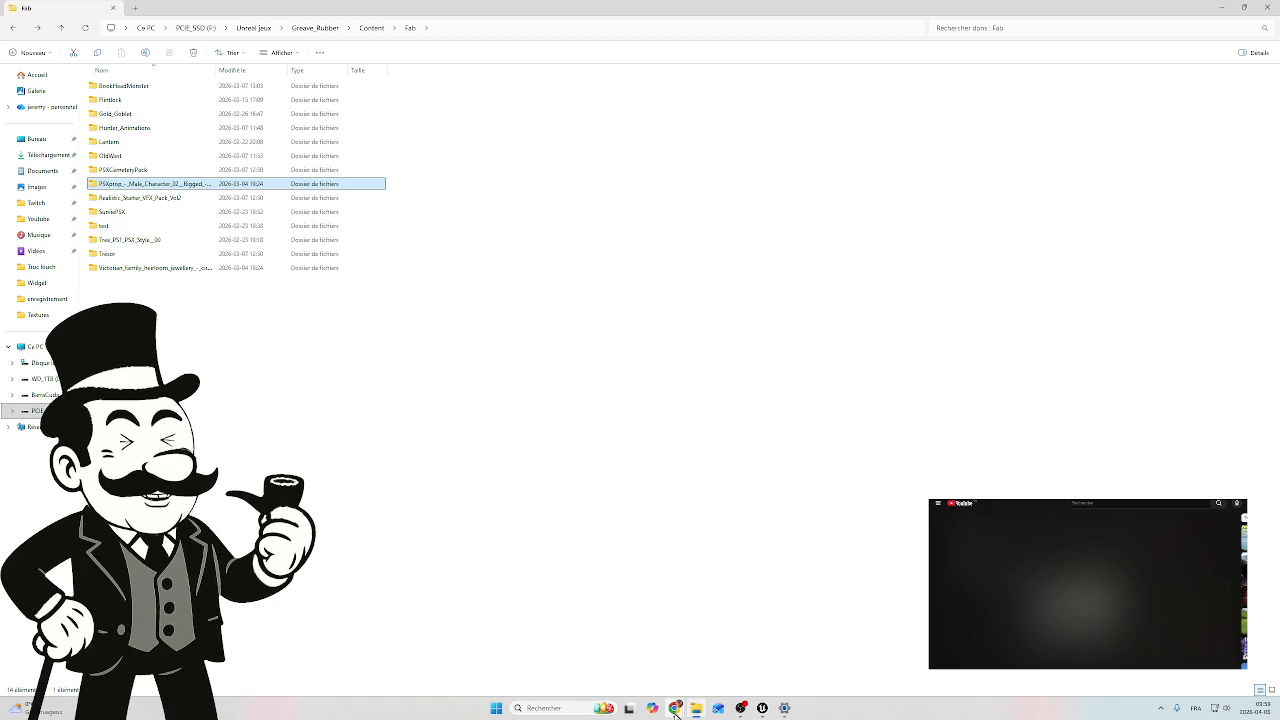
{"action": "mouse_move", "coordinate": [676, 708]}
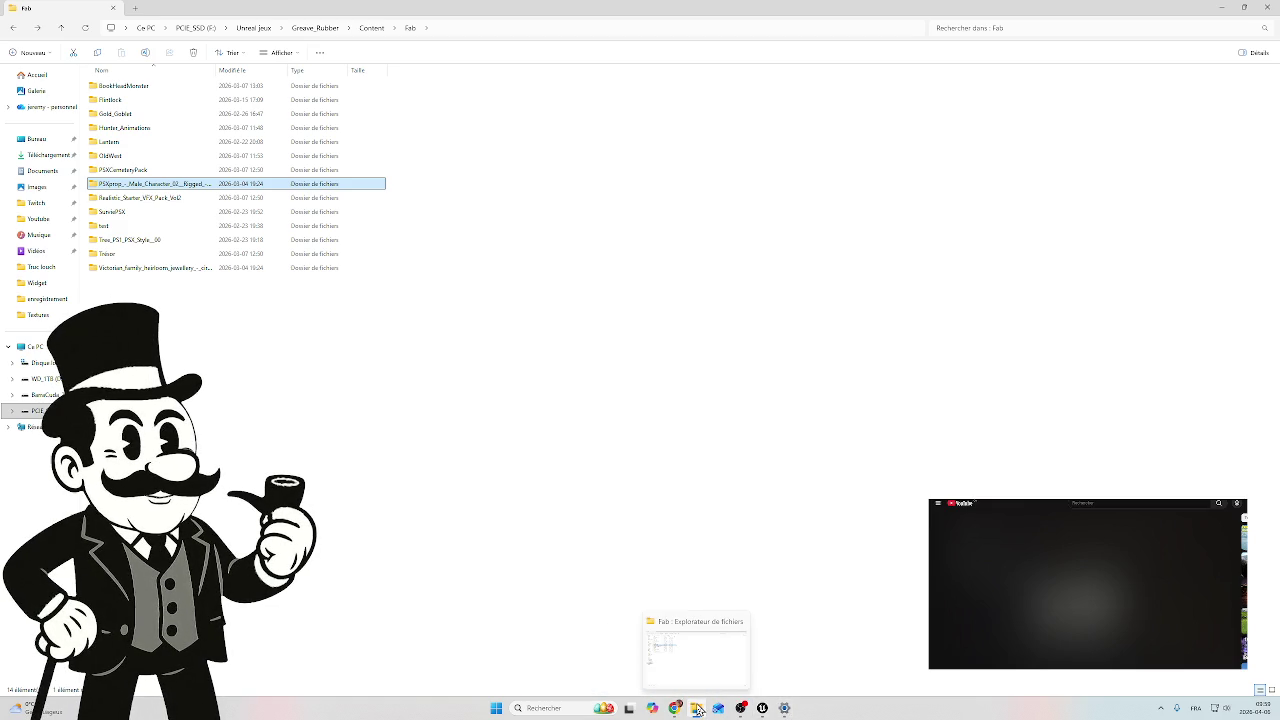
{"action": "mouse_move", "coordinate": [762, 708]}
{"action": "left_click", "coordinate": [746, 655]}
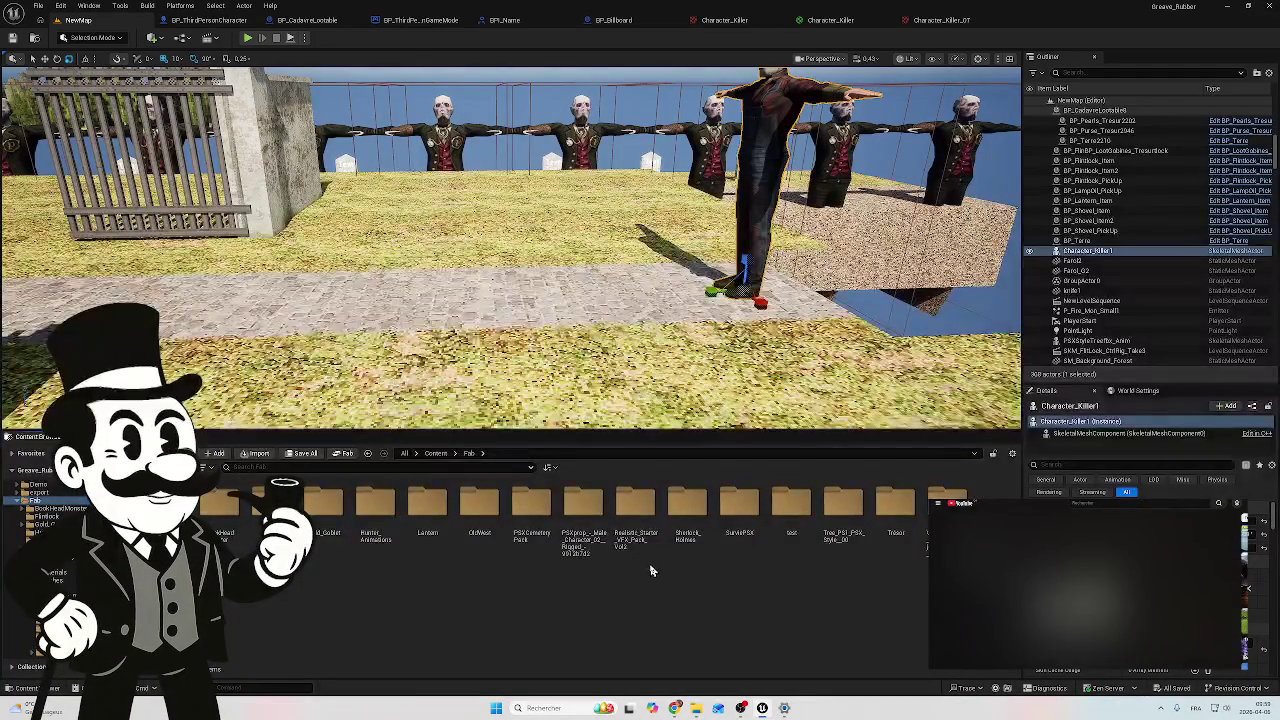
Step: Inspect the PSXprop character's fbx folder in the Content Browser, then bring Explorer's Fab window forward
{"action": "double_click", "coordinate": [584, 512]}
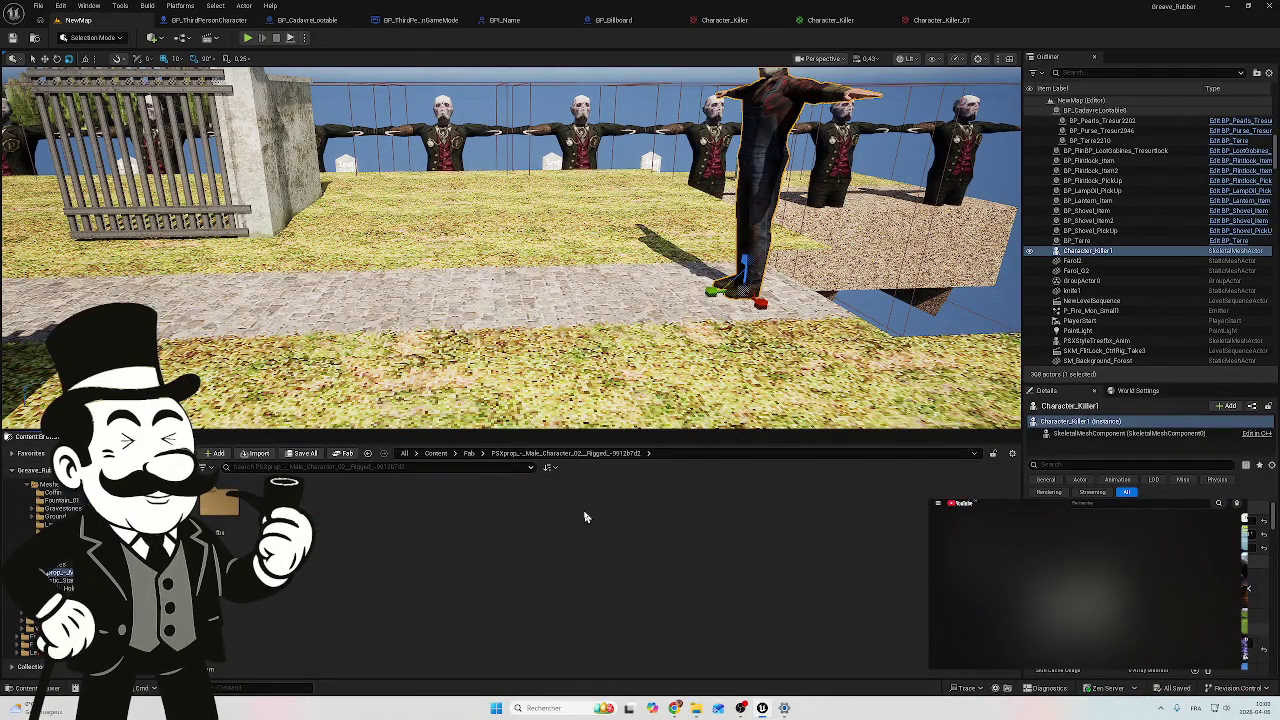
{"action": "double_click", "coordinate": [226, 505]}
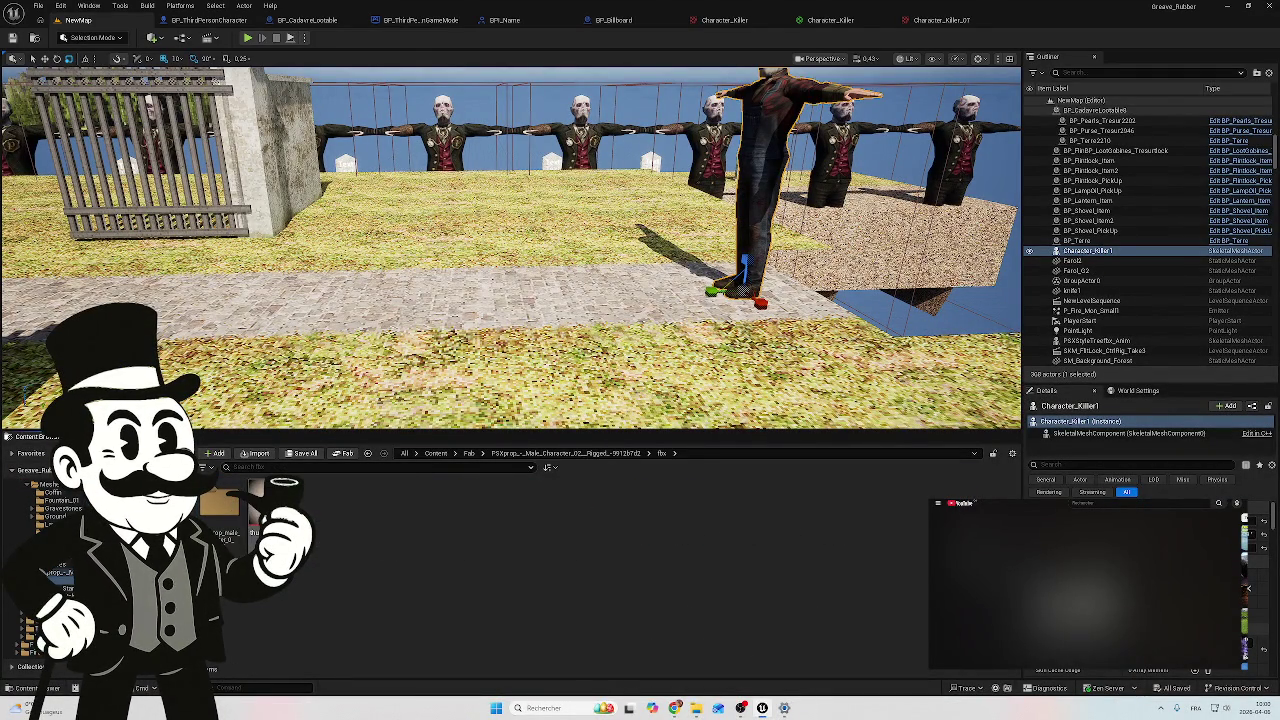
{"action": "key", "text": "alt+Left"}
{"action": "key", "text": "alt+Left"}
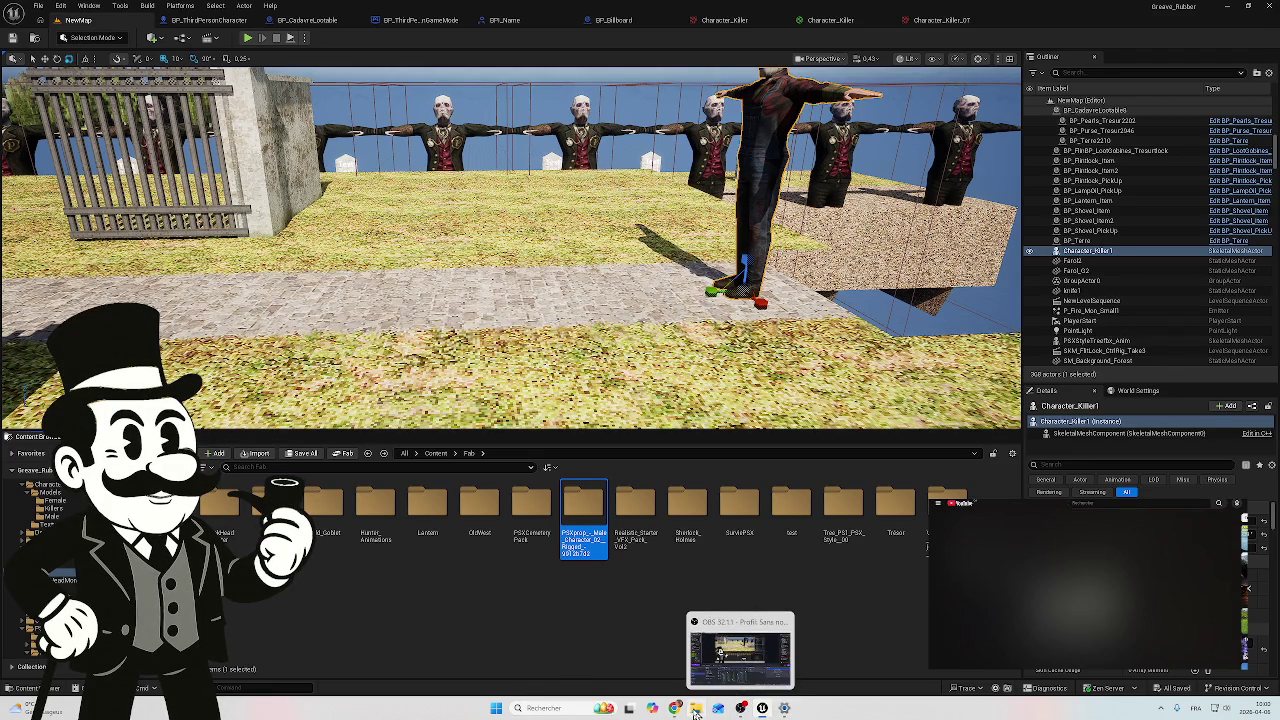
{"action": "mouse_move", "coordinate": [697, 709]}
{"action": "left_click", "coordinate": [704, 682]}
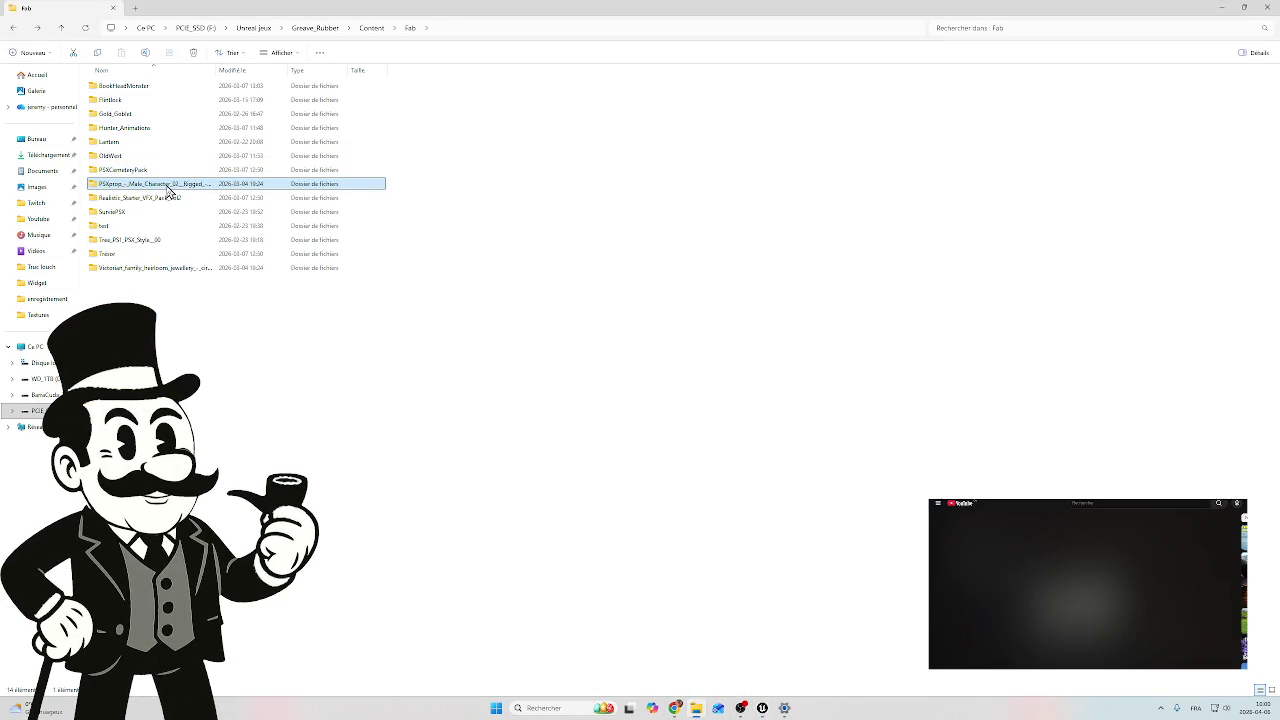
Step: Delete the PSXprop male character and Lantern folders from Fab
{"action": "left_click", "coordinate": [161, 184]}
{"action": "key", "text": "Escape"}
{"action": "key", "text": "Delete"}
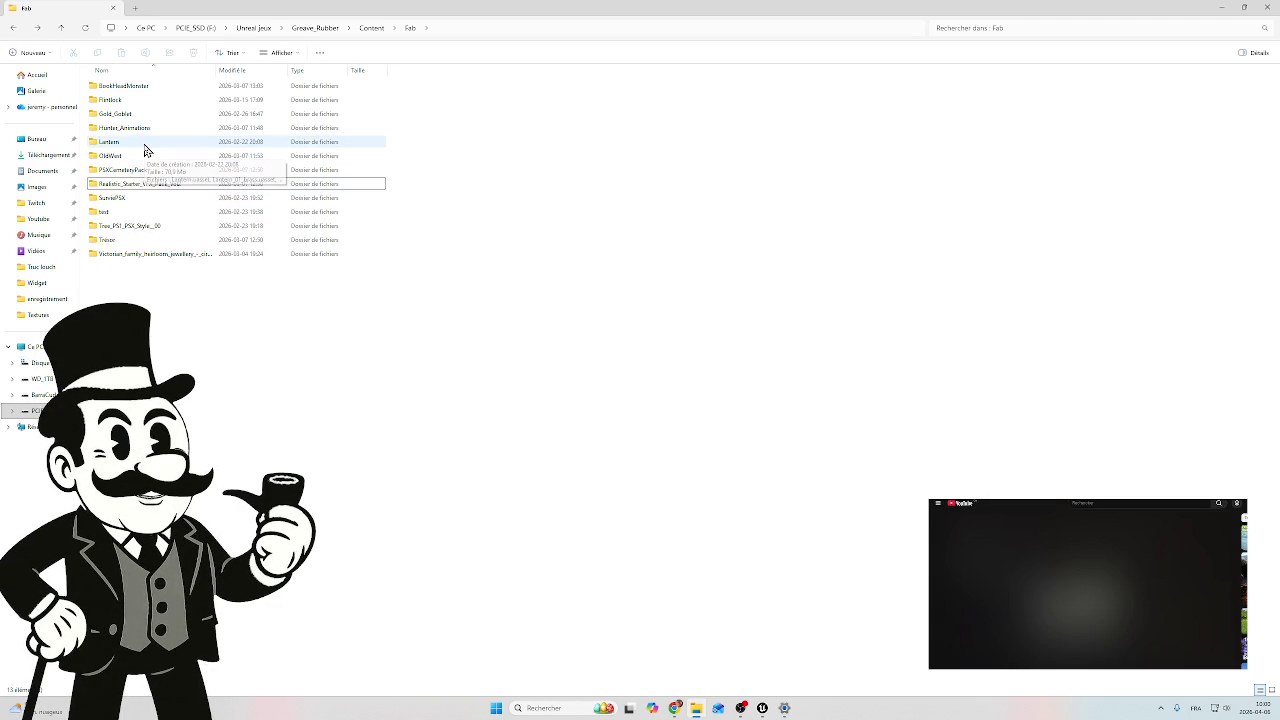
{"action": "double_click", "coordinate": [145, 143]}
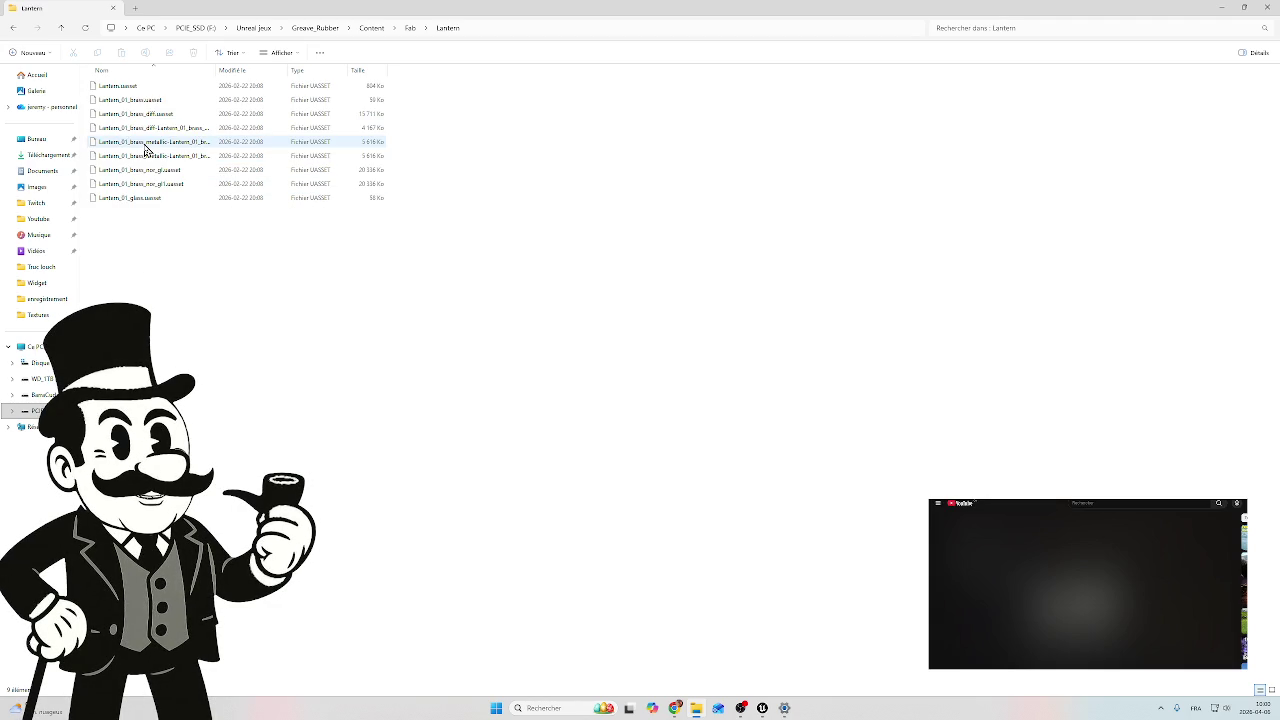
{"action": "key", "text": "alt+Left"}
{"action": "left_click", "coordinate": [145, 150]}
{"action": "left_click", "coordinate": [418, 226]}
{"action": "left_click", "coordinate": [168, 149]}
{"action": "key", "text": "Delete"}
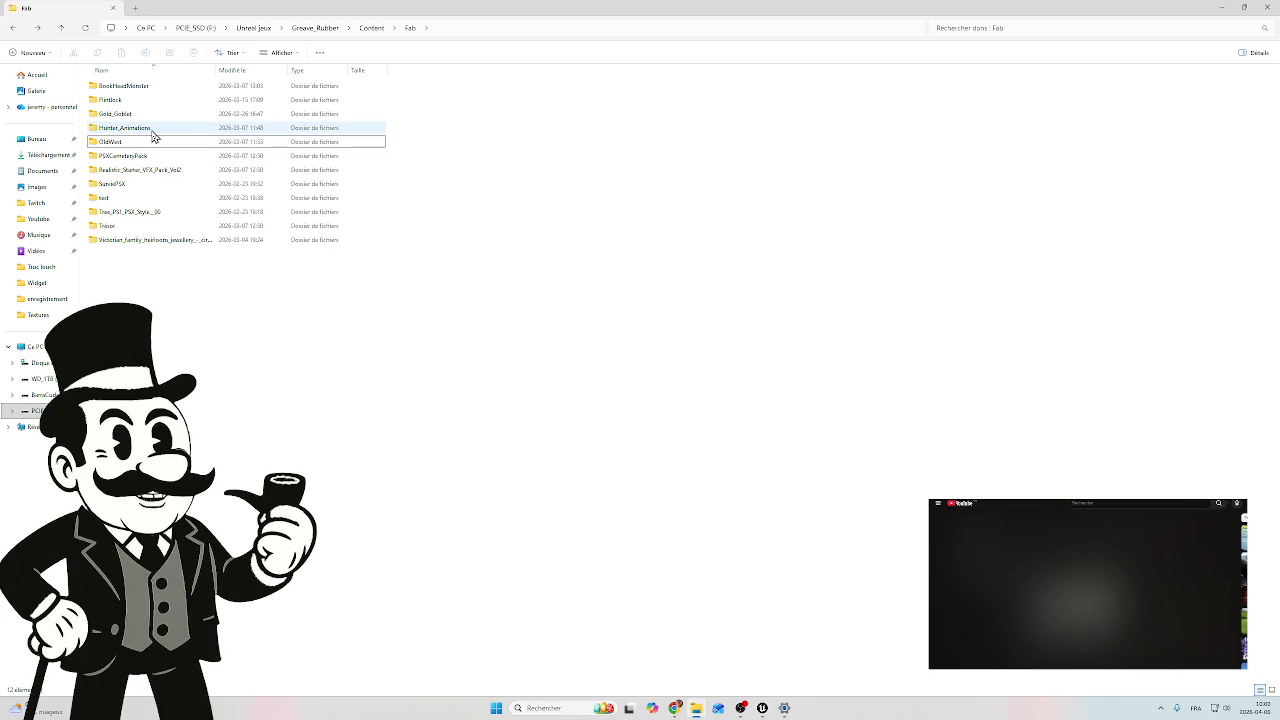
Step: Delete the Hunter_Animations and Gold_Goblet folders, leaving 10 folders
{"action": "left_click", "coordinate": [153, 136]}
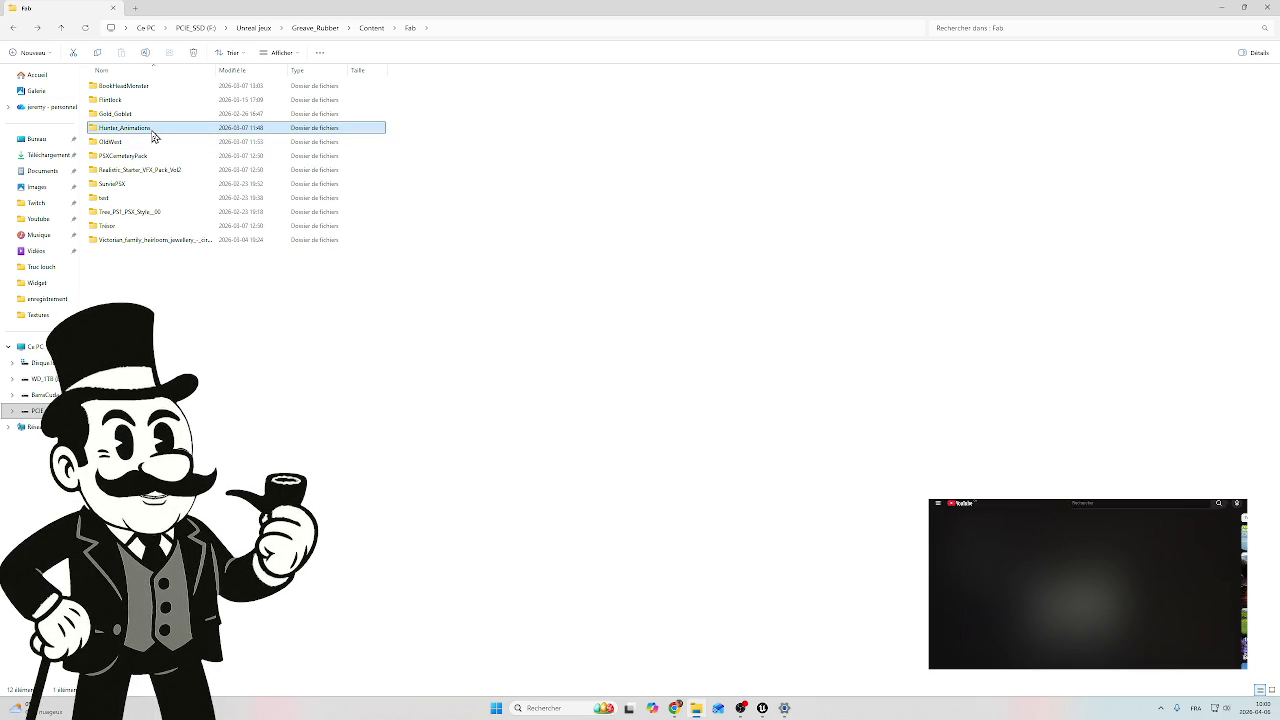
{"action": "key", "text": "Delete"}
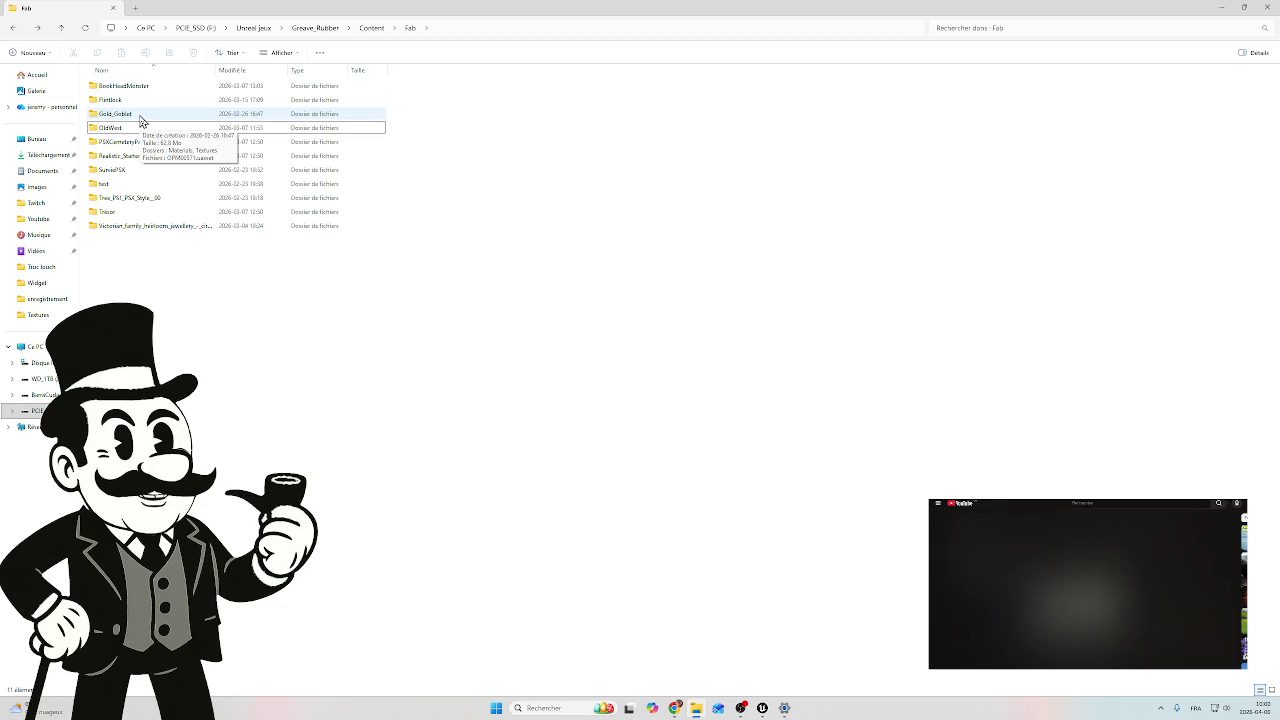
{"action": "left_click", "coordinate": [141, 121]}
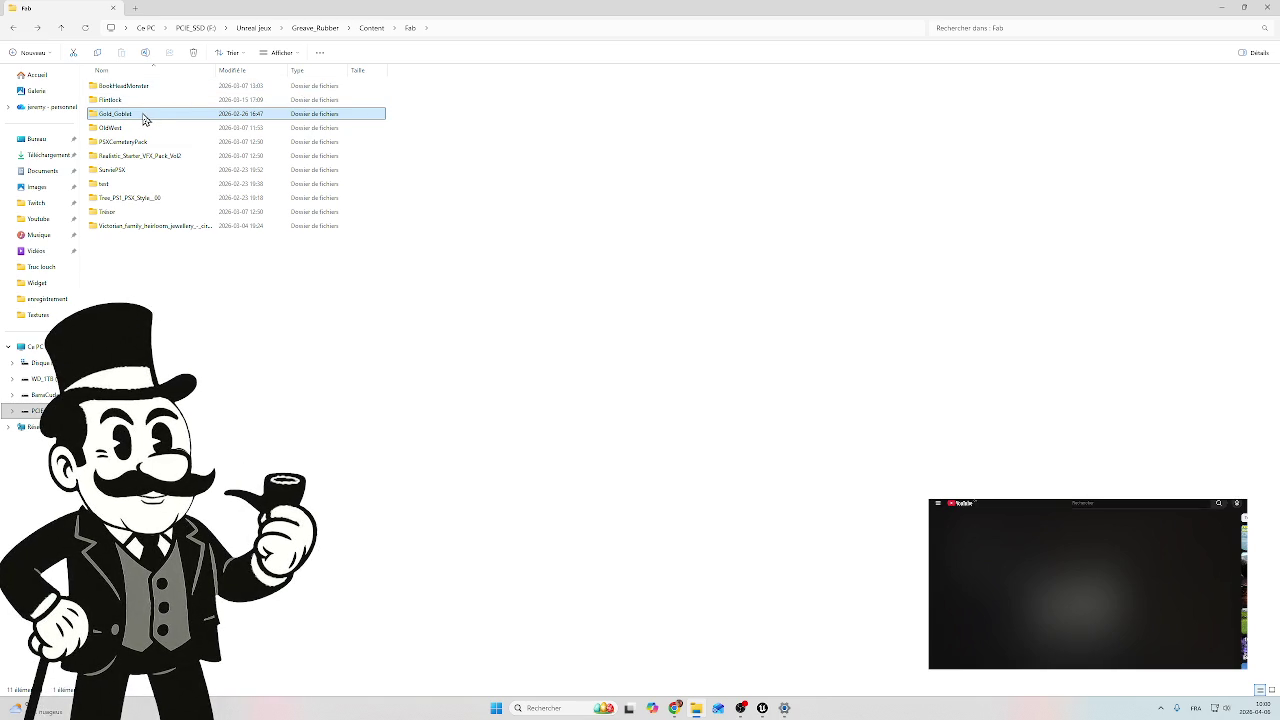
{"action": "left_click", "coordinate": [174, 116]}
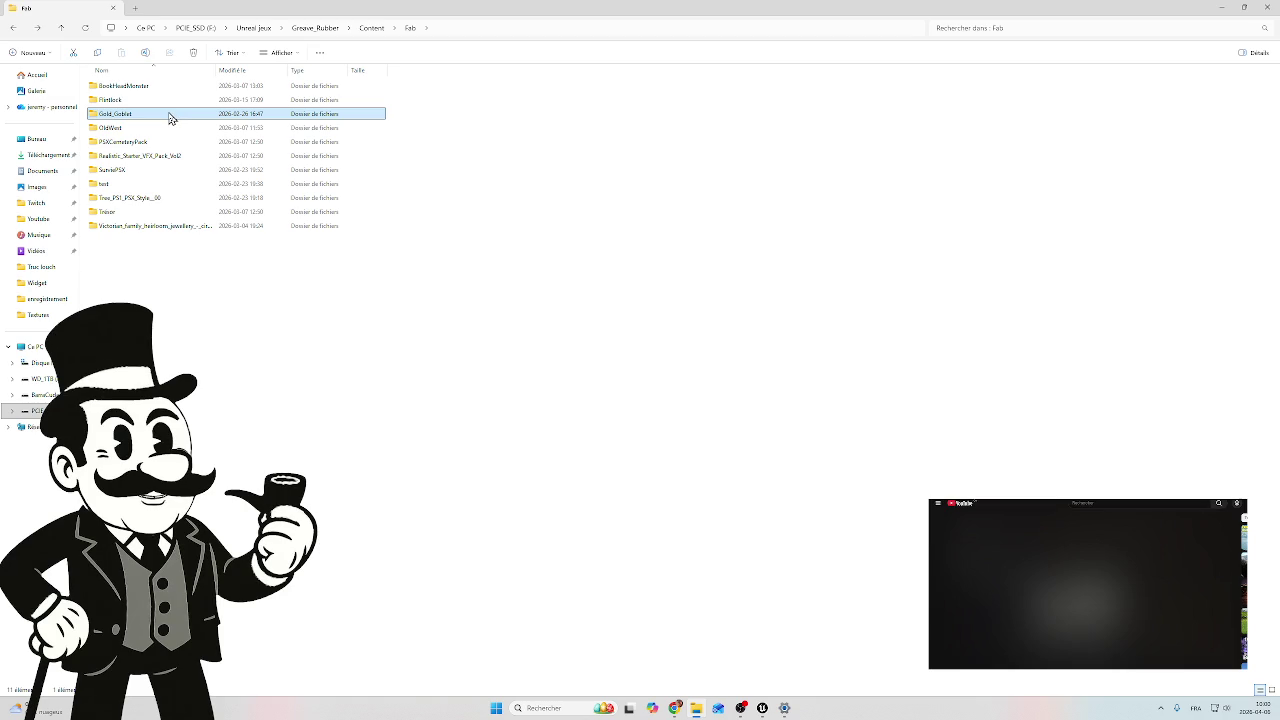
{"action": "key", "text": "Delete"}
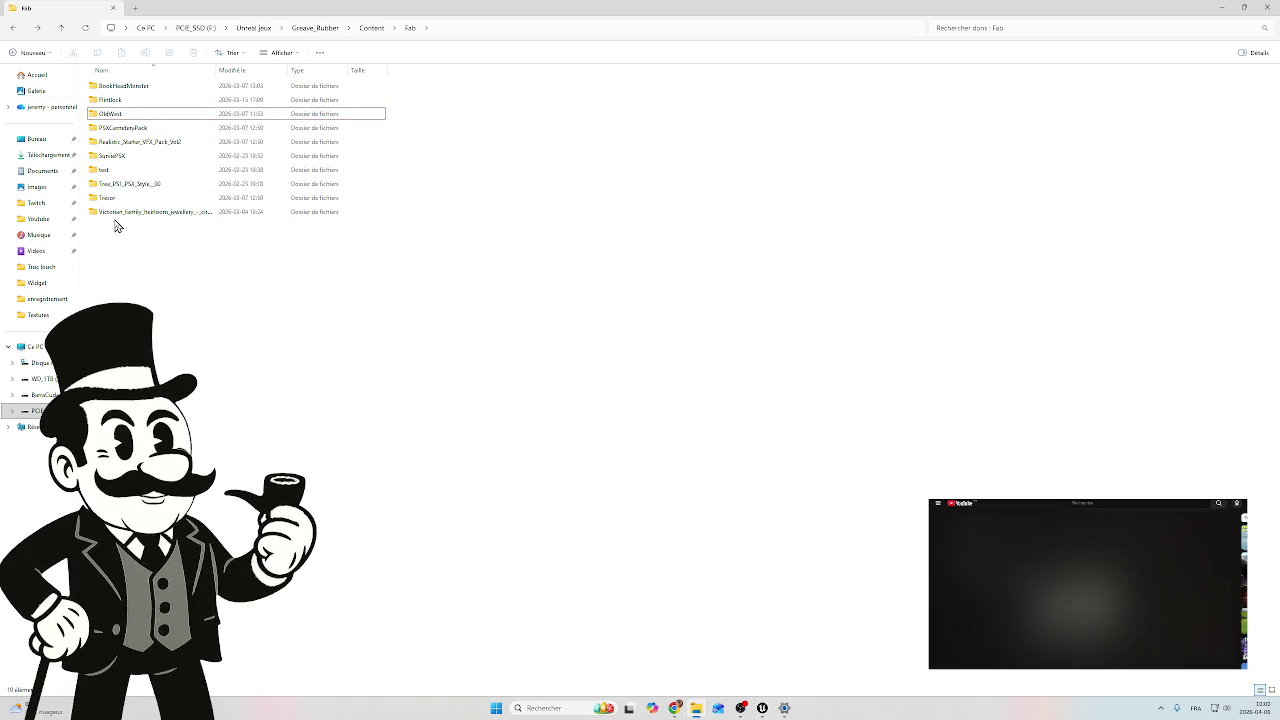
{"action": "mouse_move", "coordinate": [140, 204]}
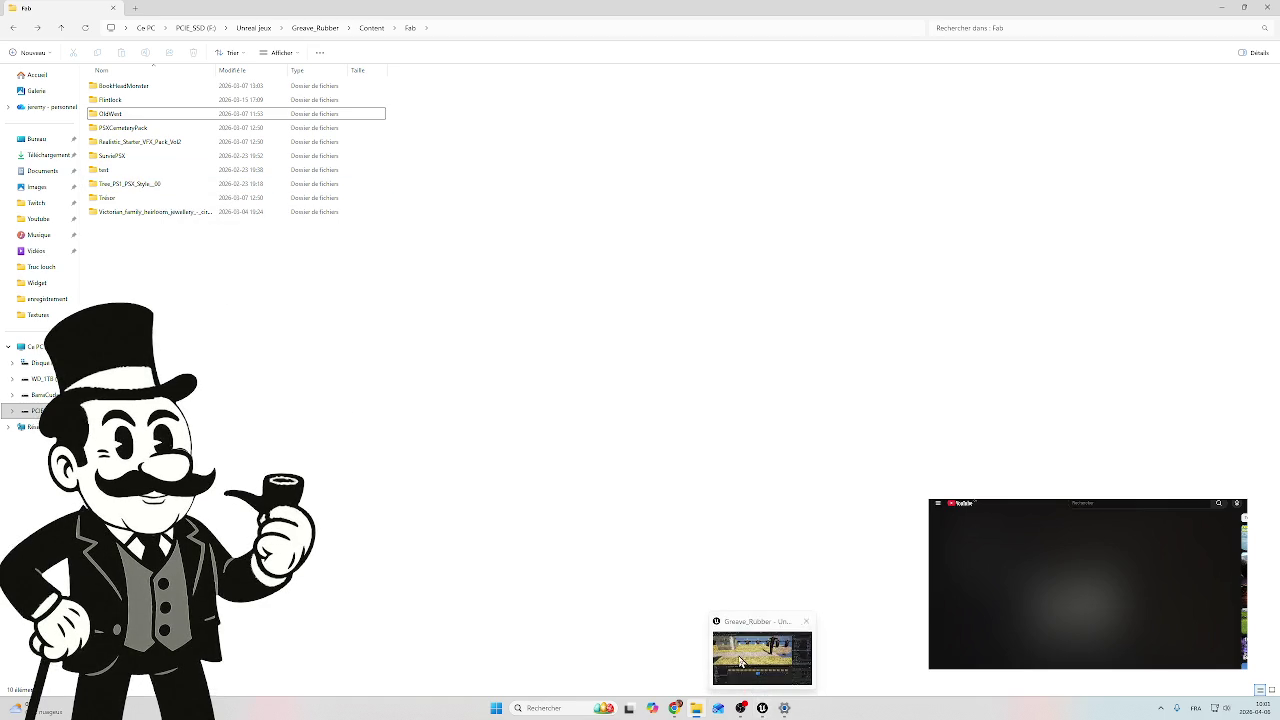
Step: Switch back to Unreal Editor, return to the Content root, and quit the editor
{"action": "left_click", "coordinate": [762, 708]}
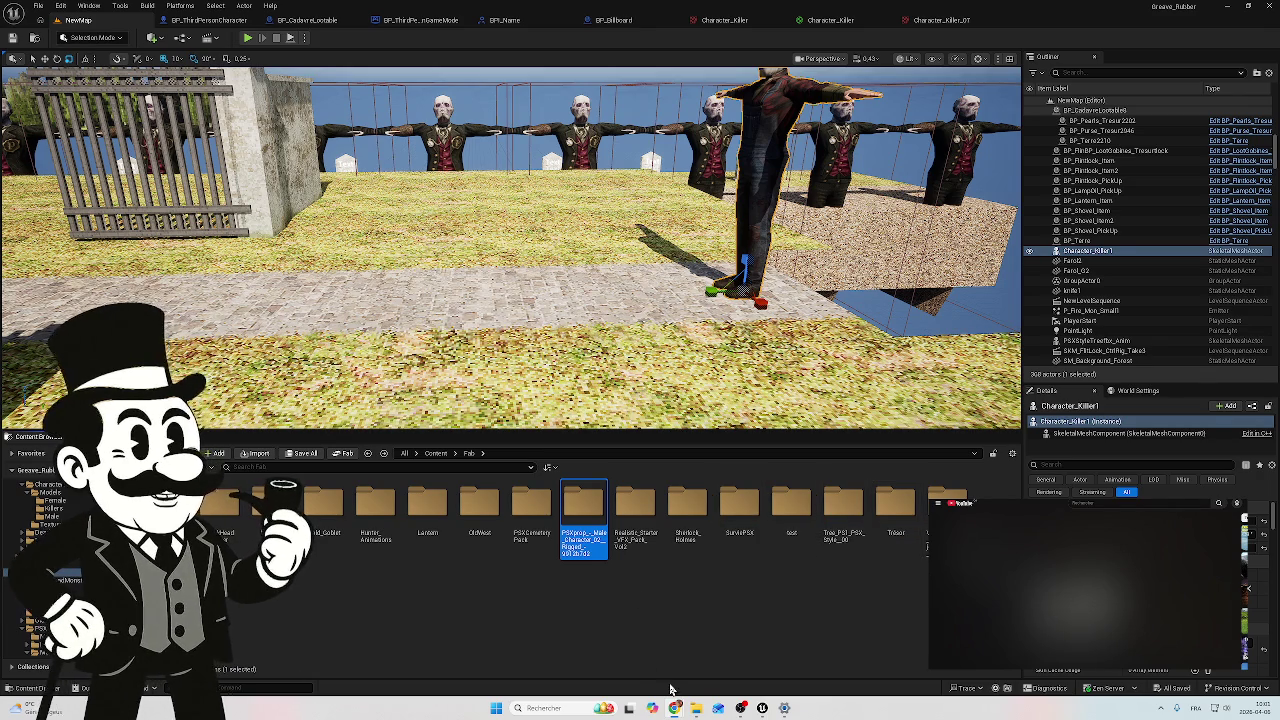
{"action": "left_click", "coordinate": [614, 625]}
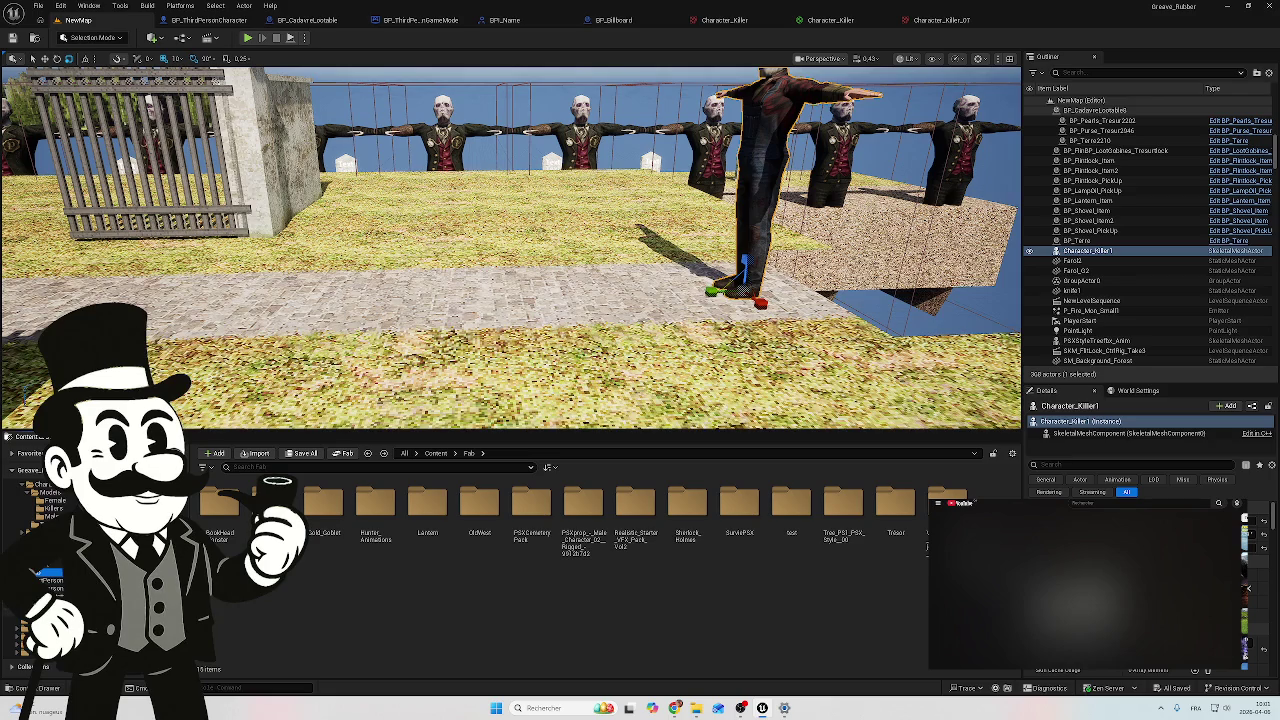
{"action": "left_click", "coordinate": [47, 499]}
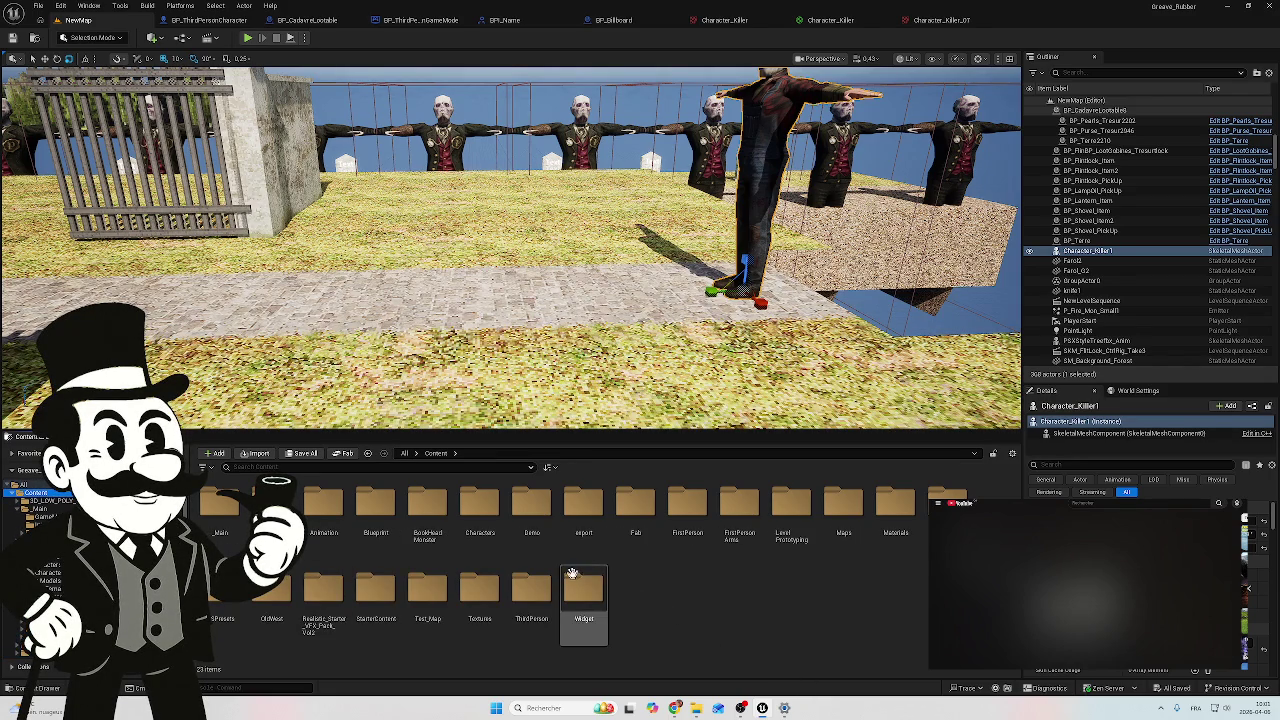
{"action": "mouse_move", "coordinate": [592, 322]}
{"action": "left_mouse_down"}
{"action": "mouse_move", "coordinate": [530, 318]}
{"action": "mouse_move", "coordinate": [592, 322]}
{"action": "left_mouse_up"}
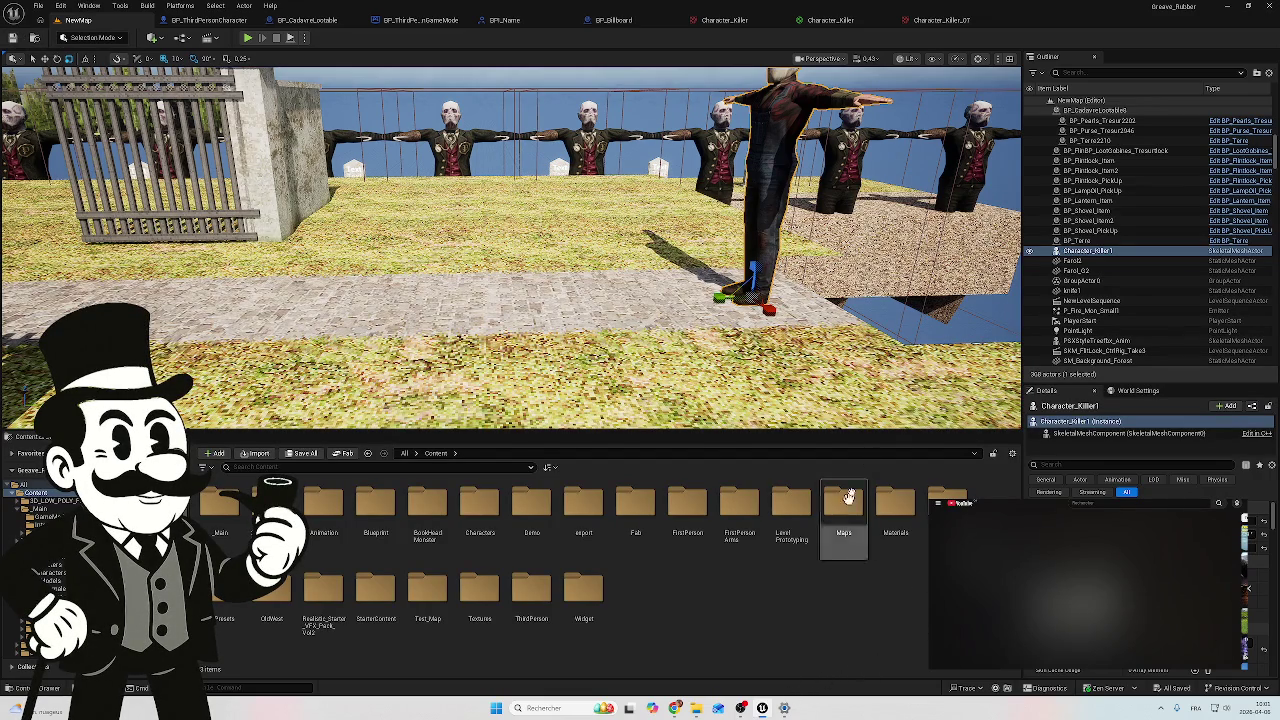
{"action": "left_click", "coordinate": [1268, 7]}
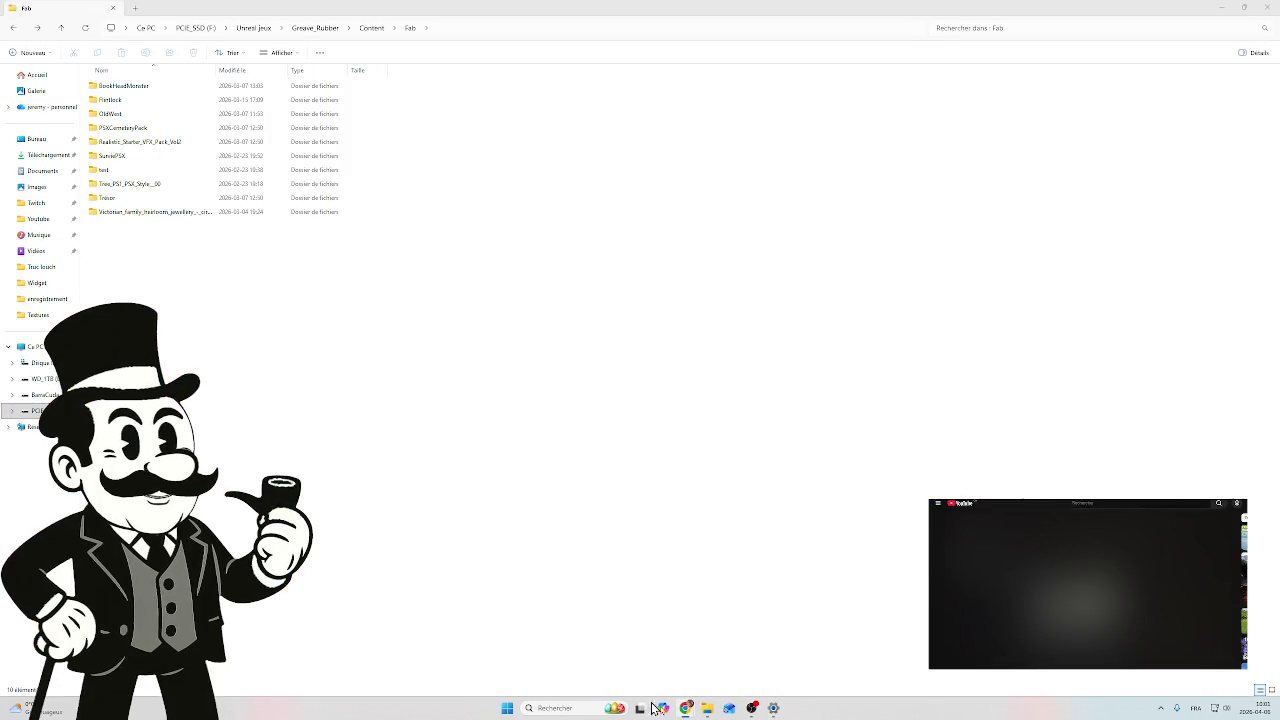
Step: Start Epic Games Launcher from Windows search and open the Greave_Rubber project
{"action": "mouse_move", "coordinate": [748, 706]}
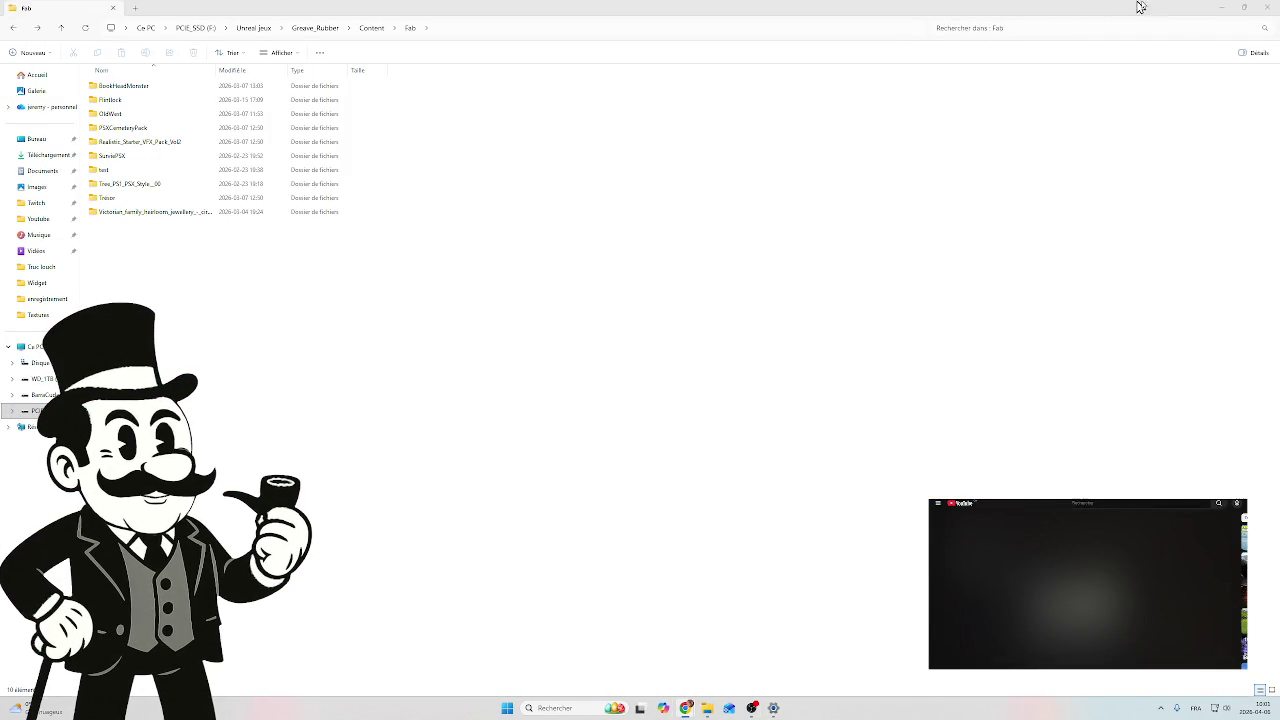
{"action": "left_click", "coordinate": [546, 706]}
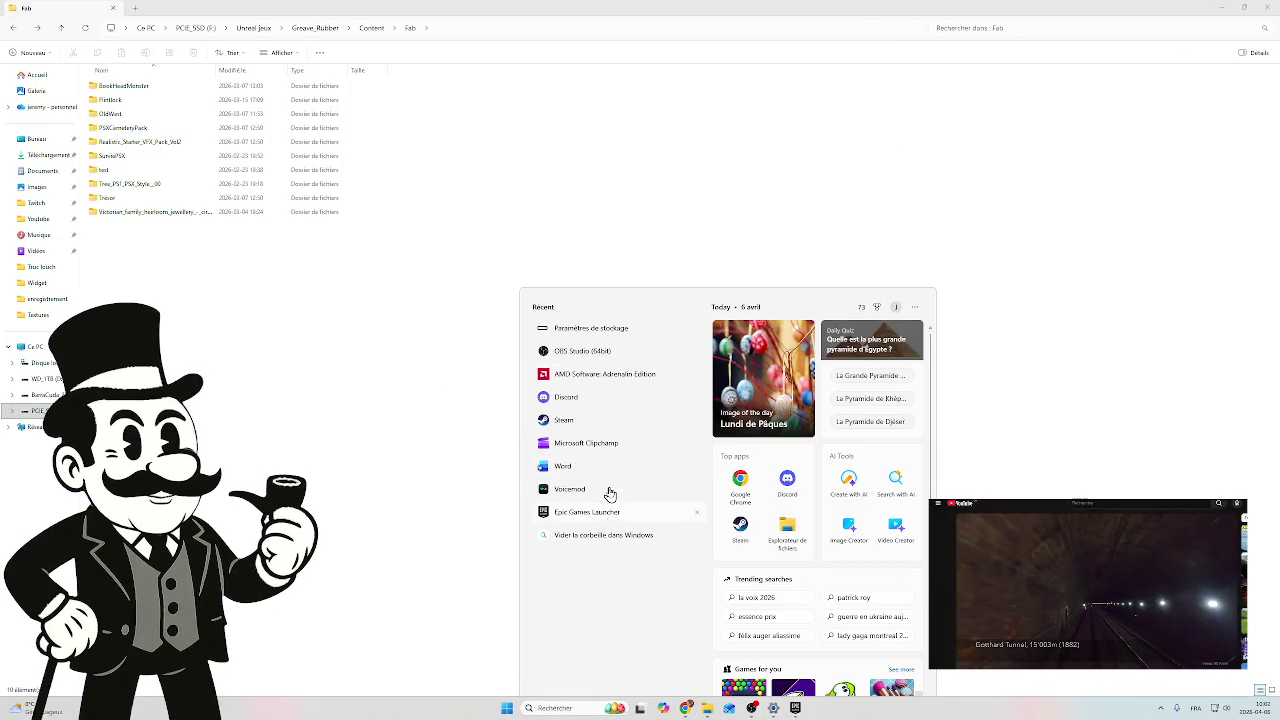
{"action": "left_click", "coordinate": [609, 491]}
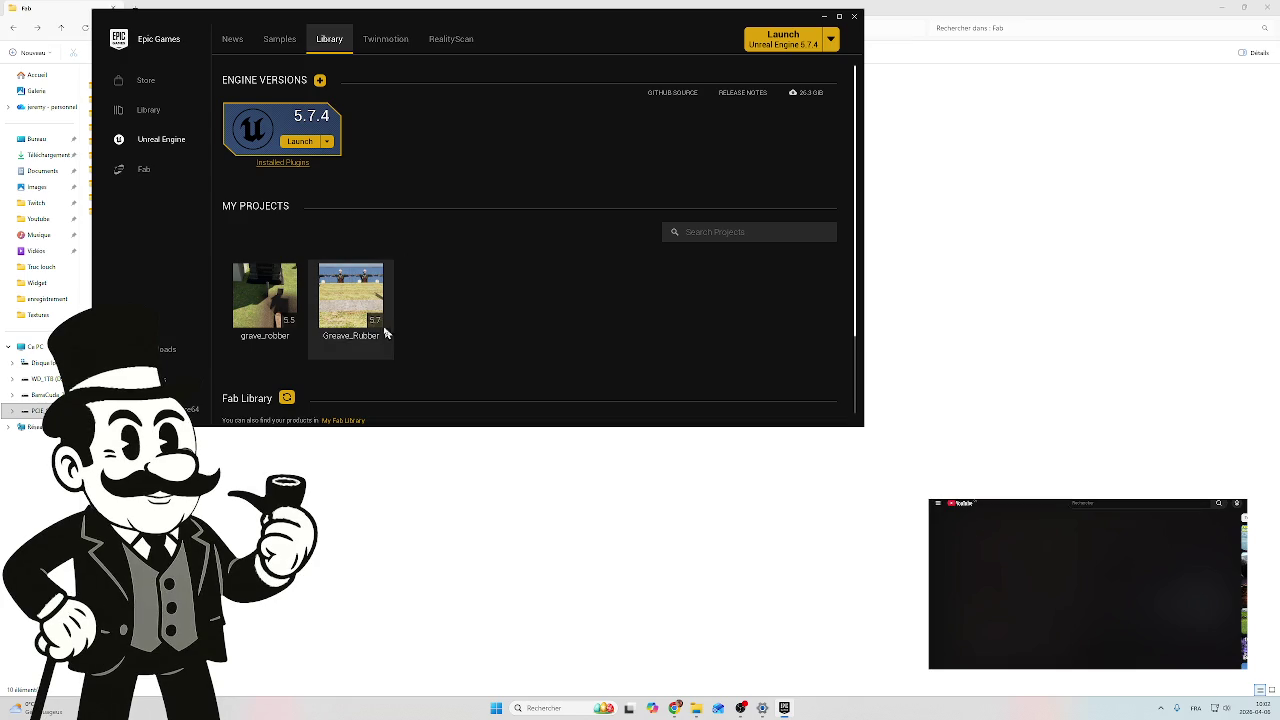
{"action": "double_click", "coordinate": [338, 291]}
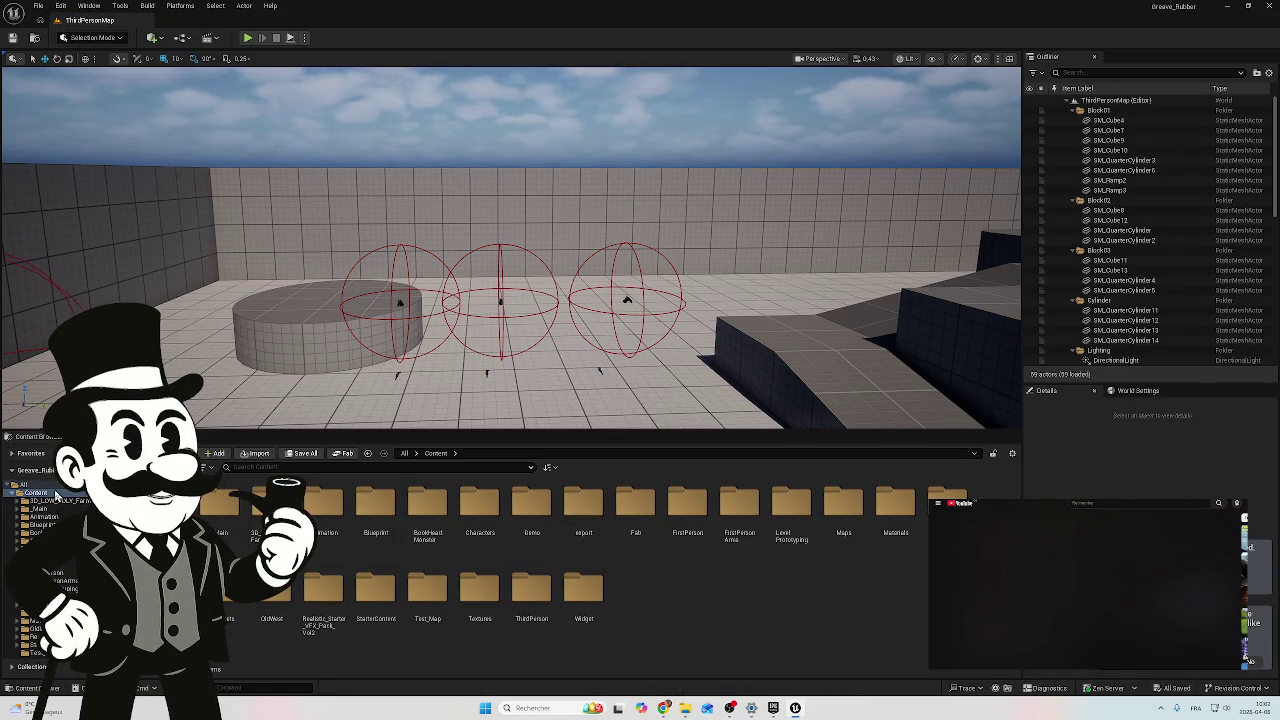
Step: Browse the ThirdPerson and Test_Map folders and preview the killer character's texture
{"action": "left_click", "coordinate": [48, 494]}
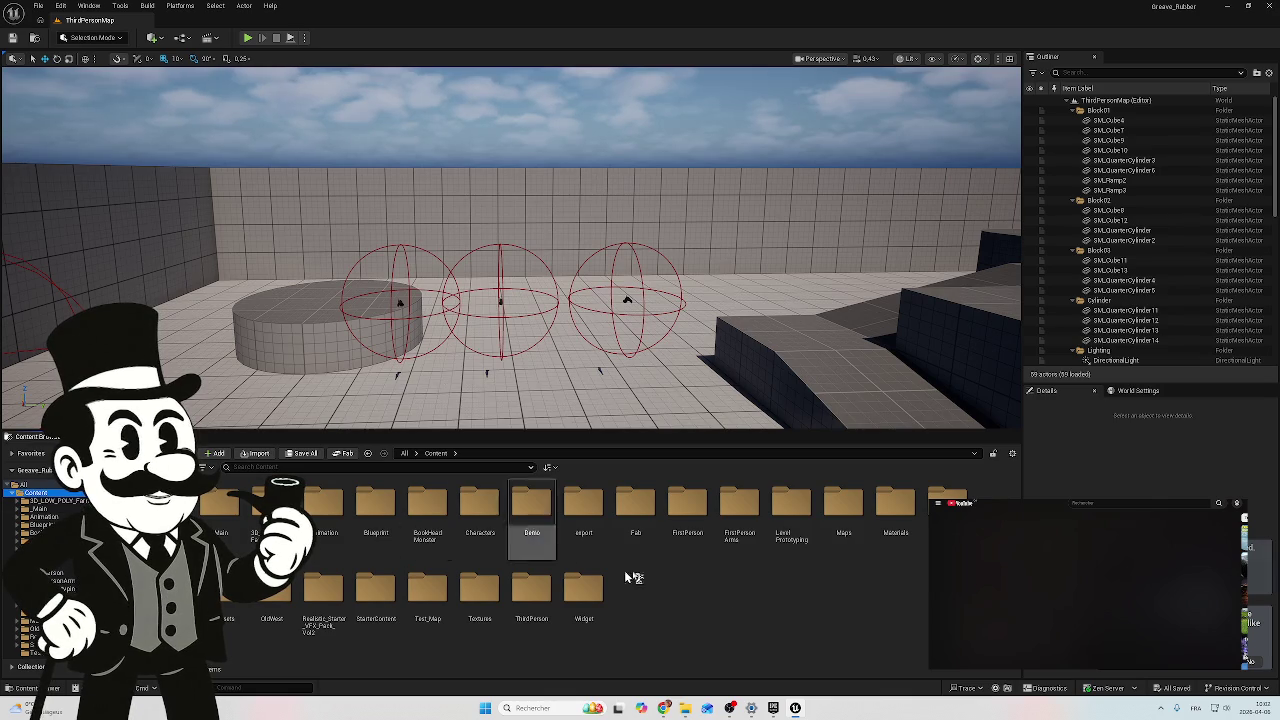
{"action": "left_click", "coordinate": [535, 590]}
{"action": "double_click", "coordinate": [531, 592]}
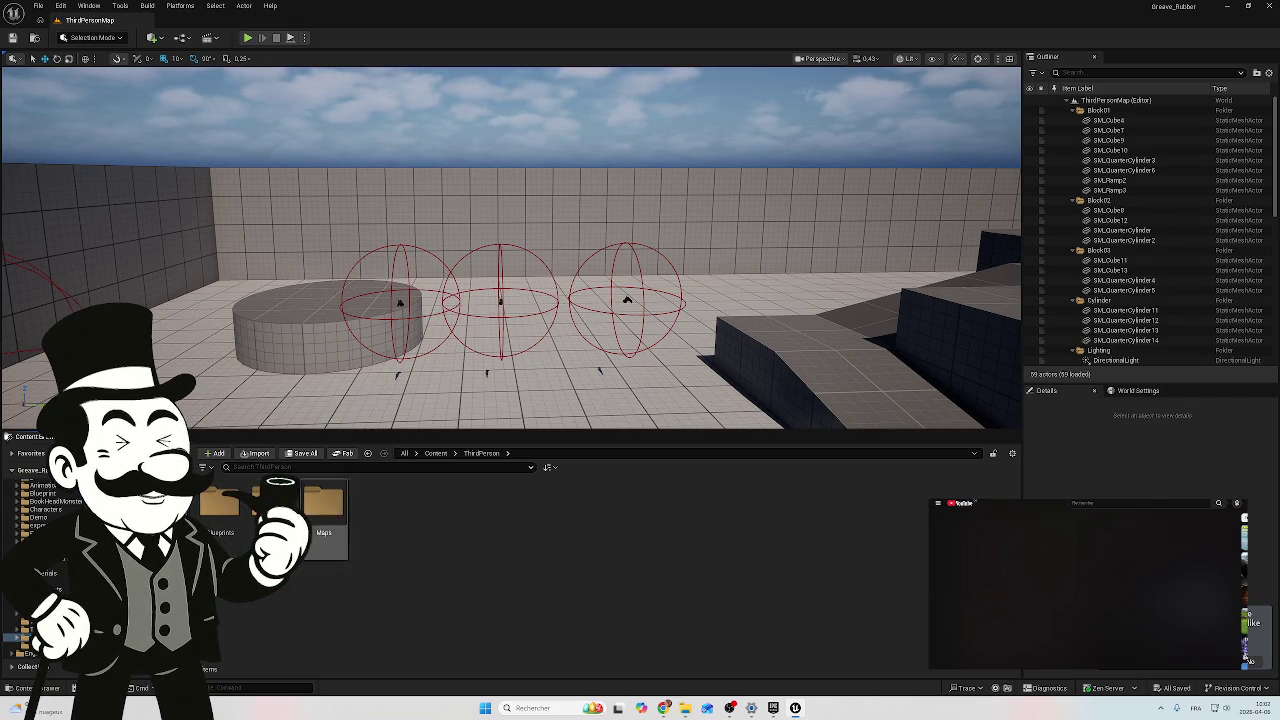
{"action": "key", "text": "alt+Left"}
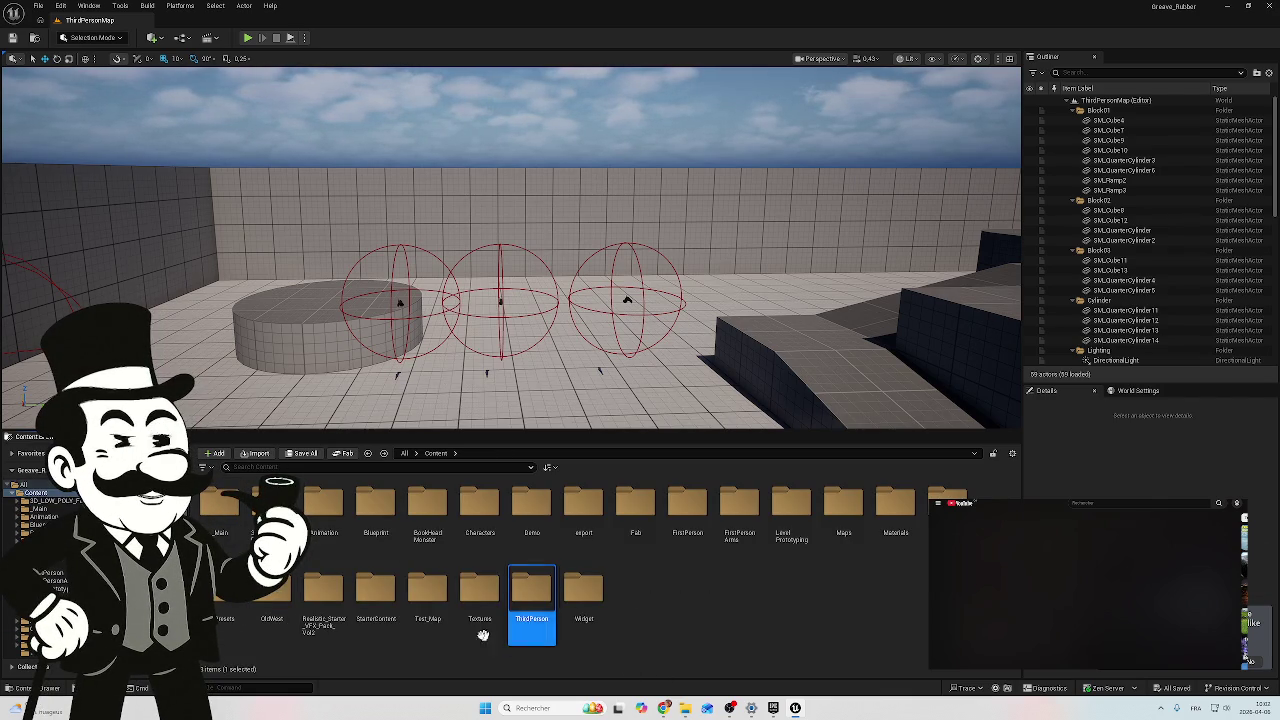
{"action": "double_click", "coordinate": [432, 600]}
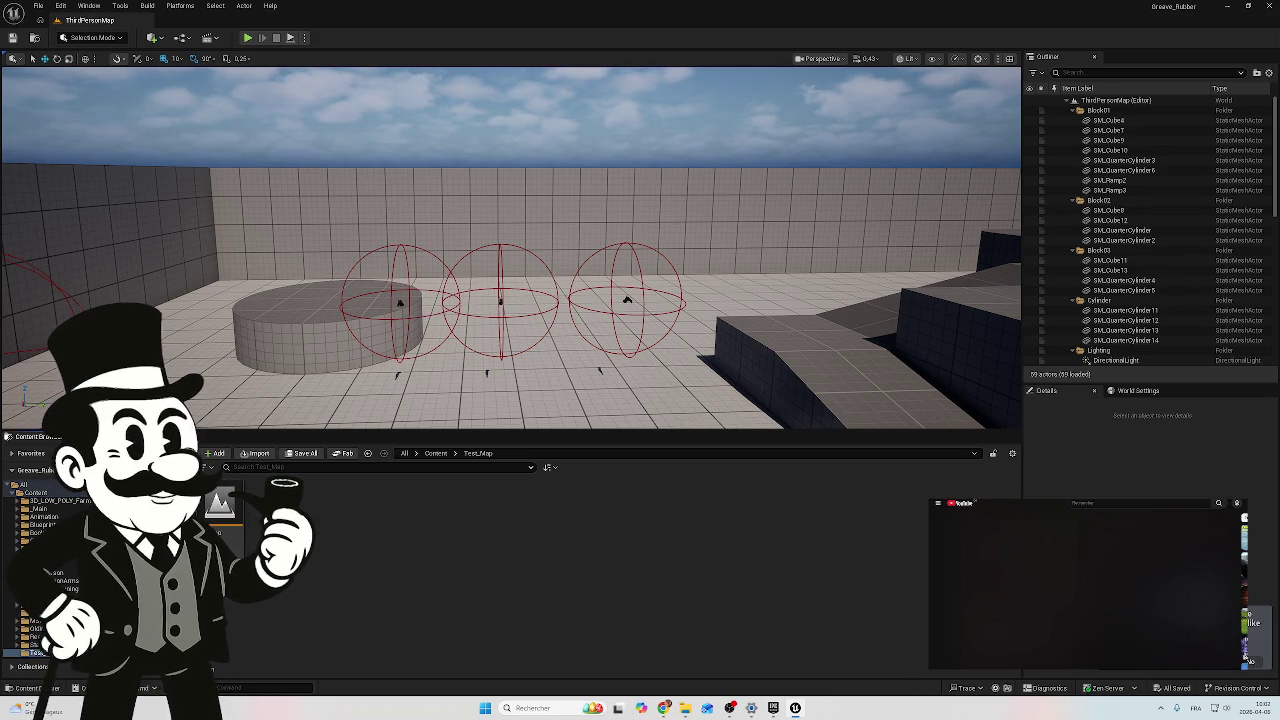
{"action": "double_click", "coordinate": [216, 523]}
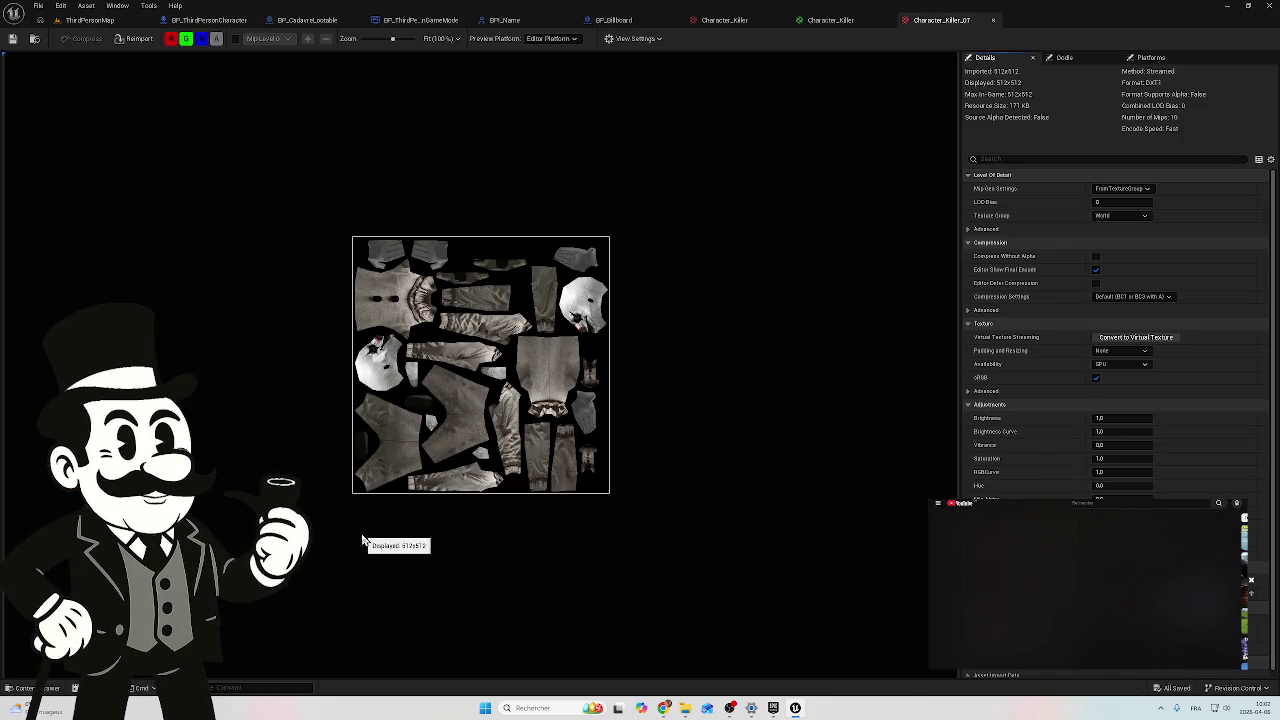
{"action": "left_click", "coordinate": [90, 20]}
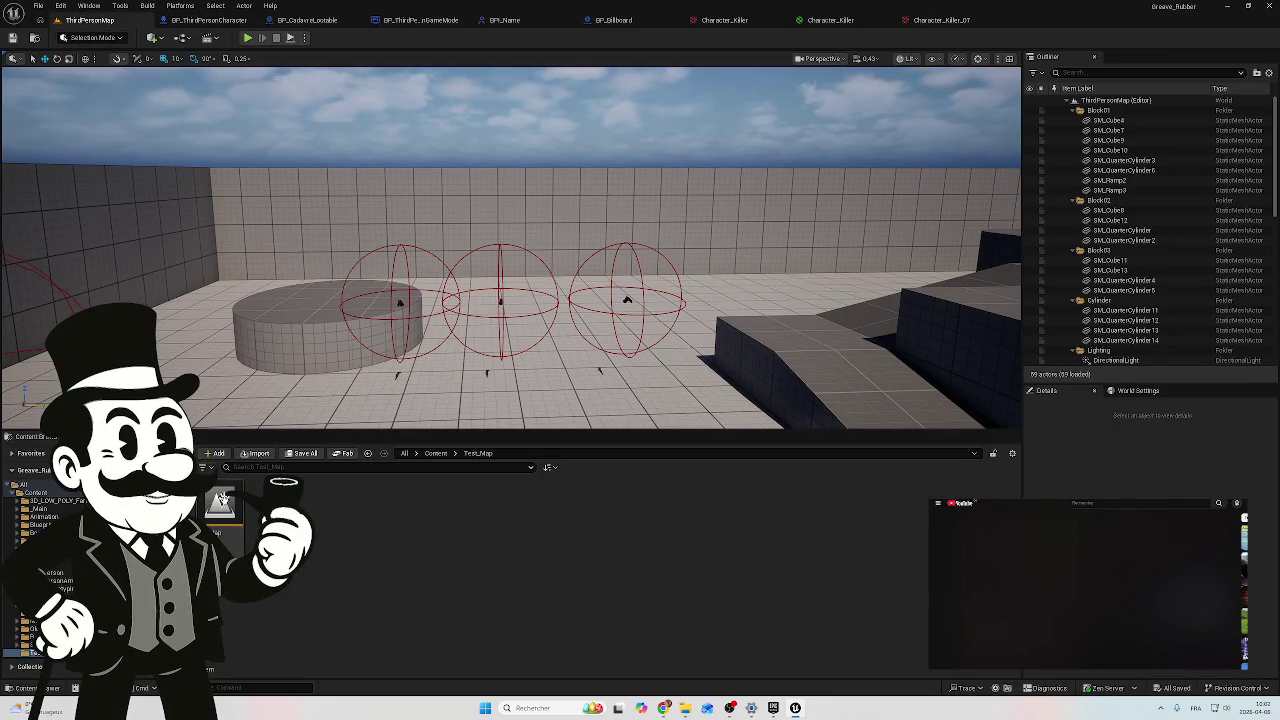
Step: Load the NewMap graveyard level and fly the camera toward the stone wall and gate
{"action": "double_click", "coordinate": [222, 518]}
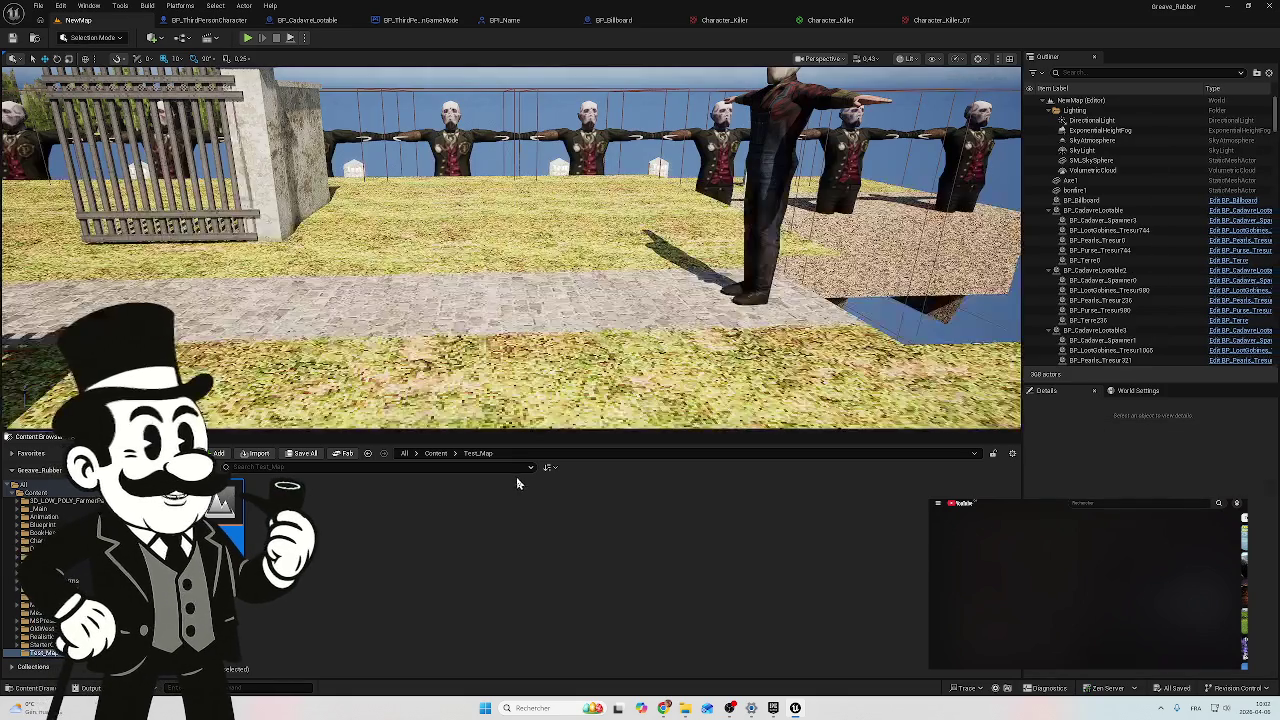
{"action": "left_click", "coordinate": [58, 494]}
{"action": "double_click", "coordinate": [635, 502]}
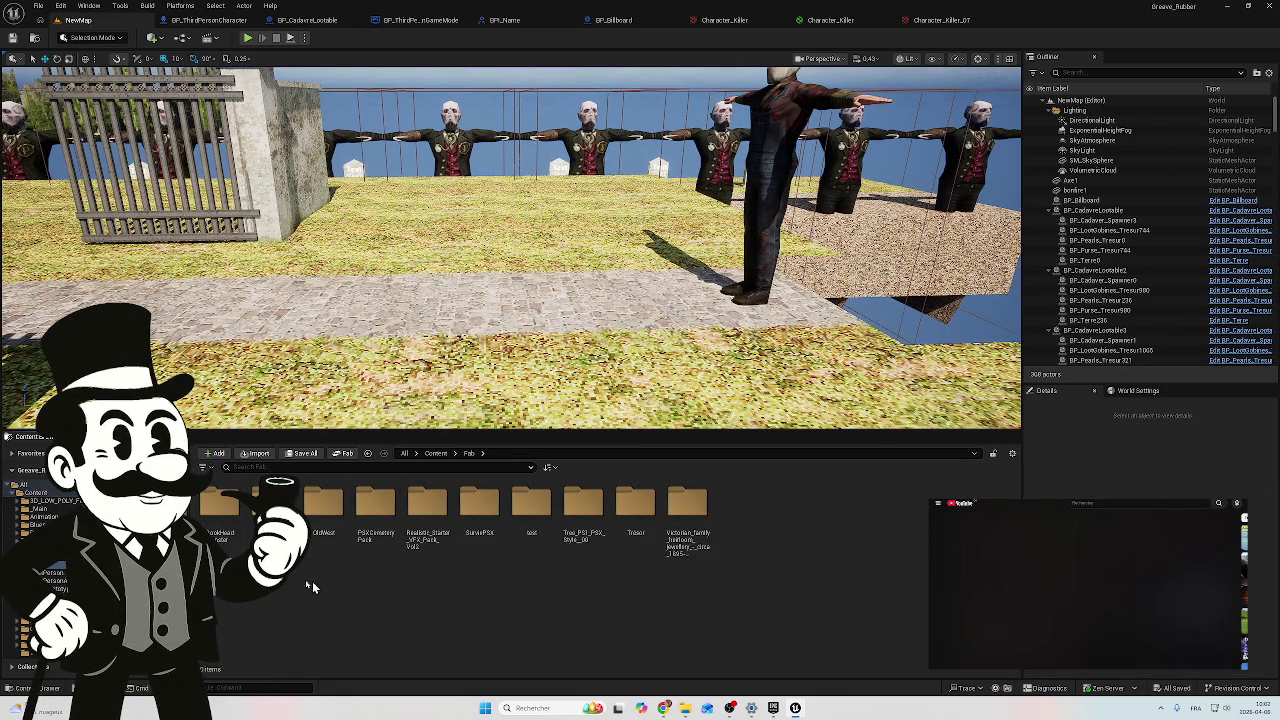
{"action": "left_click", "coordinate": [33, 493]}
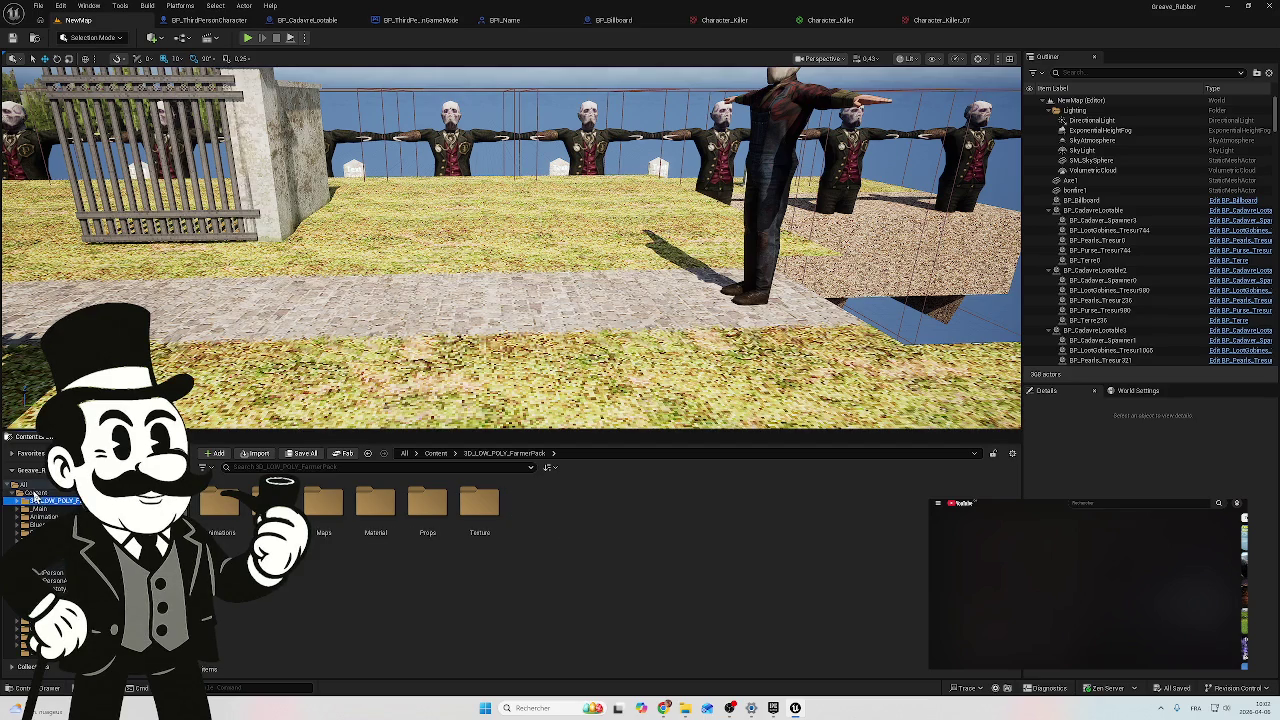
{"action": "mouse_move", "coordinate": [523, 300]}
{"action": "left_mouse_down"}
{"action": "mouse_move", "coordinate": [420, 250]}
{"action": "mouse_move", "coordinate": [545, 235]}
{"action": "mouse_move", "coordinate": [486, 258]}
{"action": "left_mouse_up"}
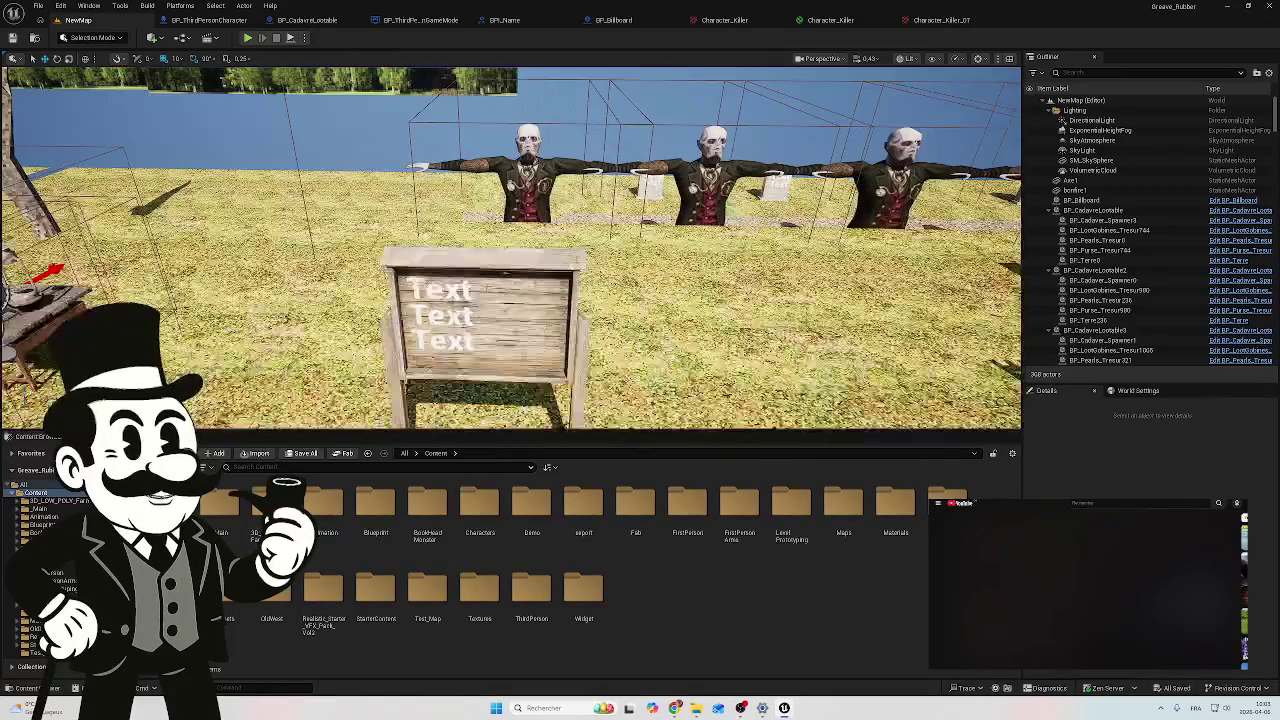
{"action": "left_click", "coordinate": [248, 38]}
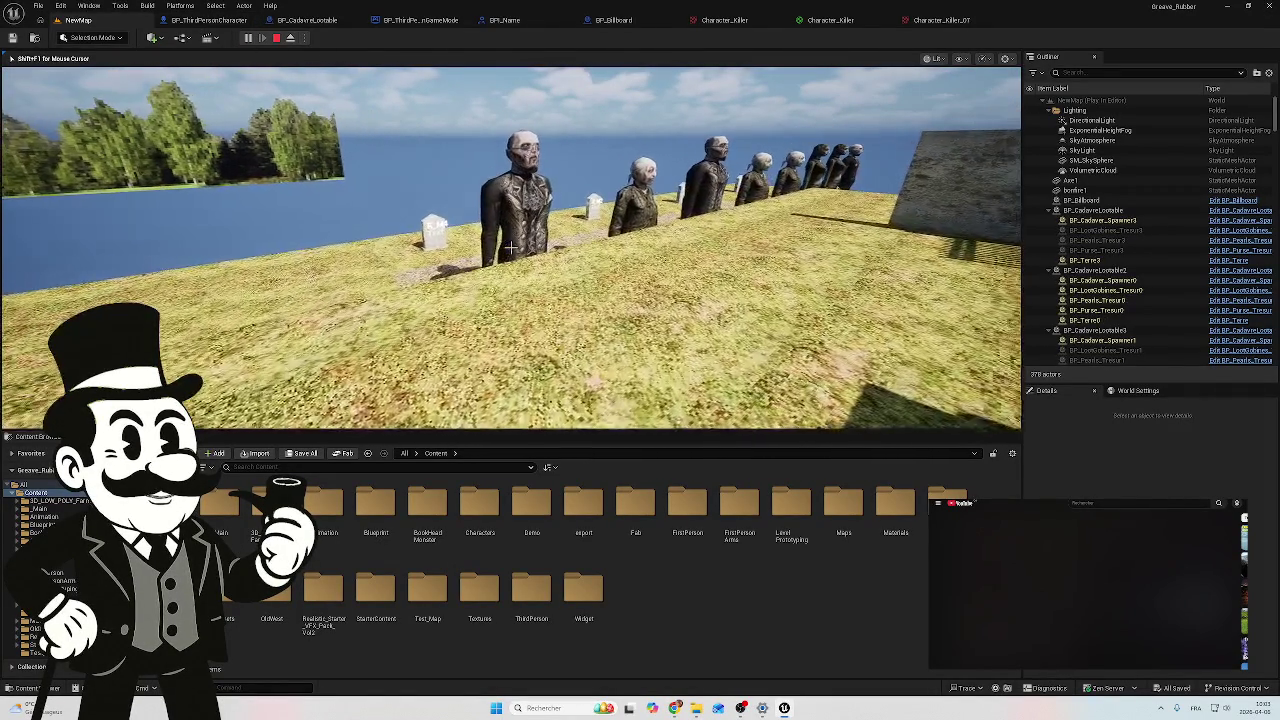
{"action": "mouse_move", "coordinate": [510, 247]}
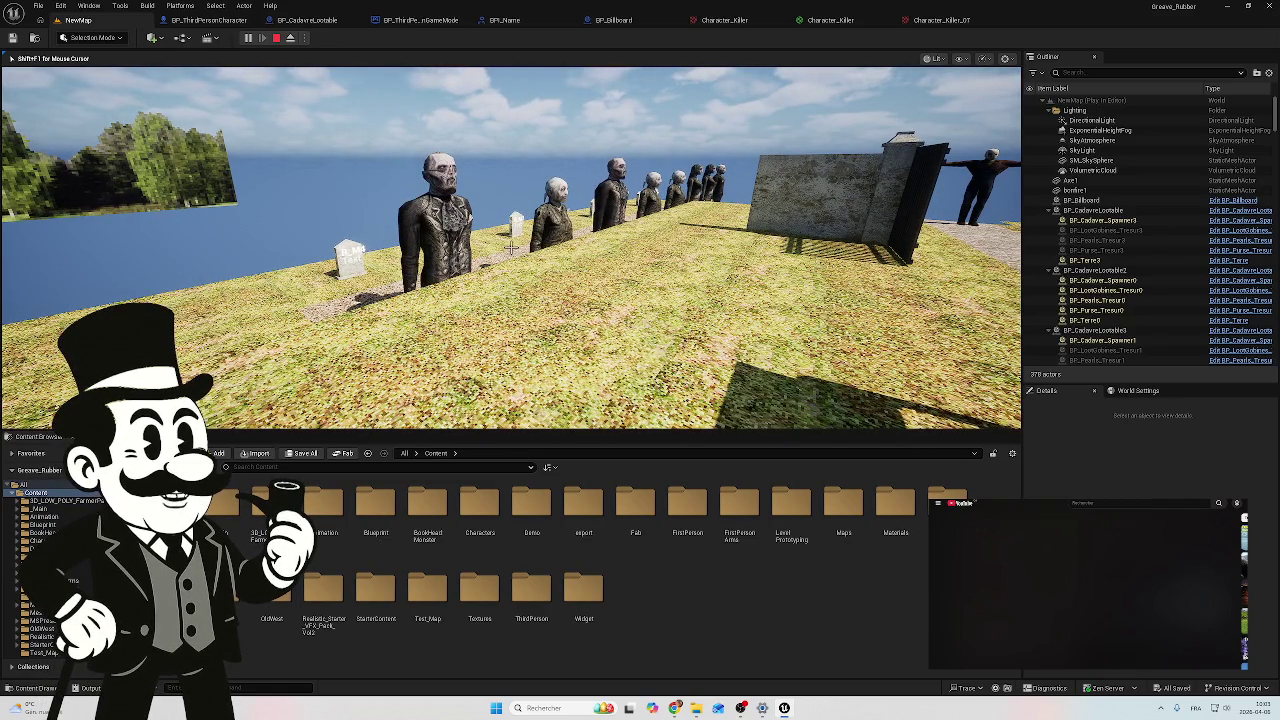
{"action": "key", "text": "w"}
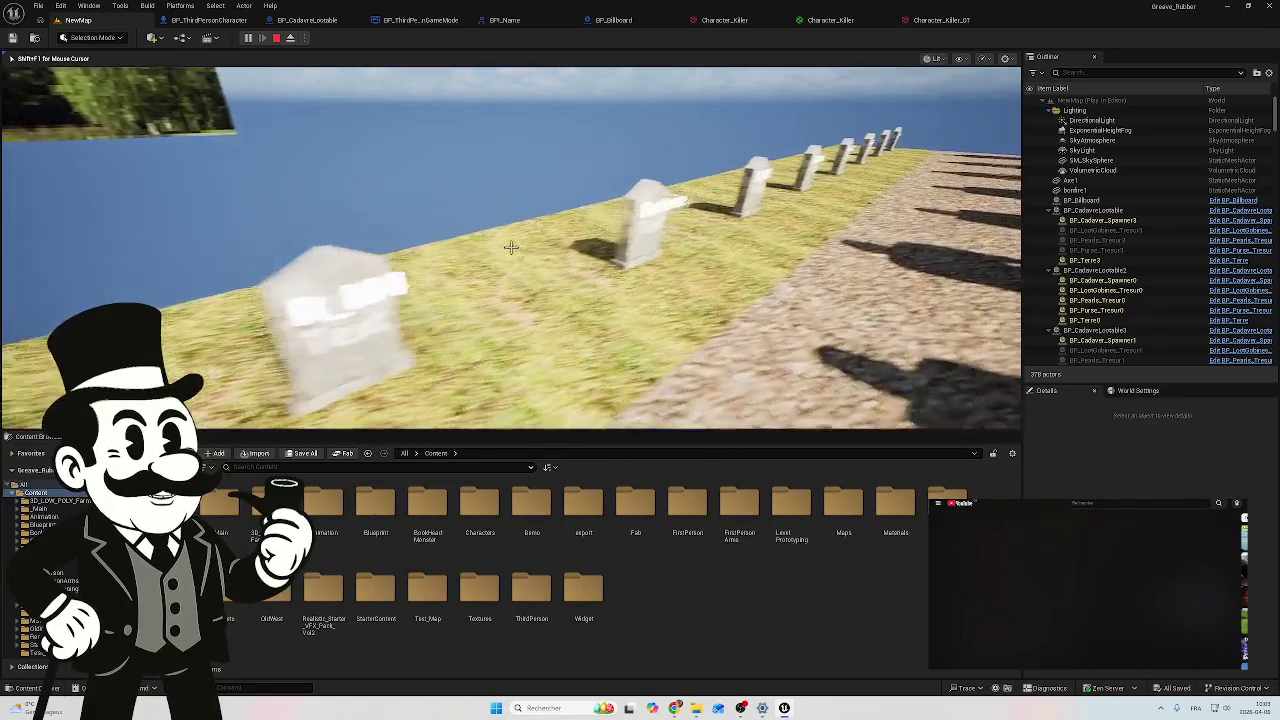
{"action": "key", "text": "w"}
{"action": "key", "text": "w"}
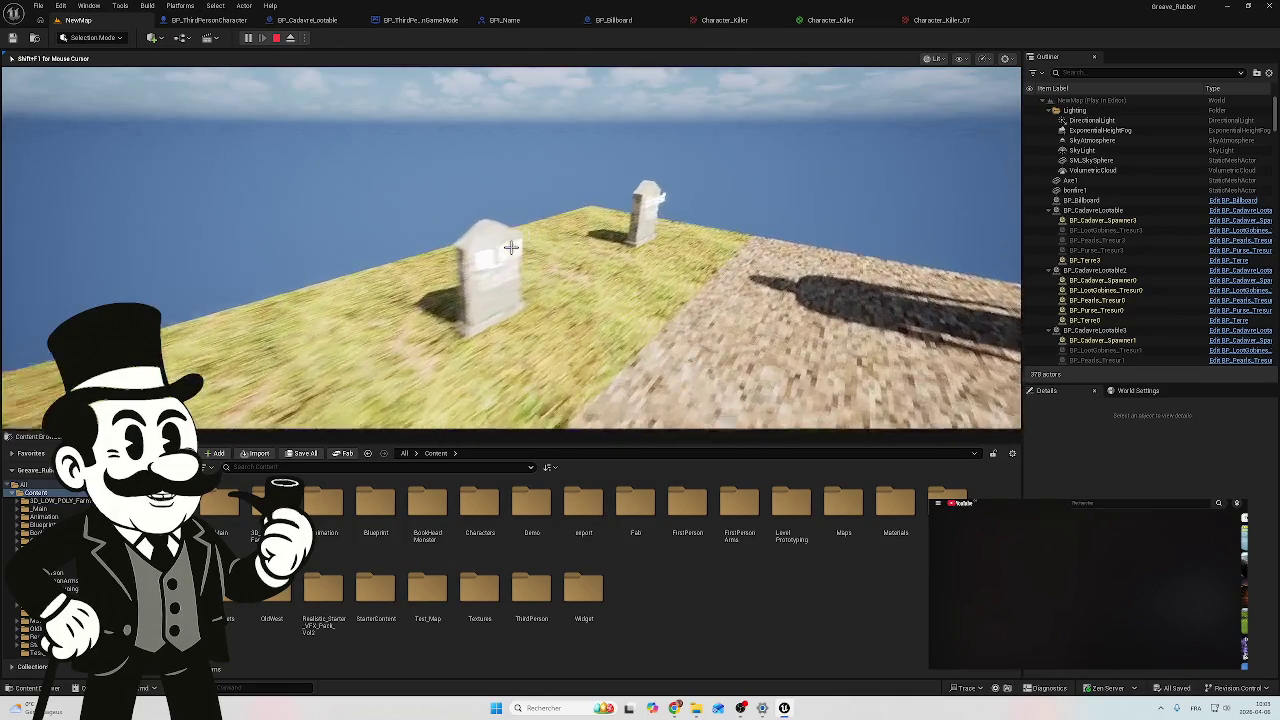
{"action": "key", "text": "w"}
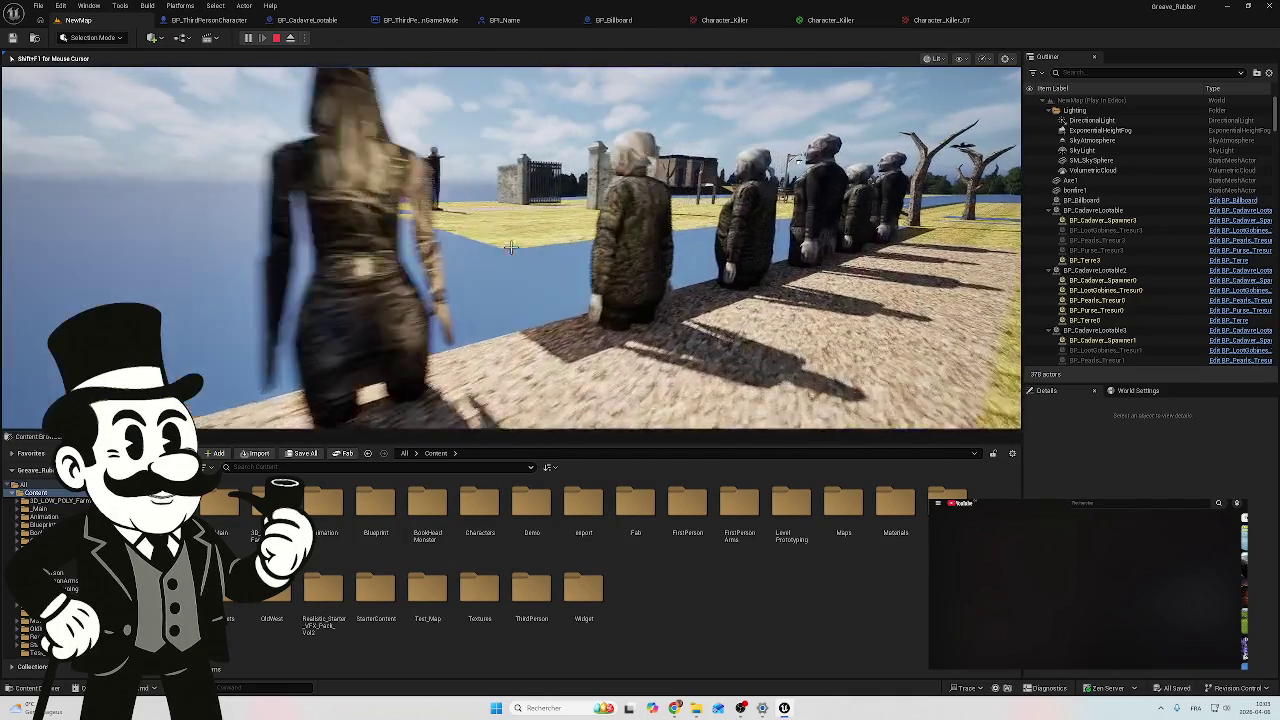
{"action": "key", "text": "w"}
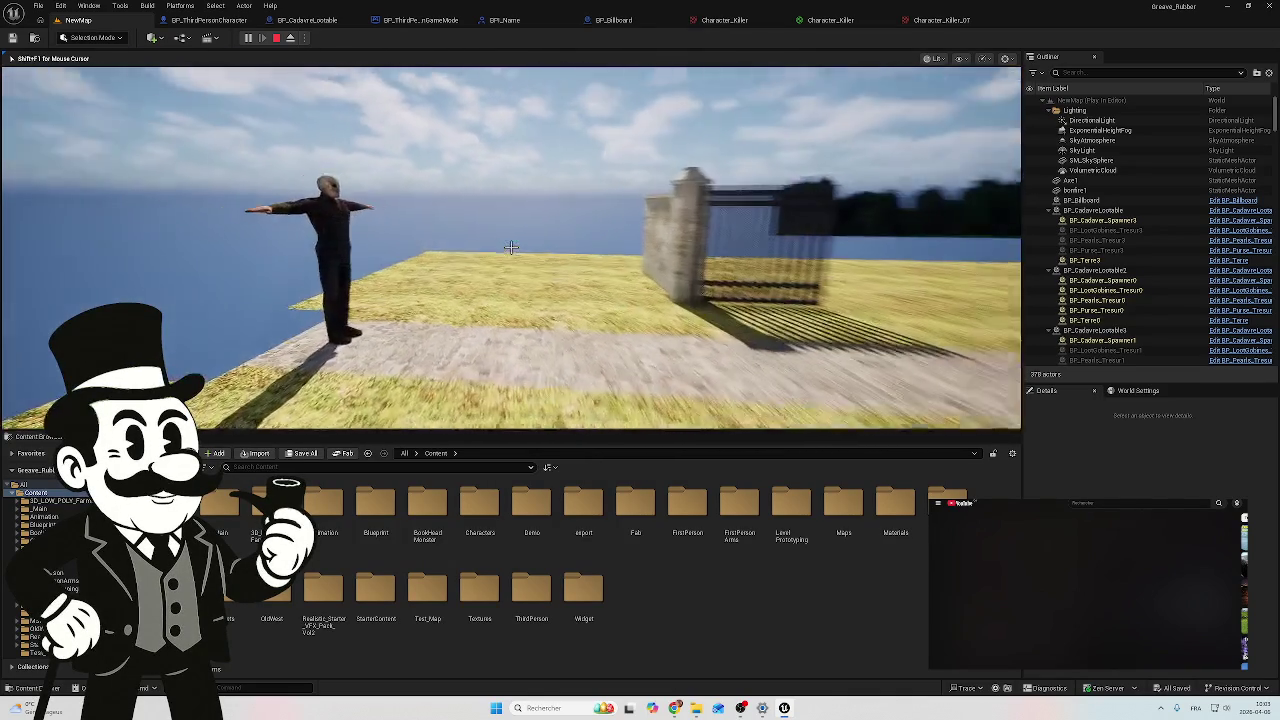
{"action": "key", "text": "w"}
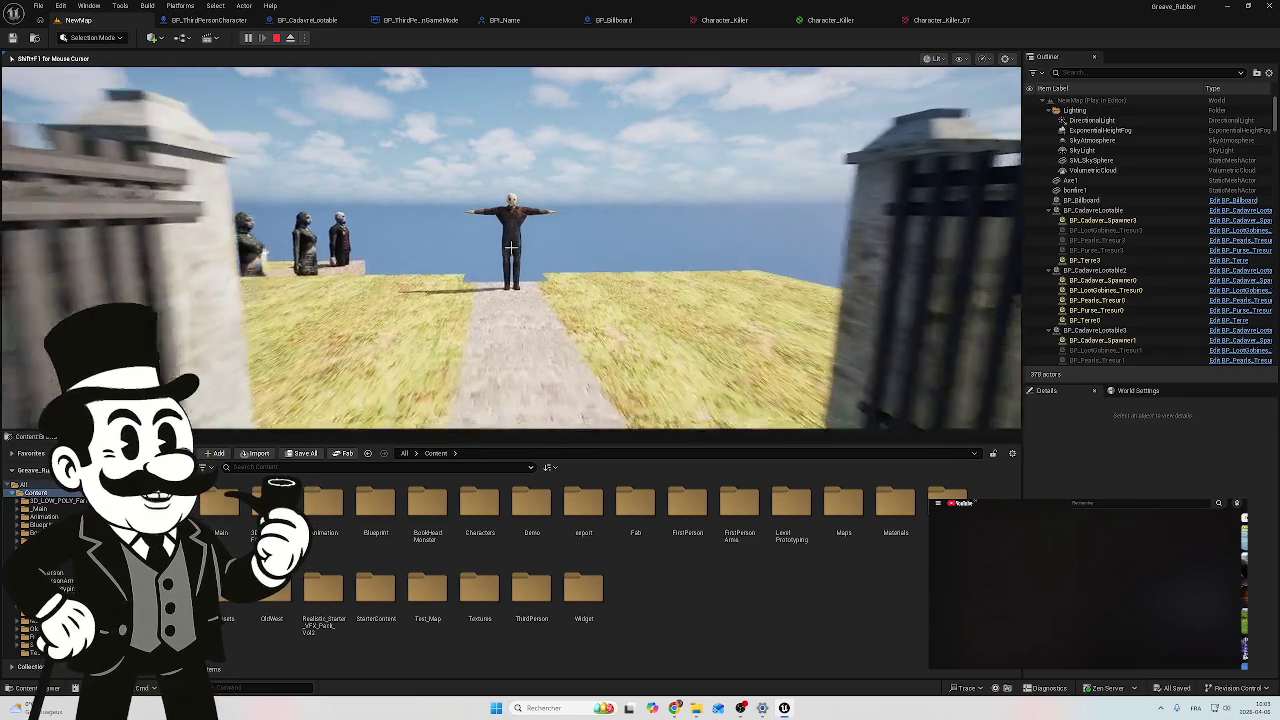
{"action": "key", "text": "w"}
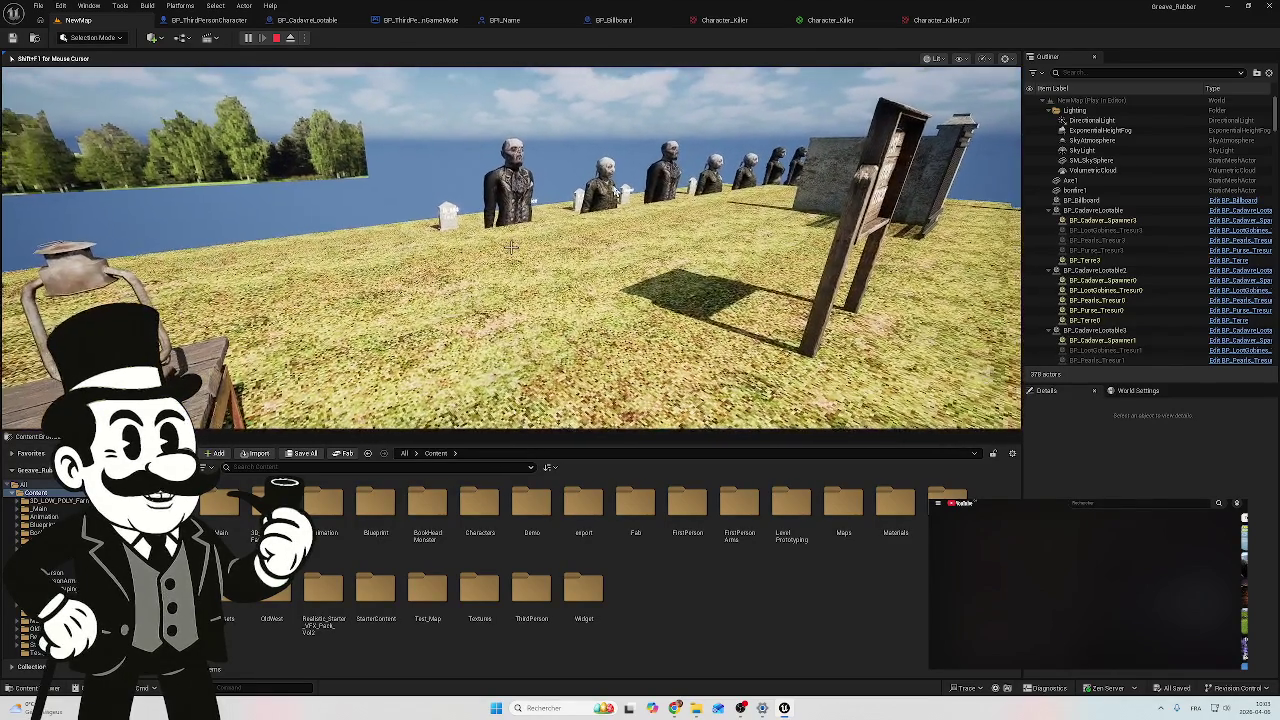
{"action": "key", "text": "Escape"}
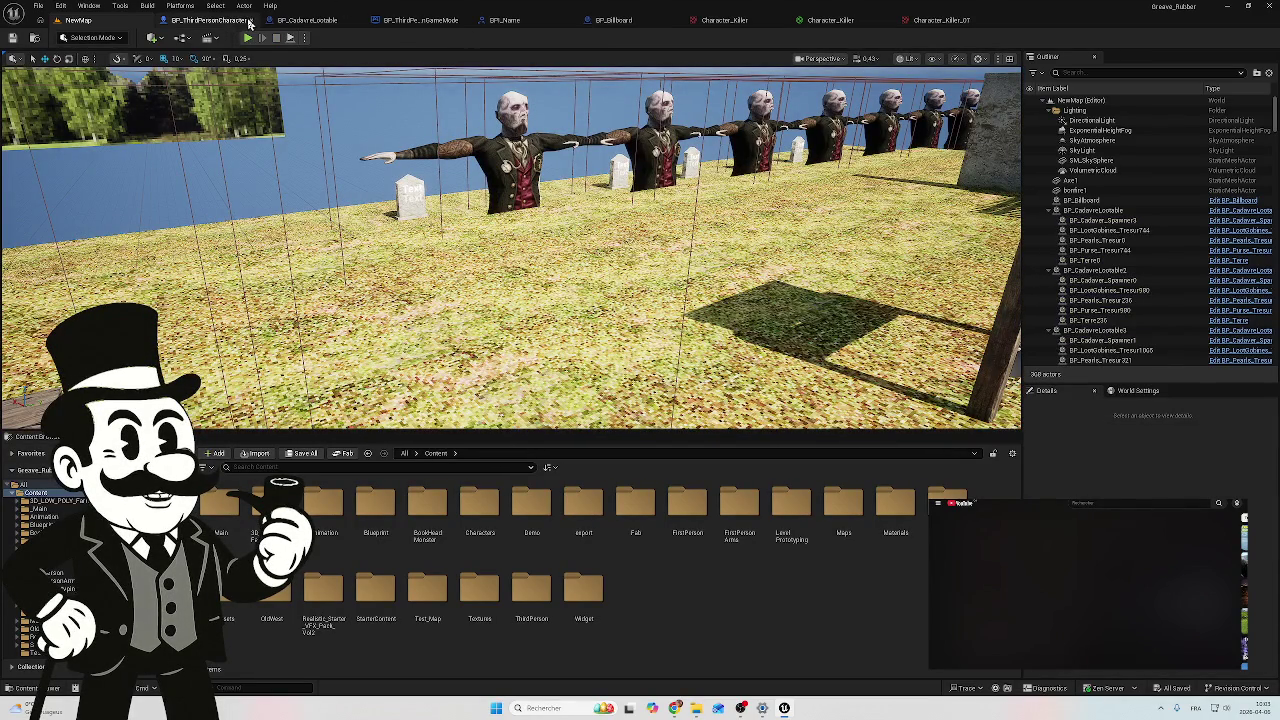
Step: In BP_ThirdPersonCharacter's Viewport, delete the SpotLight component
{"action": "left_click", "coordinate": [249, 22]}
{"action": "left_click", "coordinate": [224, 58]}
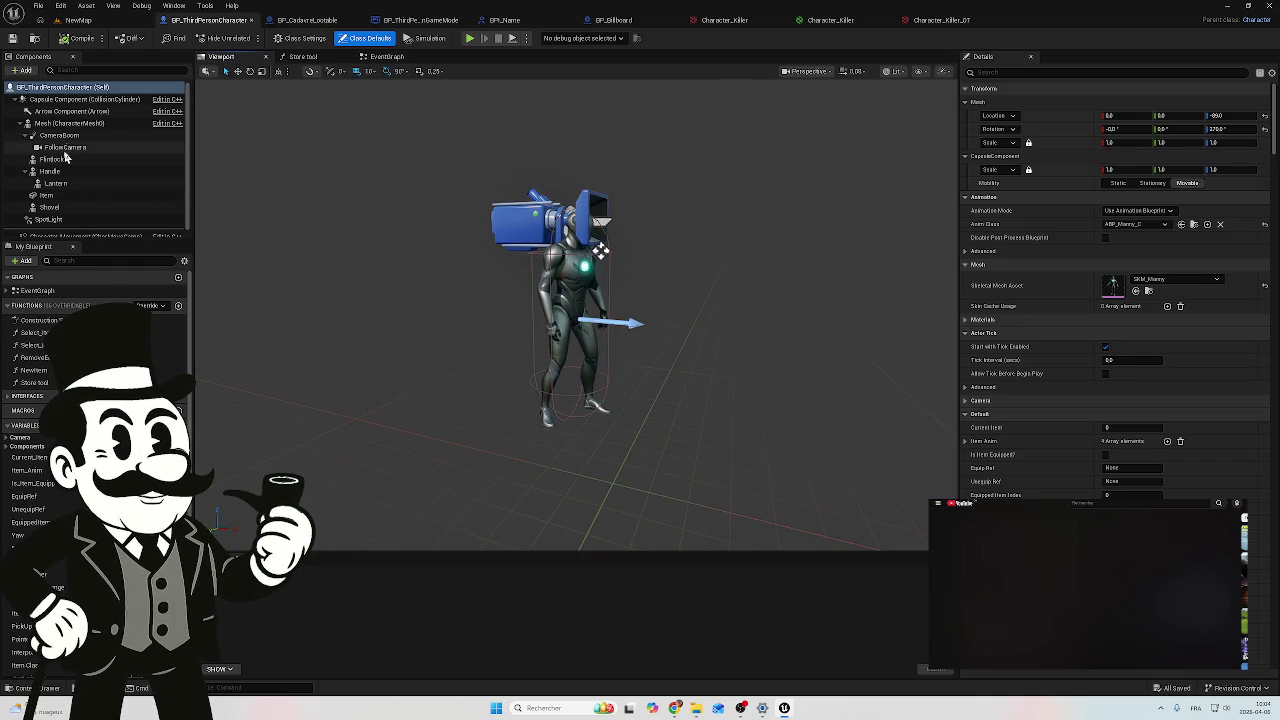
{"action": "scroll", "coordinate": [60, 150], "scroll_direction": "down", "scroll_amount": 1}
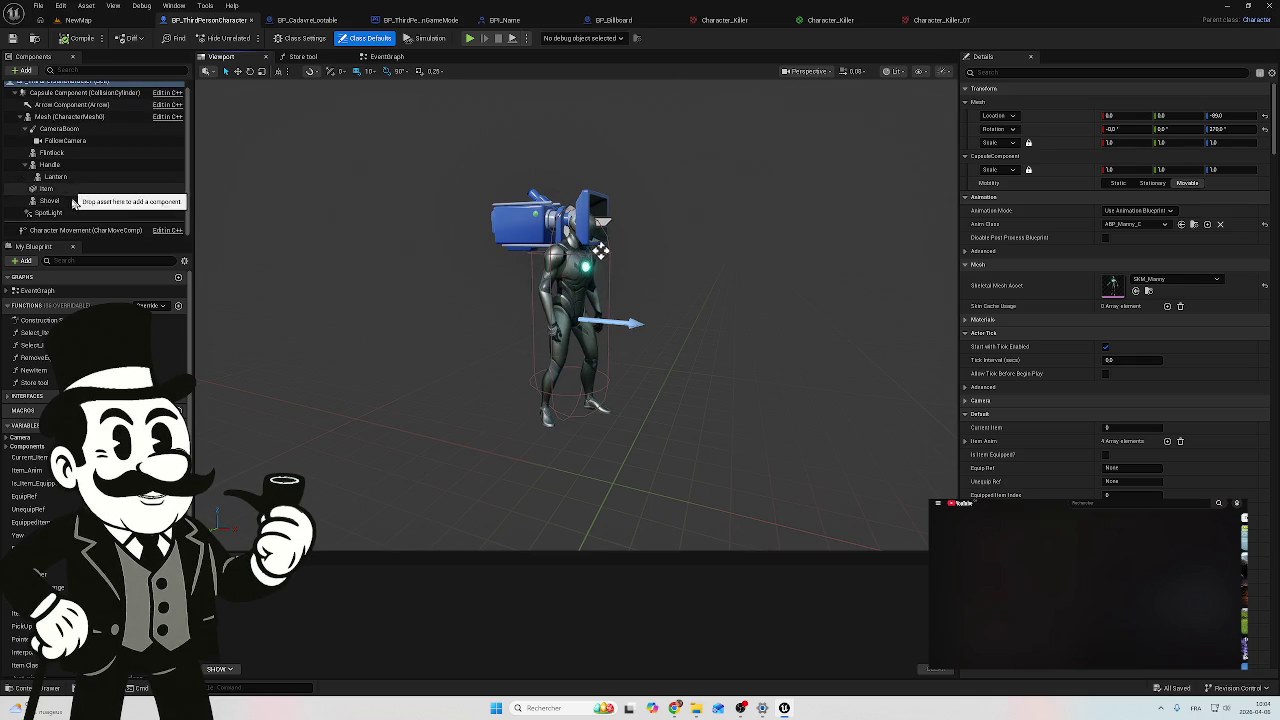
{"action": "left_click", "coordinate": [70, 216]}
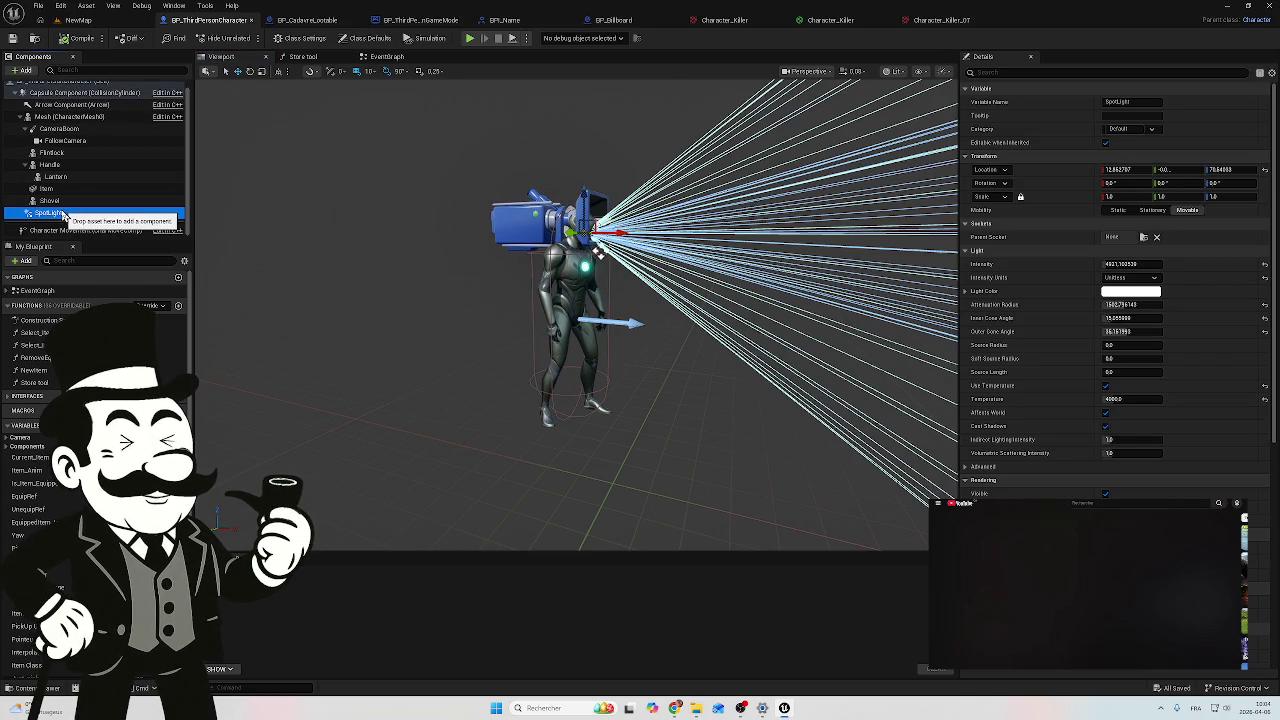
{"action": "key", "text": "Delete"}
Step: Step through the Shovel, Item and Lantern components to select Flintlock
{"action": "left_click", "coordinate": [57, 207]}
{"action": "left_click", "coordinate": [53, 195]}
{"action": "key", "text": "Up"}
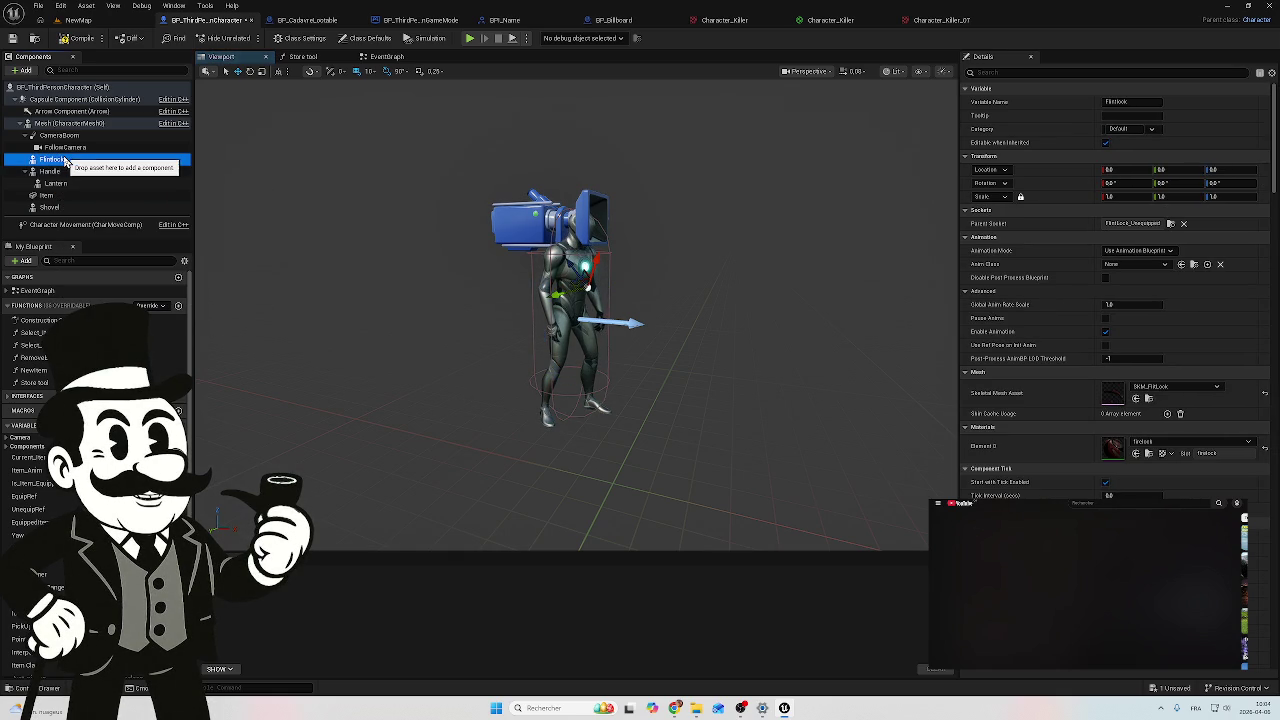
{"action": "left_click", "coordinate": [52, 160]}
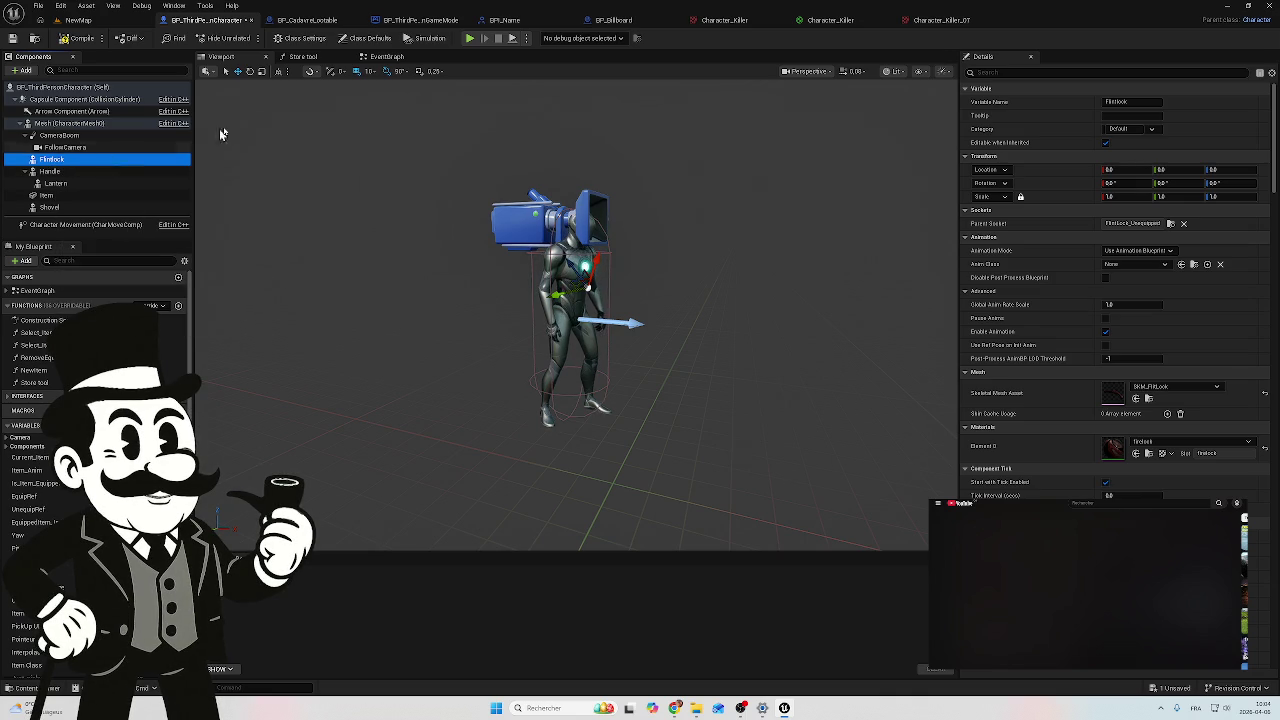
Step: Open the character's EventGraph and save the unsaved blueprint
{"action": "left_click", "coordinate": [392, 58]}
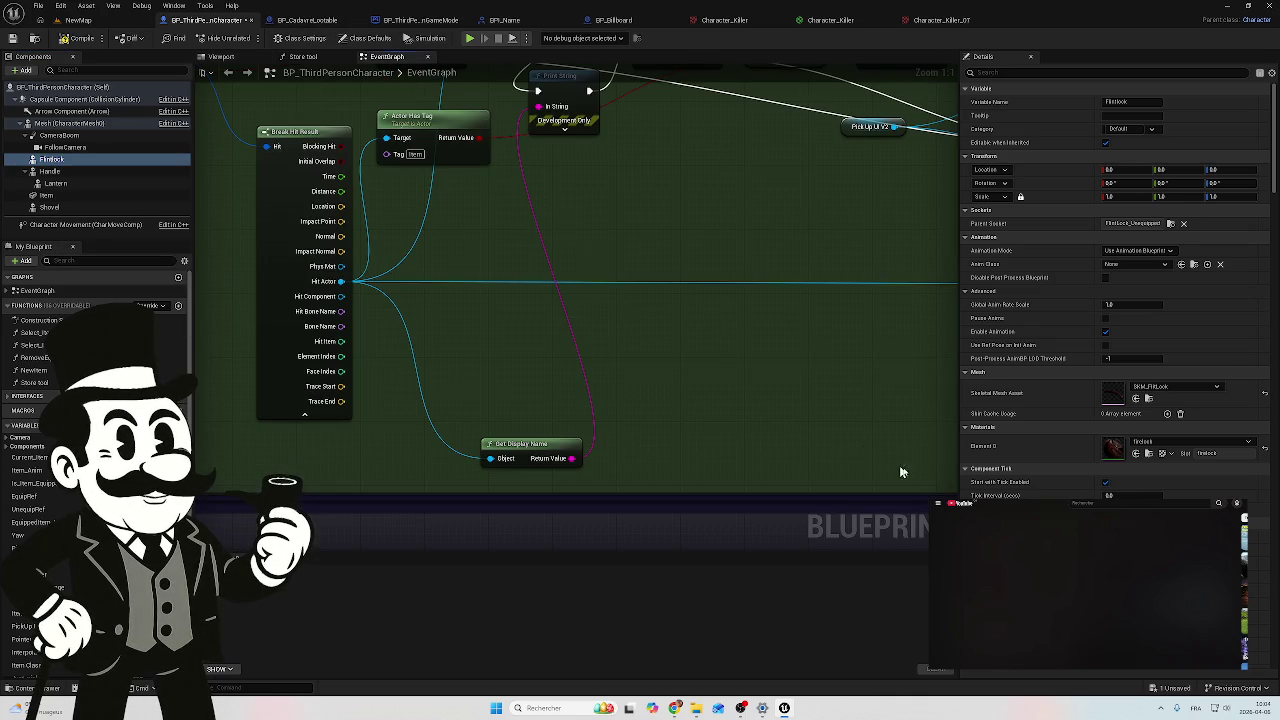
{"action": "left_click", "coordinate": [1175, 689]}
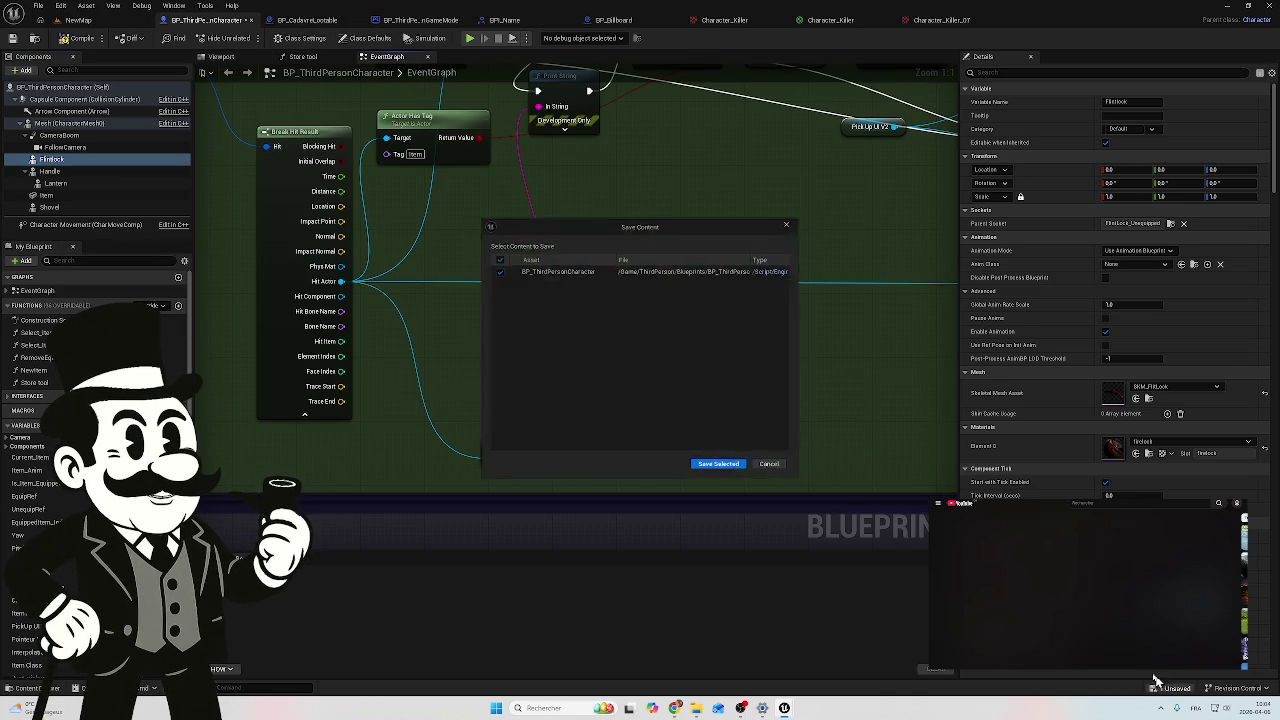
{"action": "left_click", "coordinate": [718, 466]}
Step: Delete Get Treasure Status, Print String and the second Branch, then compile
{"action": "left_click_drag", "start_coordinate": [626, 197], "coordinate": [664, 342]}
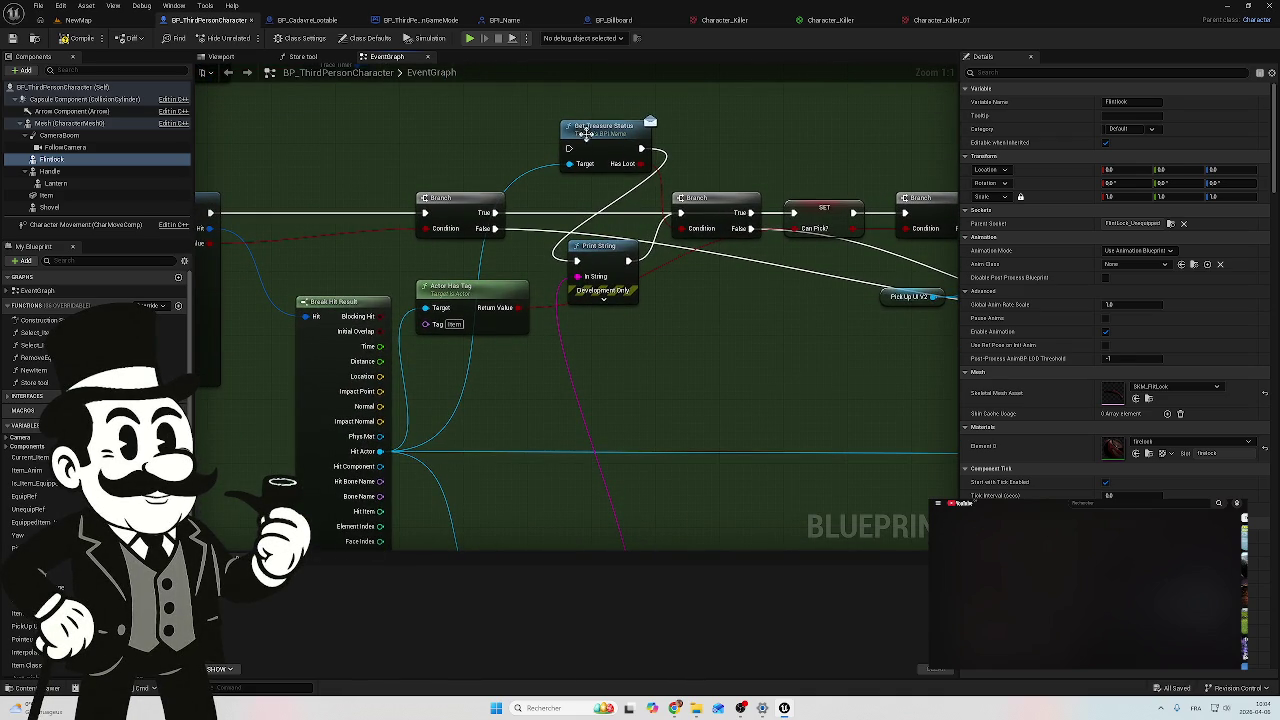
{"action": "left_click", "coordinate": [588, 128]}
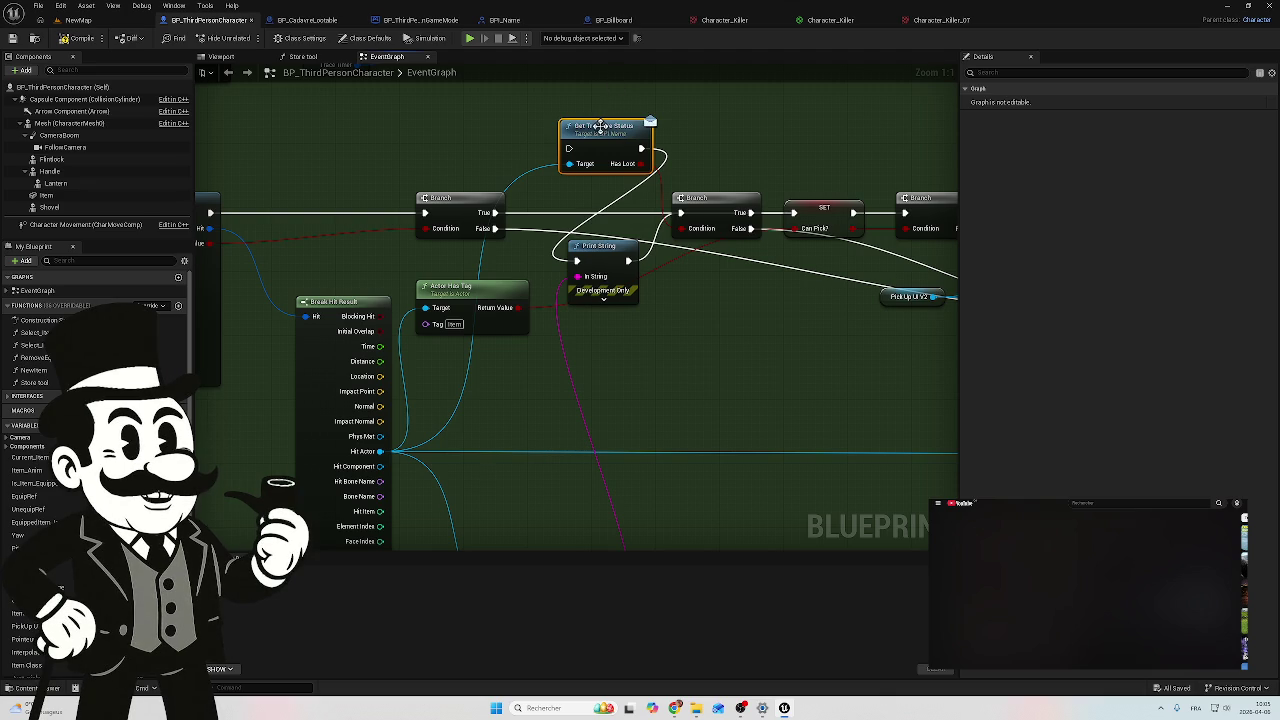
{"action": "key", "text": "Delete"}
{"action": "left_click", "coordinate": [593, 247]}
{"action": "key", "text": "Delete"}
{"action": "left_click_drag", "start_coordinate": [680, 212], "coordinate": [623, 220]}
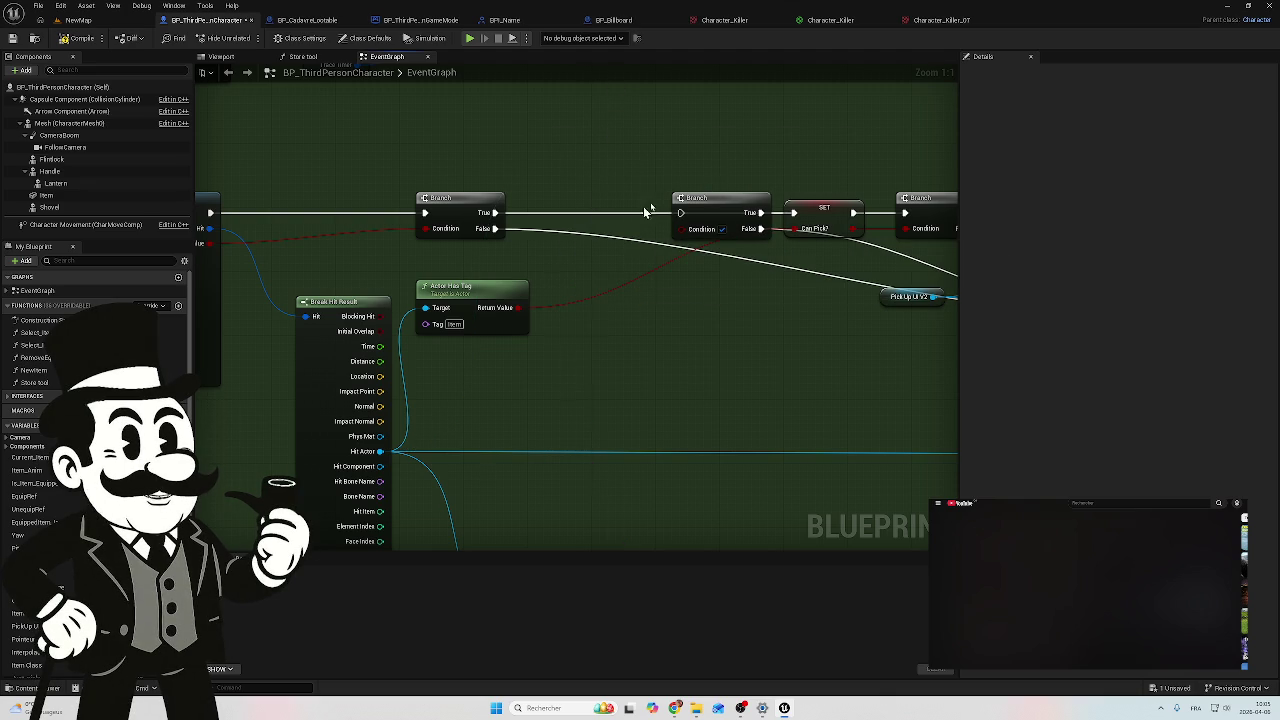
{"action": "left_click", "coordinate": [723, 208]}
{"action": "key", "text": "Delete"}
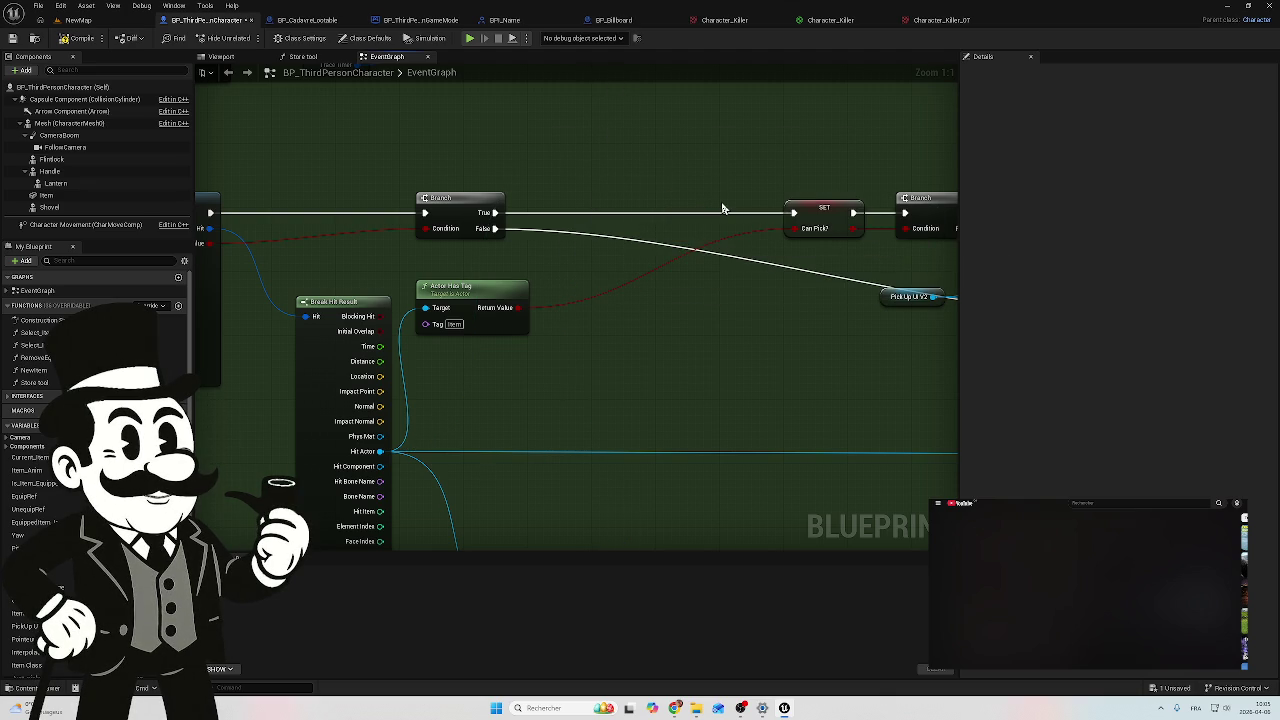
{"action": "left_click", "coordinate": [78, 42]}
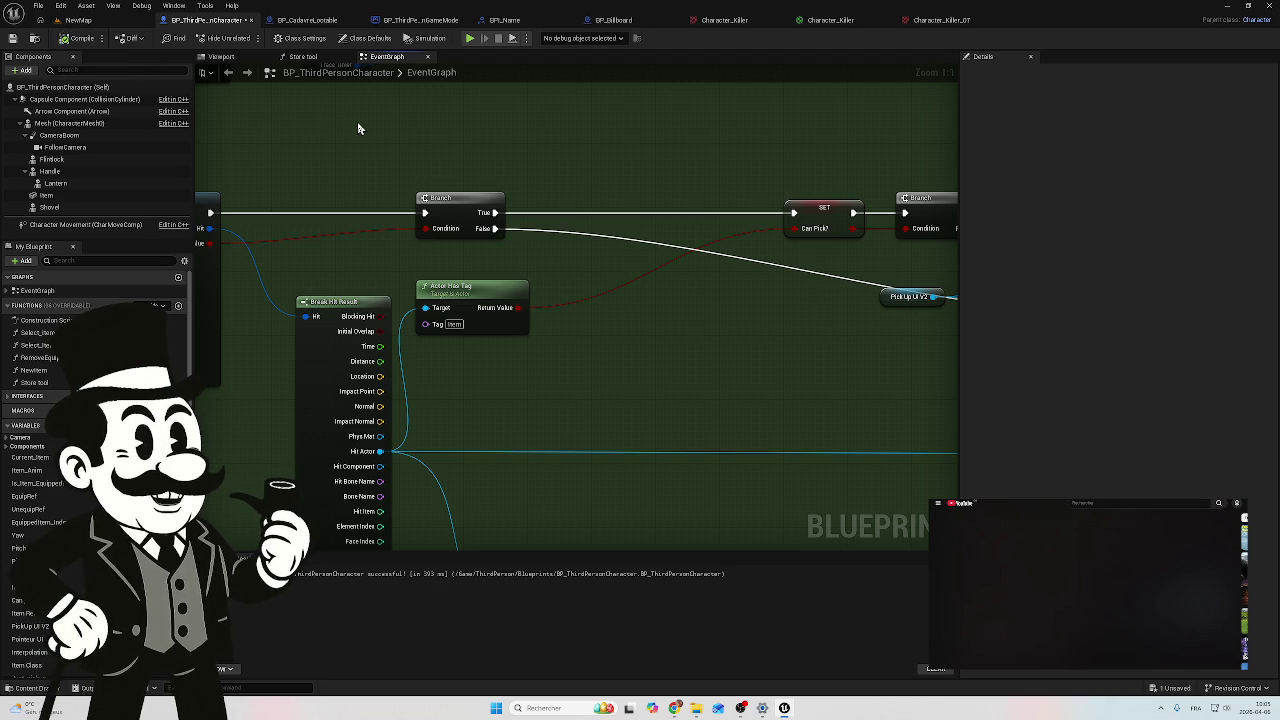
Step: Pan through the trace setup and Interpolate Item nodes to the Shovel and Lantern inputs
{"action": "mouse_move", "coordinate": [464, 176]}
{"action": "left_mouse_down"}
{"action": "mouse_move", "coordinate": [506, 163]}
{"action": "mouse_move", "coordinate": [686, 189]}
{"action": "mouse_move", "coordinate": [654, 171]}
{"action": "left_mouse_up"}
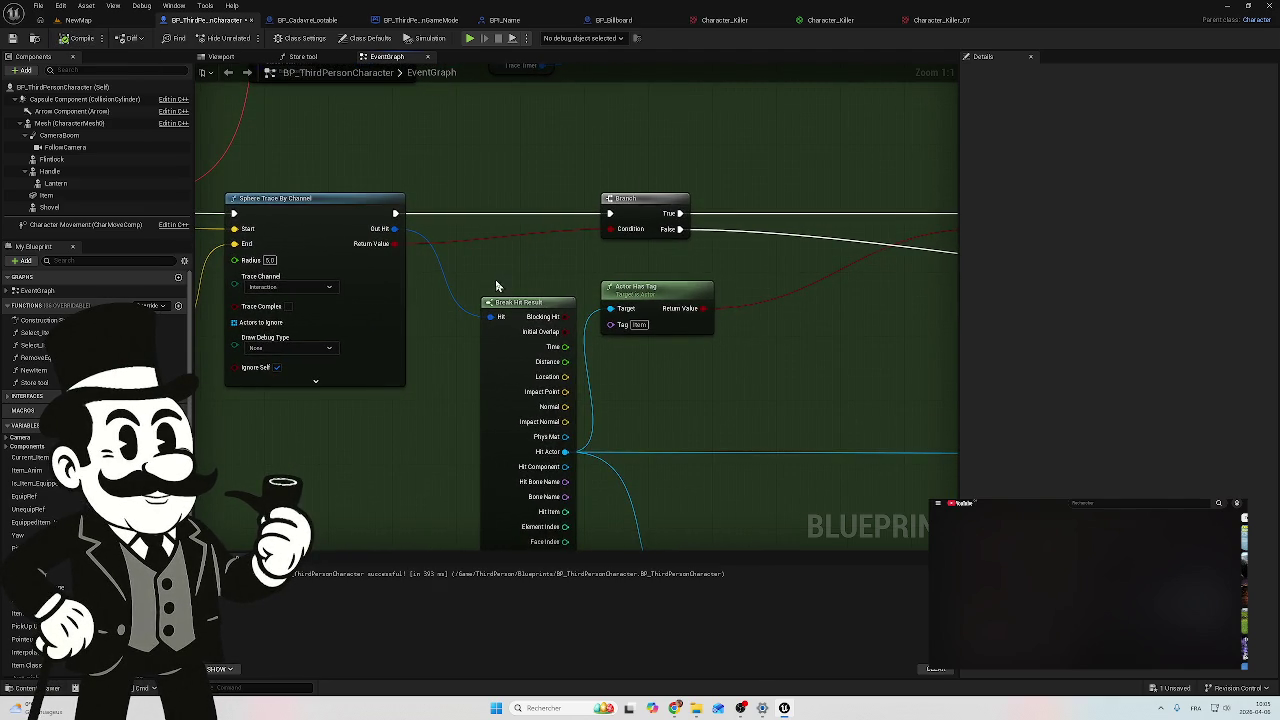
{"action": "left_click_drag", "start_coordinate": [496, 286], "coordinate": [619, 258]}
{"action": "mouse_move", "coordinate": [371, 428]}
{"action": "left_mouse_down"}
{"action": "mouse_move", "coordinate": [414, 406]}
{"action": "mouse_move", "coordinate": [668, 408]}
{"action": "mouse_move", "coordinate": [752, 431]}
{"action": "left_mouse_up"}
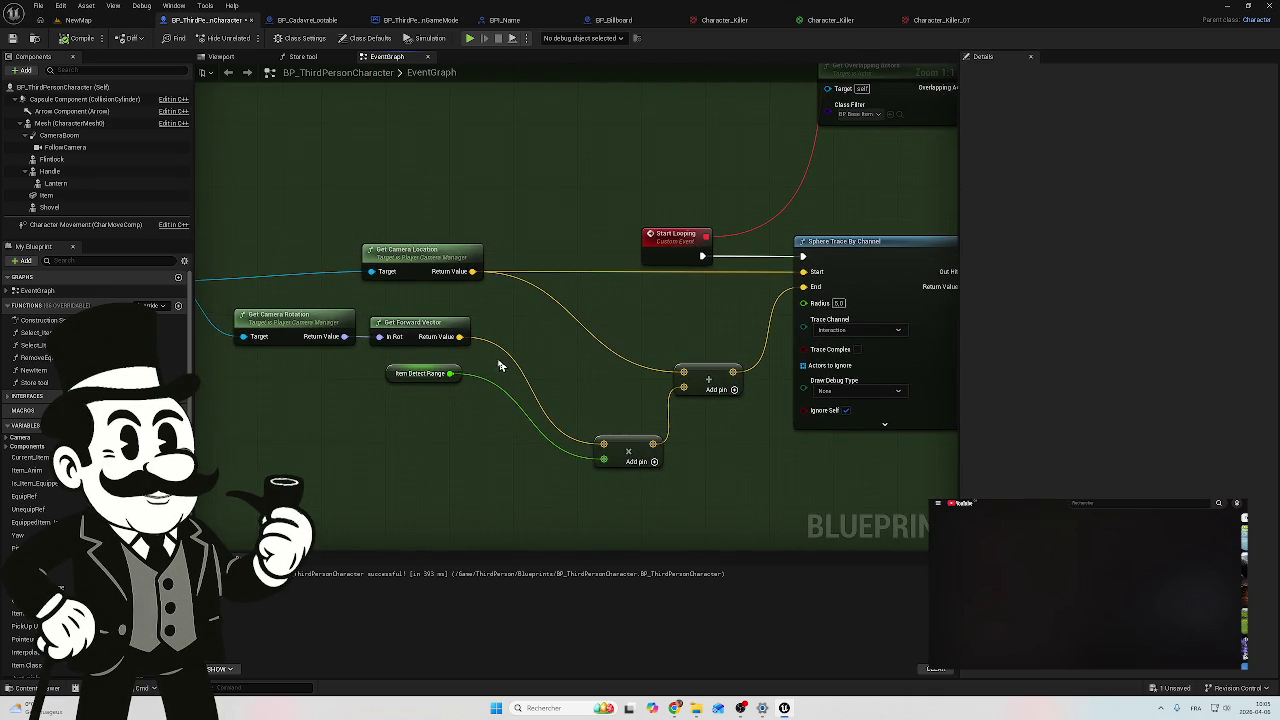
{"action": "scroll", "coordinate": [528, 361], "scroll_direction": "down", "scroll_amount": 5}
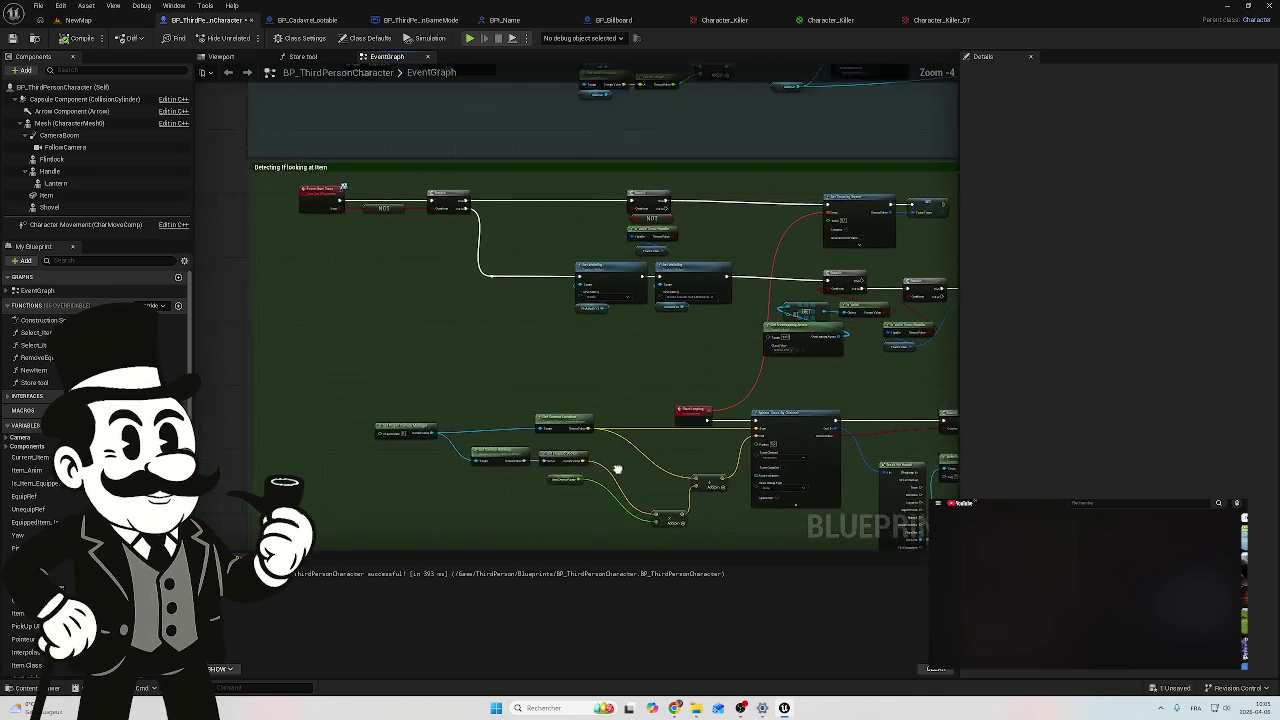
{"action": "mouse_move", "coordinate": [379, 367]}
{"action": "left_mouse_down"}
{"action": "mouse_move", "coordinate": [423, 397]}
{"action": "mouse_move", "coordinate": [637, 286]}
{"action": "mouse_move", "coordinate": [531, 314]}
{"action": "mouse_move", "coordinate": [502, 367]}
{"action": "left_mouse_up"}
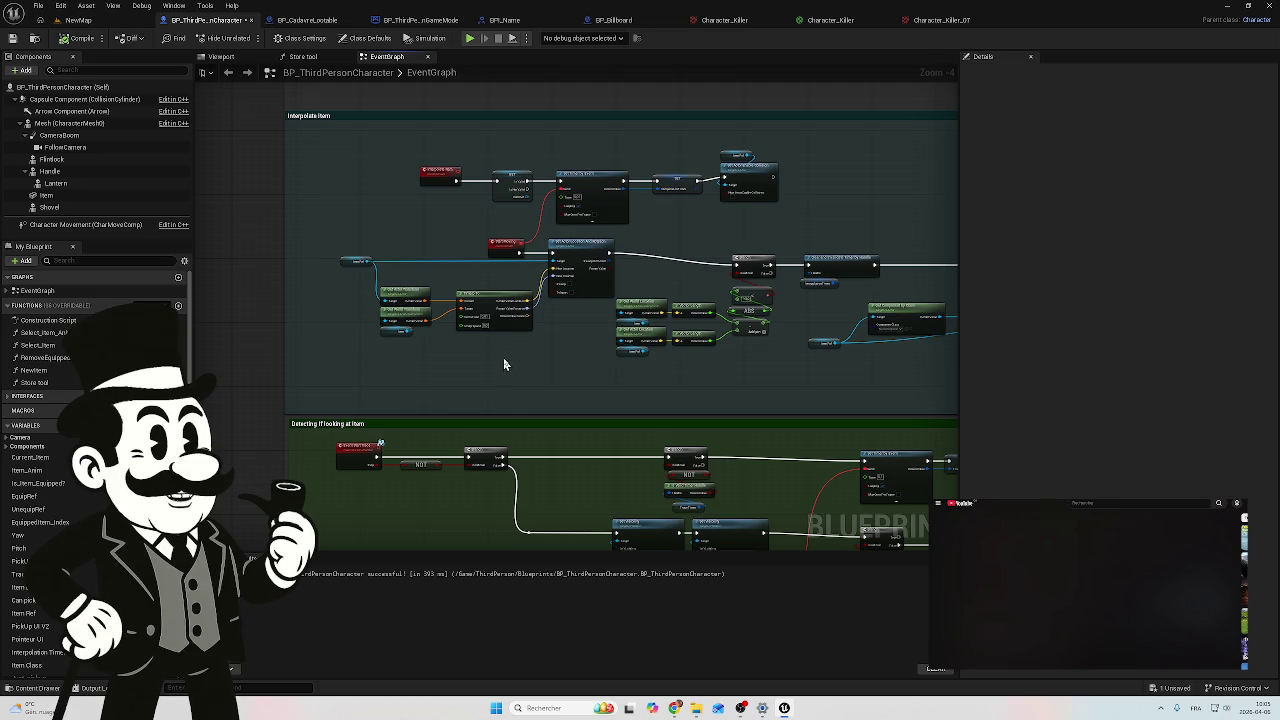
{"action": "scroll", "coordinate": [454, 340], "scroll_direction": "up", "scroll_amount": 3}
{"action": "mouse_move", "coordinate": [483, 240]}
{"action": "left_mouse_down"}
{"action": "mouse_move", "coordinate": [440, 229]}
{"action": "mouse_move", "coordinate": [359, 248]}
{"action": "mouse_move", "coordinate": [379, 283]}
{"action": "left_mouse_up"}
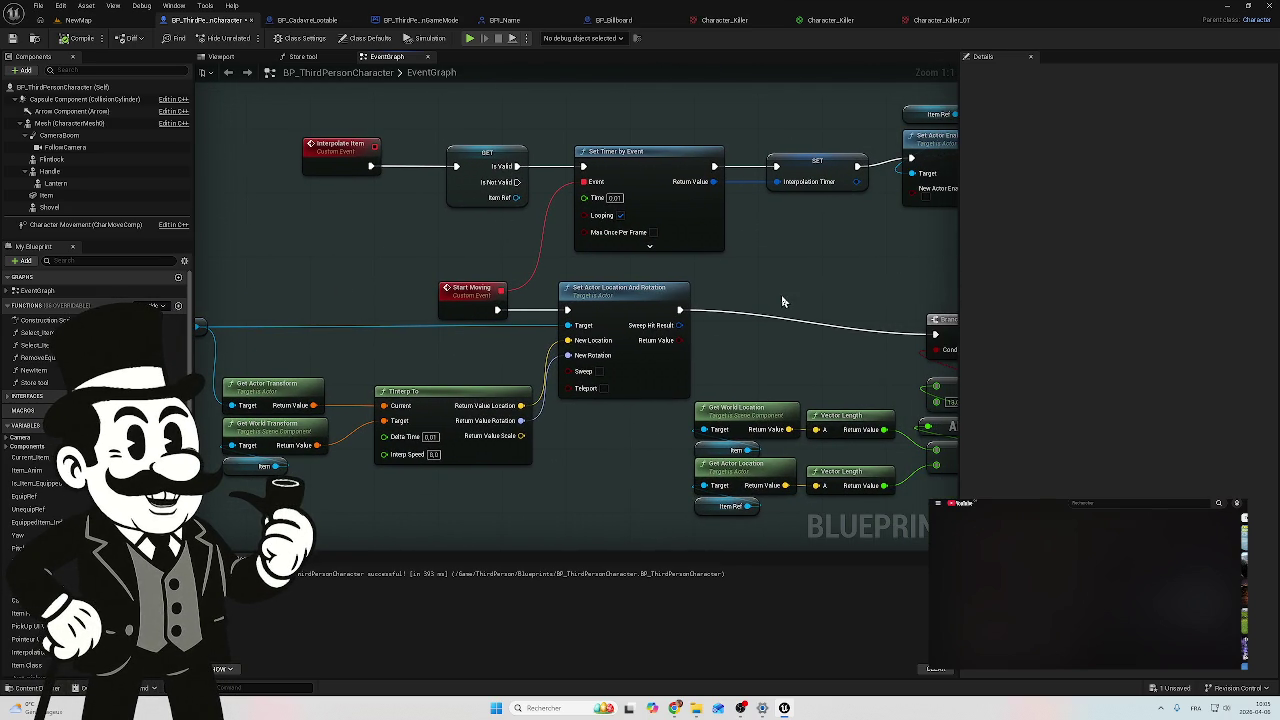
{"action": "scroll", "coordinate": [731, 286], "scroll_direction": "down", "scroll_amount": 5}
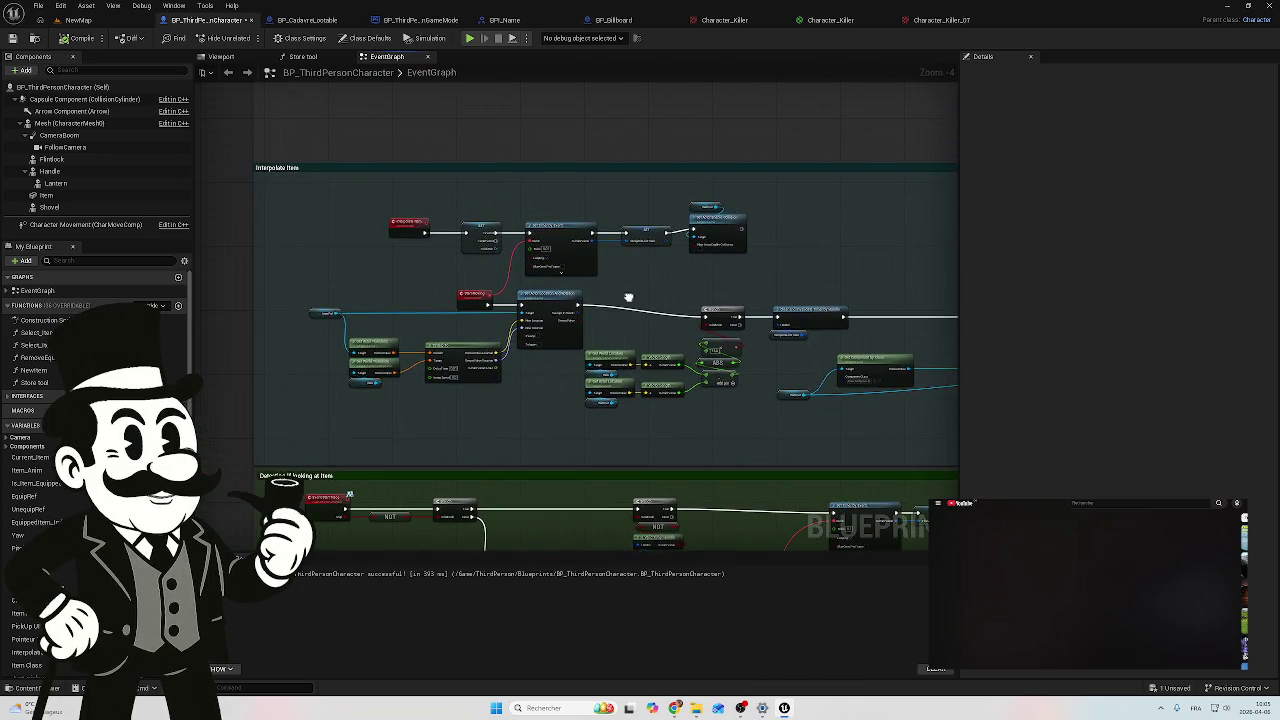
{"action": "scroll", "coordinate": [628, 297], "scroll_direction": "down", "scroll_amount": 3}
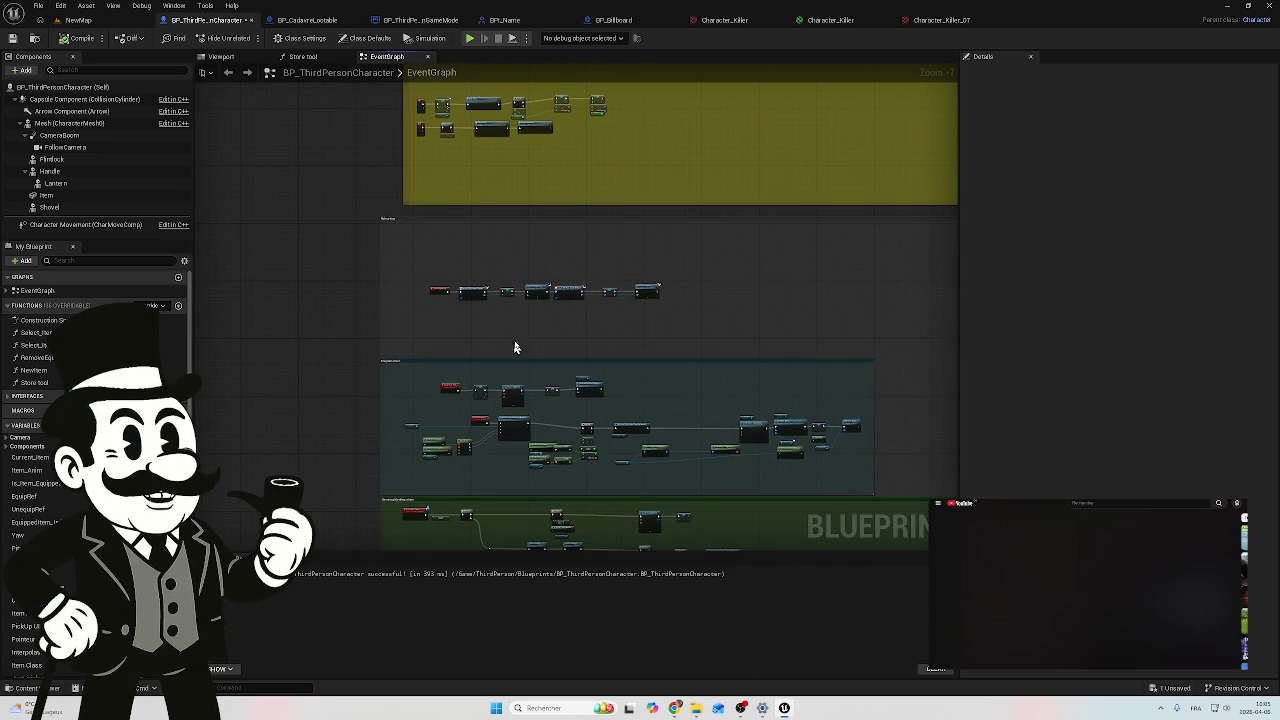
{"action": "scroll", "coordinate": [654, 360], "scroll_direction": "up", "scroll_amount": 3}
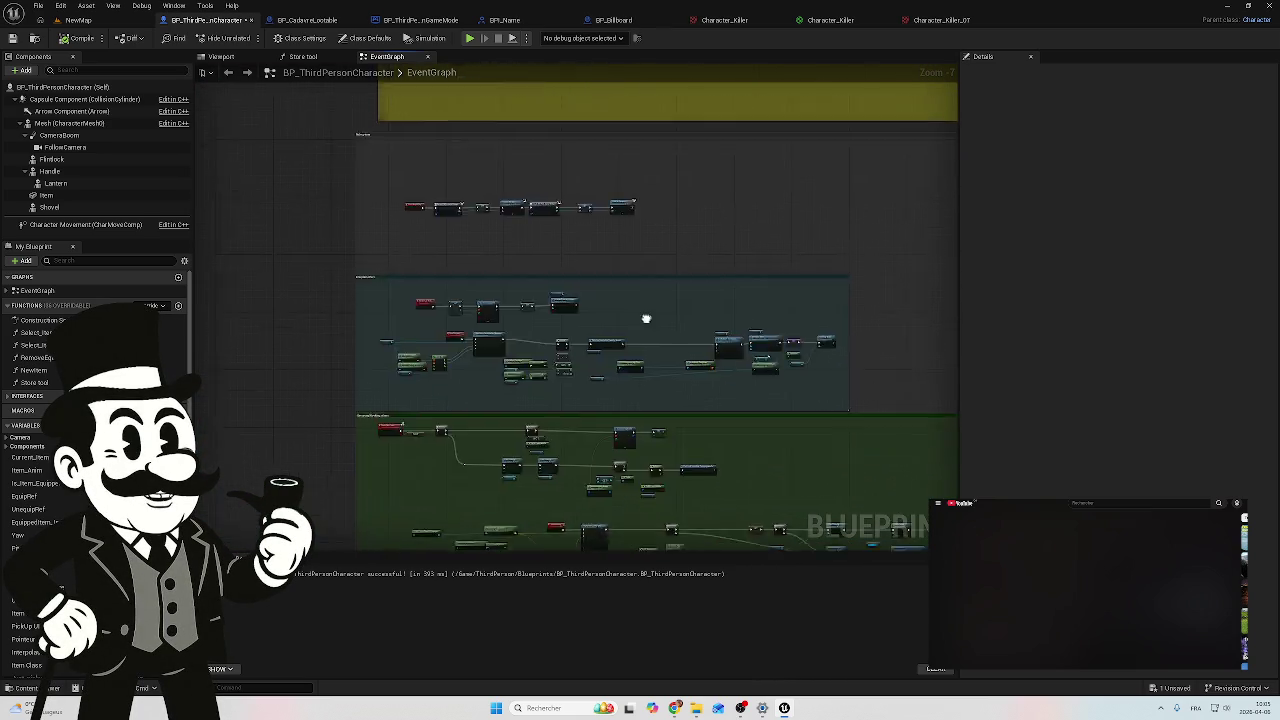
{"action": "scroll", "coordinate": [526, 417], "scroll_direction": "up", "scroll_amount": 6}
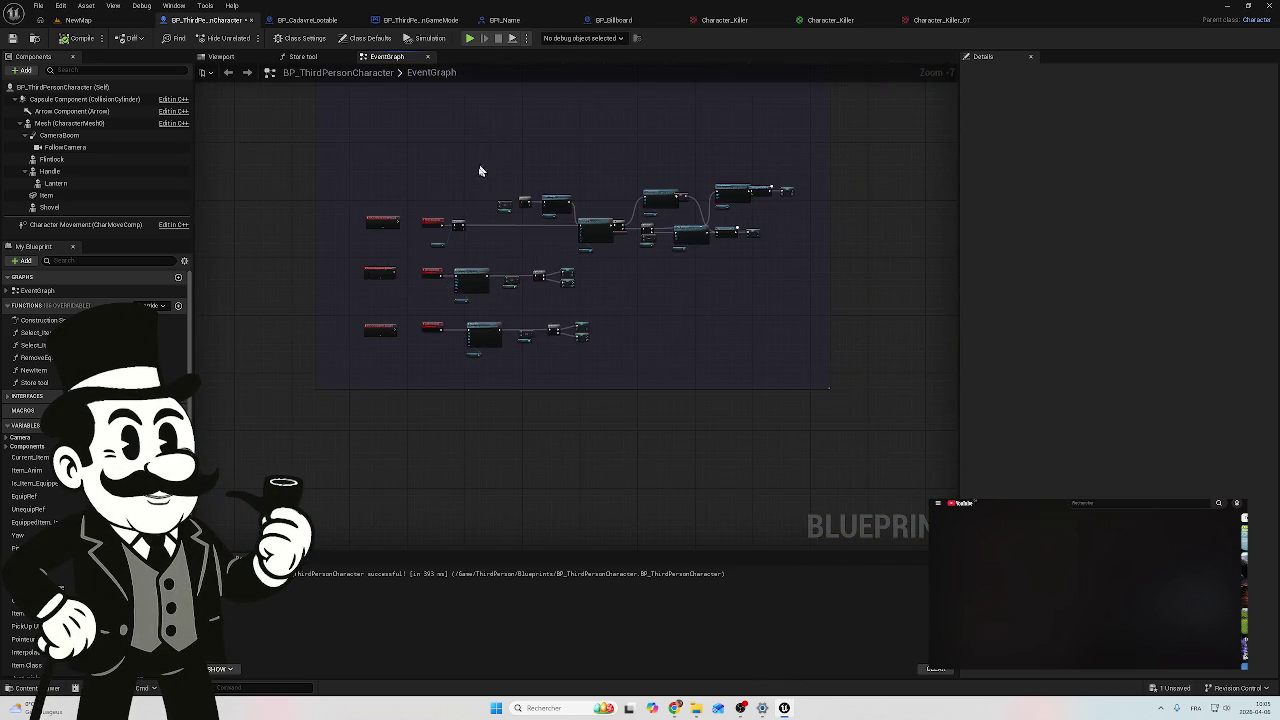
{"action": "scroll", "coordinate": [505, 295], "scroll_direction": "down", "scroll_amount": 1}
{"action": "mouse_move", "coordinate": [505, 295]}
{"action": "left_mouse_down"}
{"action": "mouse_move", "coordinate": [617, 329]}
{"action": "mouse_move", "coordinate": [543, 263]}
{"action": "mouse_move", "coordinate": [526, 266]}
{"action": "mouse_move", "coordinate": [485, 177]}
{"action": "left_mouse_up"}
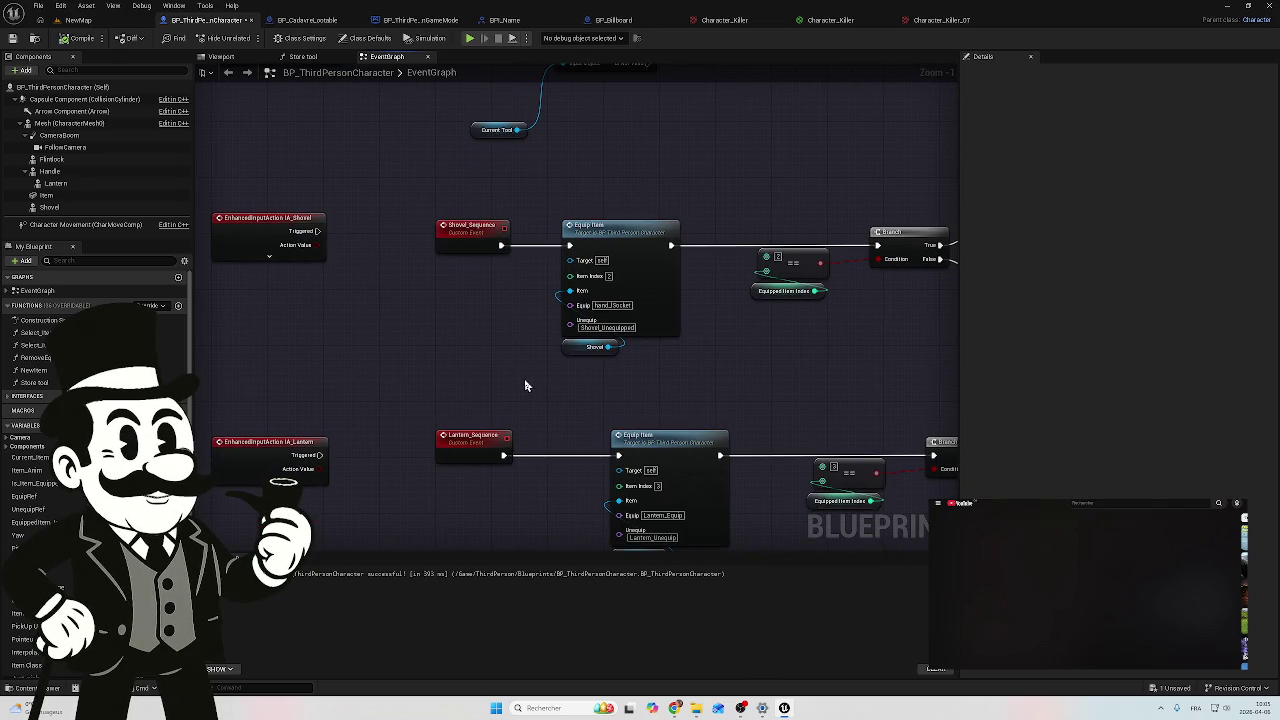
{"action": "mouse_move", "coordinate": [577, 401]}
{"action": "left_mouse_down"}
{"action": "mouse_move", "coordinate": [560, 223]}
{"action": "mouse_move", "coordinate": [529, 180]}
{"action": "mouse_move", "coordinate": [511, 206]}
{"action": "mouse_move", "coordinate": [507, 287]}
{"action": "left_mouse_up"}
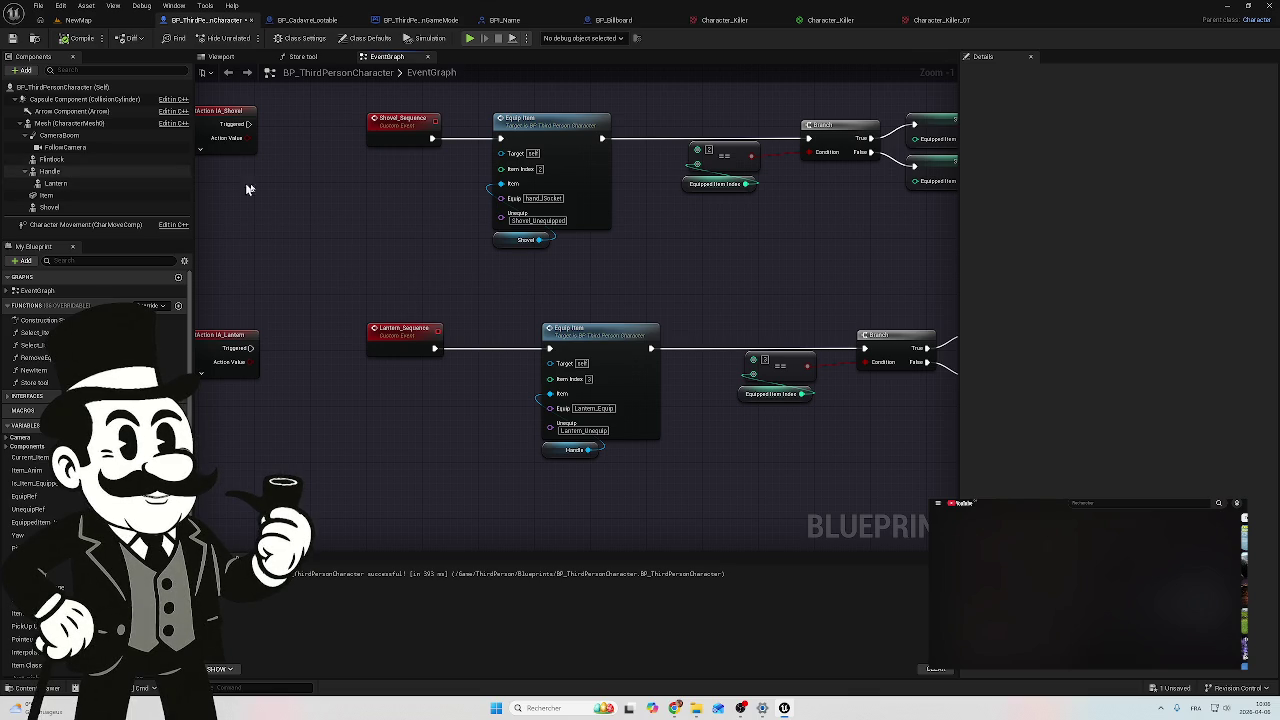
{"action": "mouse_move", "coordinate": [671, 232]}
{"action": "left_mouse_down"}
{"action": "mouse_move", "coordinate": [428, 395]}
{"action": "mouse_move", "coordinate": [443, 504]}
{"action": "left_mouse_up"}
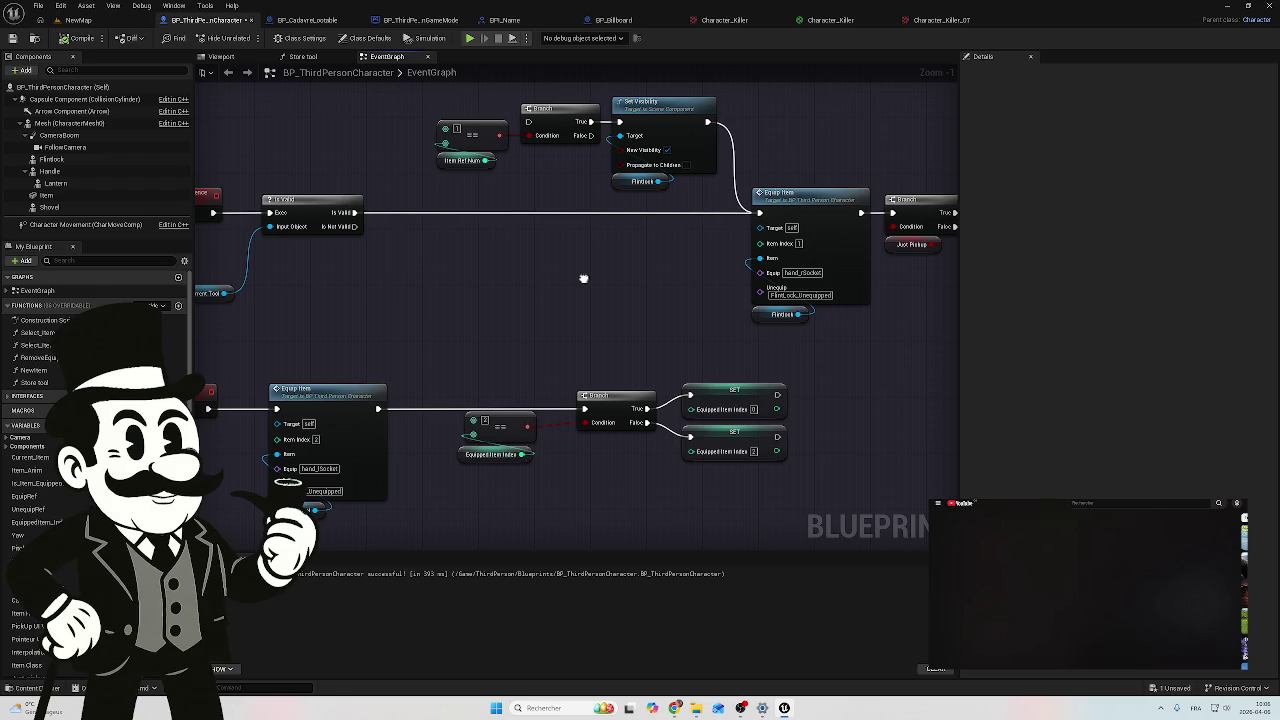
{"action": "mouse_move", "coordinate": [583, 278]}
{"action": "left_mouse_down"}
{"action": "mouse_move", "coordinate": [580, 289]}
{"action": "mouse_move", "coordinate": [671, 309]}
{"action": "mouse_move", "coordinate": [657, 361]}
{"action": "left_mouse_up"}
{"action": "scroll", "coordinate": [660, 343], "scroll_direction": "down", "scroll_amount": 1}
{"action": "scroll", "coordinate": [364, 395], "scroll_direction": "down", "scroll_amount": 5}
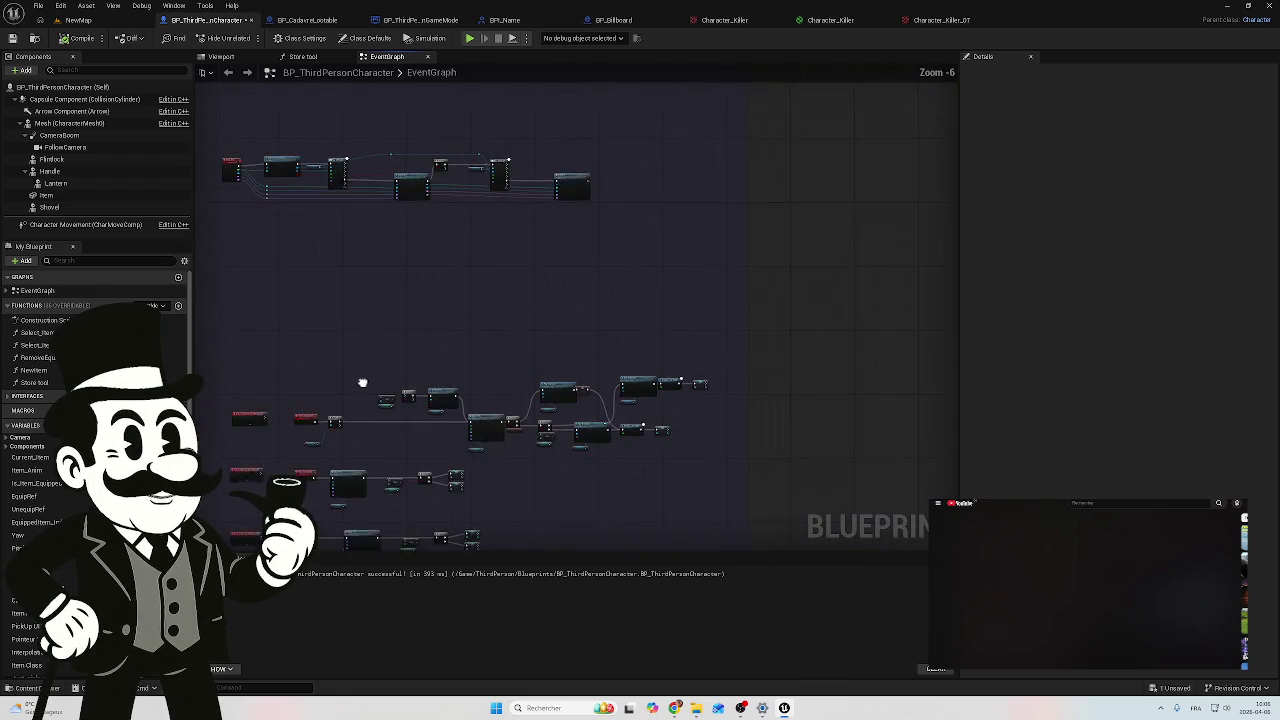
{"action": "scroll", "coordinate": [366, 412], "scroll_direction": "down", "scroll_amount": 4}
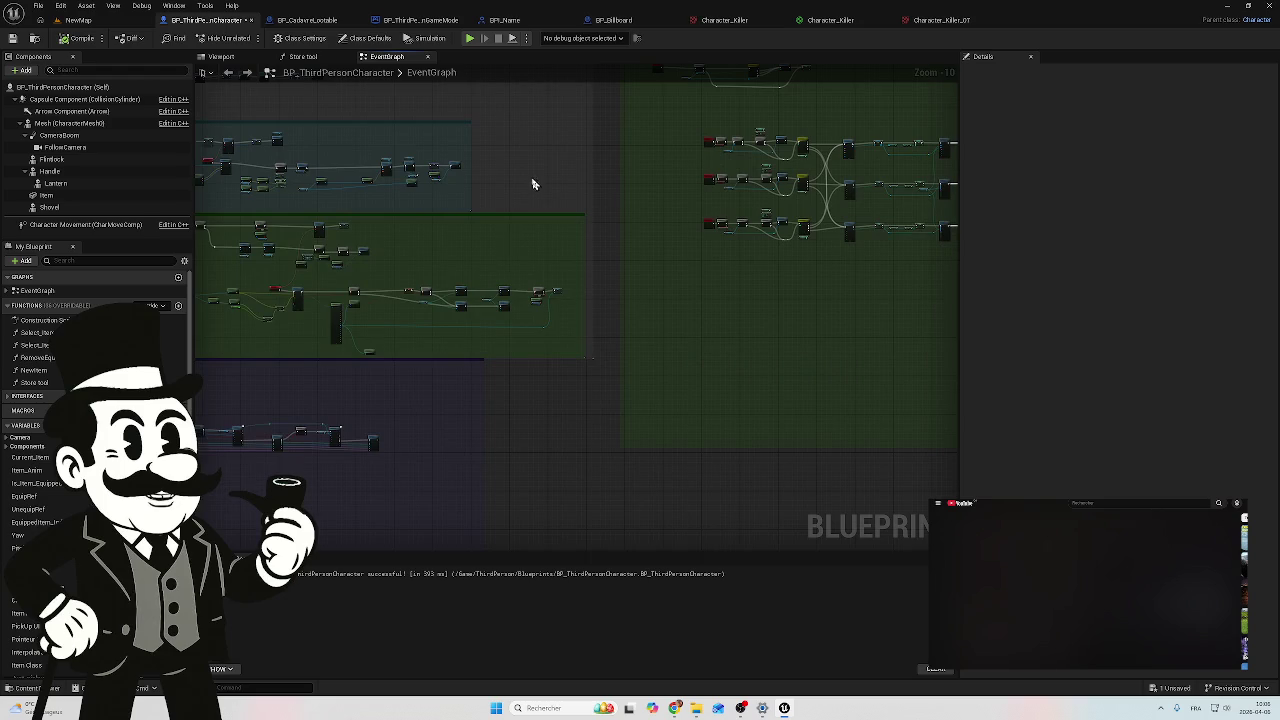
{"action": "mouse_move", "coordinate": [726, 263]}
{"action": "left_mouse_down"}
{"action": "mouse_move", "coordinate": [637, 343]}
{"action": "mouse_move", "coordinate": [559, 361]}
{"action": "left_mouse_up"}
{"action": "scroll", "coordinate": [571, 266], "scroll_direction": "up", "scroll_amount": 5}
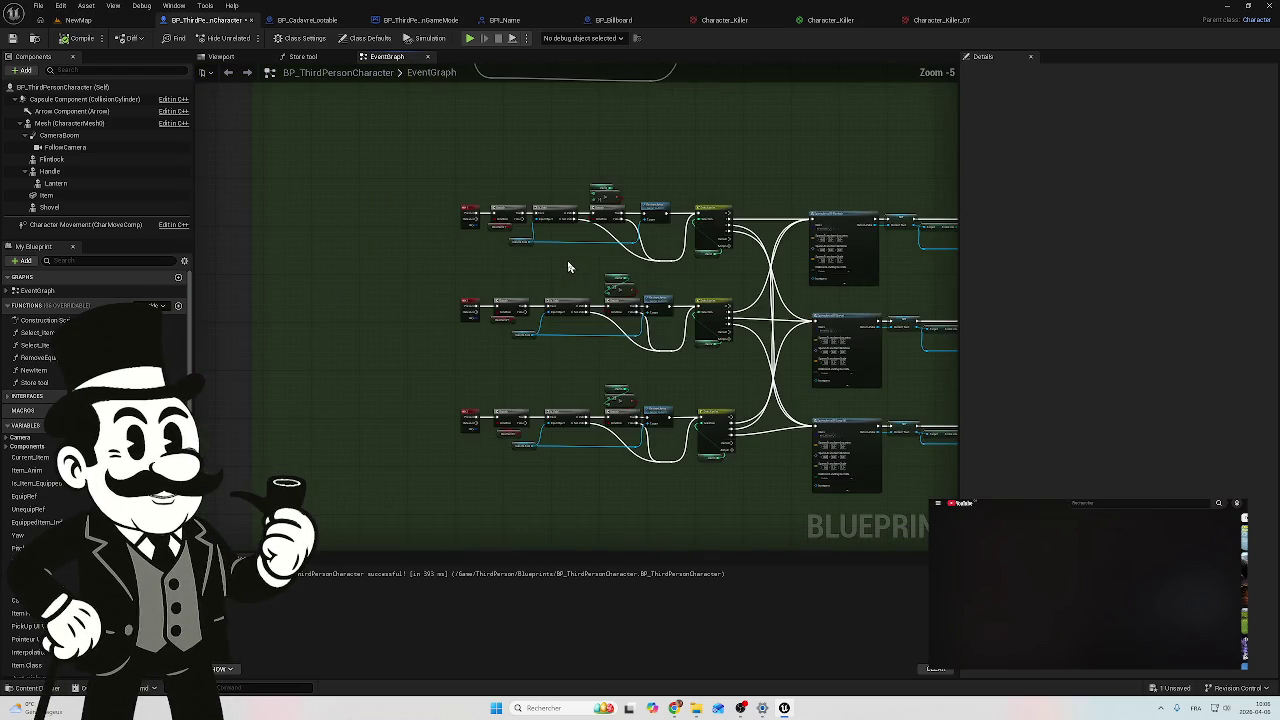
{"action": "scroll", "coordinate": [569, 250], "scroll_direction": "up", "scroll_amount": 1}
{"action": "scroll", "coordinate": [569, 250], "scroll_direction": "up", "scroll_amount": 1}
{"action": "mouse_move", "coordinate": [563, 251]}
{"action": "left_mouse_down"}
{"action": "mouse_move", "coordinate": [526, 277]}
{"action": "mouse_move", "coordinate": [411, 280]}
{"action": "mouse_move", "coordinate": [622, 286]}
{"action": "left_mouse_up"}
{"action": "scroll", "coordinate": [480, 250], "scroll_direction": "up", "scroll_amount": 4}
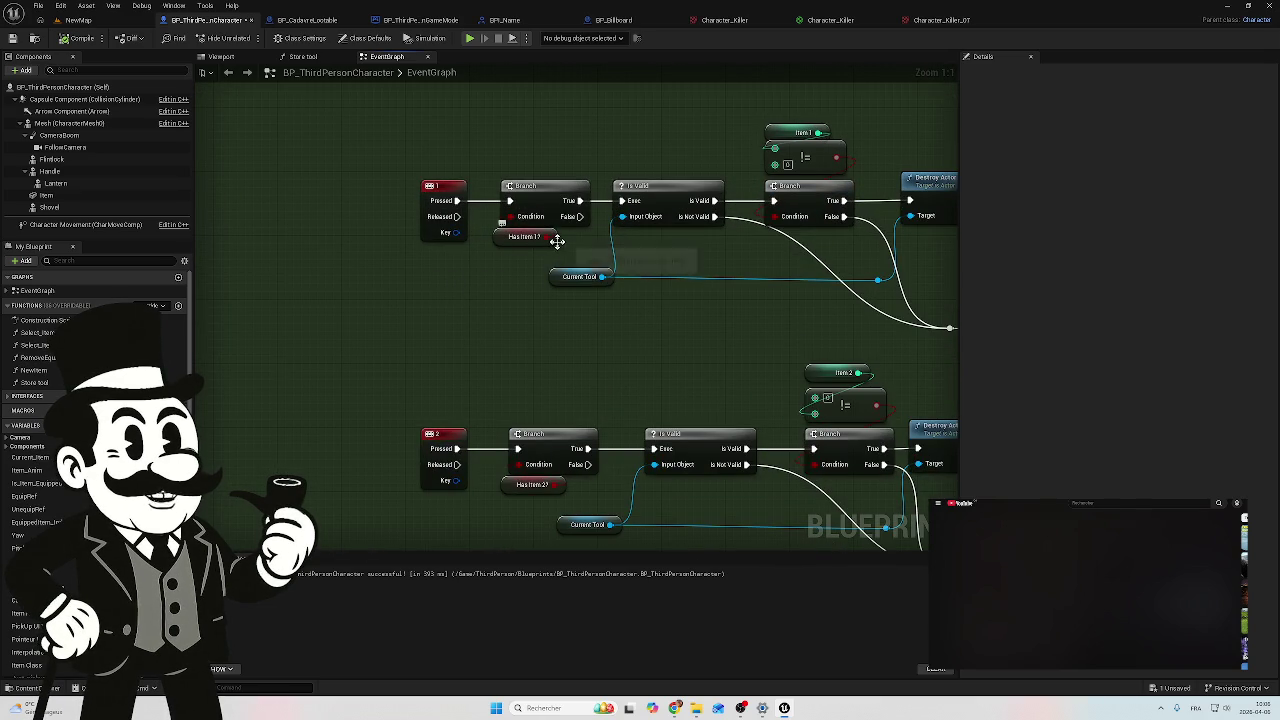
{"action": "mouse_move", "coordinate": [714, 257]}
{"action": "left_mouse_down"}
{"action": "mouse_move", "coordinate": [593, 286]}
{"action": "mouse_move", "coordinate": [532, 285]}
{"action": "mouse_move", "coordinate": [514, 255]}
{"action": "left_mouse_up"}
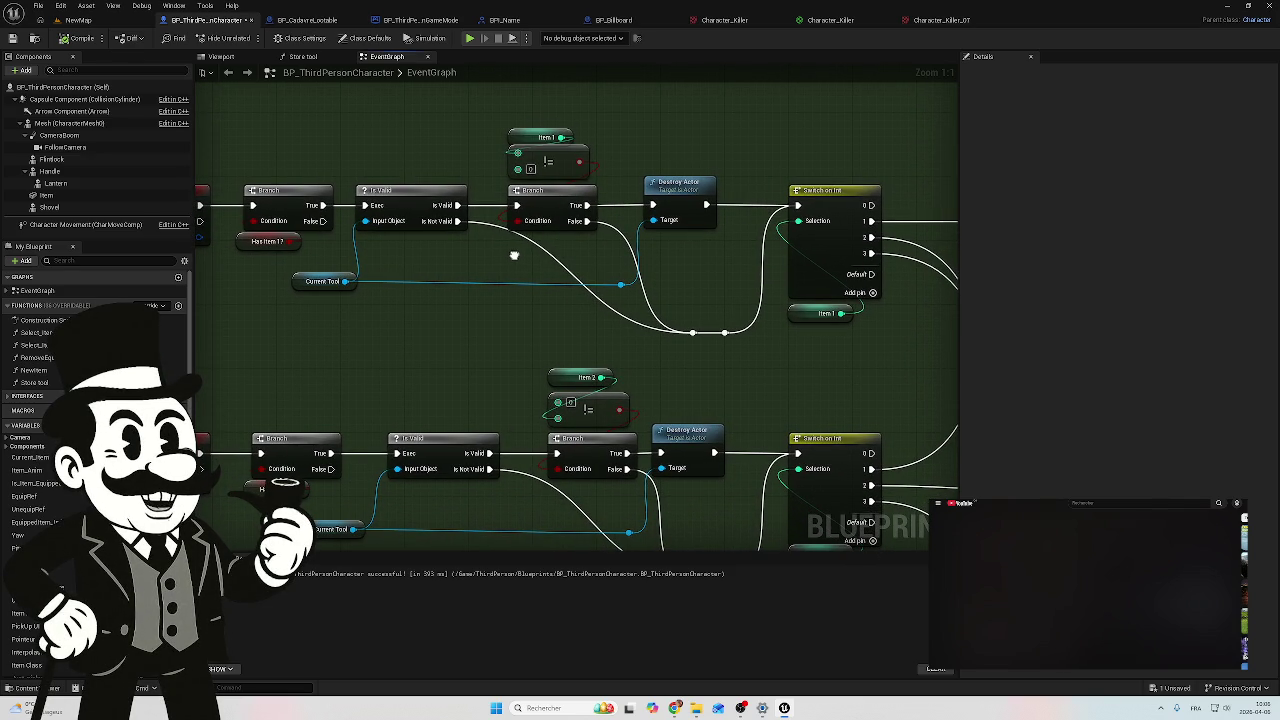
{"action": "left_click_drag", "start_coordinate": [605, 140], "coordinate": [554, 183]}
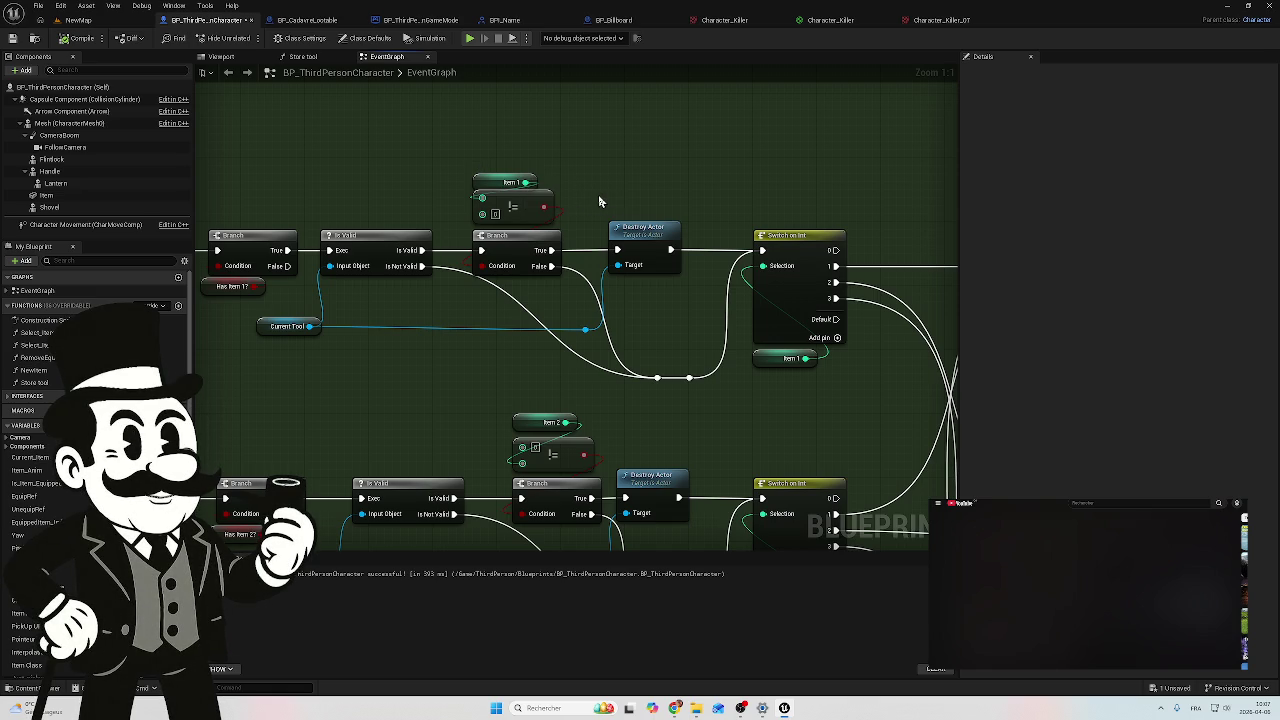
{"action": "left_click_drag", "start_coordinate": [674, 174], "coordinate": [446, 196]}
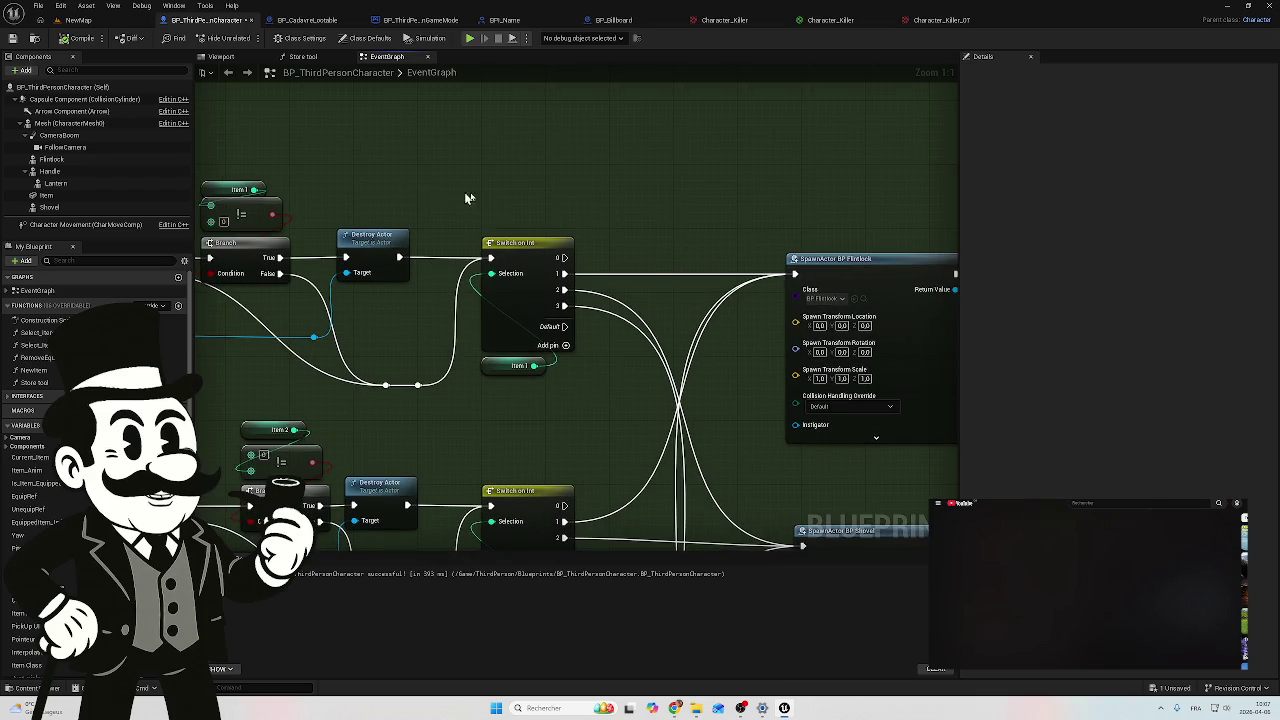
{"action": "left_click_drag", "start_coordinate": [588, 207], "coordinate": [443, 171]}
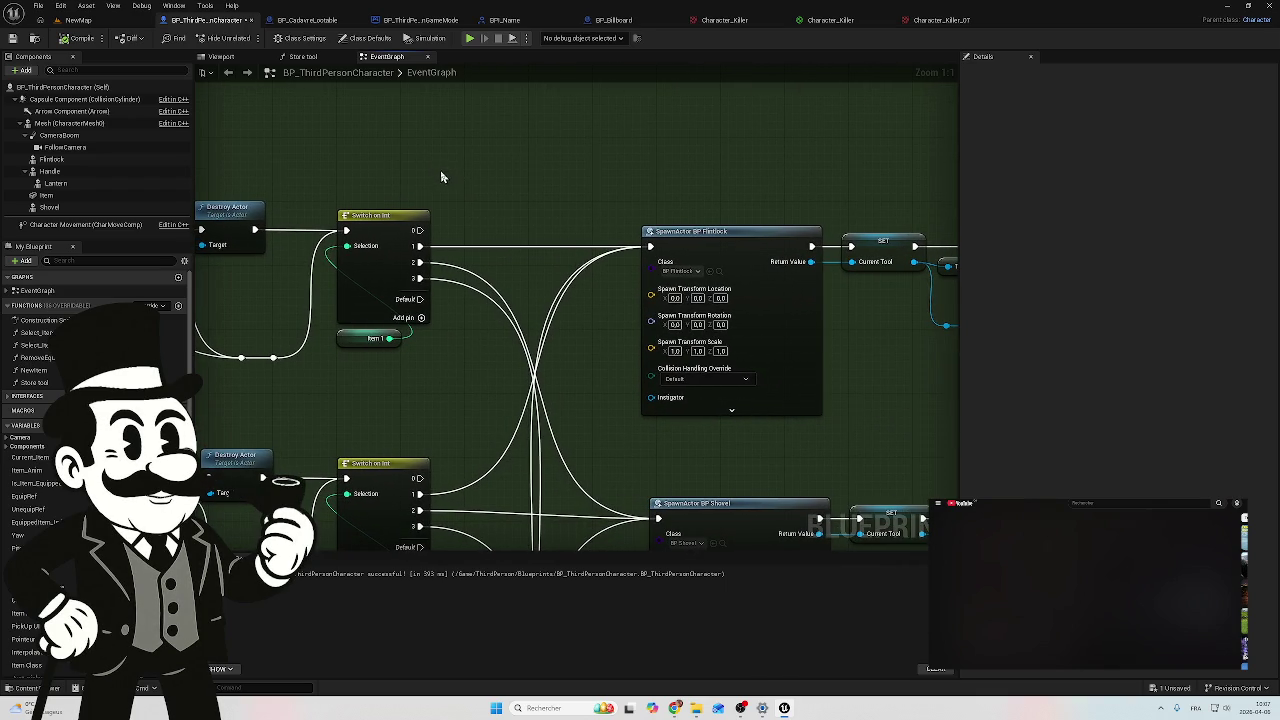
{"action": "scroll", "coordinate": [545, 181], "scroll_direction": "down", "scroll_amount": 2}
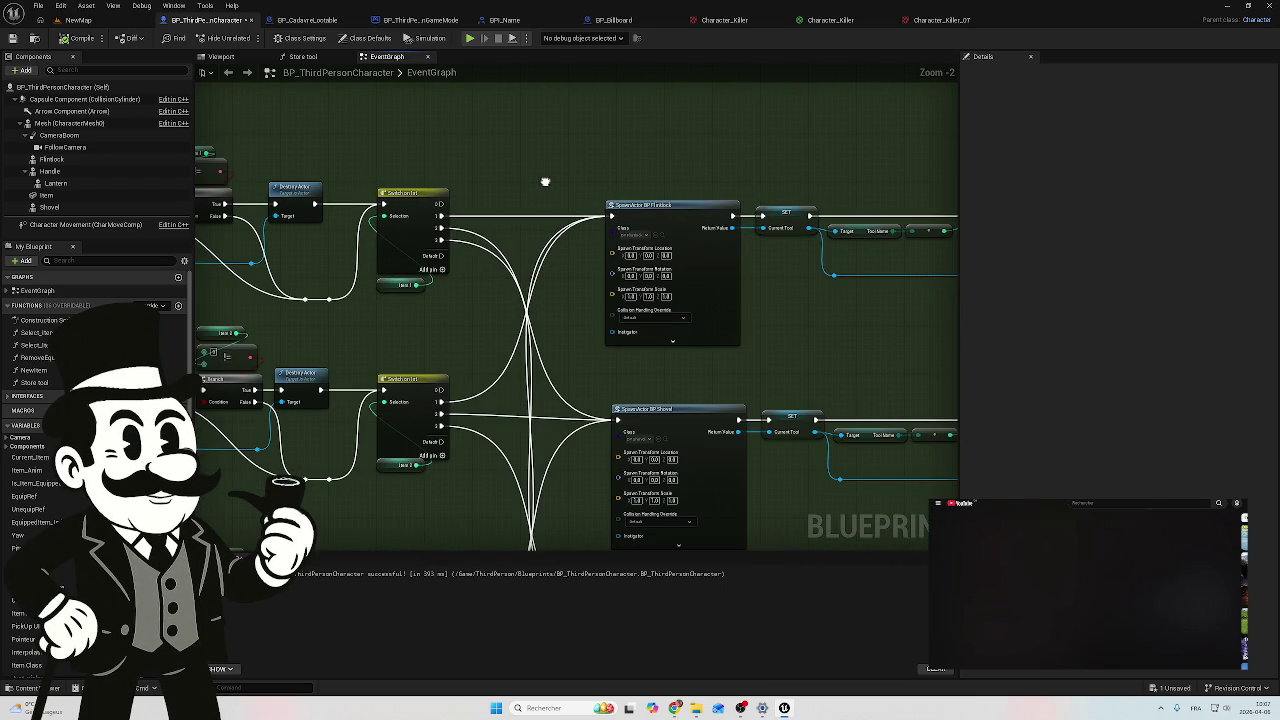
{"action": "left_click_drag", "start_coordinate": [545, 181], "coordinate": [264, 193]}
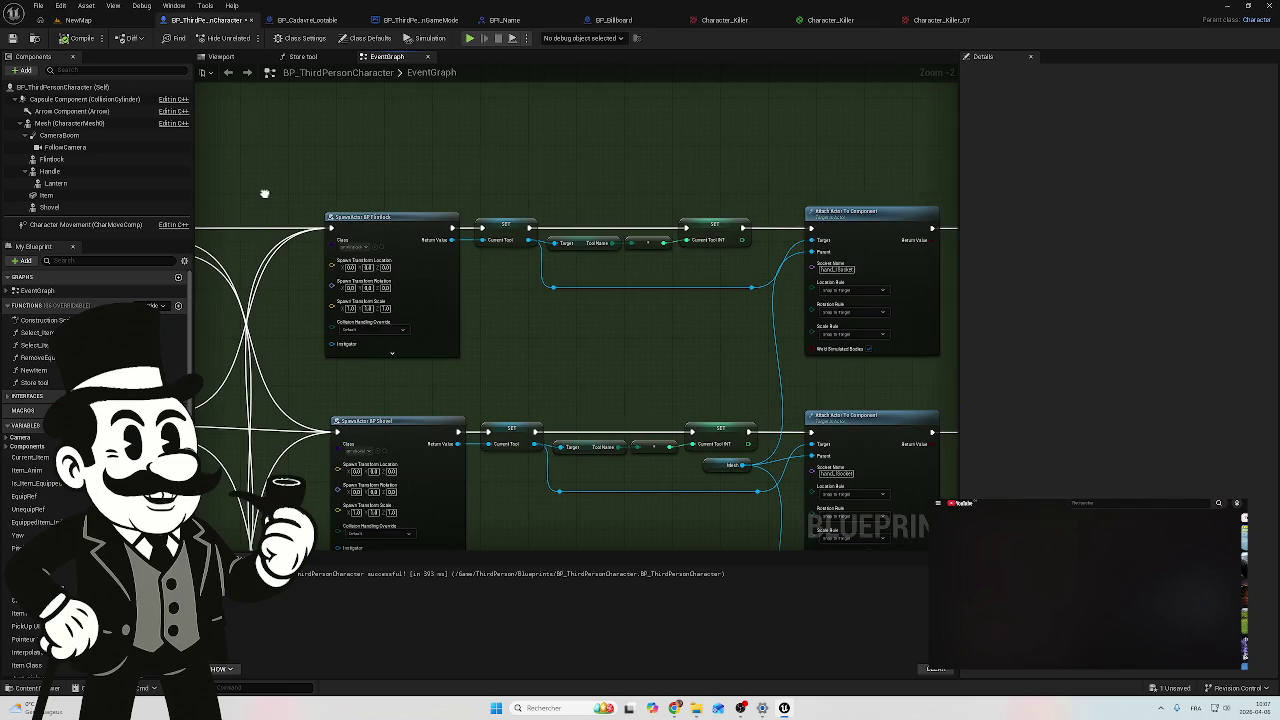
{"action": "left_click_drag", "start_coordinate": [797, 177], "coordinate": [580, 169]}
{"action": "mouse_move", "coordinate": [892, 274]}
{"action": "left_mouse_down"}
{"action": "mouse_move", "coordinate": [837, 177]}
{"action": "mouse_move", "coordinate": [883, 263]}
{"action": "mouse_move", "coordinate": [760, 194]}
{"action": "mouse_move", "coordinate": [804, 196]}
{"action": "mouse_move", "coordinate": [777, 200]}
{"action": "mouse_move", "coordinate": [857, 297]}
{"action": "mouse_move", "coordinate": [920, 277]}
{"action": "mouse_move", "coordinate": [878, 290]}
{"action": "mouse_move", "coordinate": [800, 237]}
{"action": "mouse_move", "coordinate": [825, 278]}
{"action": "left_mouse_up"}
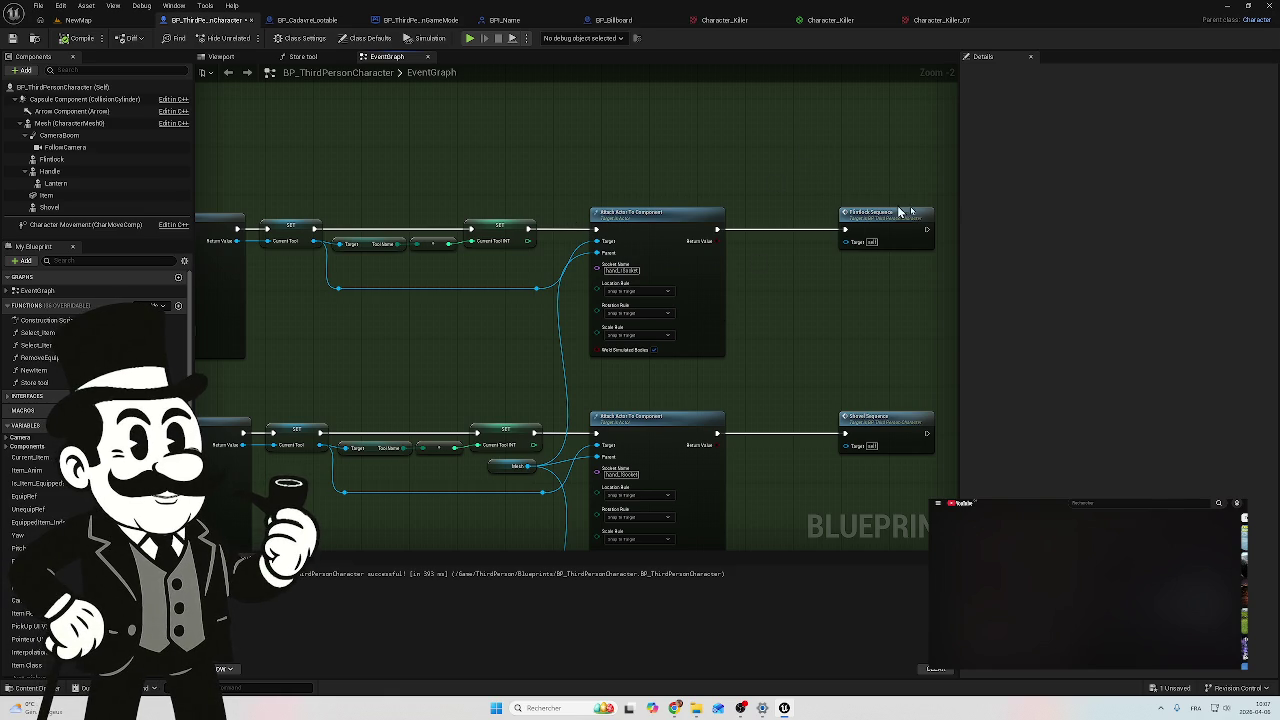
{"action": "scroll", "coordinate": [828, 203], "scroll_direction": "down", "scroll_amount": 4}
{"action": "scroll", "coordinate": [423, 320], "scroll_direction": "up", "scroll_amount": 7}
{"action": "left_click_drag", "start_coordinate": [491, 325], "coordinate": [388, 243]}
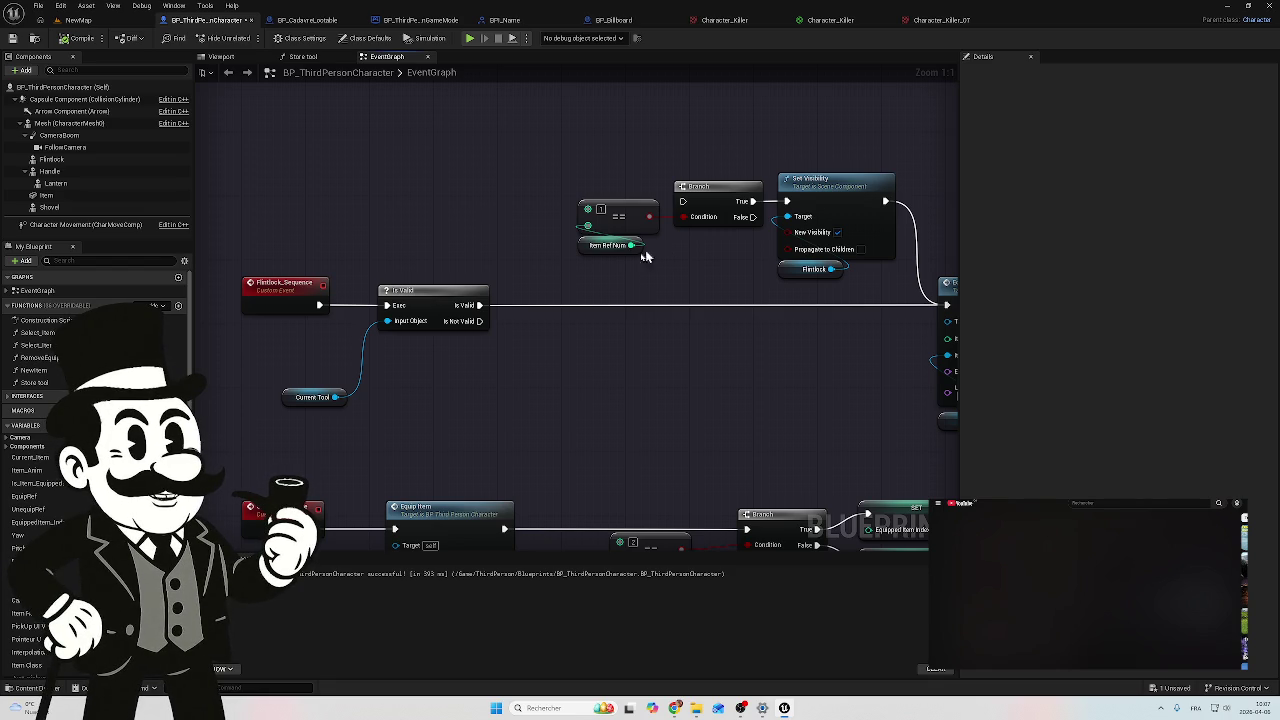
Step: Select the Equip Item node and recompile the character blueprint
{"action": "mouse_move", "coordinate": [437, 372]}
{"action": "left_mouse_down"}
{"action": "mouse_move", "coordinate": [394, 377]}
{"action": "mouse_move", "coordinate": [643, 391]}
{"action": "mouse_move", "coordinate": [572, 388]}
{"action": "left_mouse_up"}
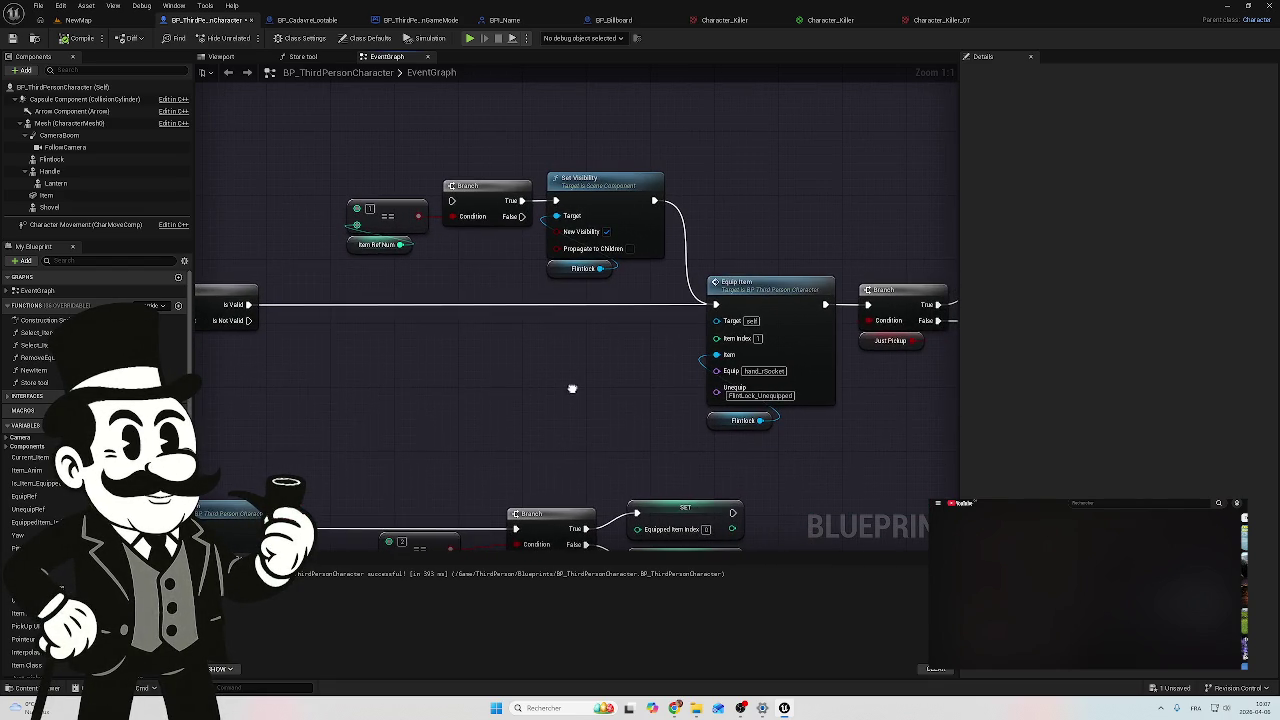
{"action": "left_click", "coordinate": [712, 291]}
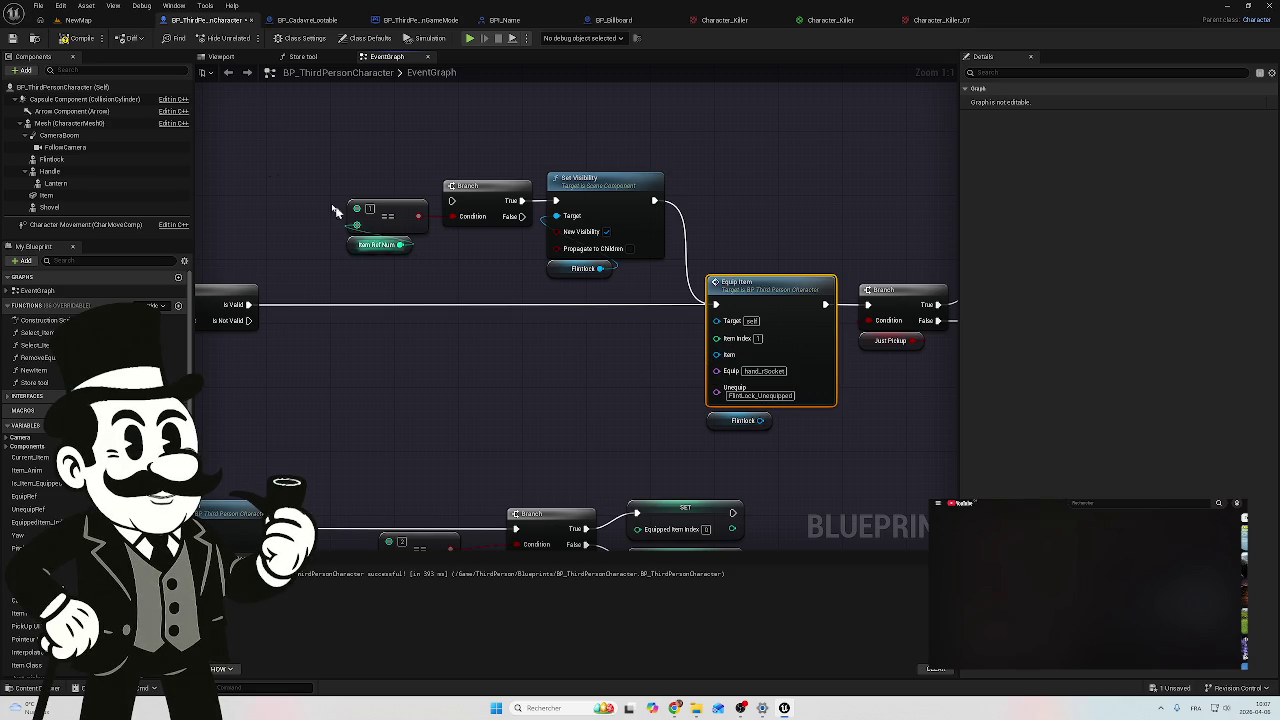
{"action": "left_click", "coordinate": [78, 44]}
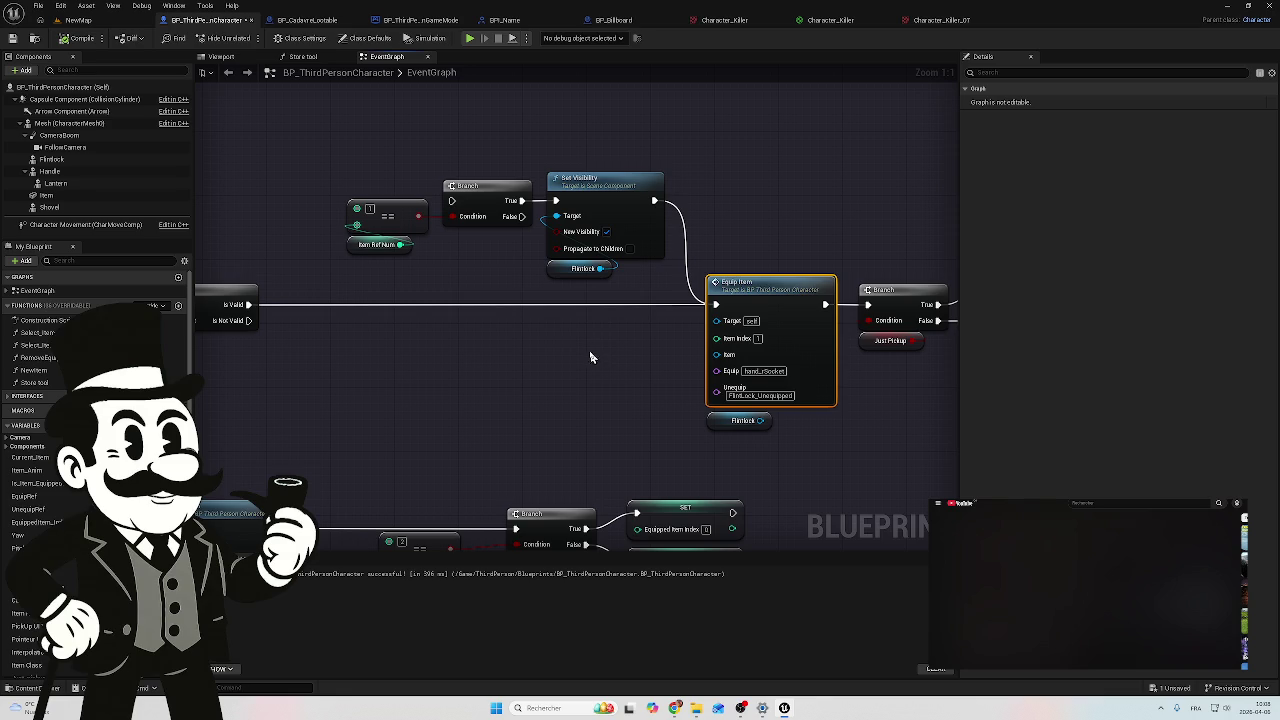
Step: Move the Current Tool getter up beside the flintlock sequence's Is Valid node
{"action": "left_click_drag", "start_coordinate": [454, 274], "coordinate": [638, 303]}
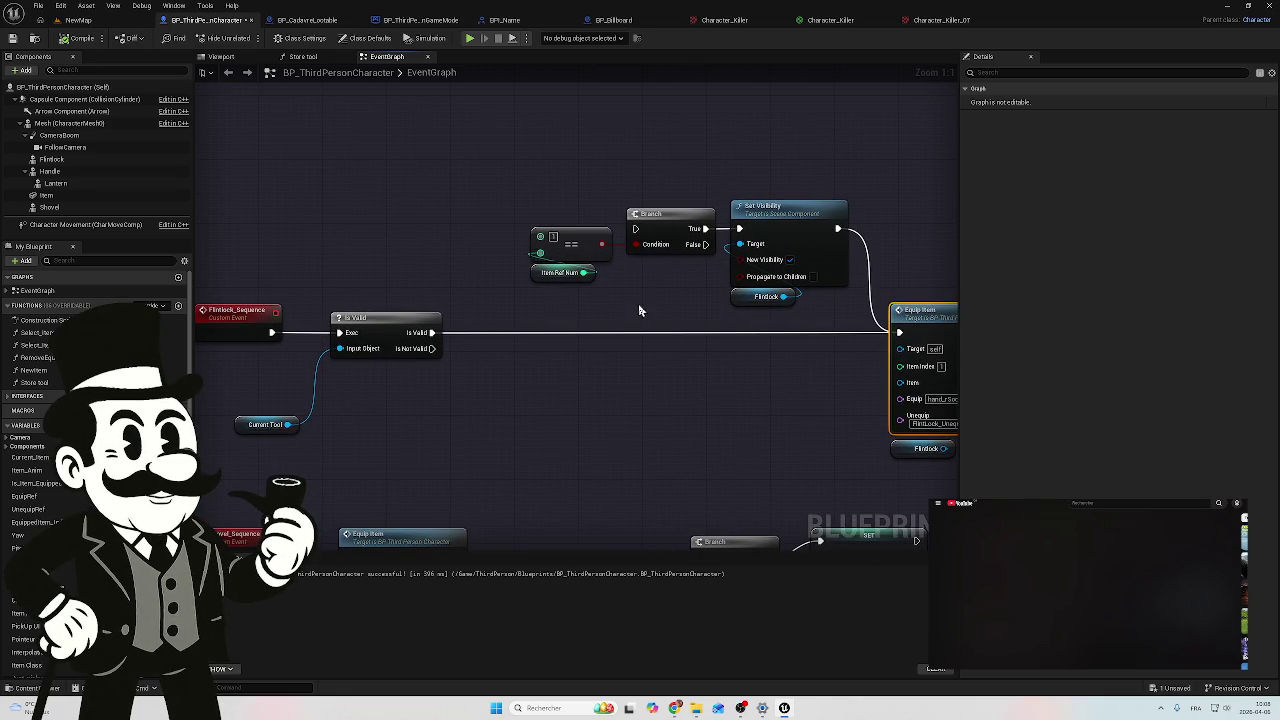
{"action": "mouse_move", "coordinate": [657, 190]}
{"action": "left_mouse_down"}
{"action": "mouse_move", "coordinate": [514, 322]}
{"action": "mouse_move", "coordinate": [489, 229]}
{"action": "mouse_move", "coordinate": [571, 277]}
{"action": "mouse_move", "coordinate": [607, 272]}
{"action": "mouse_move", "coordinate": [528, 300]}
{"action": "mouse_move", "coordinate": [520, 231]}
{"action": "left_mouse_up"}
{"action": "left_click", "coordinate": [634, 340]}
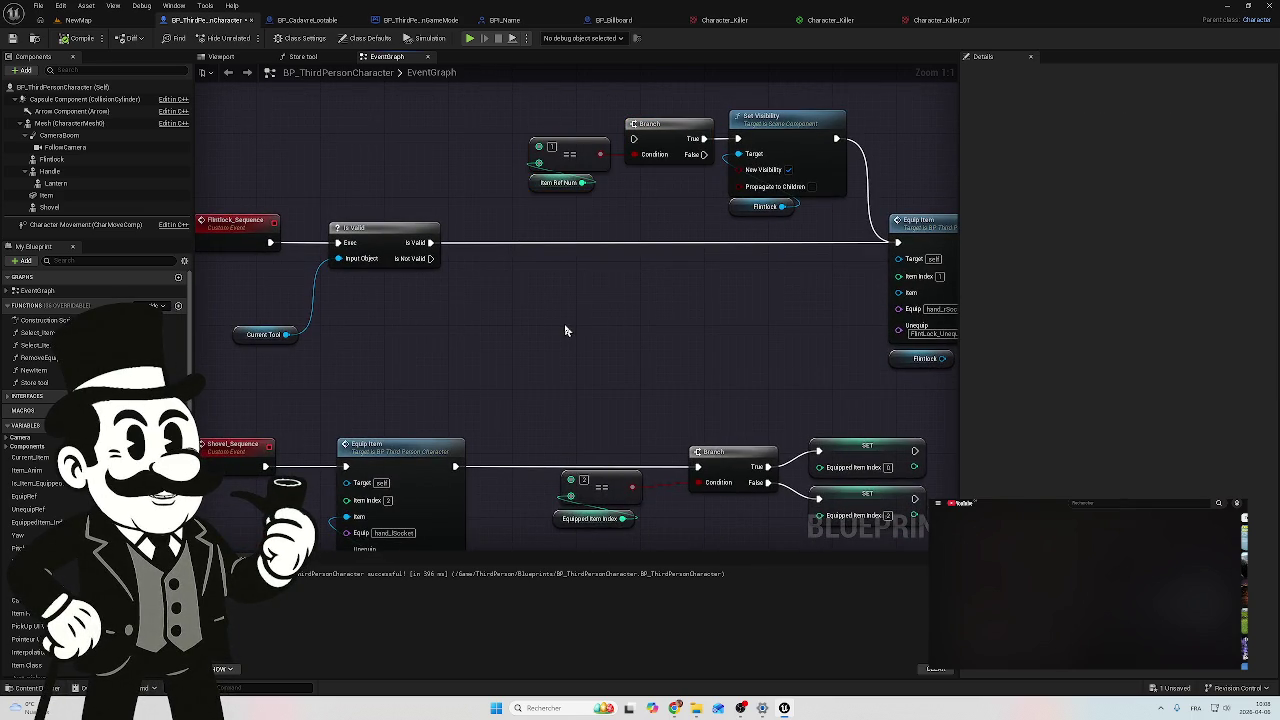
{"action": "scroll", "coordinate": [565, 330], "scroll_direction": "down", "scroll_amount": 3}
{"action": "mouse_move", "coordinate": [600, 346]}
{"action": "left_mouse_down"}
{"action": "mouse_move", "coordinate": [746, 366]}
{"action": "mouse_move", "coordinate": [685, 303]}
{"action": "mouse_move", "coordinate": [628, 293]}
{"action": "left_mouse_up"}
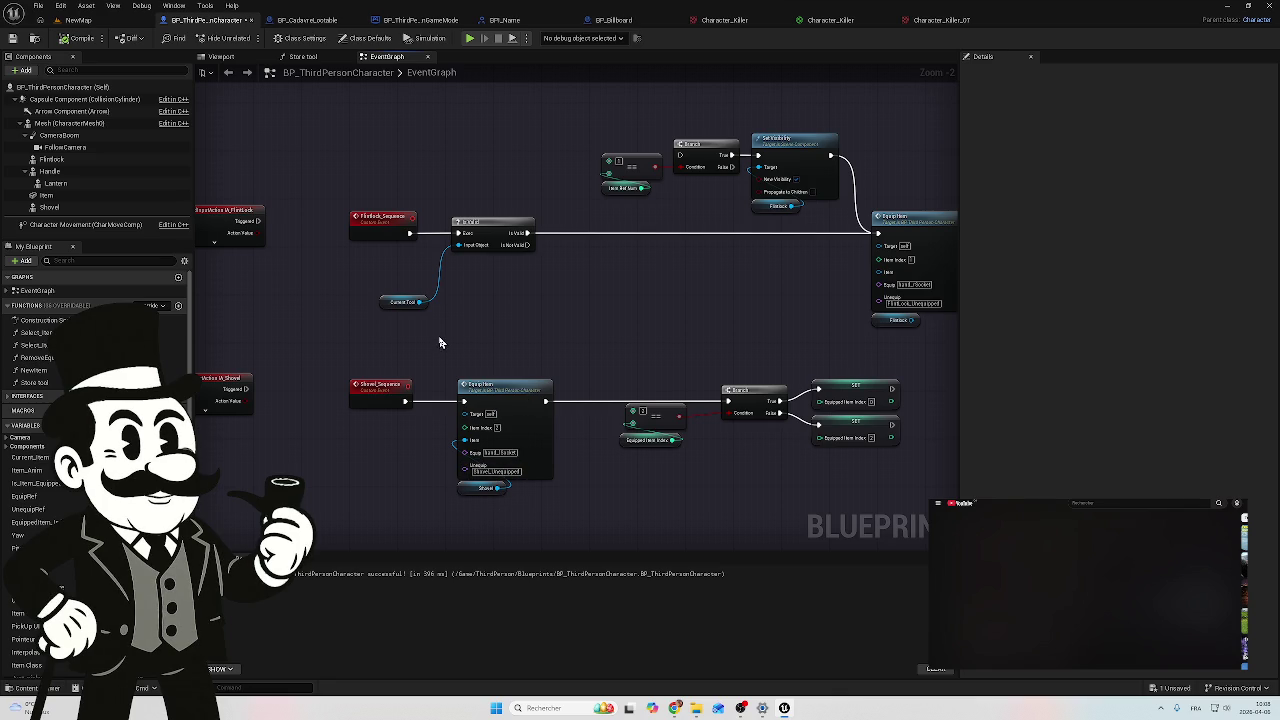
{"action": "left_click", "coordinate": [401, 301]}
{"action": "left_click_drag", "start_coordinate": [401, 301], "coordinate": [476, 261]}
{"action": "mouse_move", "coordinate": [534, 317]}
{"action": "left_mouse_down"}
{"action": "mouse_move", "coordinate": [514, 309]}
{"action": "mouse_move", "coordinate": [500, 329]}
{"action": "mouse_move", "coordinate": [369, 294]}
{"action": "mouse_move", "coordinate": [332, 300]}
{"action": "mouse_move", "coordinate": [700, 316]}
{"action": "mouse_move", "coordinate": [744, 300]}
{"action": "left_mouse_up"}
{"action": "left_click", "coordinate": [502, 325]}
{"action": "scroll", "coordinate": [417, 294], "scroll_direction": "up", "scroll_amount": 1}
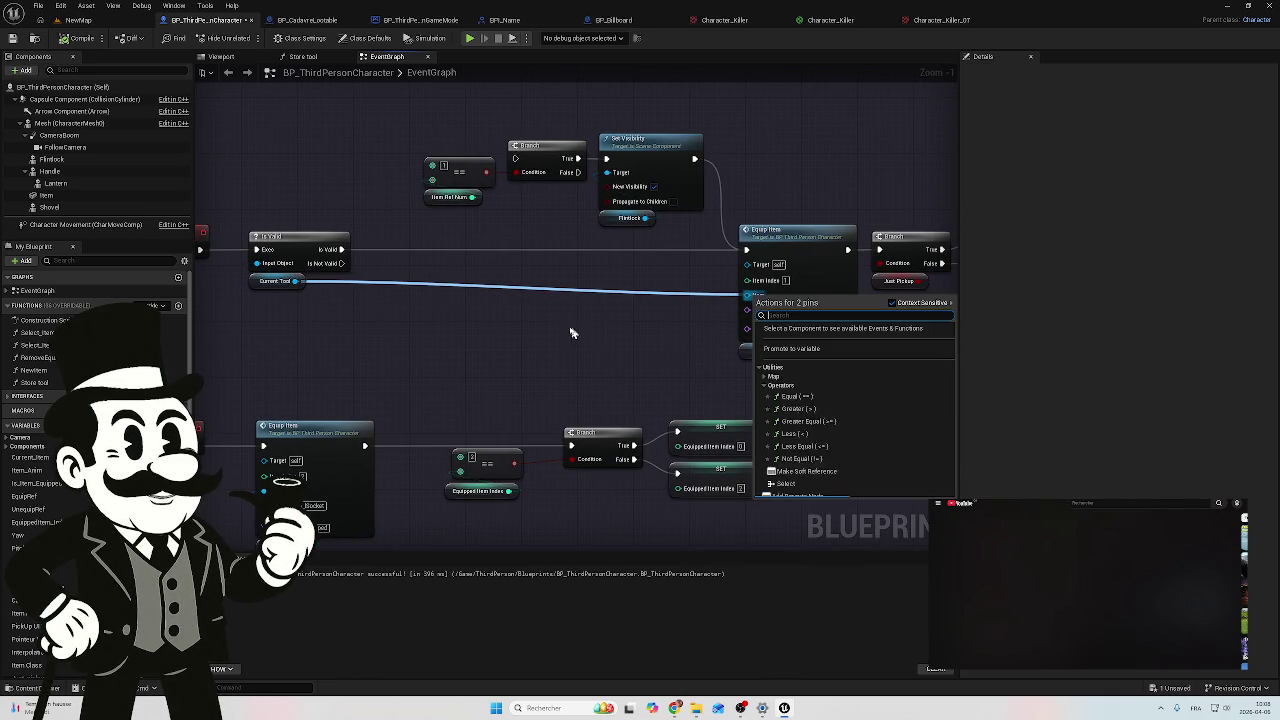
{"action": "left_click", "coordinate": [546, 334]}
{"action": "left_click_drag", "start_coordinate": [296, 281], "coordinate": [457, 305]}
{"action": "type", "text": "get"}
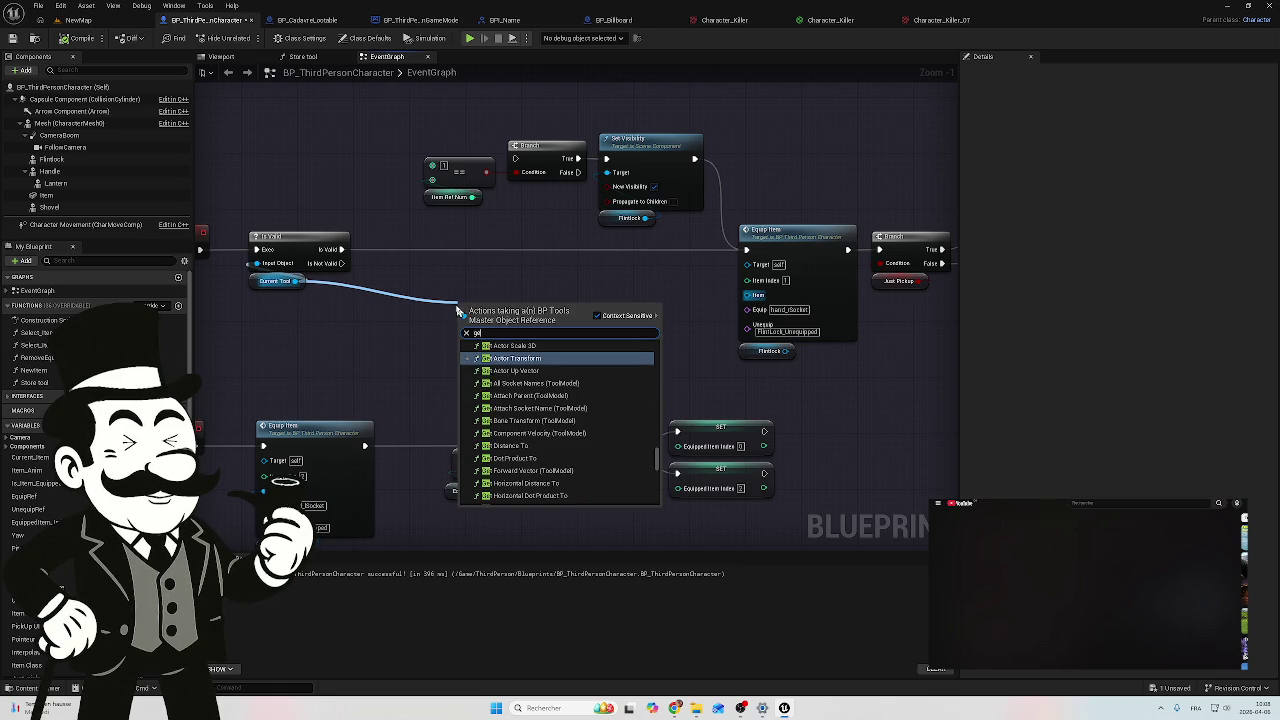
{"action": "left_click", "coordinate": [389, 325]}
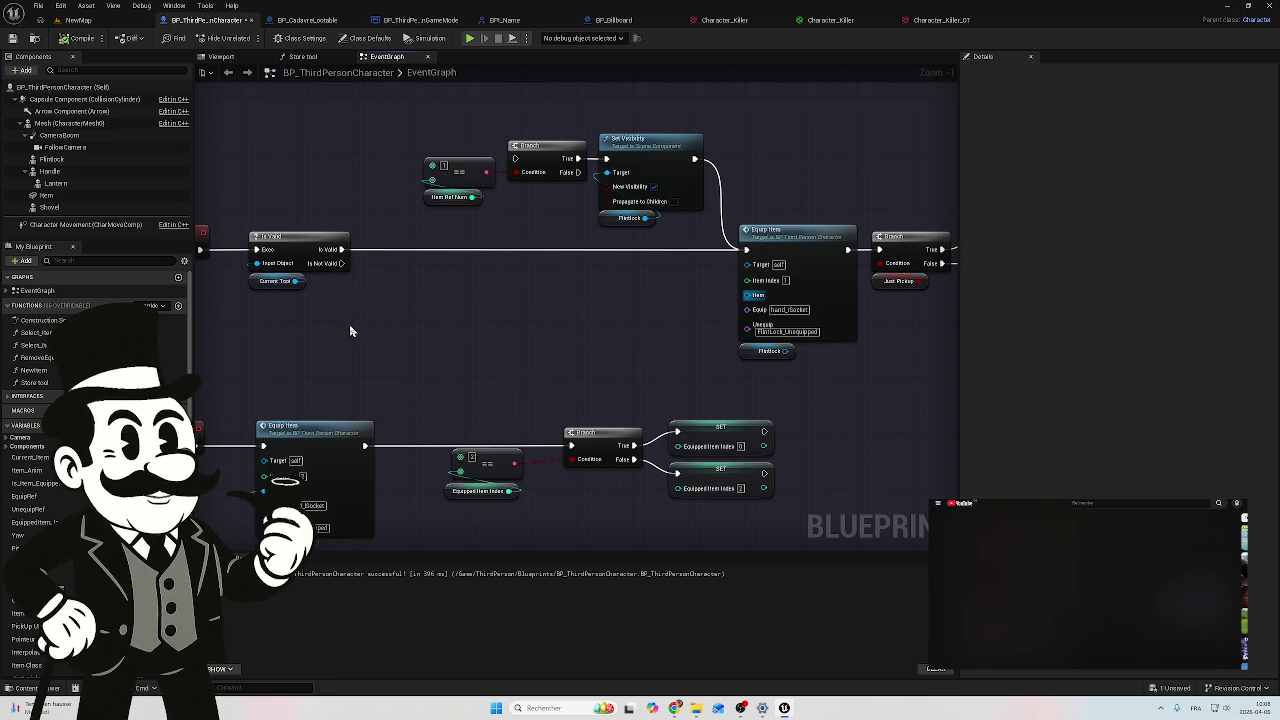
{"action": "mouse_move", "coordinate": [297, 287]}
{"action": "left_mouse_down"}
{"action": "mouse_move", "coordinate": [547, 325]}
{"action": "mouse_move", "coordinate": [752, 300]}
{"action": "left_mouse_up"}
{"action": "left_click", "coordinate": [630, 314]}
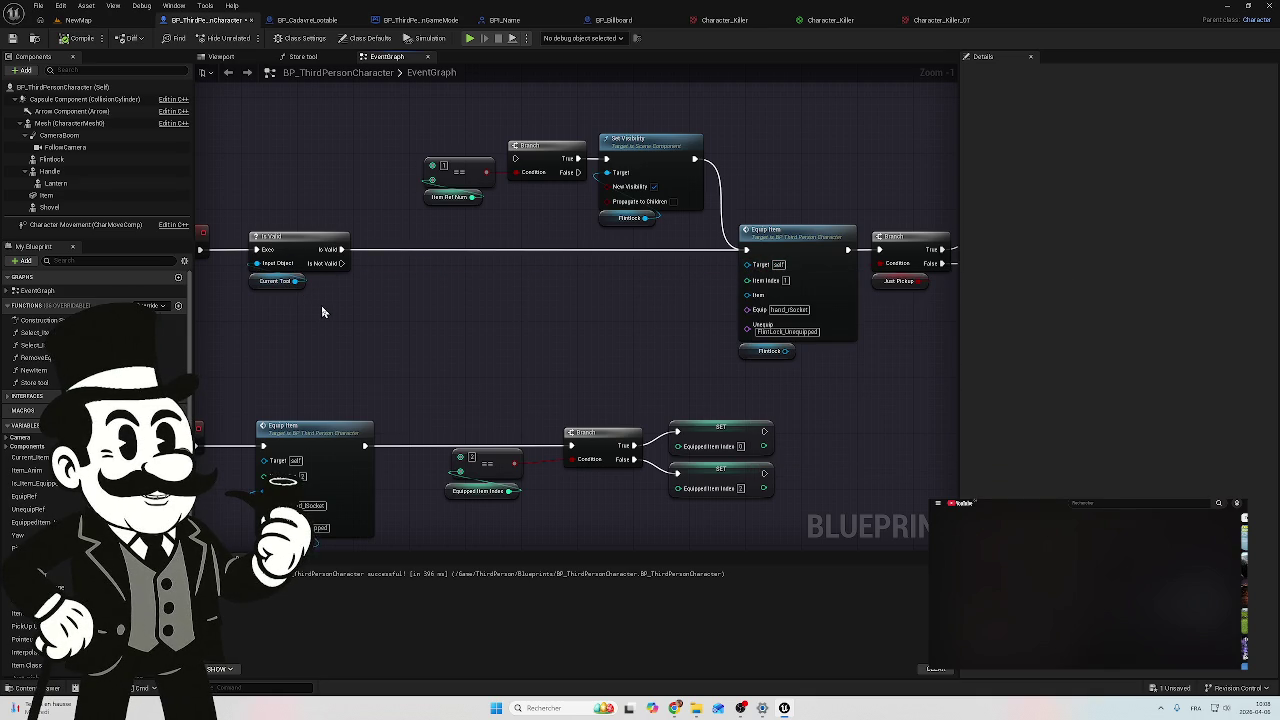
{"action": "left_click_drag", "start_coordinate": [297, 281], "coordinate": [421, 297]}
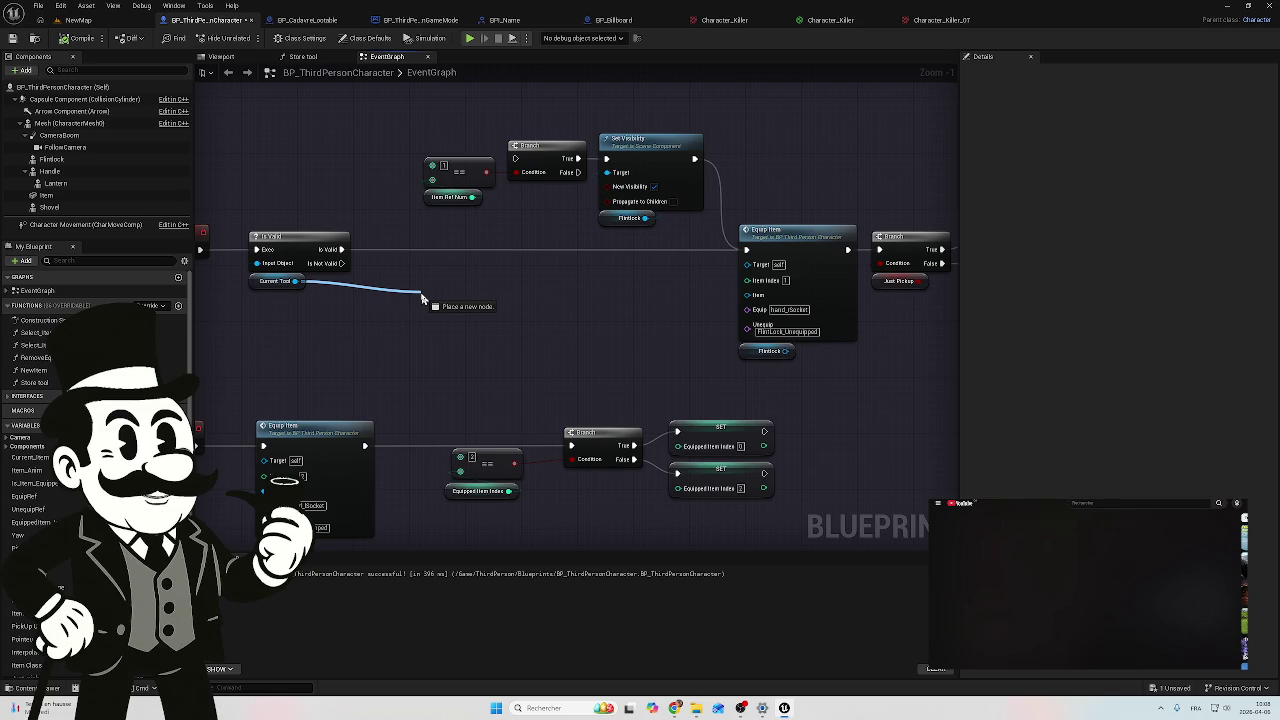
{"action": "mouse_move", "coordinate": [421, 297]}
{"action": "left_mouse_down"}
{"action": "mouse_move", "coordinate": [614, 284]}
{"action": "mouse_move", "coordinate": [743, 287]}
{"action": "mouse_move", "coordinate": [748, 302]}
{"action": "left_mouse_up"}
{"action": "left_click", "coordinate": [624, 352]}
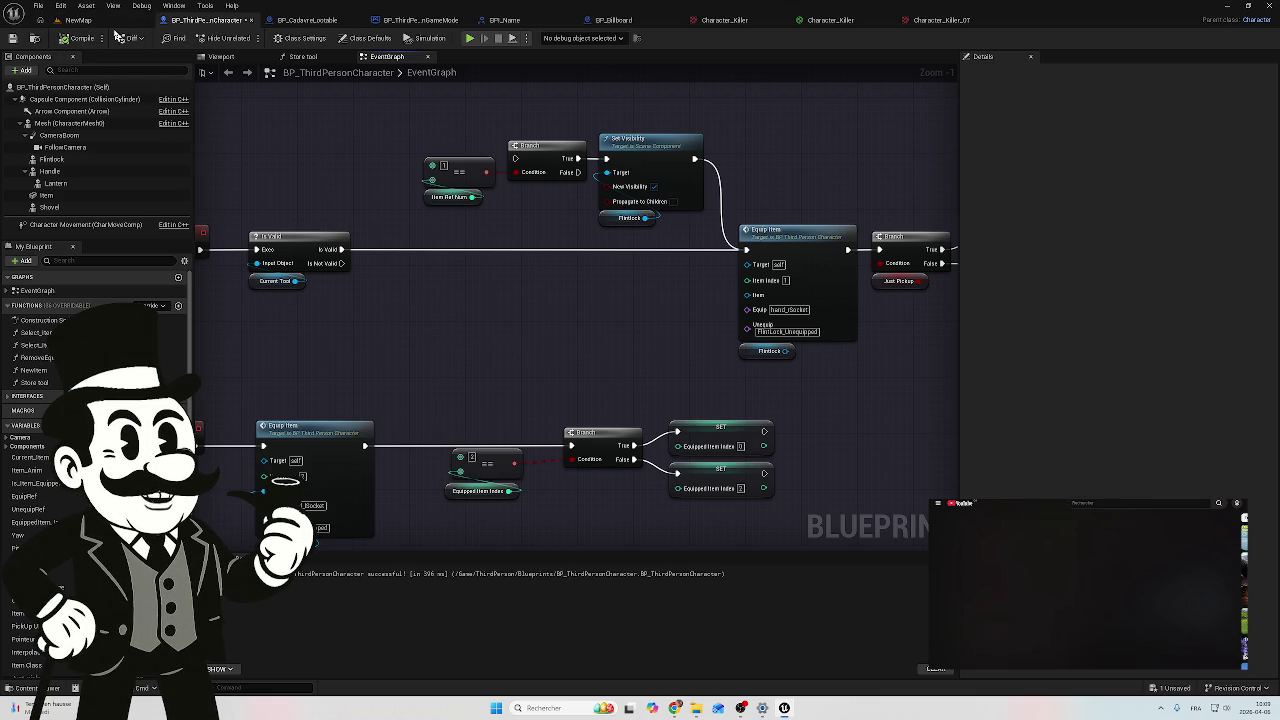
{"action": "left_click", "coordinate": [80, 20]}
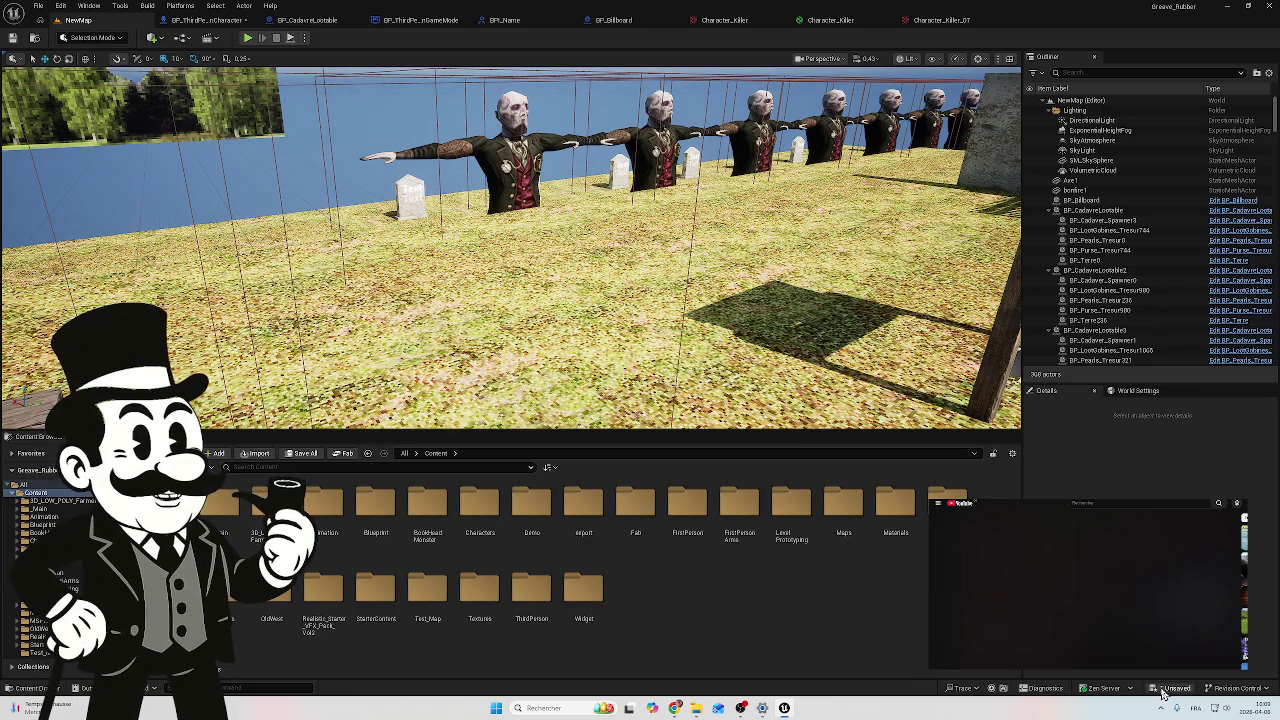
Step: Save all modified assets and start a playtest of NewMap
{"action": "left_click", "coordinate": [1163, 692]}
{"action": "left_click", "coordinate": [708, 466]}
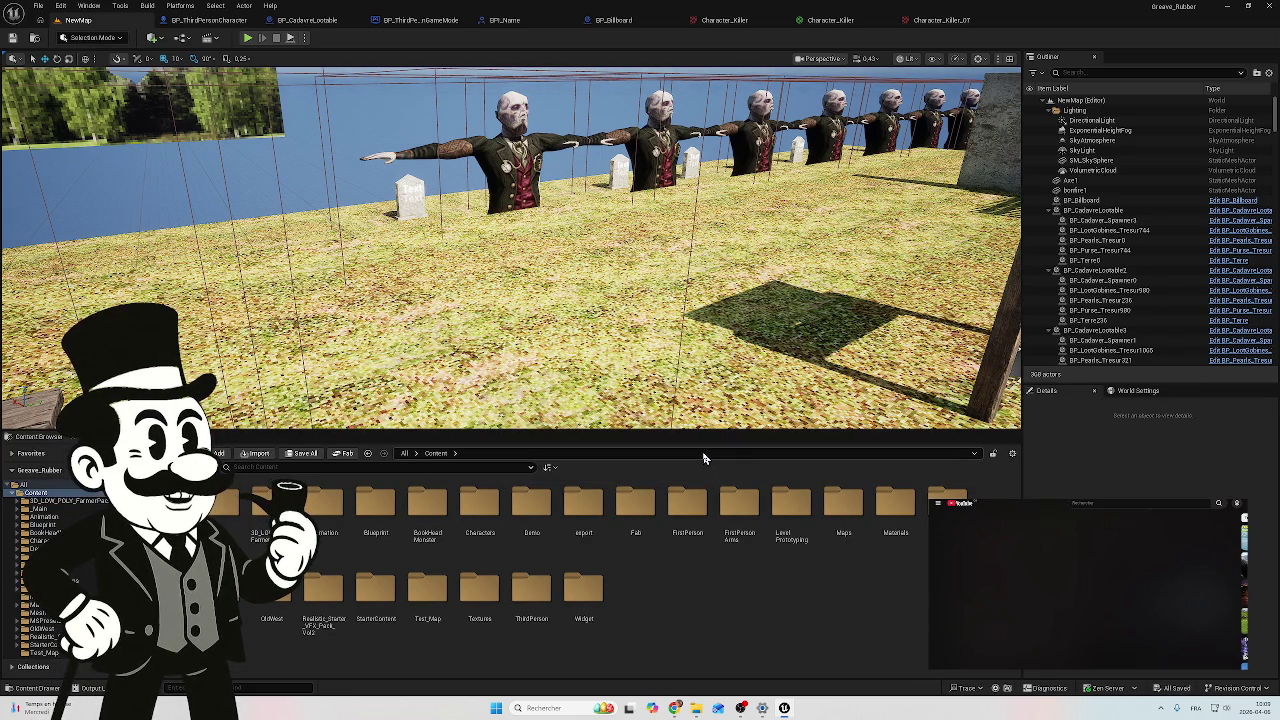
{"action": "left_click", "coordinate": [247, 38]}
Step: Pick up the flintlock, walk past the fountain, fire it, then end the playtest
{"action": "key", "text": "w"}
{"action": "key", "text": "e"}
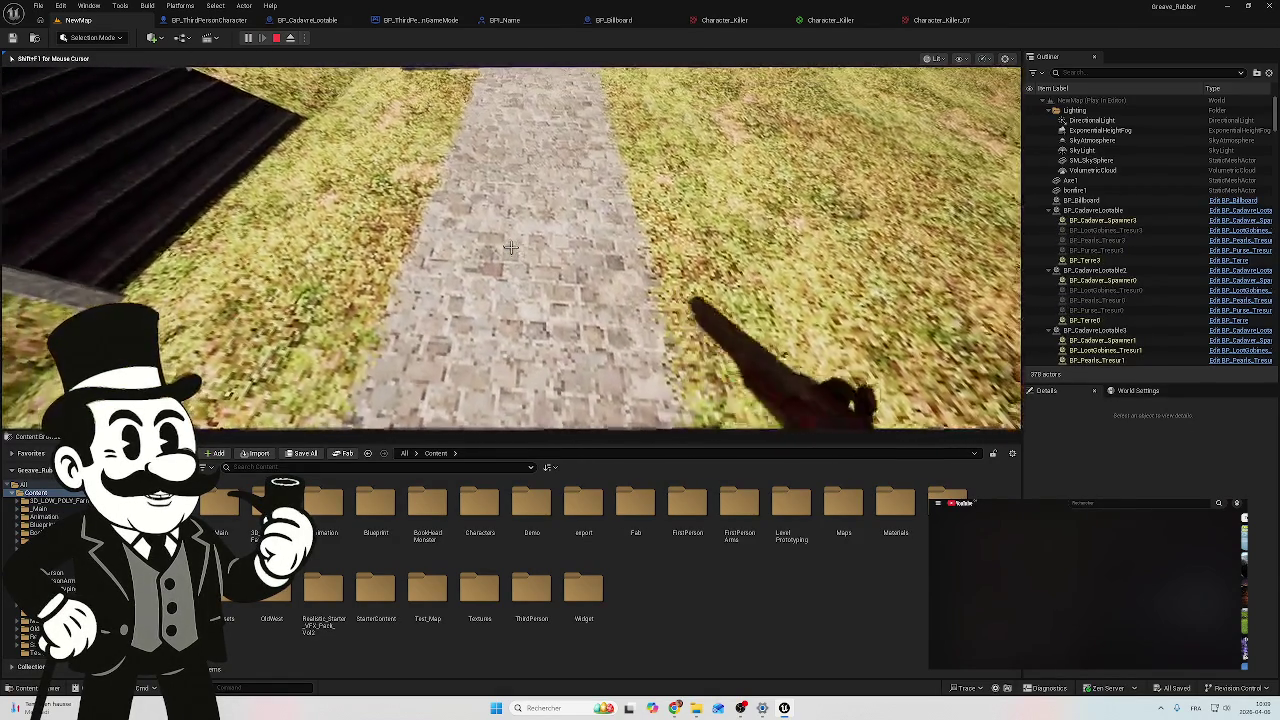
{"action": "key", "text": "w"}
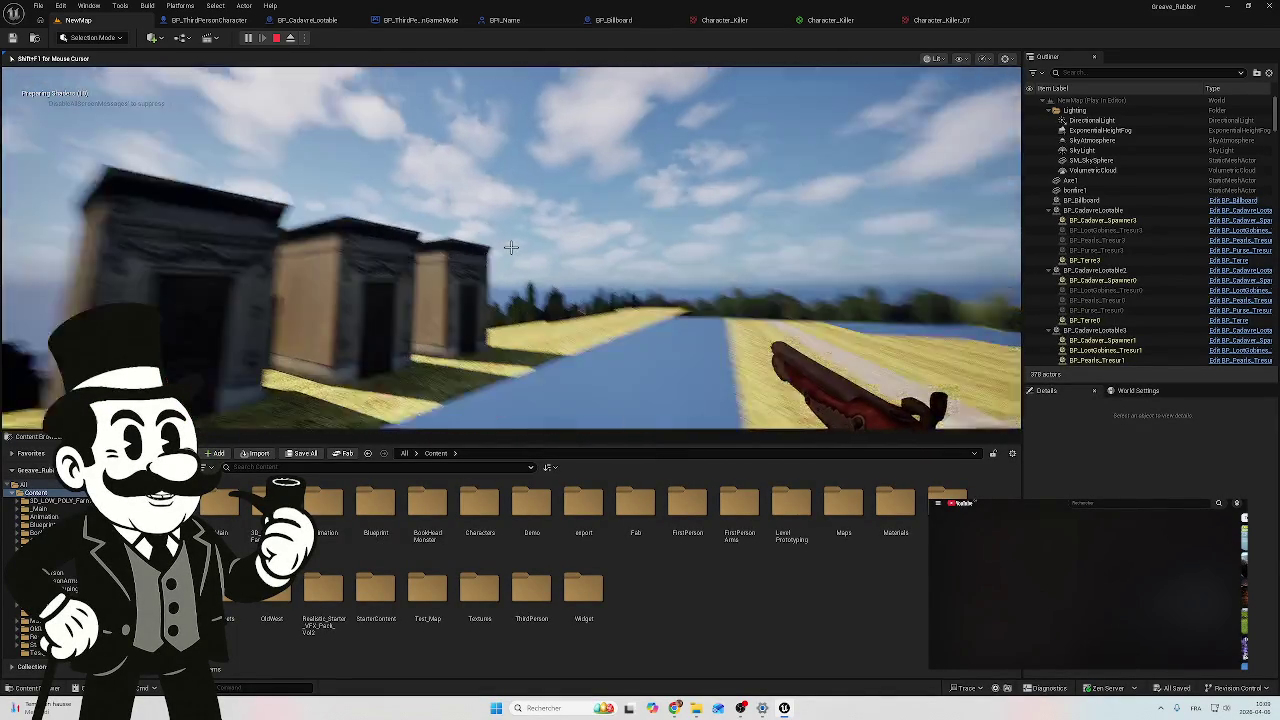
{"action": "key", "text": "w"}
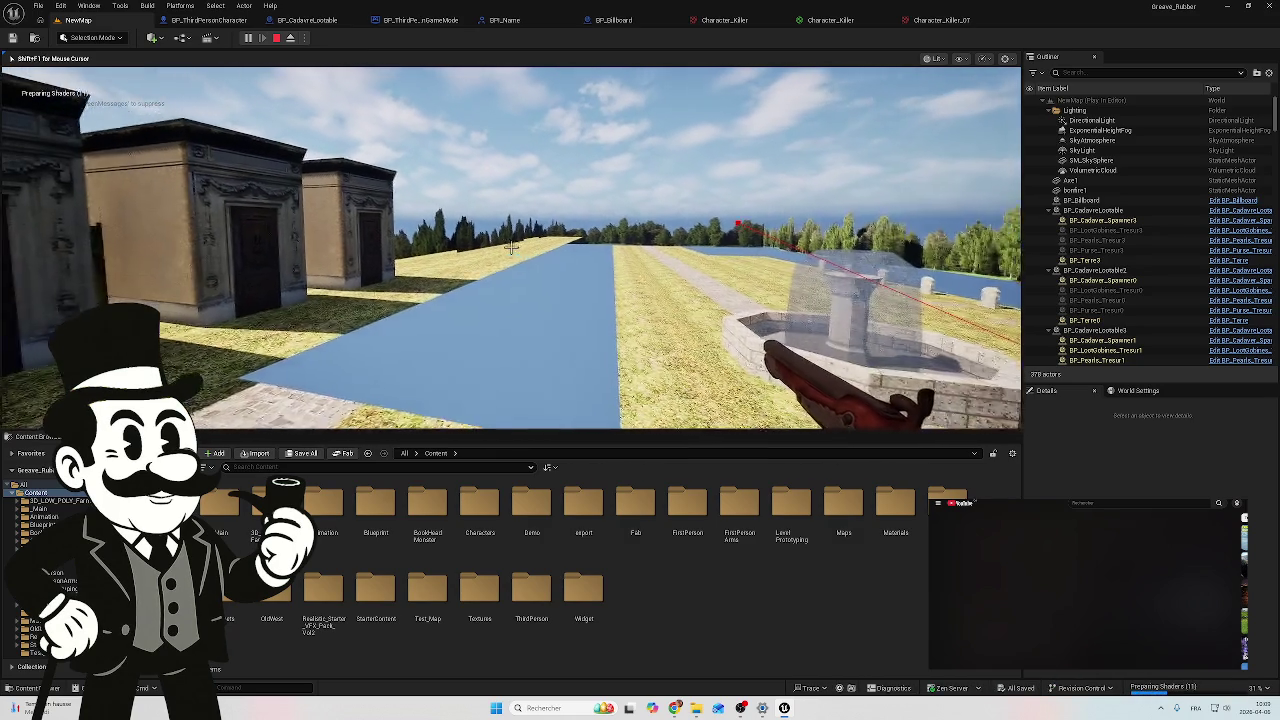
{"action": "key", "text": "s"}
{"action": "key", "text": "w"}
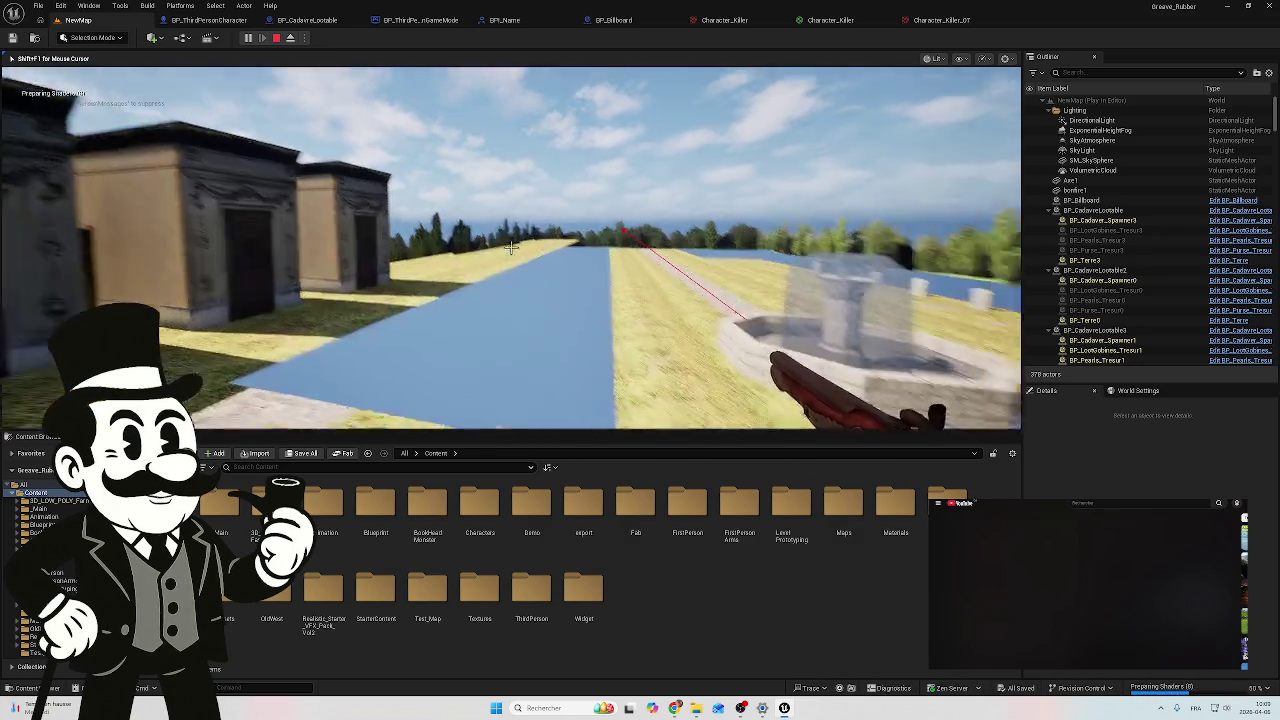
{"action": "key", "text": "w"}
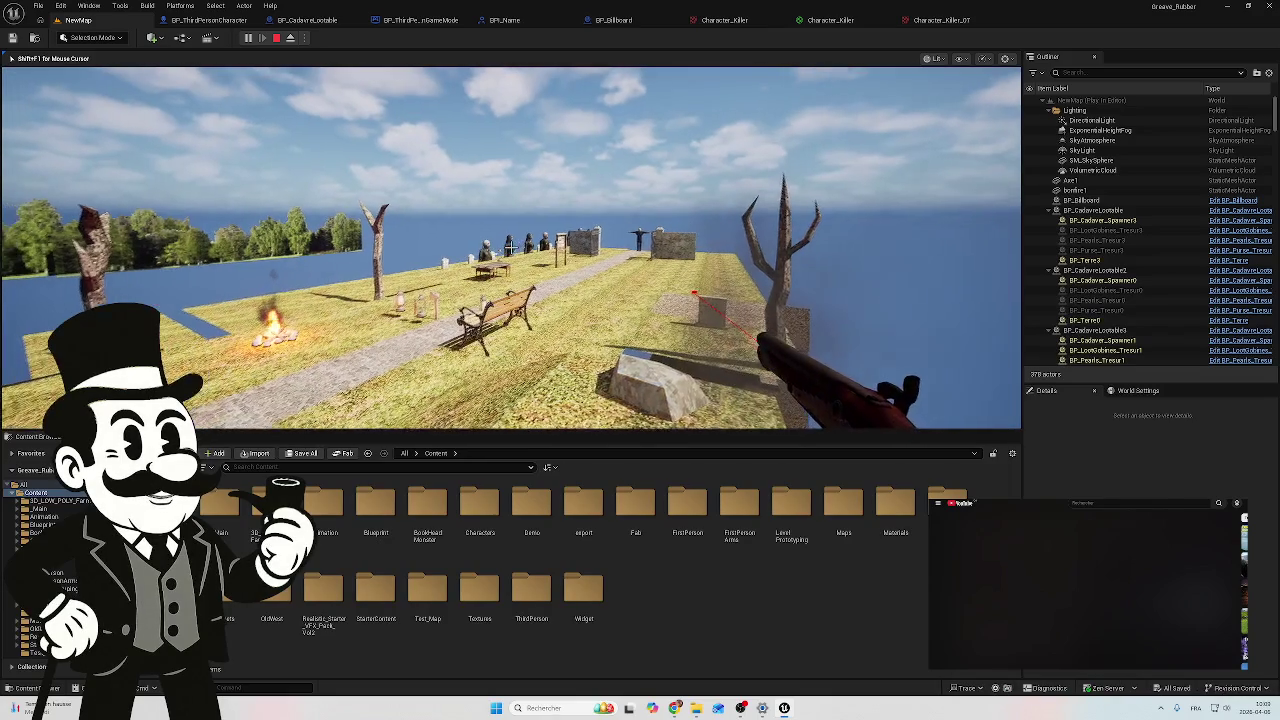
{"action": "left_click", "coordinate": [510, 247]}
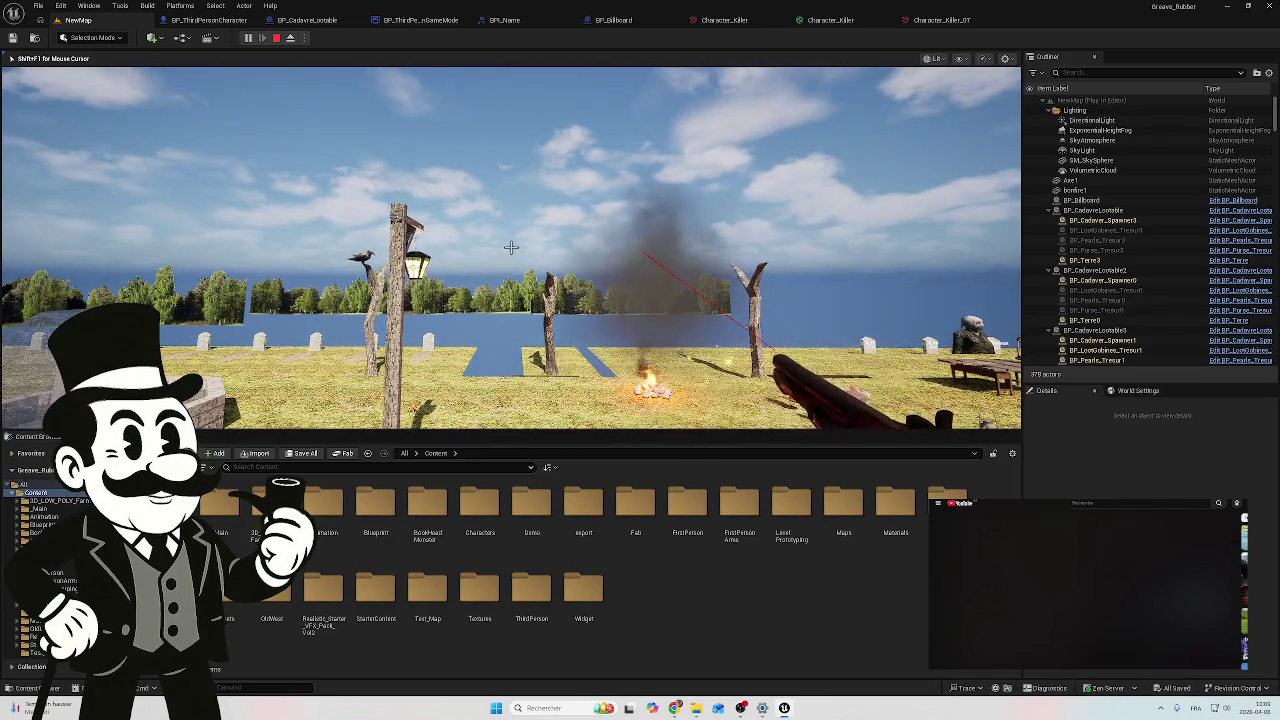
{"action": "key", "text": "w"}
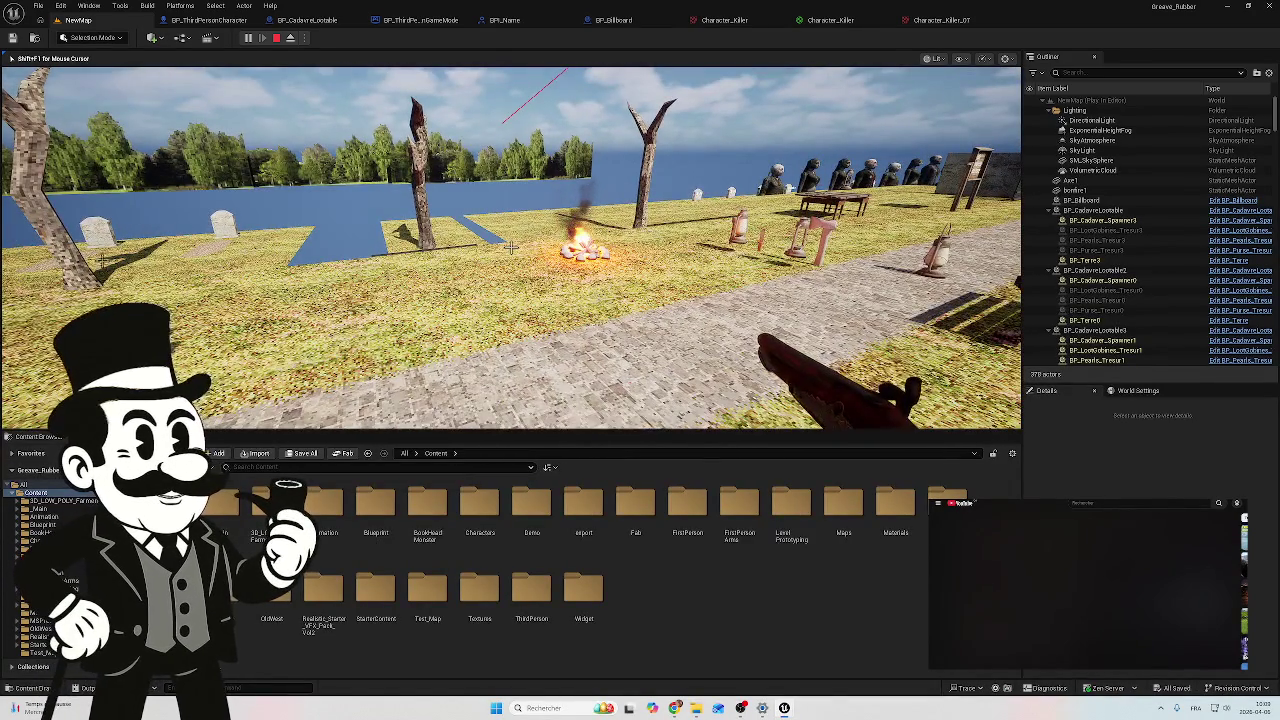
{"action": "key", "text": "Escape"}
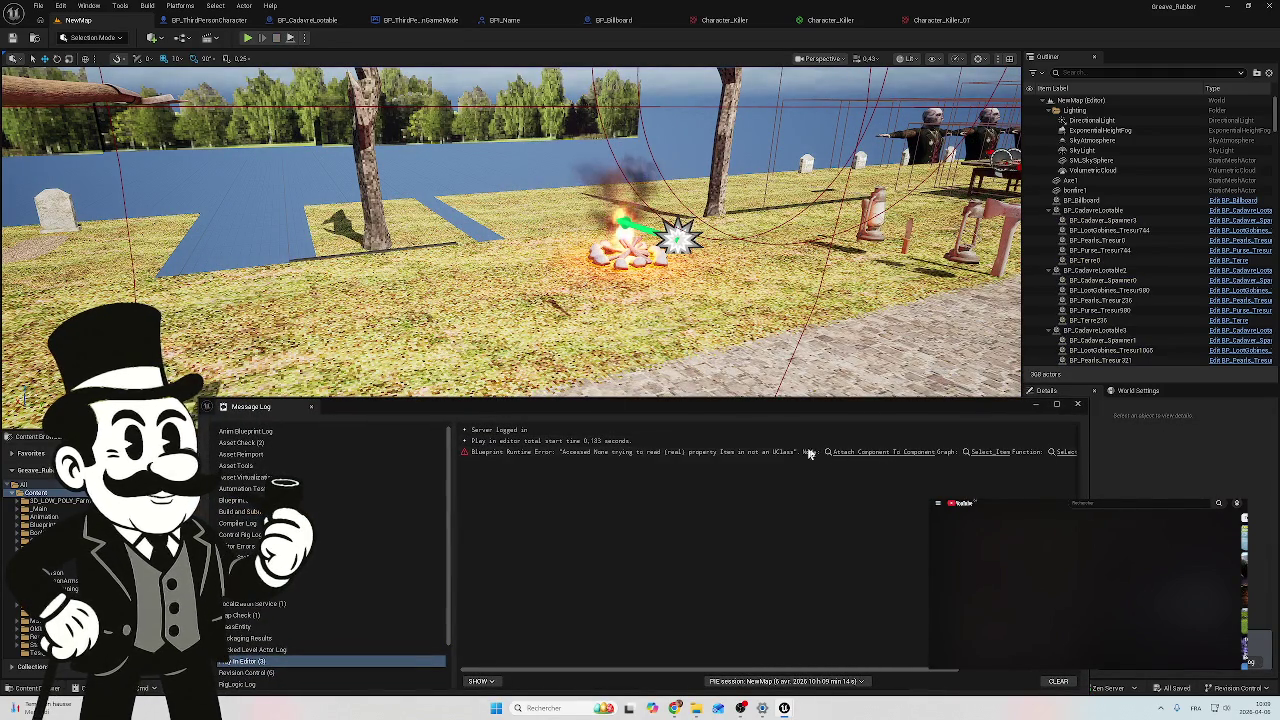
Step: Follow the Message Log's Attach Component To Component link to the faulty Select_Item node
{"action": "left_click_drag", "start_coordinate": [723, 407], "coordinate": [643, 303]}
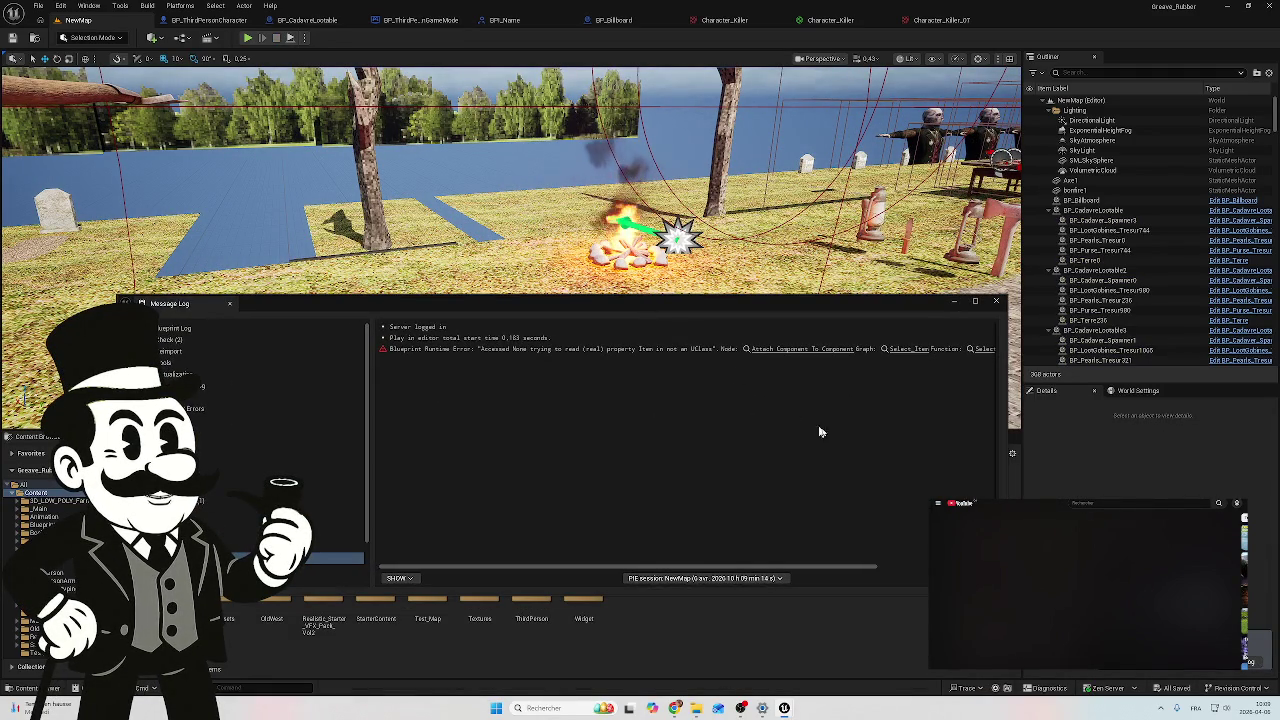
{"action": "left_click", "coordinate": [792, 351]}
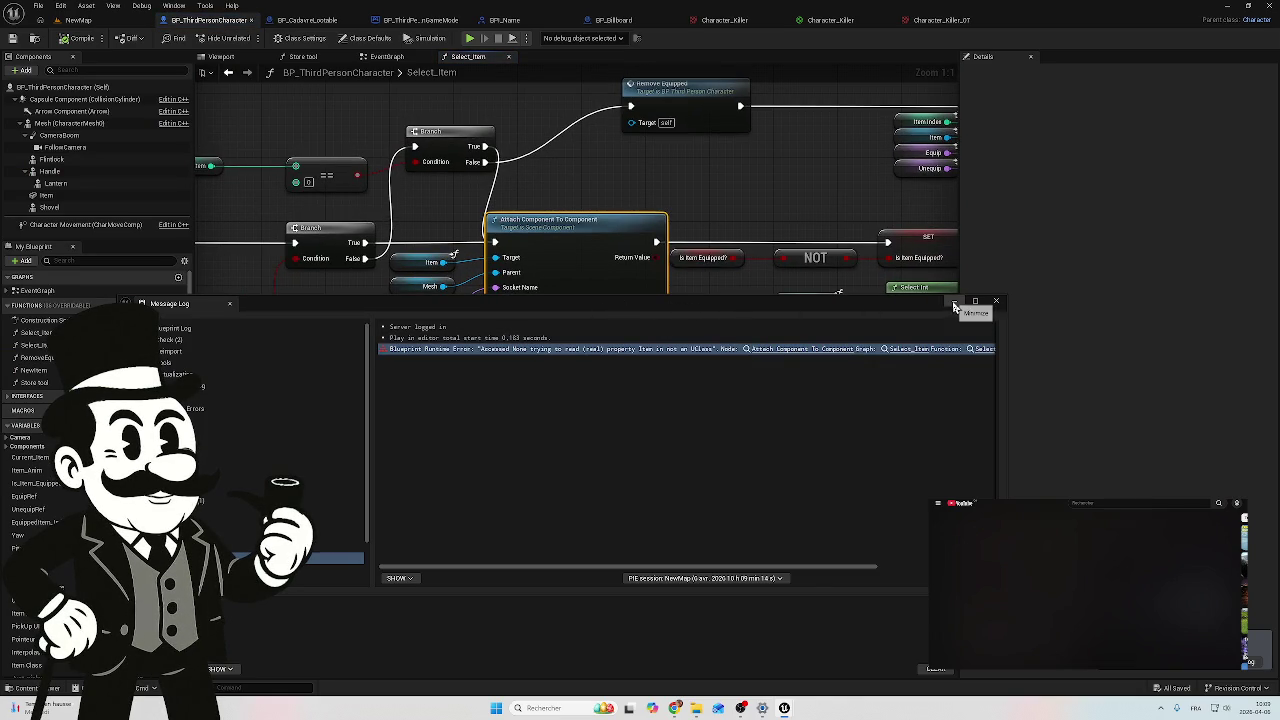
Step: Close the Message Log and try wiring Item into Remove Equipped's Target, which is rejected
{"action": "left_click", "coordinate": [996, 300]}
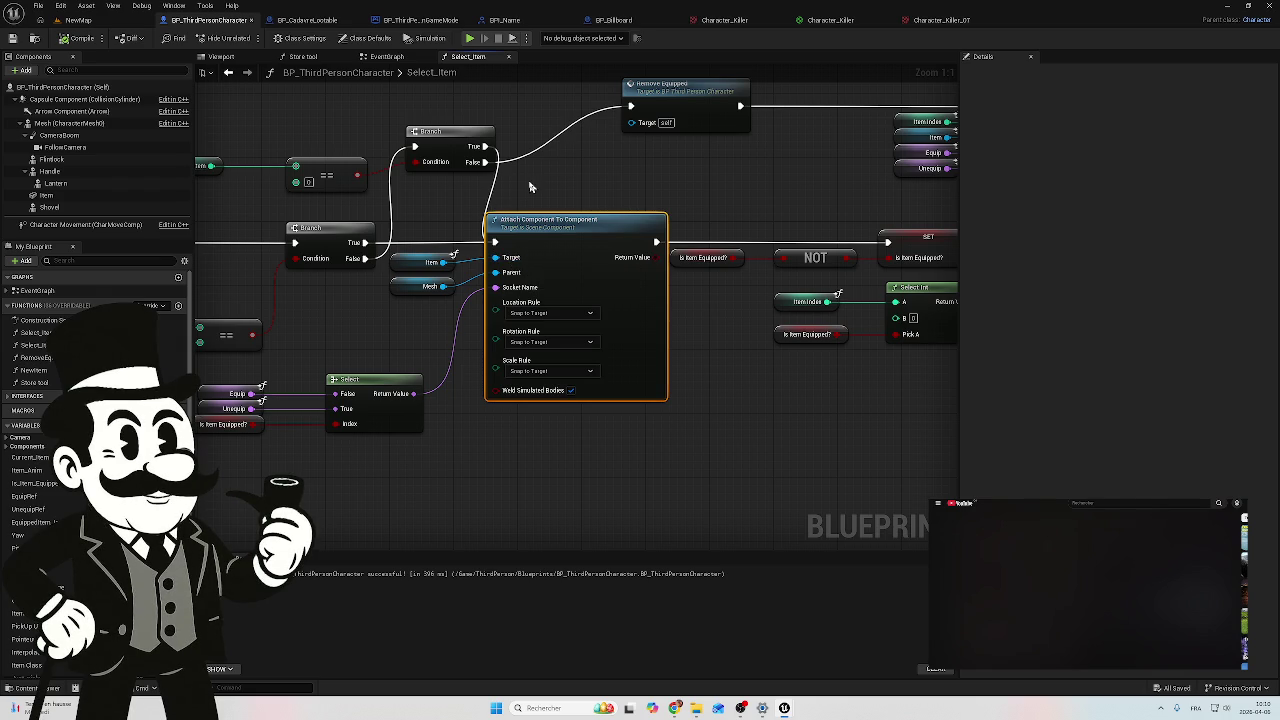
{"action": "left_click_drag", "start_coordinate": [551, 183], "coordinate": [535, 289]}
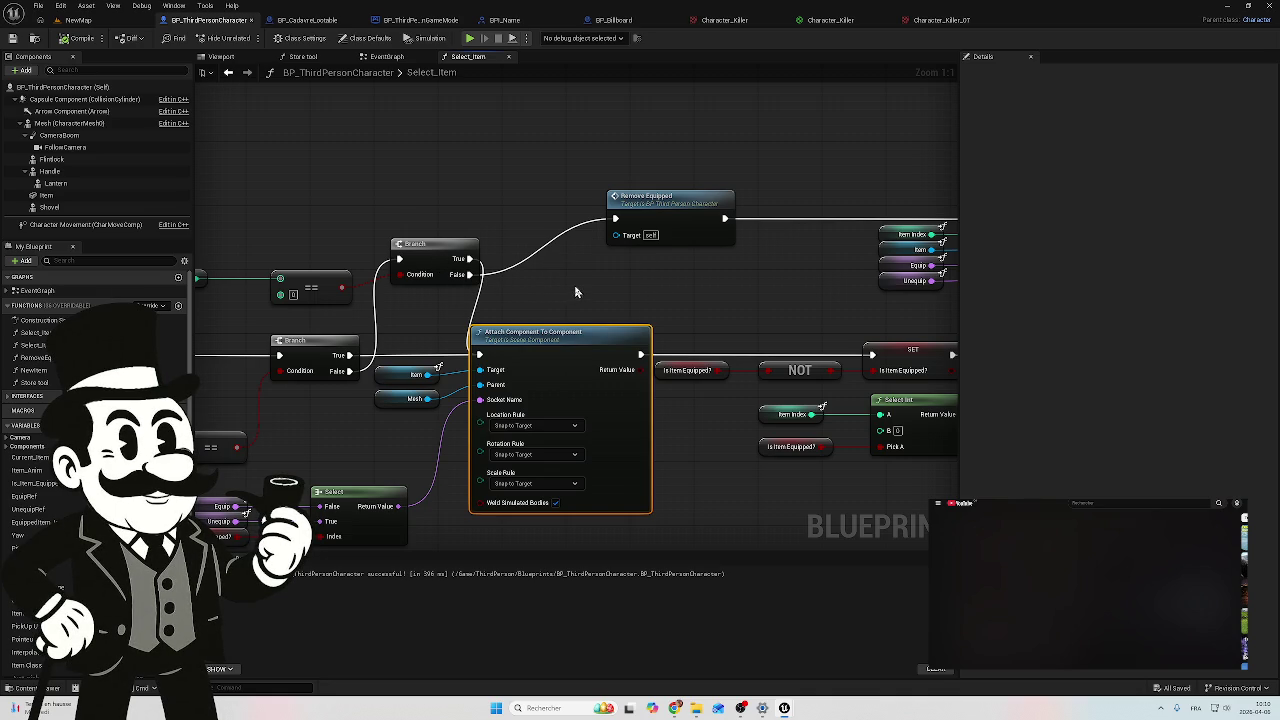
{"action": "mouse_move", "coordinate": [594, 288]}
{"action": "left_mouse_down"}
{"action": "mouse_move", "coordinate": [820, 289]}
{"action": "mouse_move", "coordinate": [837, 309]}
{"action": "mouse_move", "coordinate": [798, 316]}
{"action": "mouse_move", "coordinate": [742, 355]}
{"action": "mouse_move", "coordinate": [720, 351]}
{"action": "left_mouse_up"}
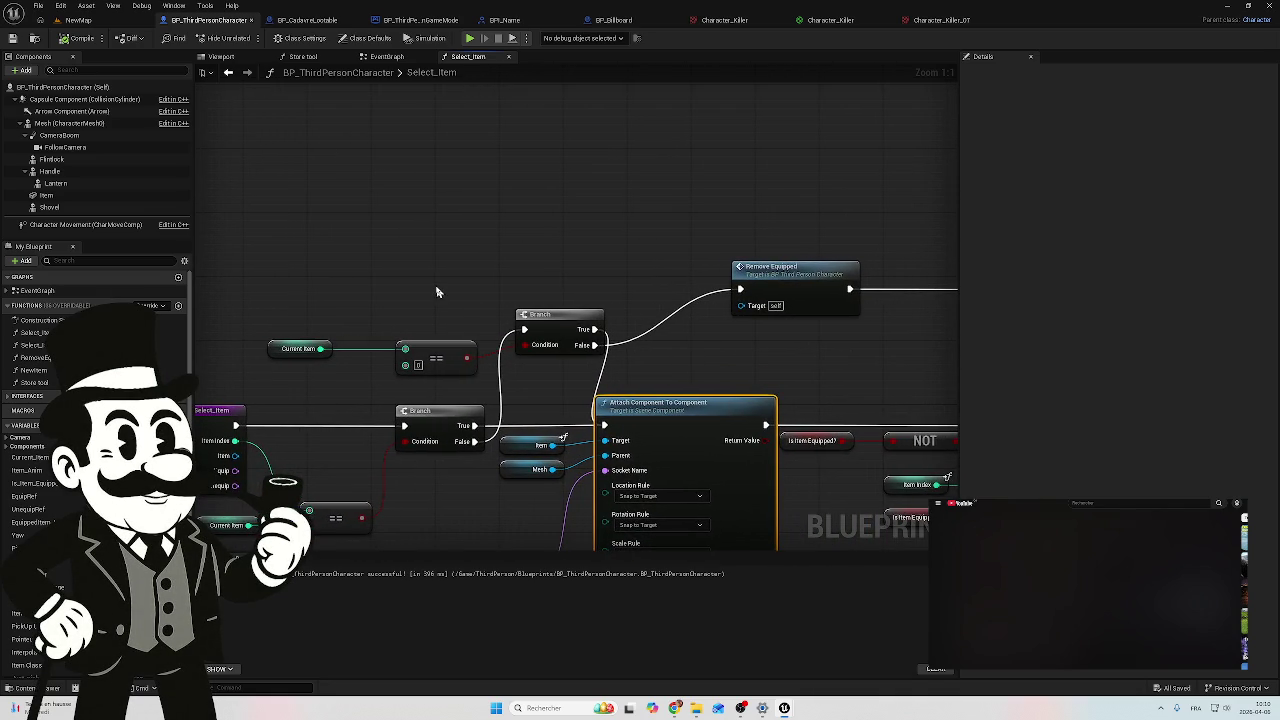
{"action": "mouse_move", "coordinate": [436, 292]}
{"action": "left_mouse_down"}
{"action": "mouse_move", "coordinate": [398, 380]}
{"action": "mouse_move", "coordinate": [392, 440]}
{"action": "mouse_move", "coordinate": [300, 400]}
{"action": "mouse_move", "coordinate": [277, 323]}
{"action": "mouse_move", "coordinate": [472, 372]}
{"action": "mouse_move", "coordinate": [312, 374]}
{"action": "mouse_move", "coordinate": [482, 450]}
{"action": "mouse_move", "coordinate": [414, 271]}
{"action": "left_mouse_up"}
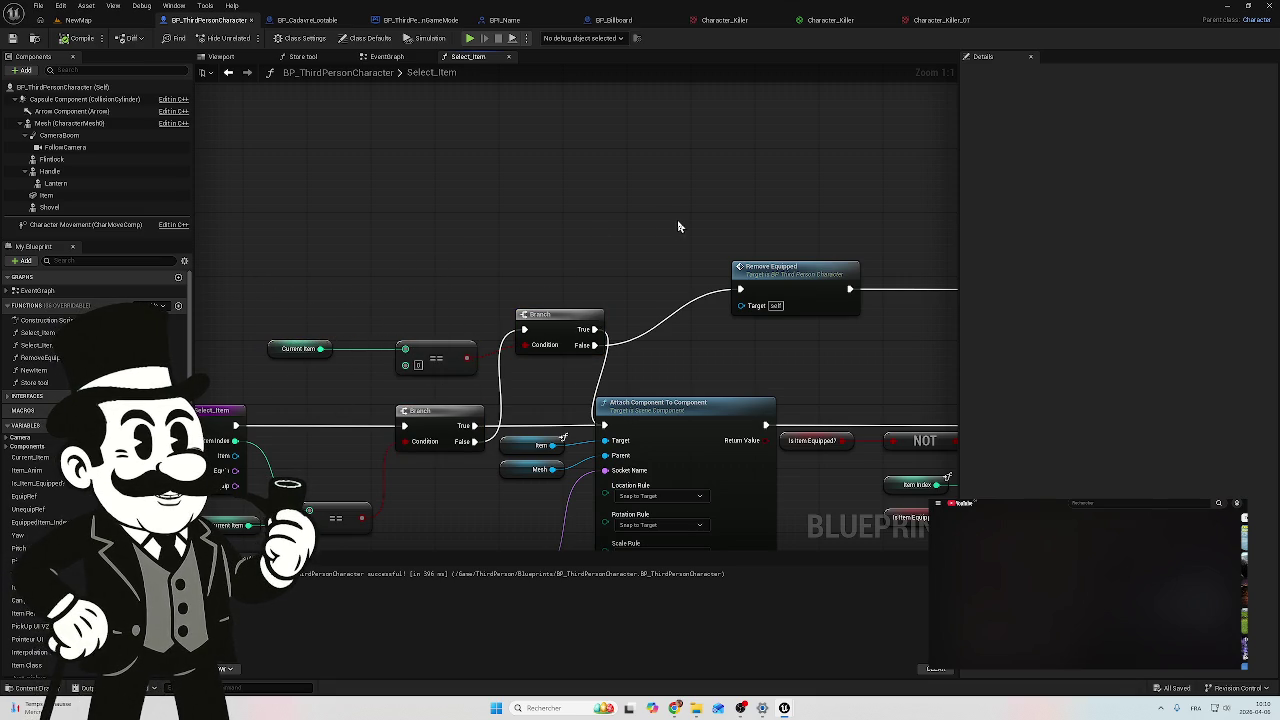
{"action": "mouse_move", "coordinate": [684, 305]}
{"action": "left_mouse_down"}
{"action": "mouse_move", "coordinate": [706, 346]}
{"action": "mouse_move", "coordinate": [657, 257]}
{"action": "left_mouse_up"}
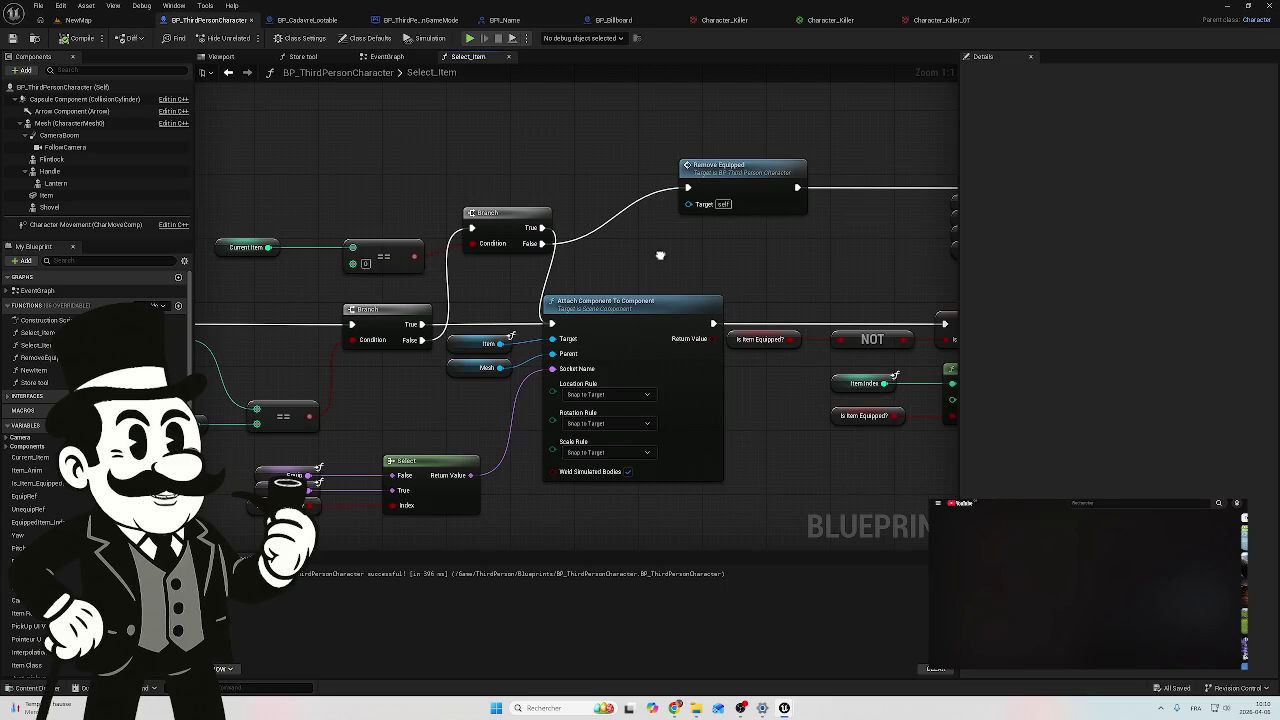
{"action": "left_click_drag", "start_coordinate": [660, 256], "coordinate": [659, 255]}
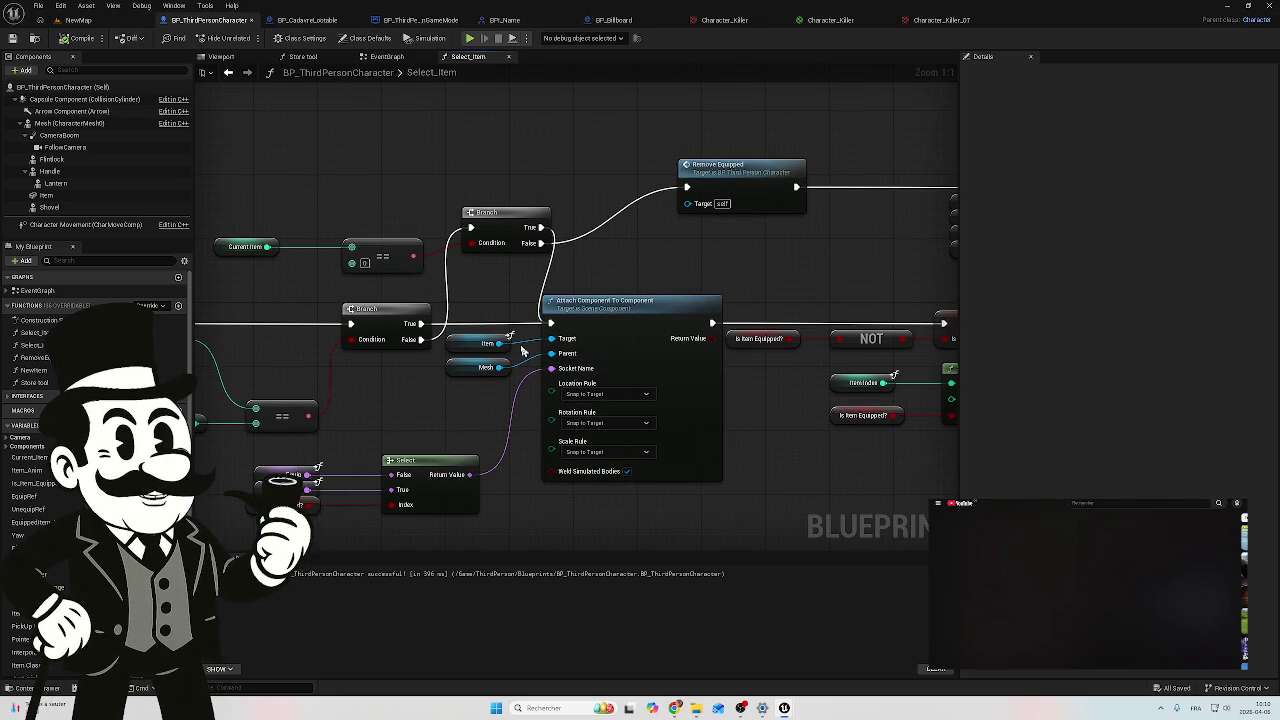
{"action": "left_click_drag", "start_coordinate": [499, 343], "coordinate": [690, 205]}
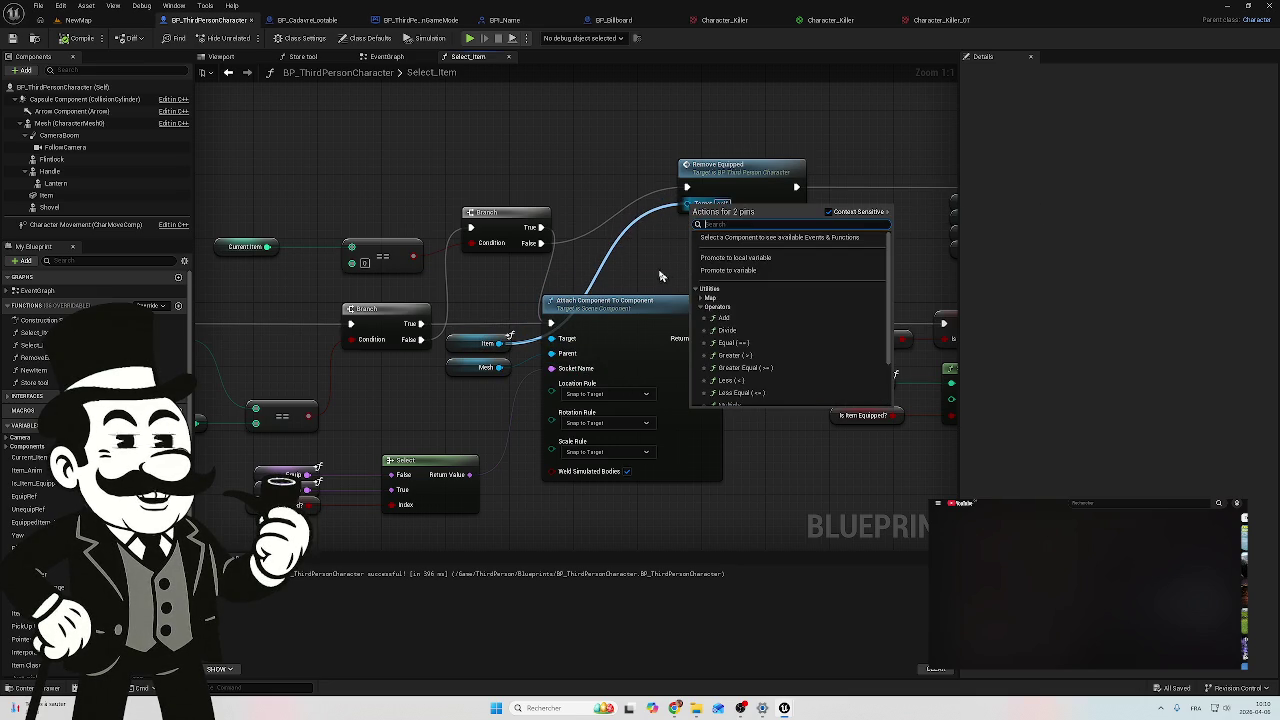
{"action": "left_click", "coordinate": [655, 277]}
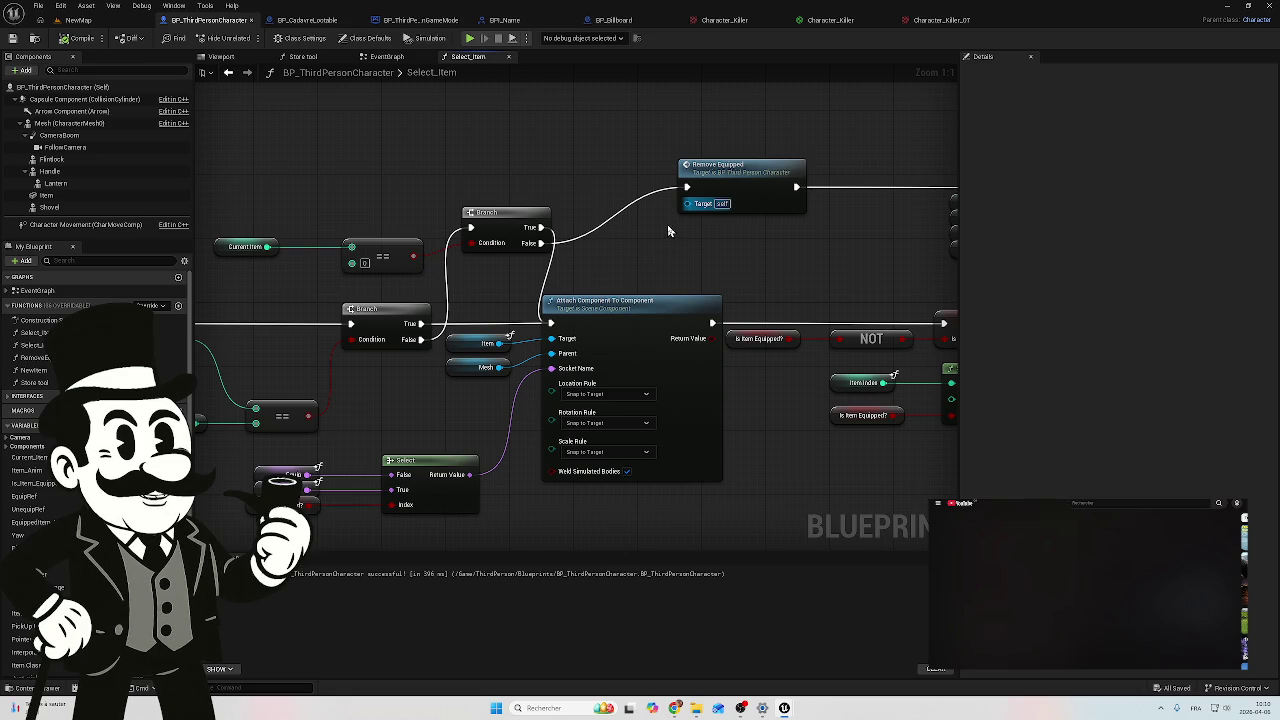
Step: Pan and zoom over the Branch, Select, SET and Return Node wiring of Select_Item
{"action": "left_click_drag", "start_coordinate": [675, 243], "coordinate": [473, 247]}
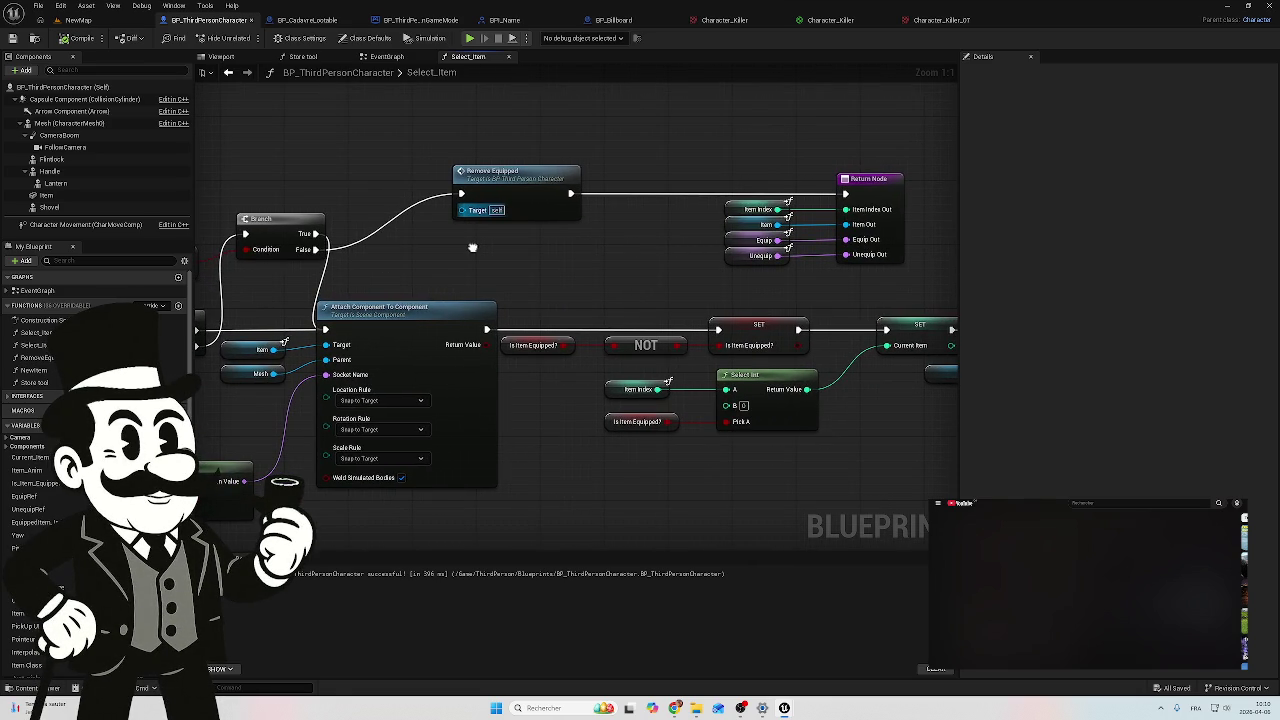
{"action": "mouse_move", "coordinate": [523, 249]}
{"action": "left_mouse_down"}
{"action": "mouse_move", "coordinate": [669, 206]}
{"action": "mouse_move", "coordinate": [674, 222]}
{"action": "left_mouse_up"}
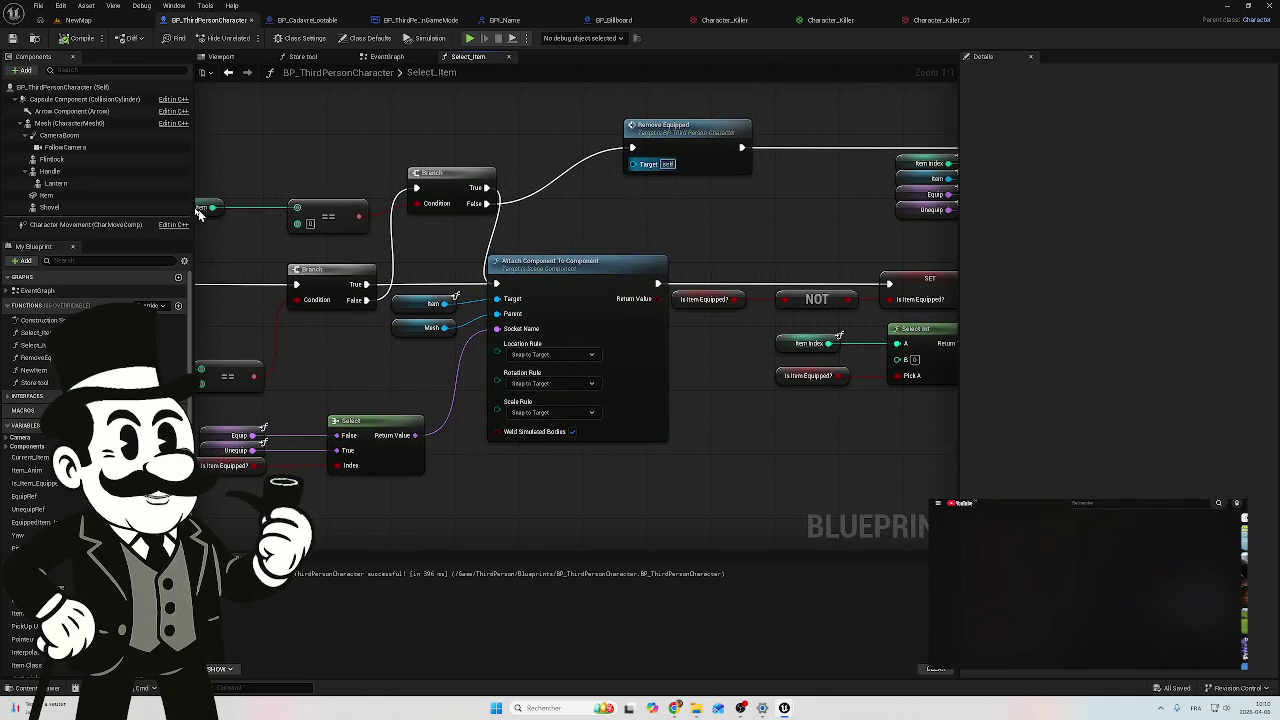
{"action": "scroll", "coordinate": [347, 360], "scroll_direction": "down", "scroll_amount": 9}
{"action": "mouse_move", "coordinate": [514, 286]}
{"action": "left_mouse_down"}
{"action": "mouse_move", "coordinate": [514, 309]}
{"action": "mouse_move", "coordinate": [449, 408]}
{"action": "left_mouse_up"}
{"action": "scroll", "coordinate": [449, 408], "scroll_direction": "up", "scroll_amount": 1}
{"action": "scroll", "coordinate": [503, 306], "scroll_direction": "up", "scroll_amount": 3}
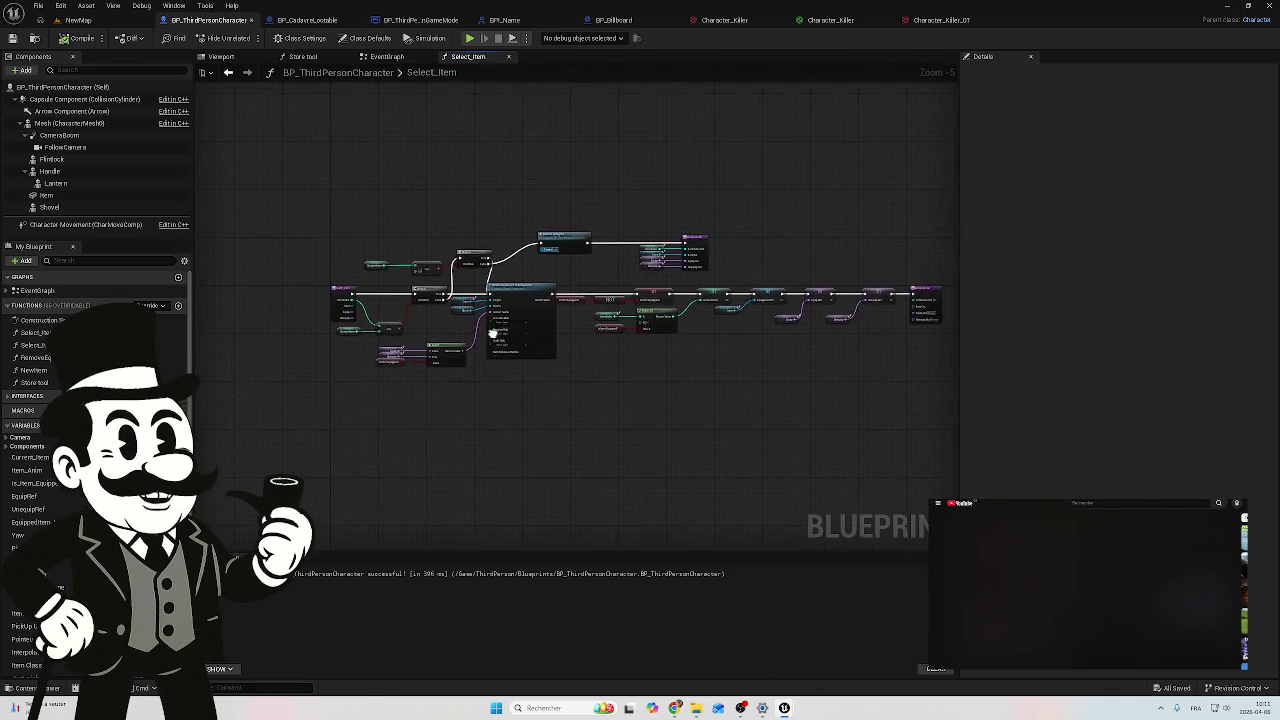
{"action": "scroll", "coordinate": [540, 345], "scroll_direction": "up", "scroll_amount": 3}
{"action": "left_click_drag", "start_coordinate": [666, 360], "coordinate": [644, 371]}
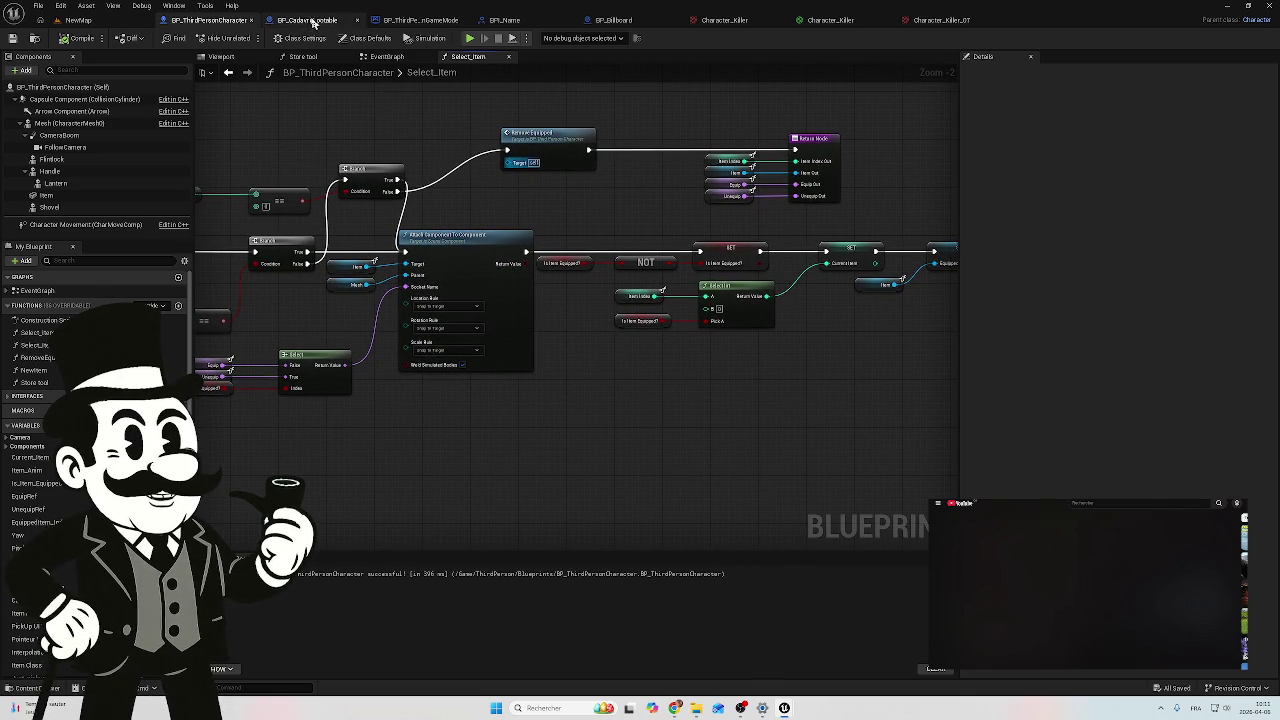
Step: Glance at the BP_CadaverLootable graph, then open the character blueprint's EventGraph
{"action": "left_click", "coordinate": [296, 20]}
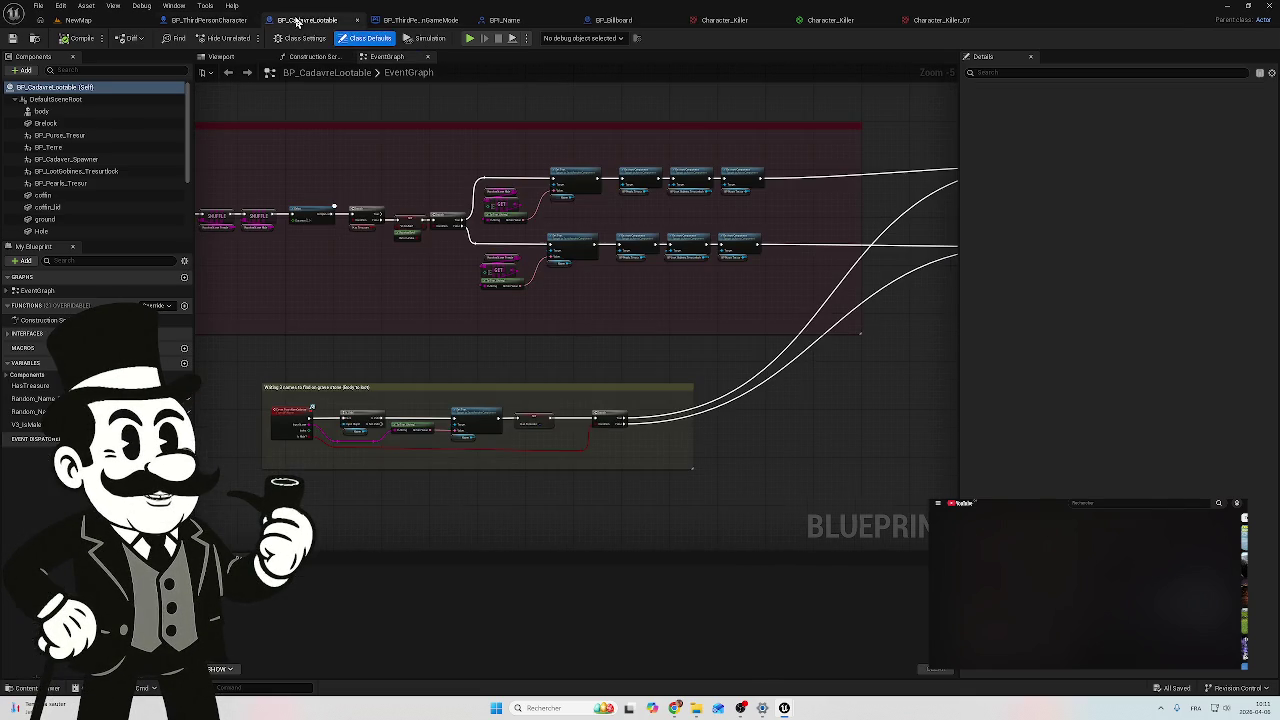
{"action": "left_click_drag", "start_coordinate": [323, 288], "coordinate": [410, 320]}
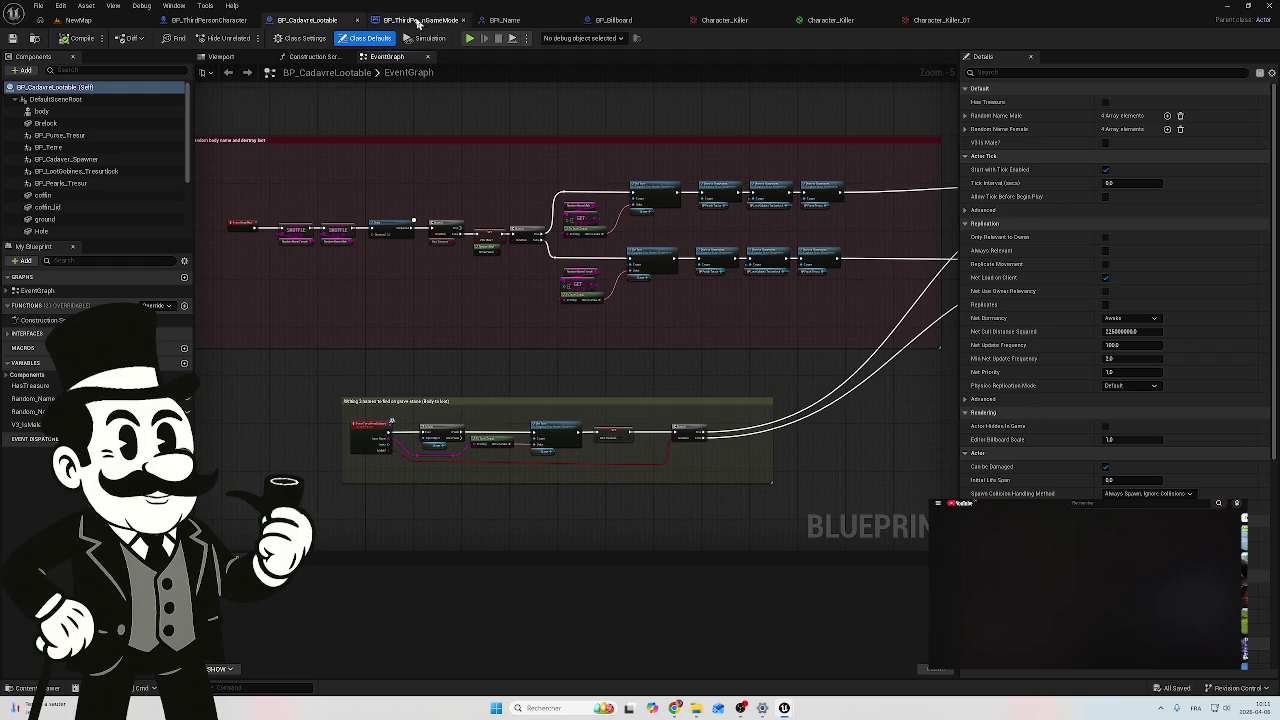
{"action": "left_click", "coordinate": [209, 20]}
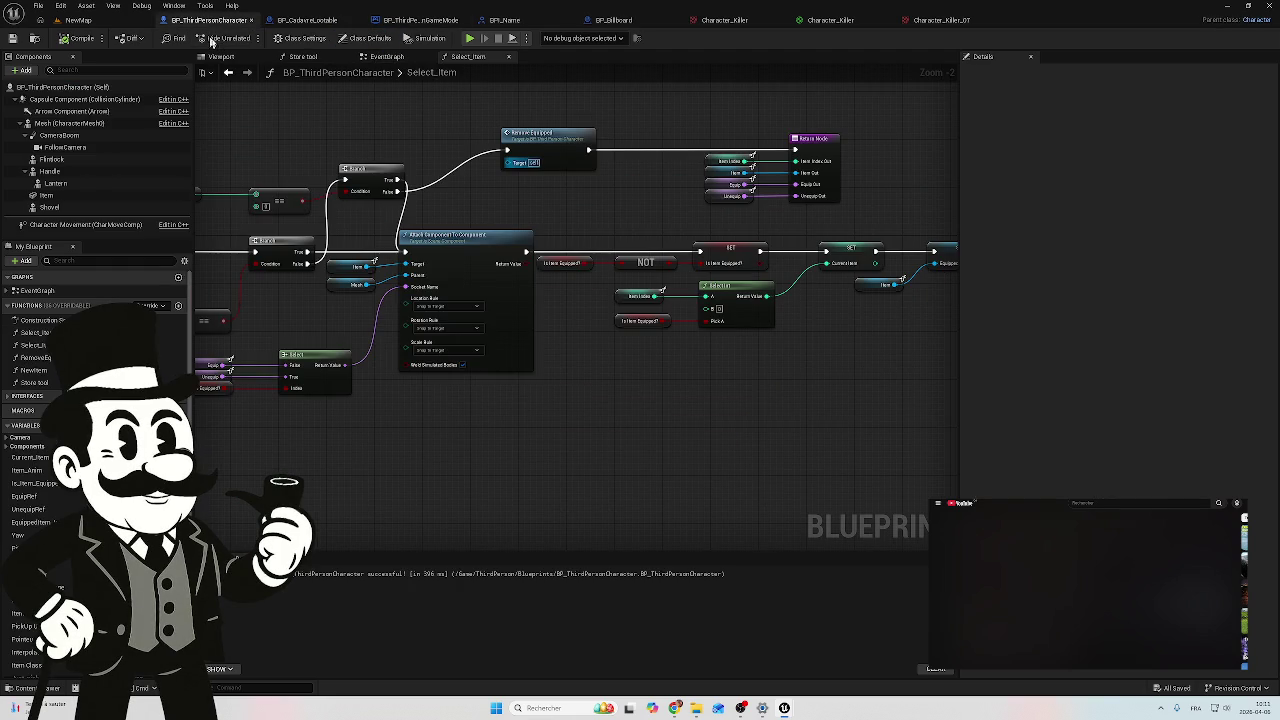
{"action": "left_click", "coordinate": [375, 58]}
{"action": "scroll", "coordinate": [372, 264], "scroll_direction": "down", "scroll_amount": 4}
{"action": "scroll", "coordinate": [661, 277], "scroll_direction": "up", "scroll_amount": 7}
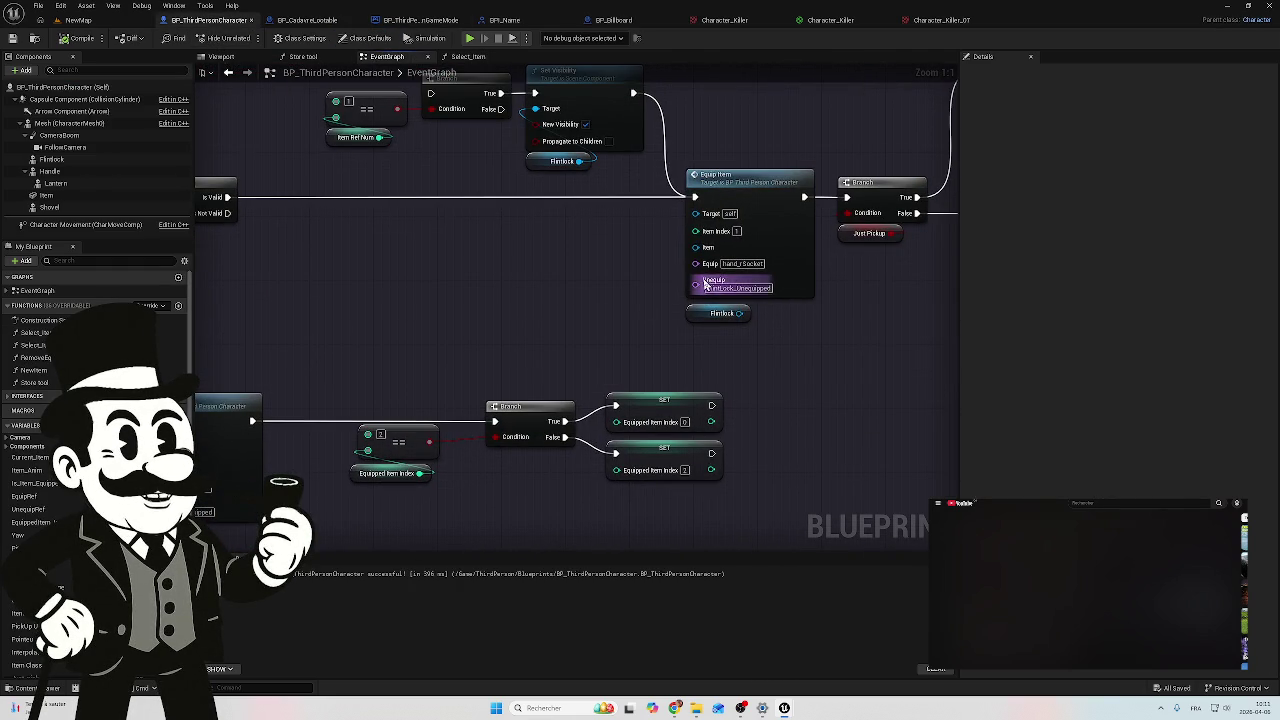
Step: Connect the Flintlock output to Equip Item's Item input and save the blueprint
{"action": "mouse_move", "coordinate": [740, 313]}
{"action": "left_mouse_down"}
{"action": "mouse_move", "coordinate": [665, 248]}
{"action": "mouse_move", "coordinate": [690, 208]}
{"action": "left_mouse_up"}
{"action": "left_click", "coordinate": [638, 289]}
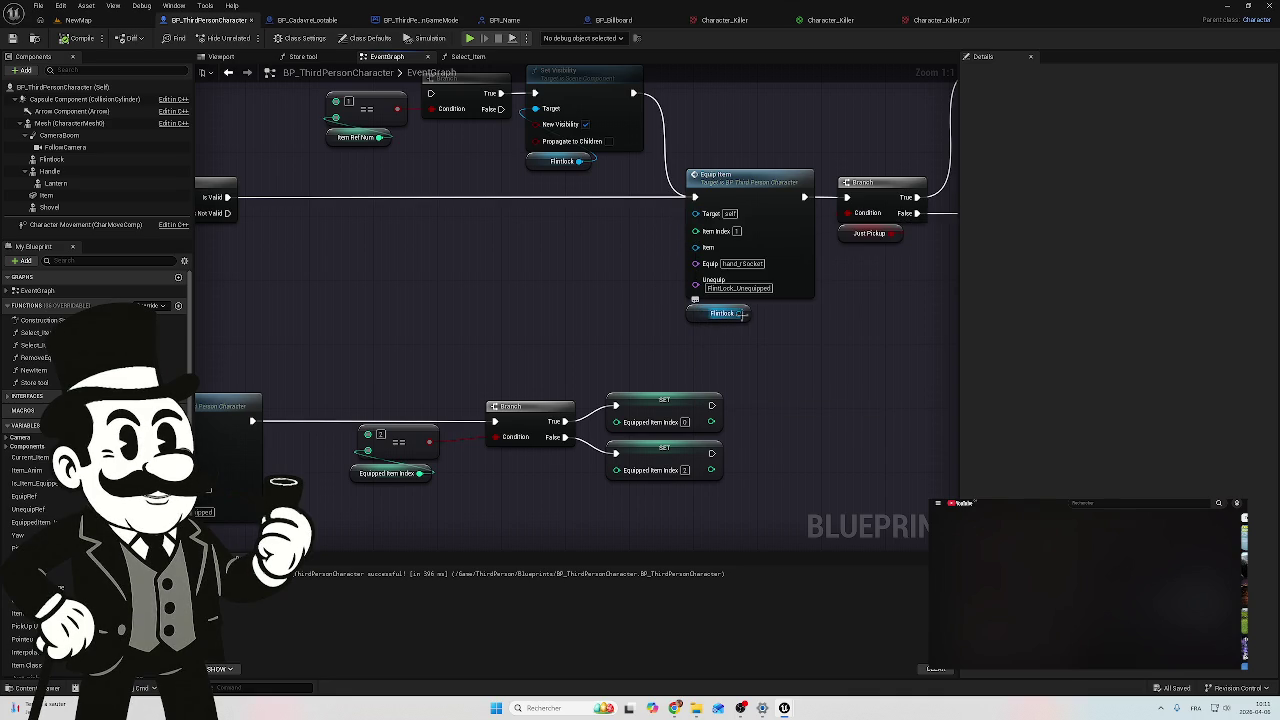
{"action": "mouse_move", "coordinate": [740, 313]}
{"action": "left_mouse_down"}
{"action": "mouse_move", "coordinate": [634, 249]}
{"action": "mouse_move", "coordinate": [696, 248]}
{"action": "left_mouse_up"}
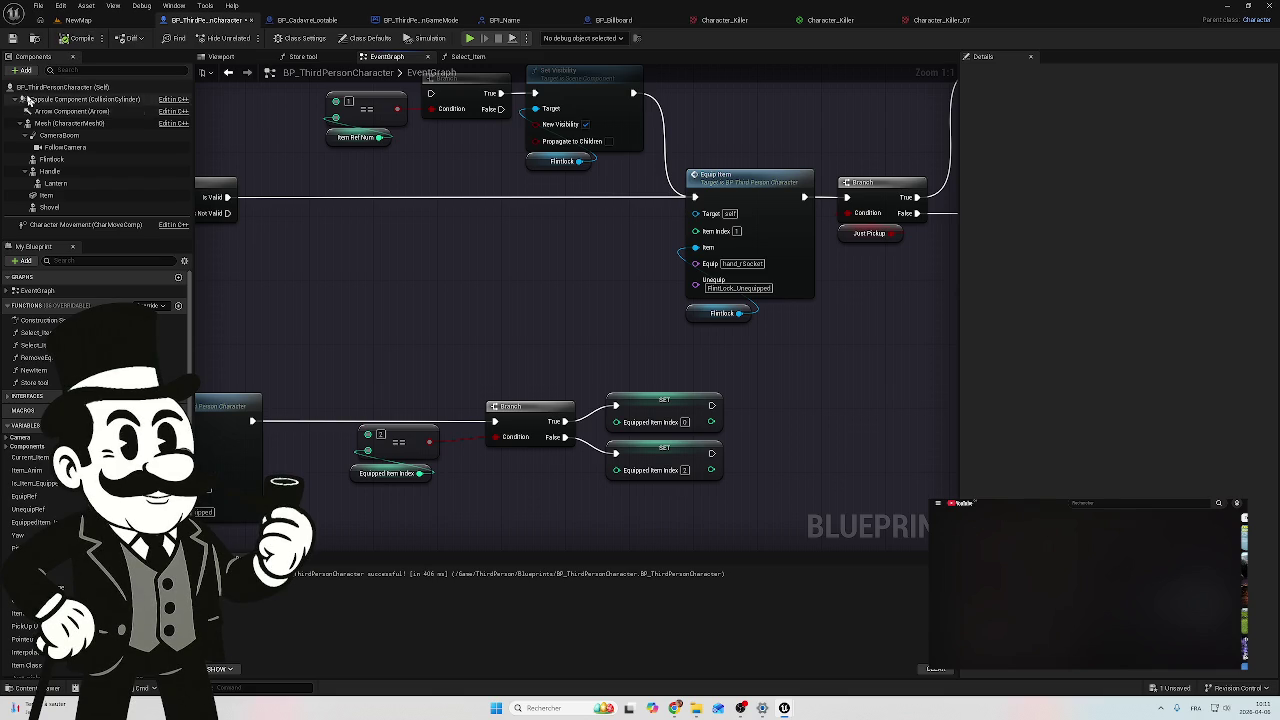
{"action": "left_click", "coordinate": [10, 40]}
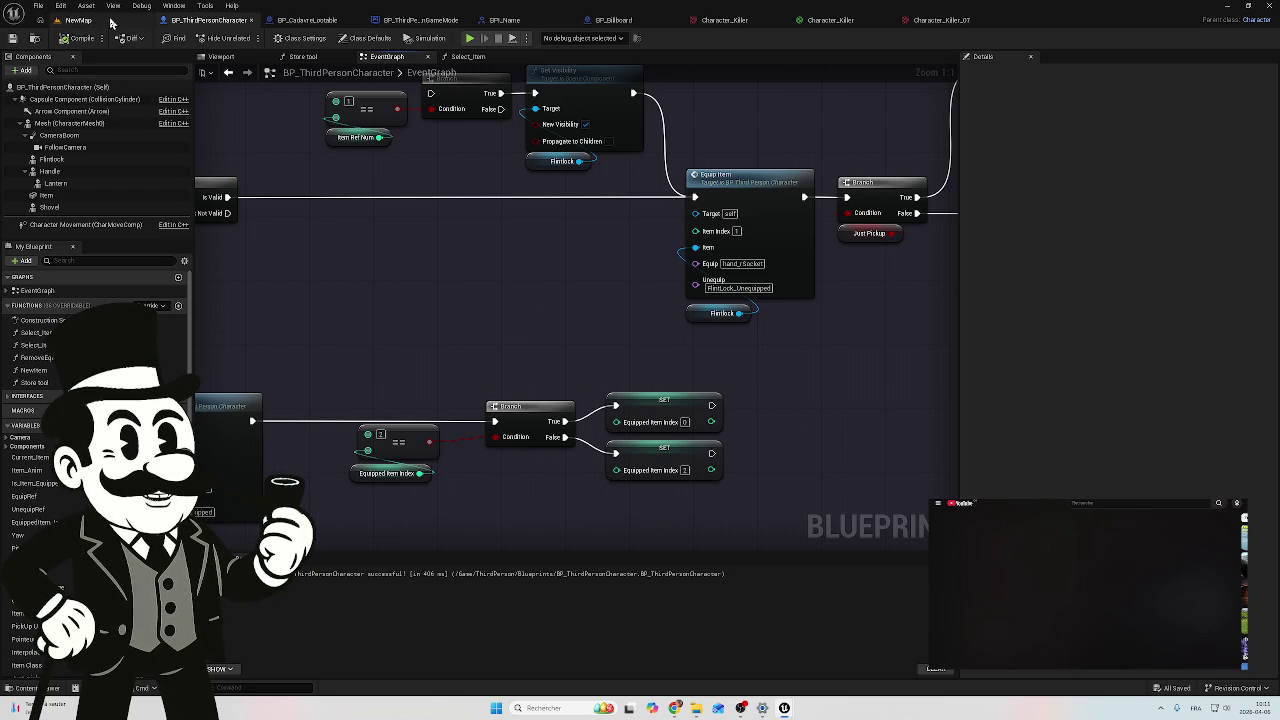
{"action": "left_click", "coordinate": [112, 21]}
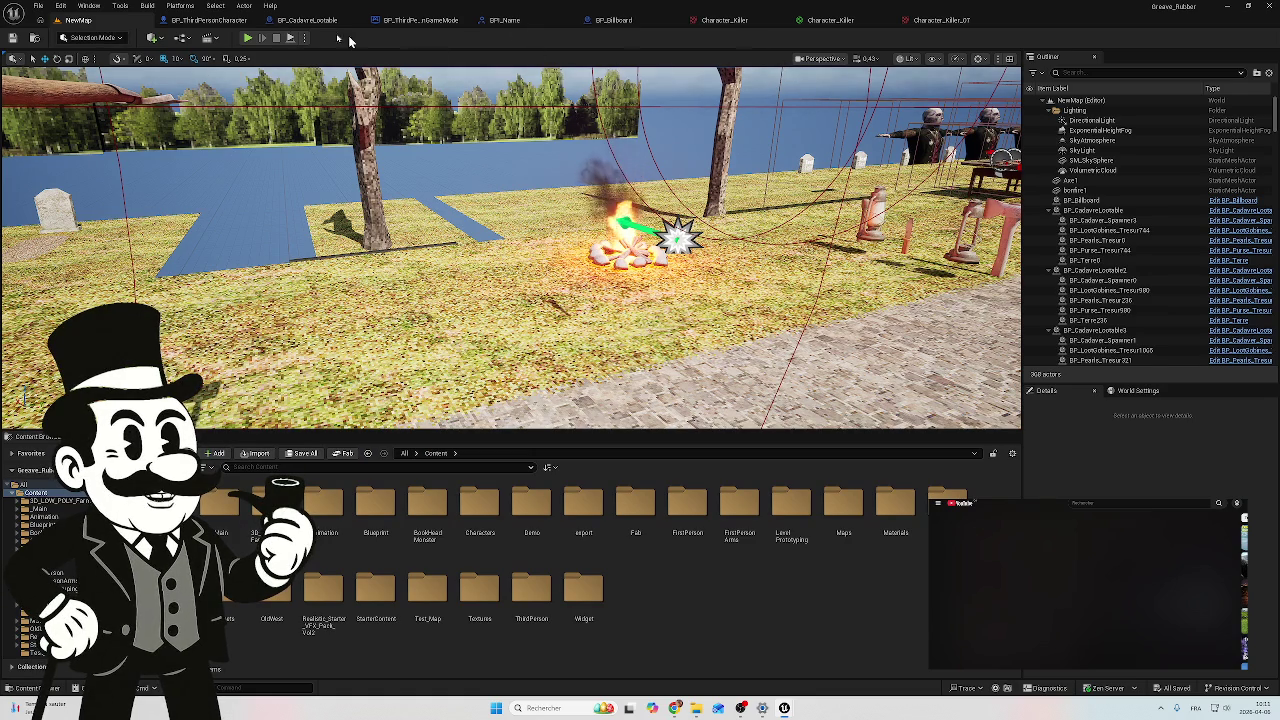
{"action": "left_click", "coordinate": [254, 42]}
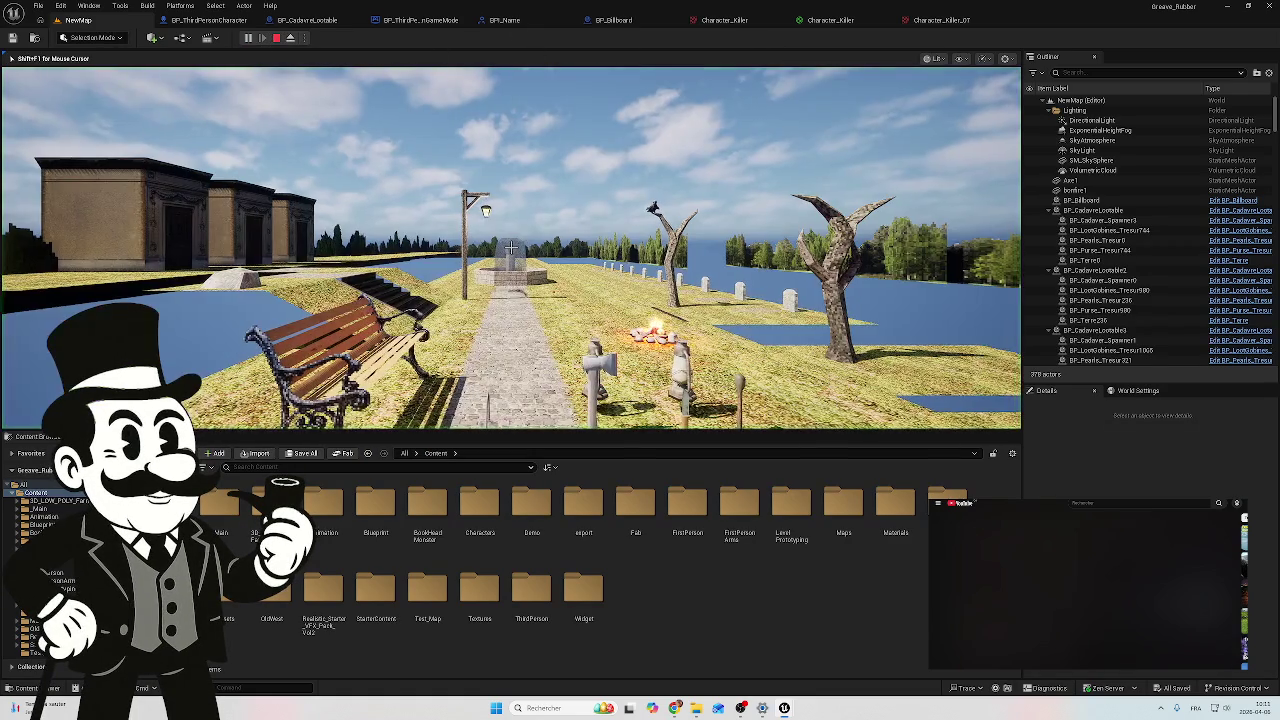
{"action": "key", "text": "w"}
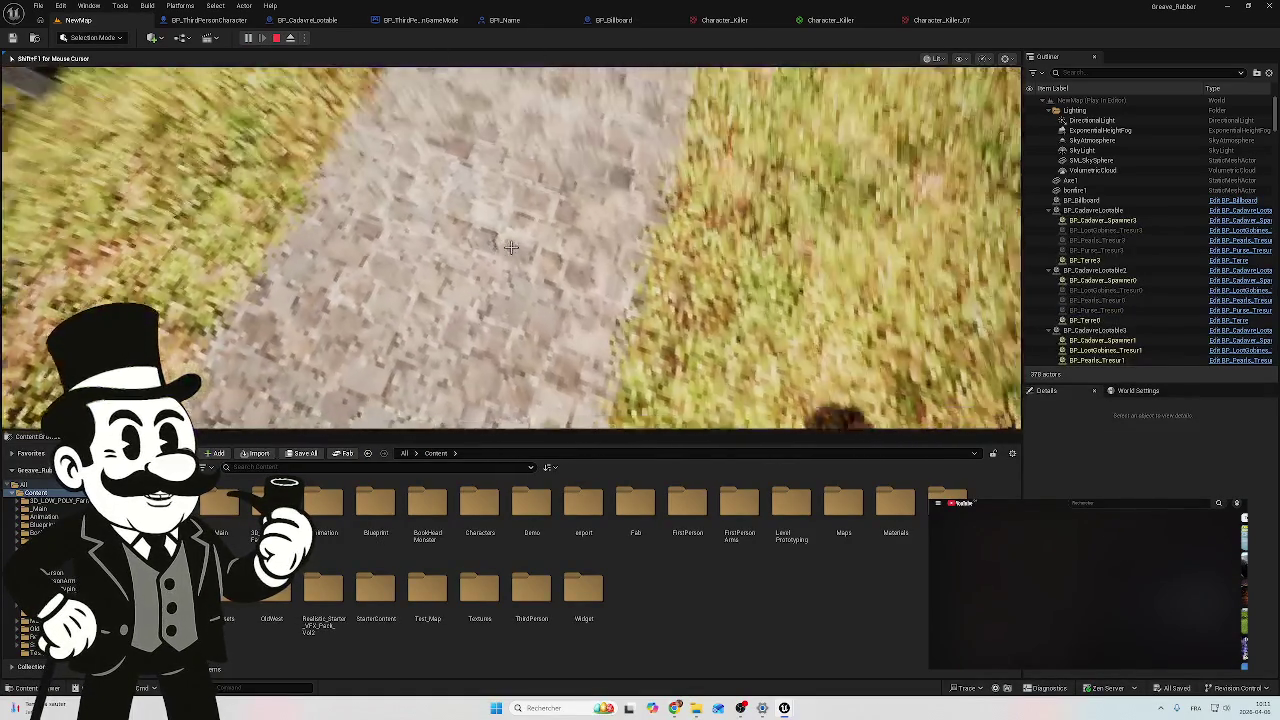
{"action": "mouse_move", "coordinate": [510, 247]}
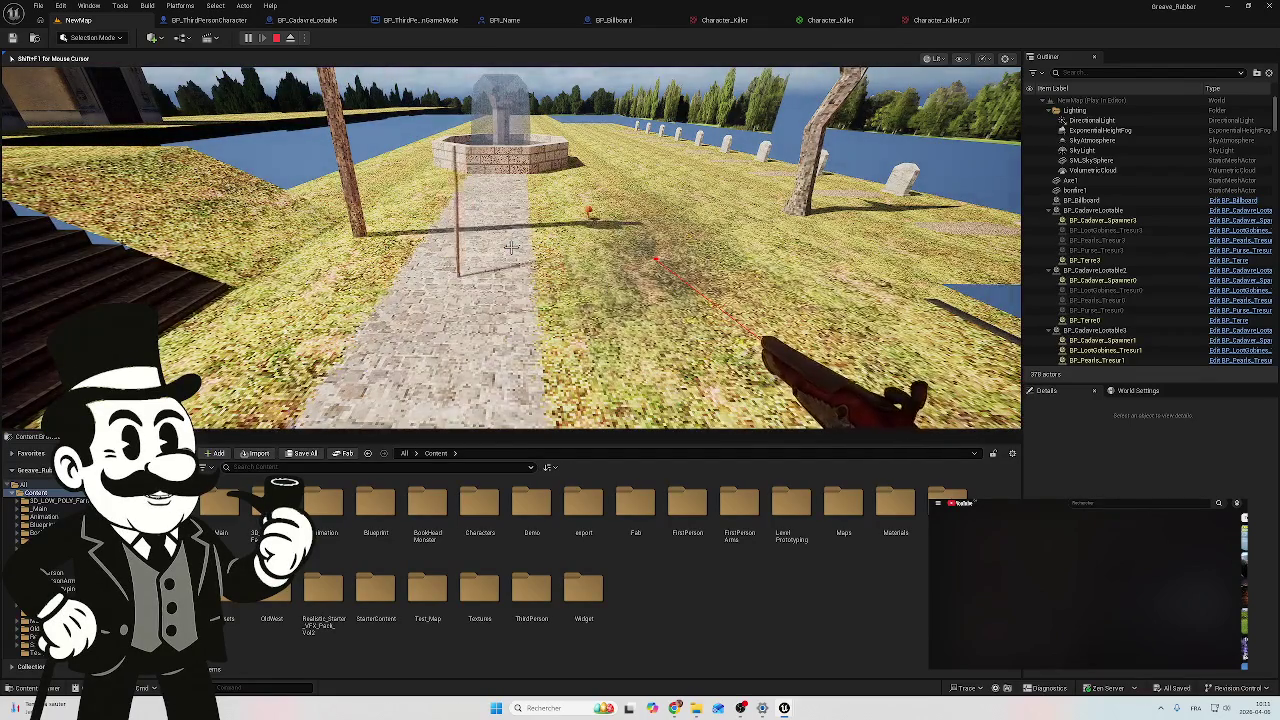
{"action": "key", "text": "Escape"}
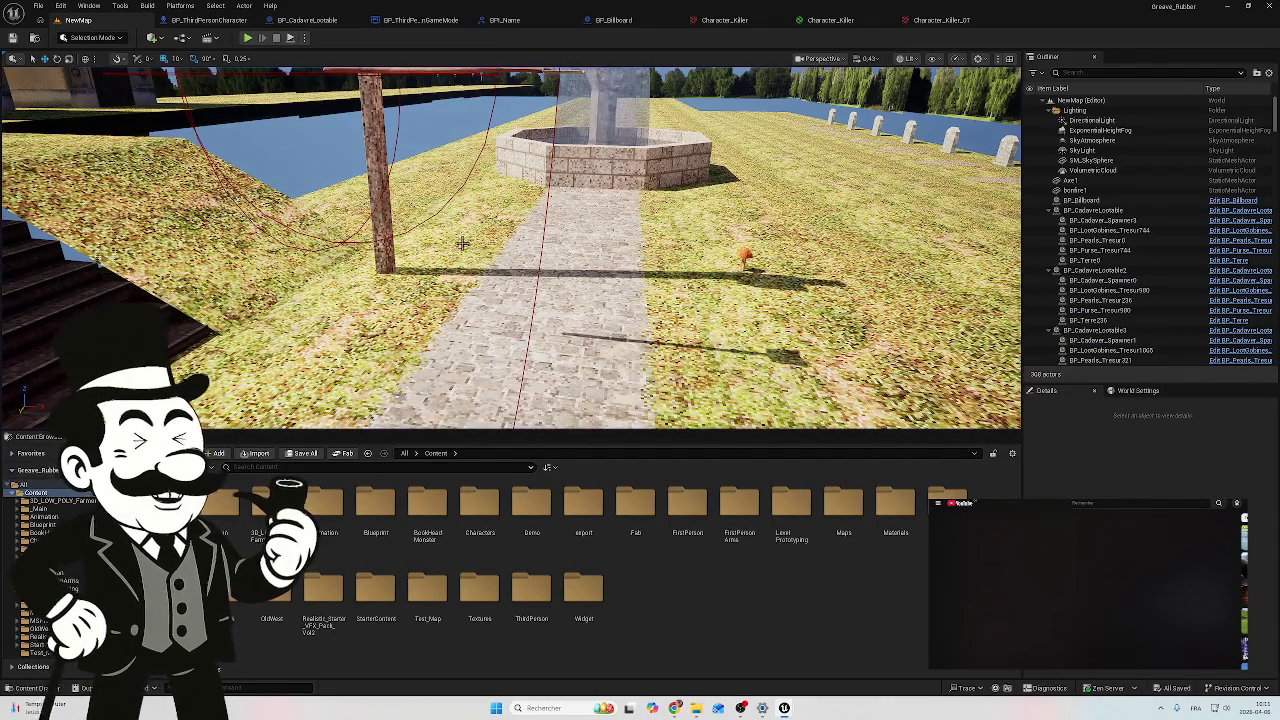
{"action": "mouse_move", "coordinate": [510, 207]}
{"action": "left_mouse_down"}
{"action": "mouse_move", "coordinate": [230, 211]}
{"action": "mouse_move", "coordinate": [110, 250]}
{"action": "mouse_move", "coordinate": [230, 250]}
{"action": "mouse_move", "coordinate": [423, 160]}
{"action": "left_mouse_up"}
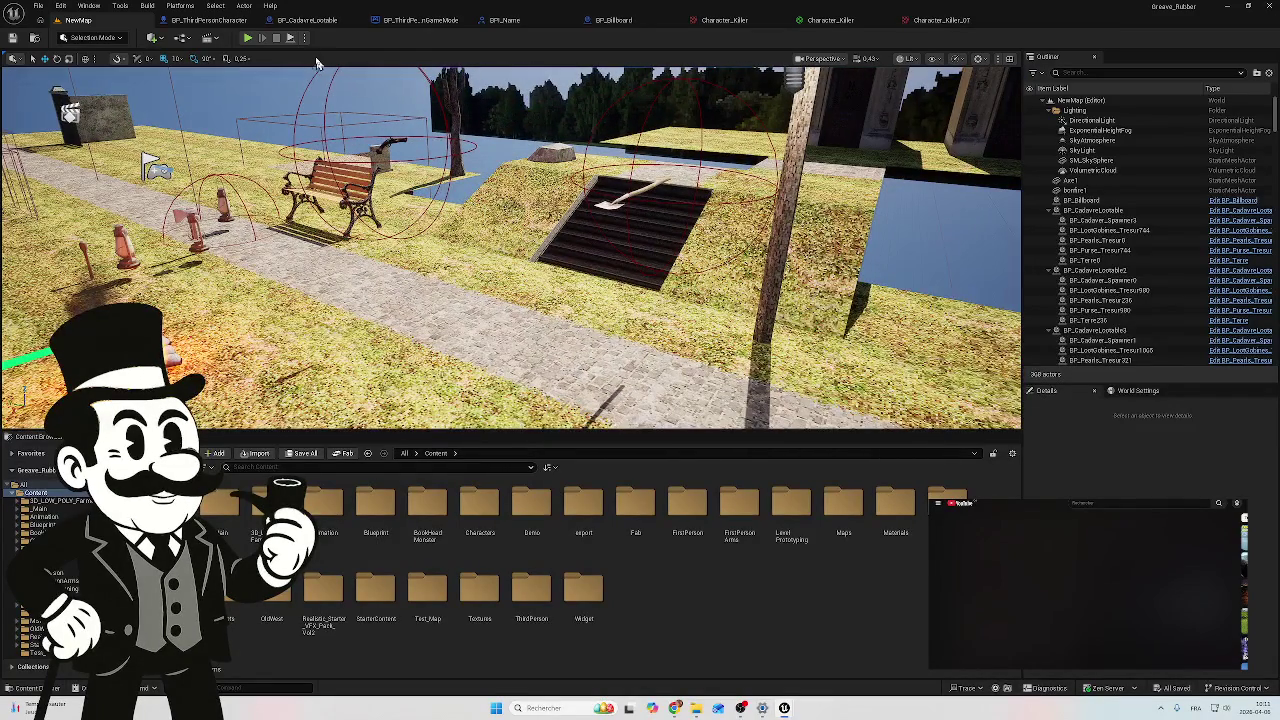
{"action": "left_click", "coordinate": [208, 20]}
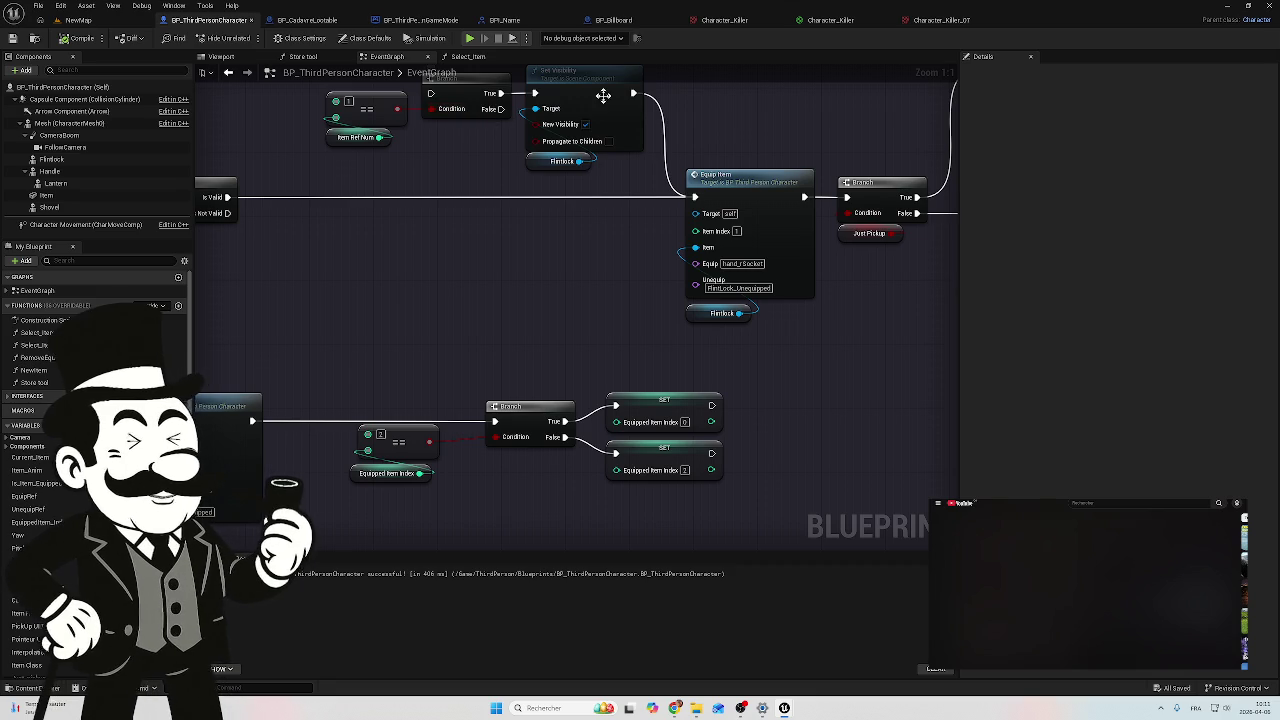
{"action": "scroll", "coordinate": [637, 391], "scroll_direction": "down", "scroll_amount": 2}
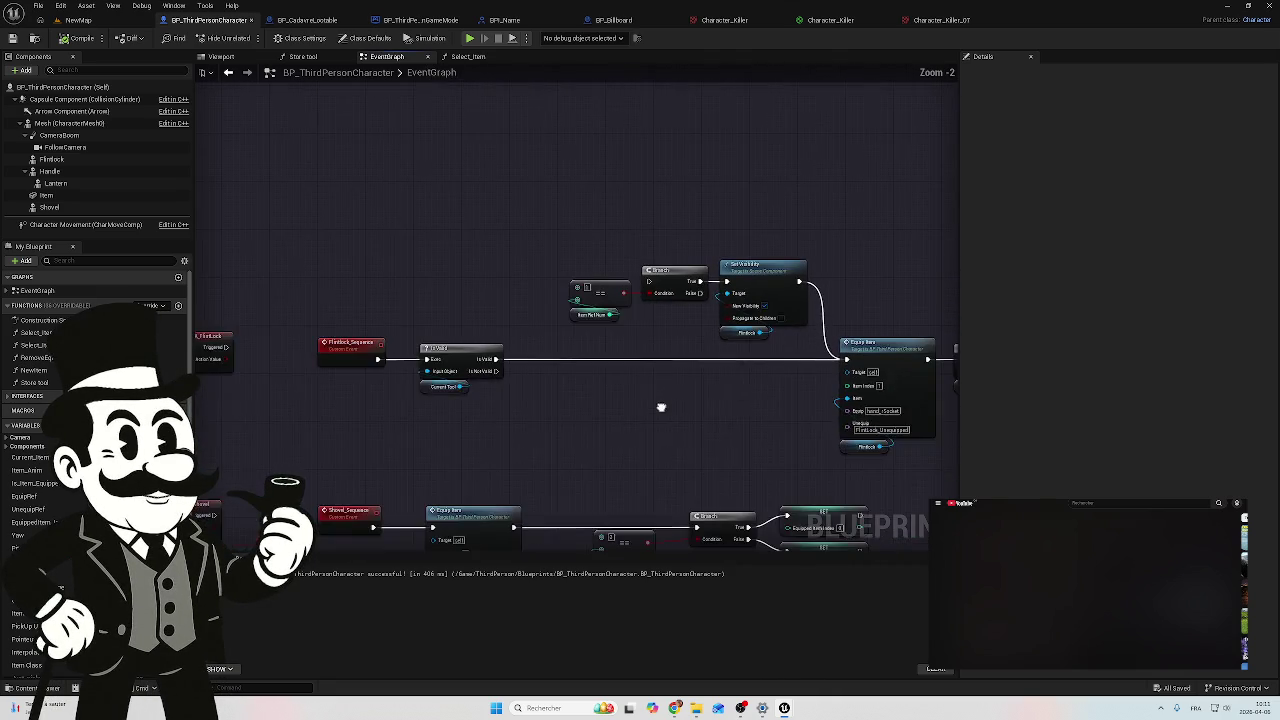
{"action": "left_click_drag", "start_coordinate": [629, 389], "coordinate": [622, 382]}
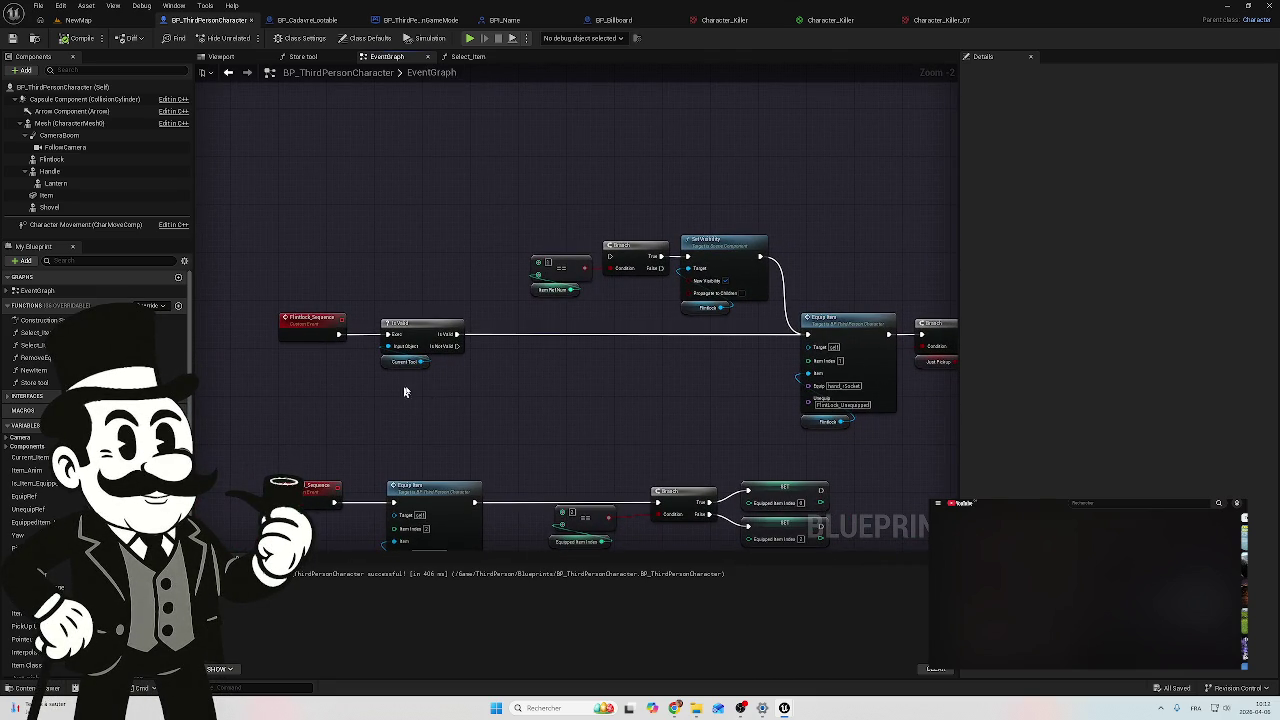
{"action": "scroll", "coordinate": [389, 402], "scroll_direction": "up", "scroll_amount": 2}
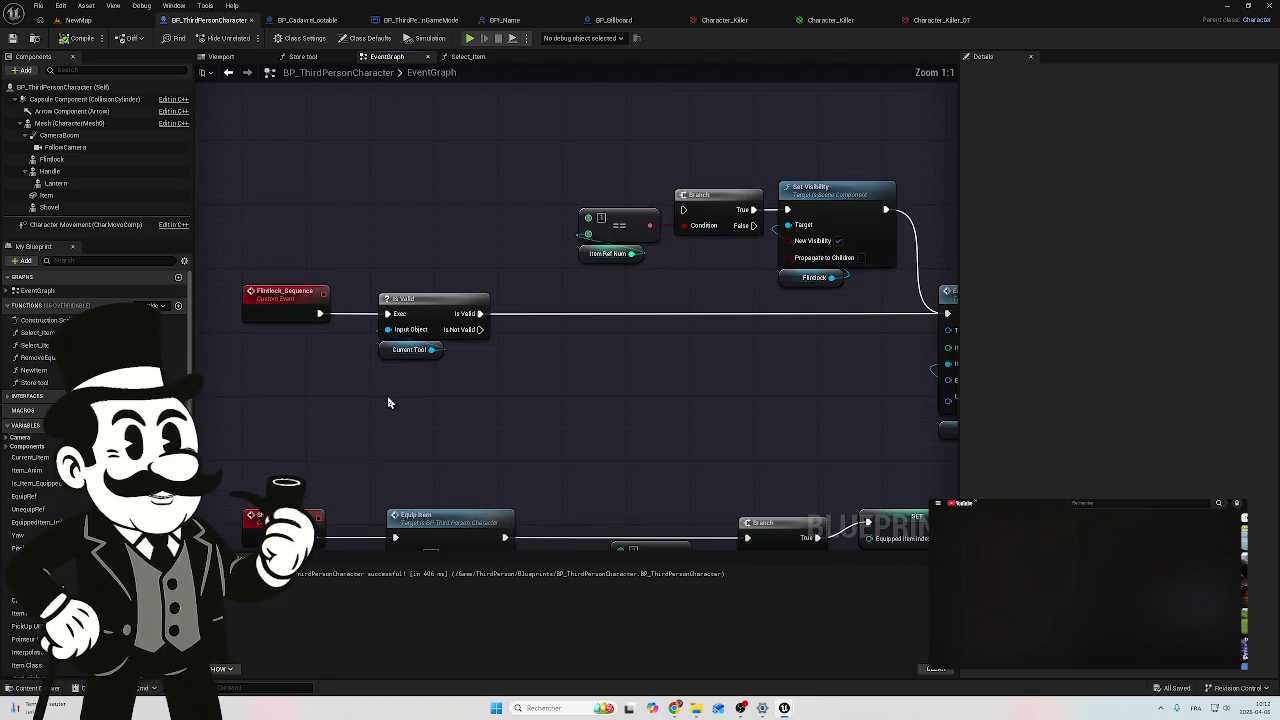
{"action": "mouse_move", "coordinate": [433, 252]}
{"action": "left_mouse_down"}
{"action": "mouse_move", "coordinate": [428, 345]}
{"action": "mouse_move", "coordinate": [414, 390]}
{"action": "mouse_move", "coordinate": [432, 283]}
{"action": "mouse_move", "coordinate": [400, 380]}
{"action": "left_mouse_up"}
{"action": "left_click_drag", "start_coordinate": [626, 400], "coordinate": [573, 397]}
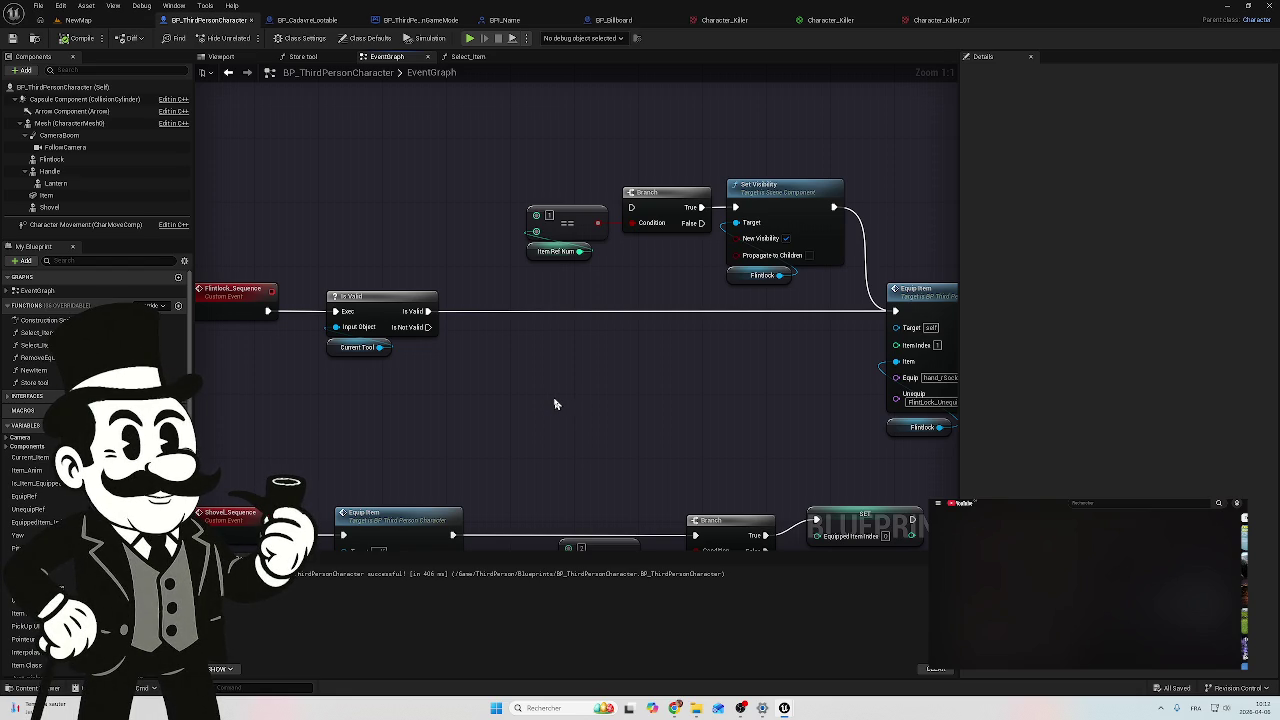
{"action": "scroll", "coordinate": [555, 404], "scroll_direction": "down", "scroll_amount": 4}
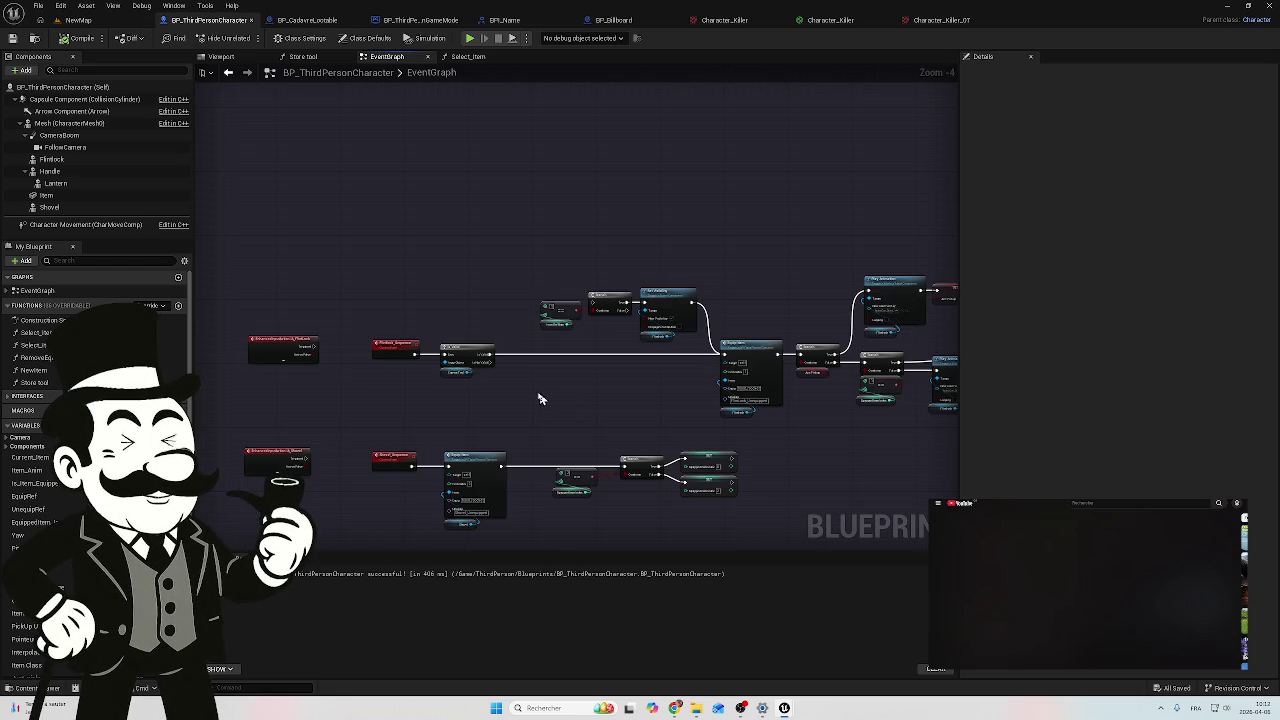
{"action": "scroll", "coordinate": [554, 403], "scroll_direction": "up", "scroll_amount": 4}
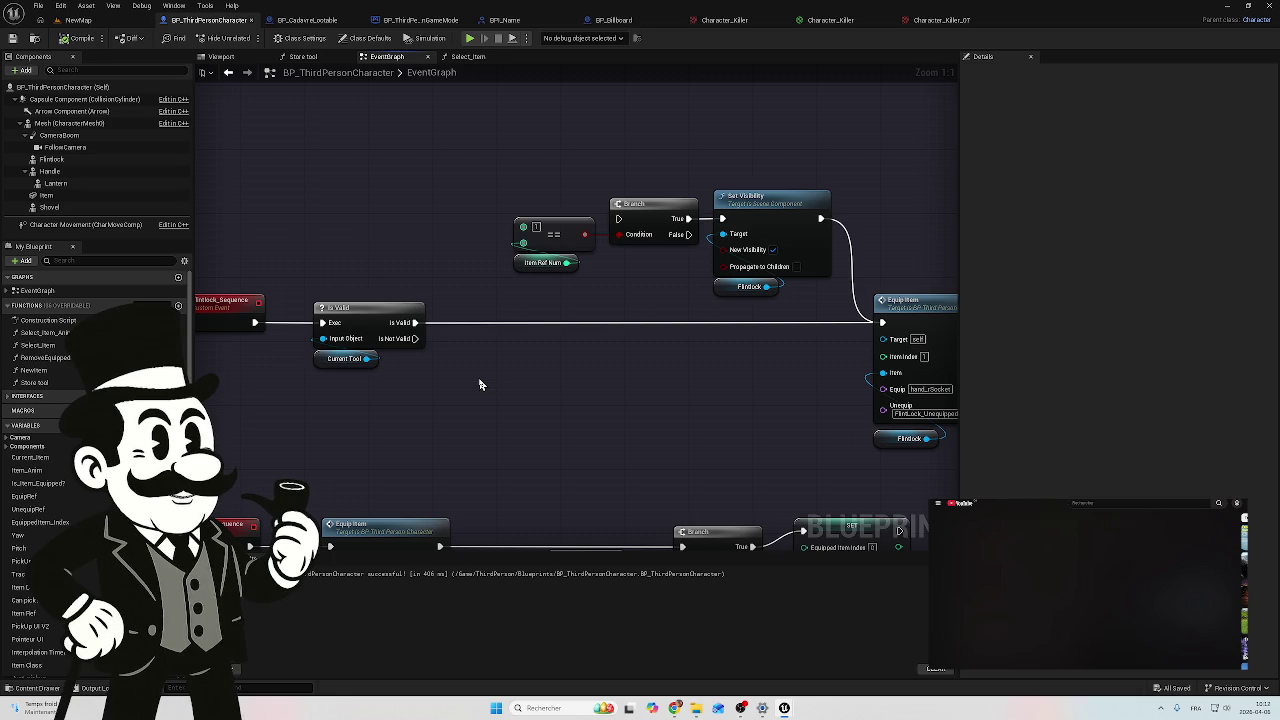
{"action": "mouse_move", "coordinate": [479, 384]}
{"action": "left_mouse_down"}
{"action": "mouse_move", "coordinate": [451, 391]}
{"action": "mouse_move", "coordinate": [519, 269]}
{"action": "left_mouse_up"}
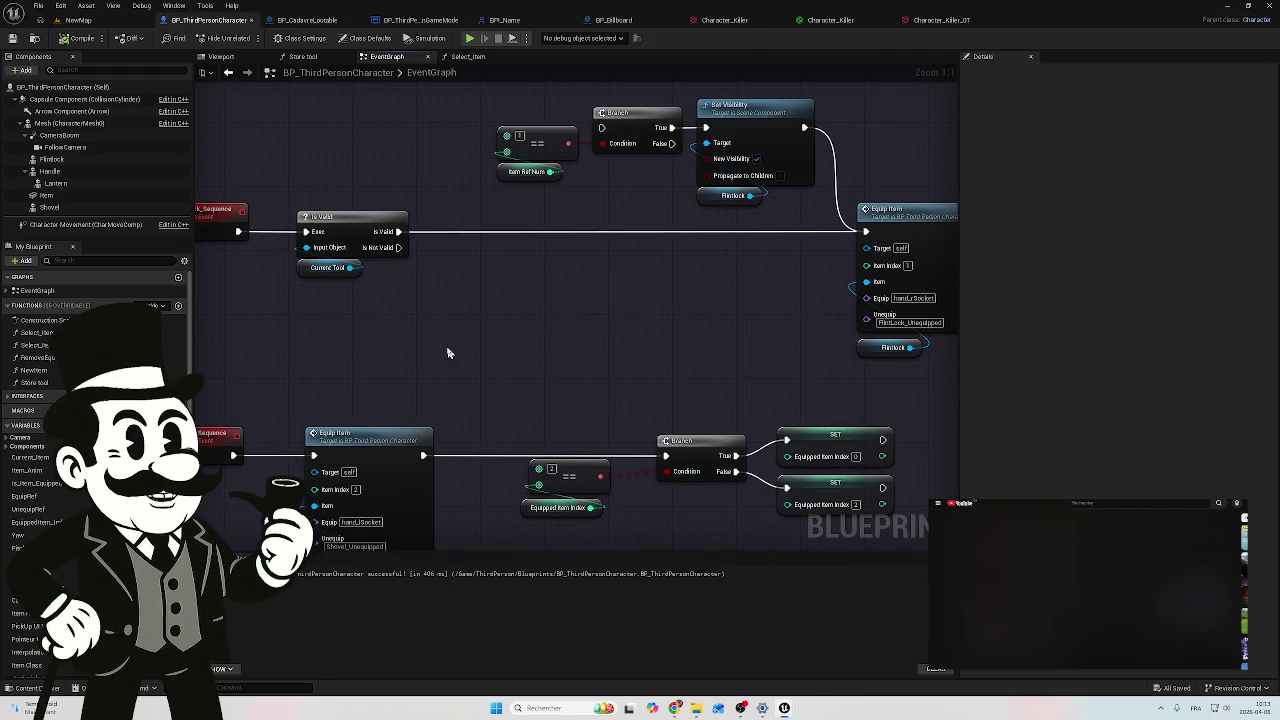
{"action": "mouse_move", "coordinate": [544, 534]}
{"action": "left_mouse_down"}
{"action": "mouse_move", "coordinate": [463, 477]}
{"action": "mouse_move", "coordinate": [449, 366]}
{"action": "mouse_move", "coordinate": [335, 465]}
{"action": "left_mouse_up"}
{"action": "mouse_move", "coordinate": [437, 302]}
{"action": "left_mouse_down"}
{"action": "mouse_move", "coordinate": [451, 286]}
{"action": "mouse_move", "coordinate": [414, 331]}
{"action": "mouse_move", "coordinate": [288, 372]}
{"action": "left_mouse_up"}
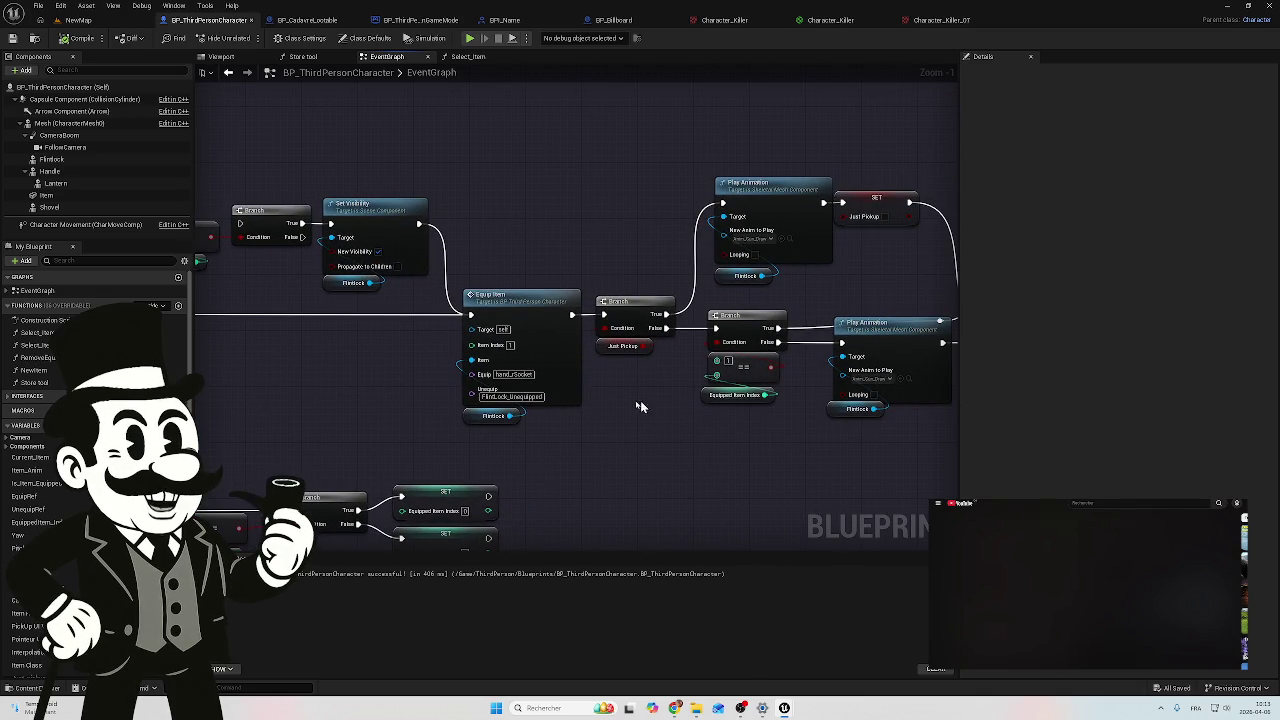
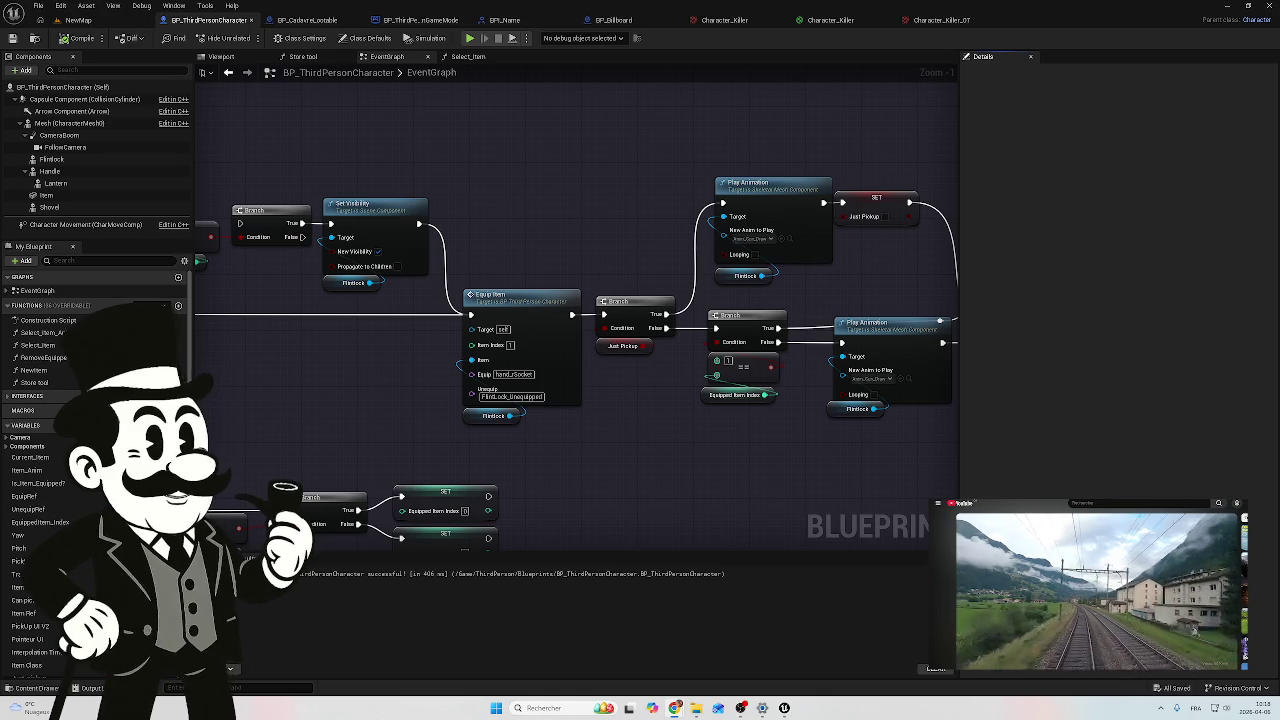
Step: Switch to the NewMap level, fly to the wooden billboard and select BP_Billboard
{"action": "mouse_move", "coordinate": [739, 443]}
{"action": "left_mouse_down"}
{"action": "mouse_move", "coordinate": [657, 434]}
{"action": "mouse_move", "coordinate": [583, 455]}
{"action": "left_mouse_up"}
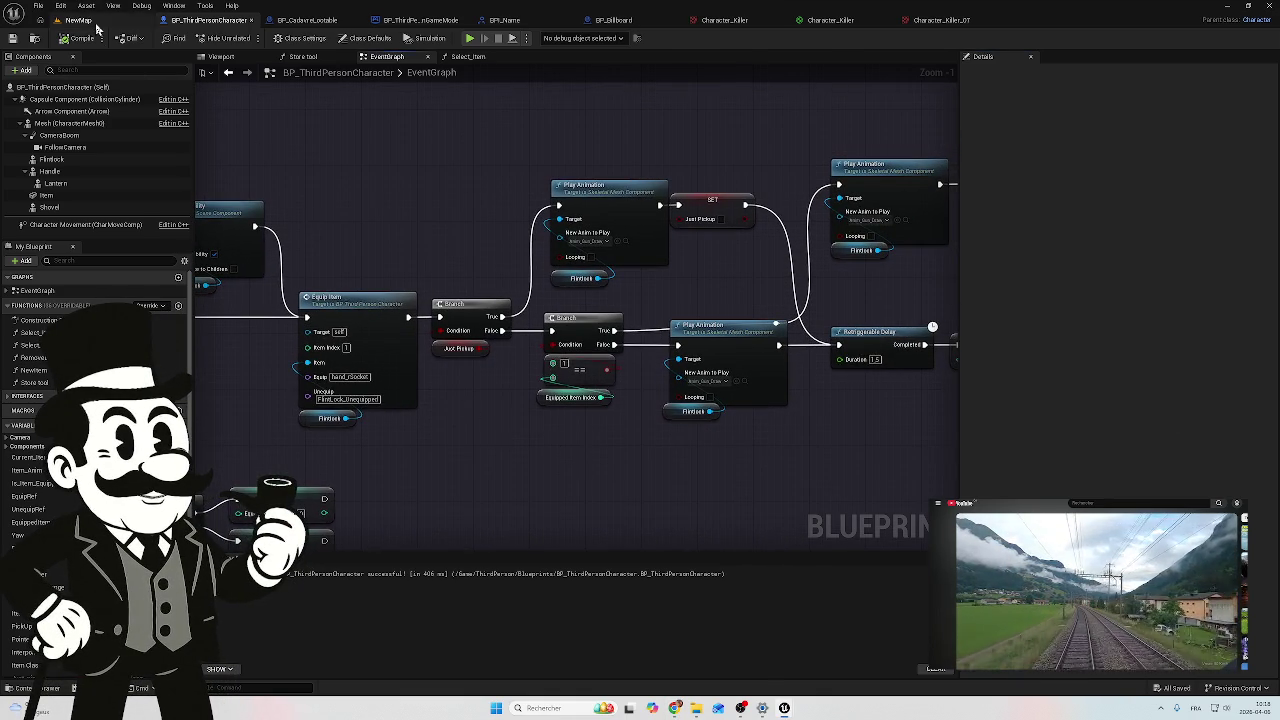
{"action": "left_click", "coordinate": [88, 21]}
{"action": "mouse_move", "coordinate": [373, 211]}
{"action": "left_mouse_down"}
{"action": "mouse_move", "coordinate": [515, 63]}
{"action": "mouse_move", "coordinate": [470, 85]}
{"action": "left_mouse_up"}
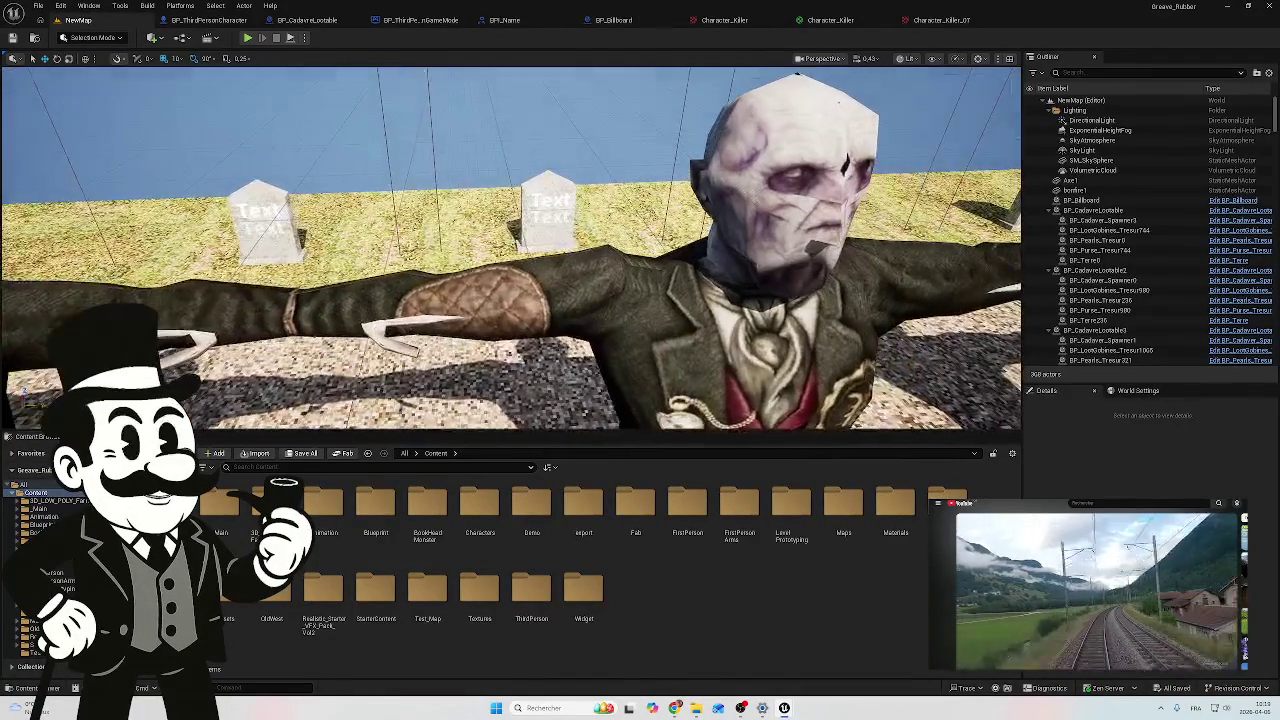
{"action": "key", "text": "w"}
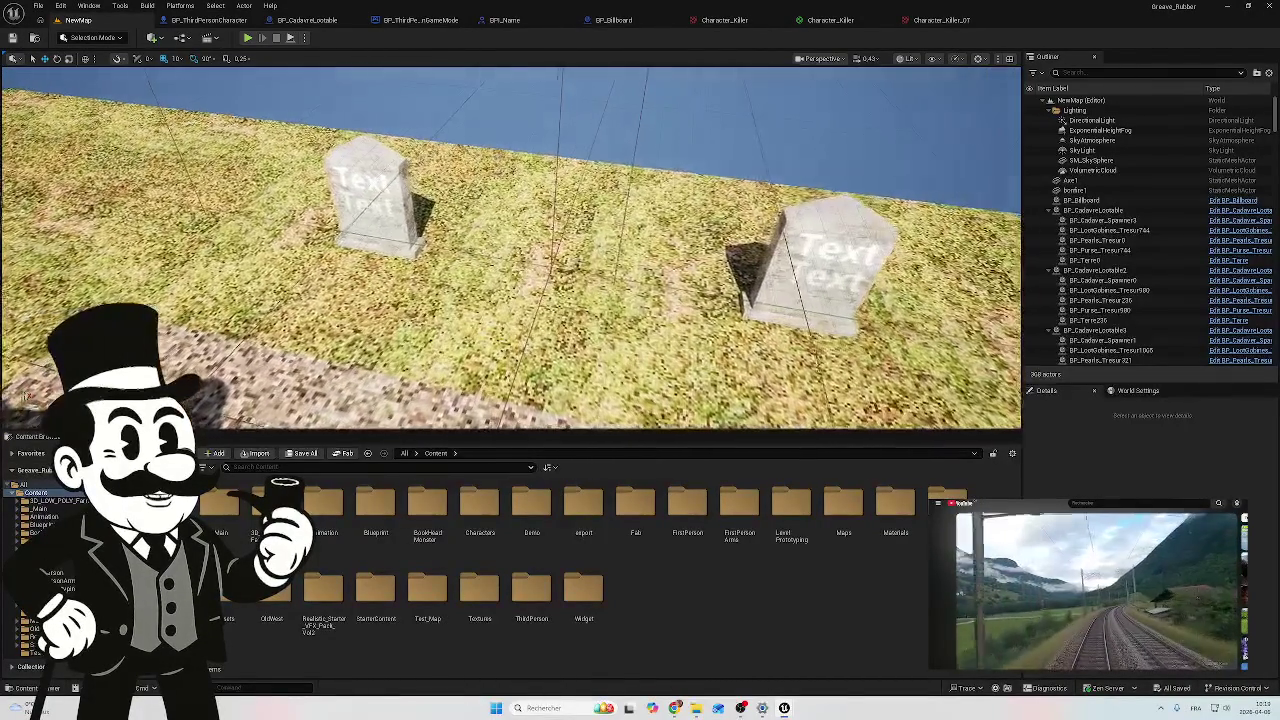
{"action": "key", "text": "s"}
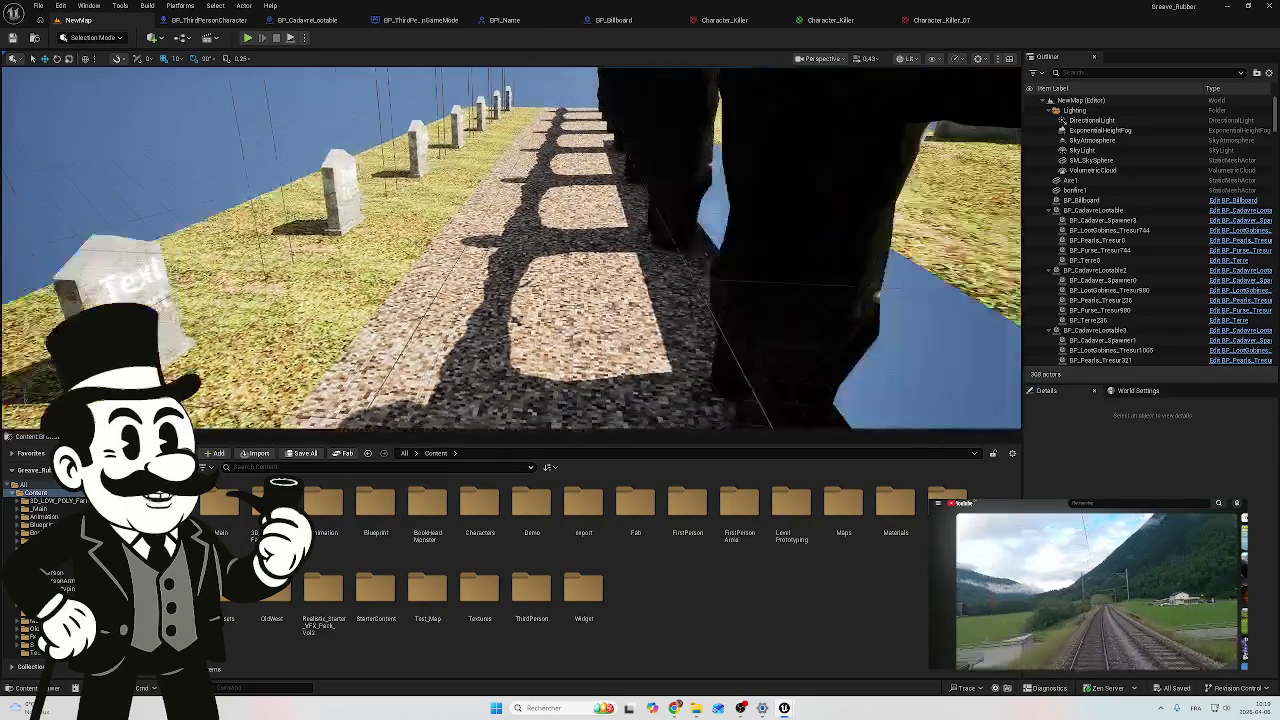
{"action": "key", "text": "w"}
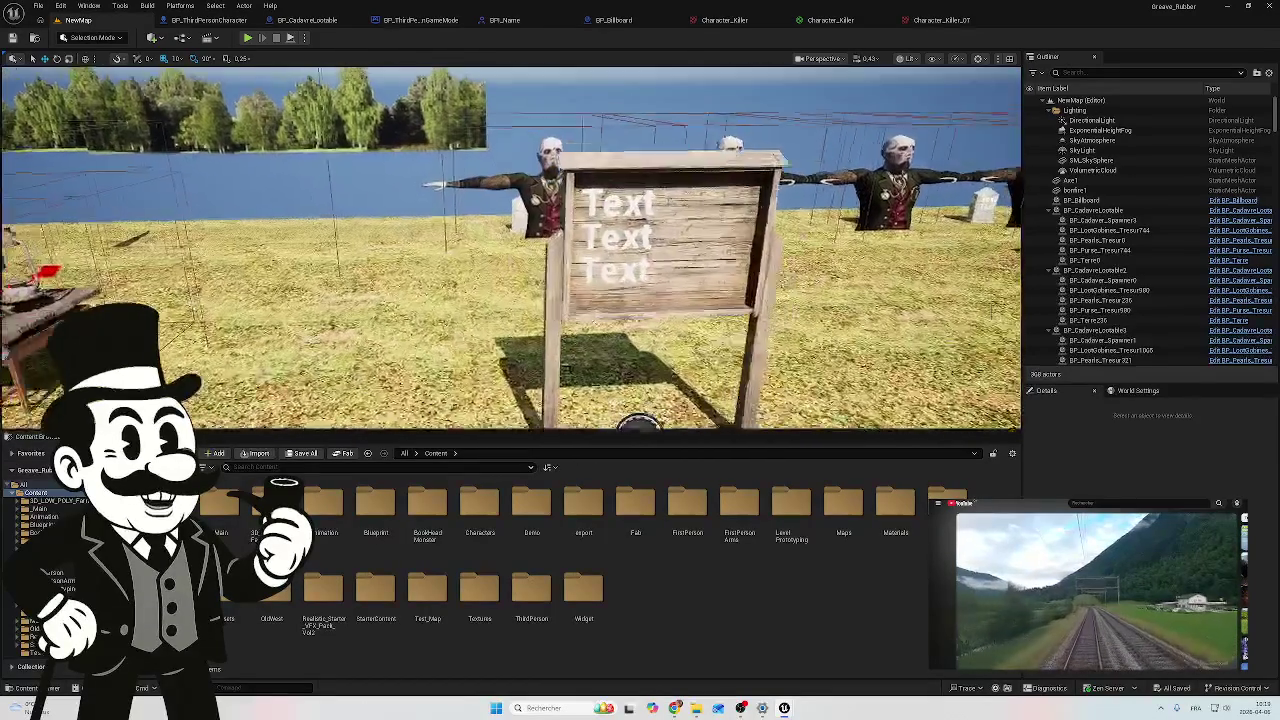
{"action": "key", "text": "s"}
{"action": "left_click", "coordinate": [428, 200]}
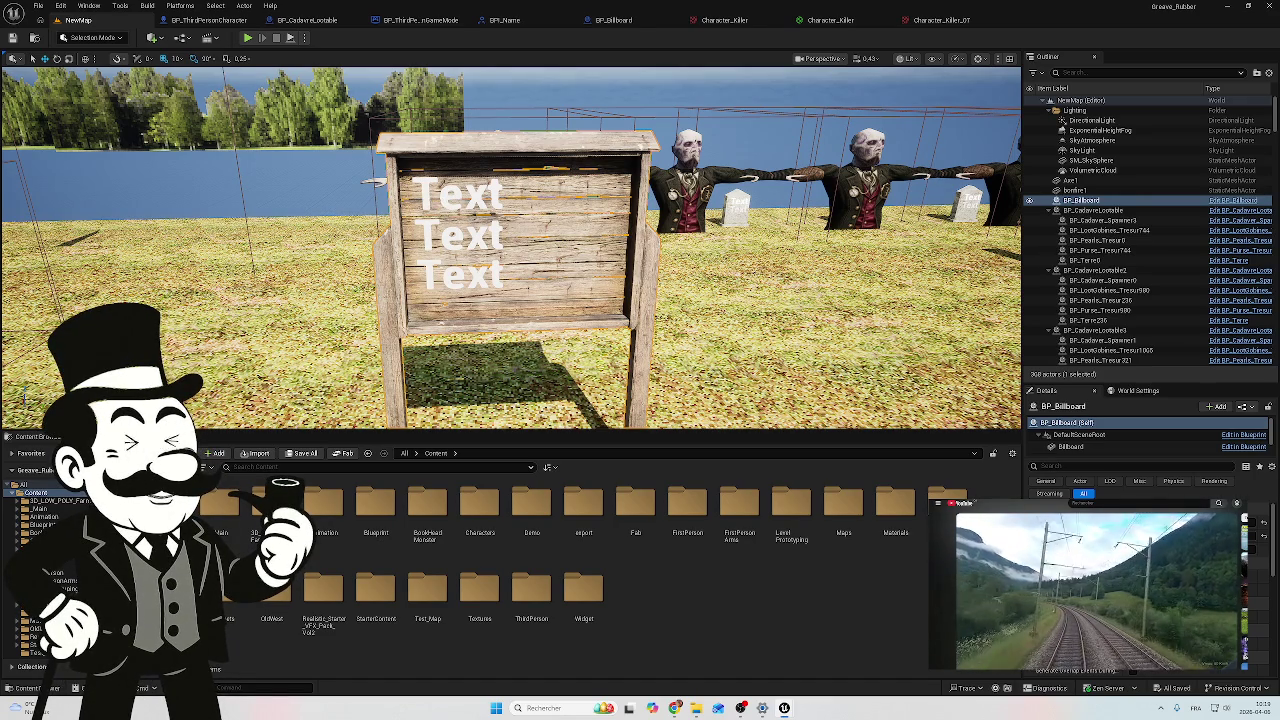
Step: Fly over the gravestone rows and path, then frame the billboard sign head-on
{"action": "key", "text": "w"}
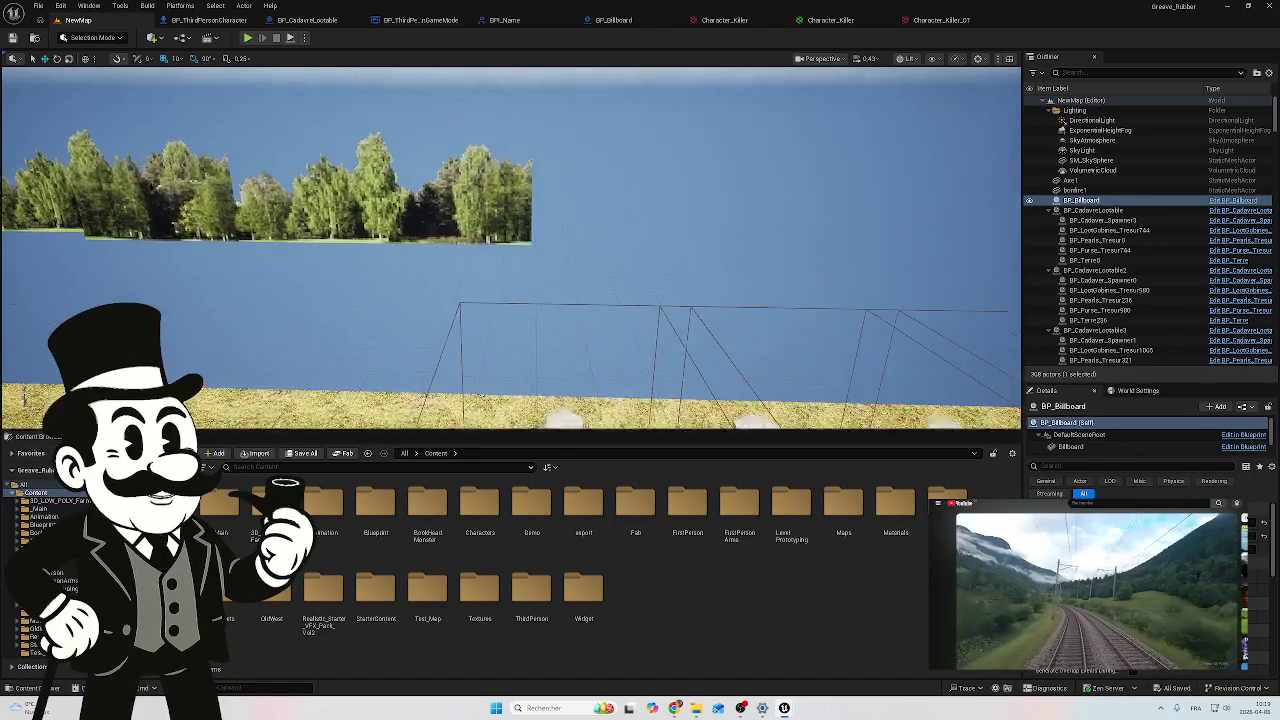
{"action": "key", "text": "w"}
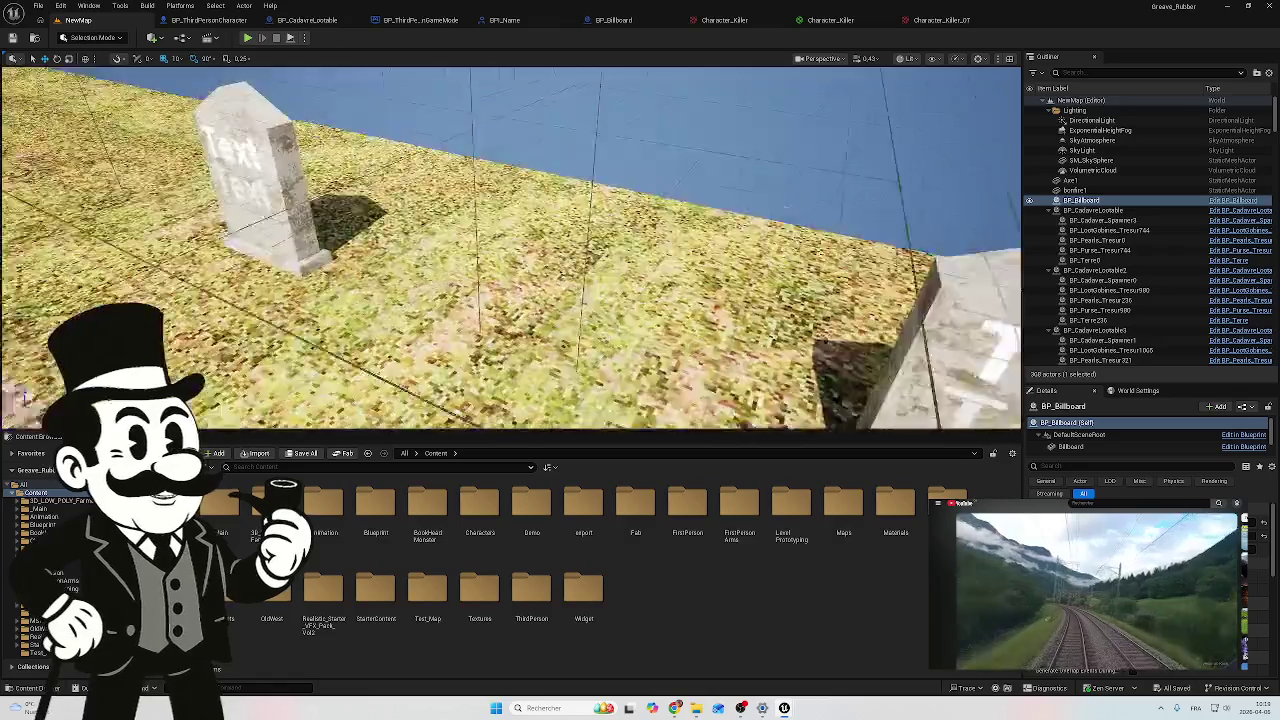
{"action": "key", "text": "f"}
{"action": "key", "text": "s"}
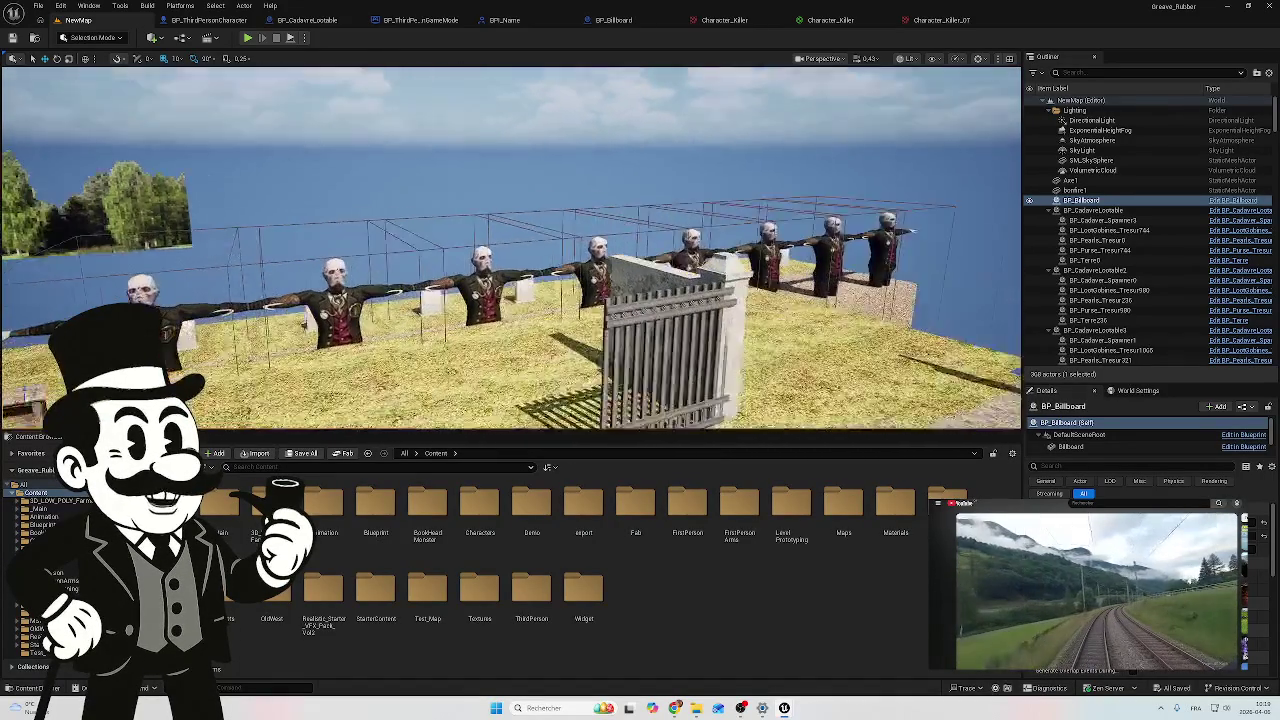
{"action": "key", "text": "f"}
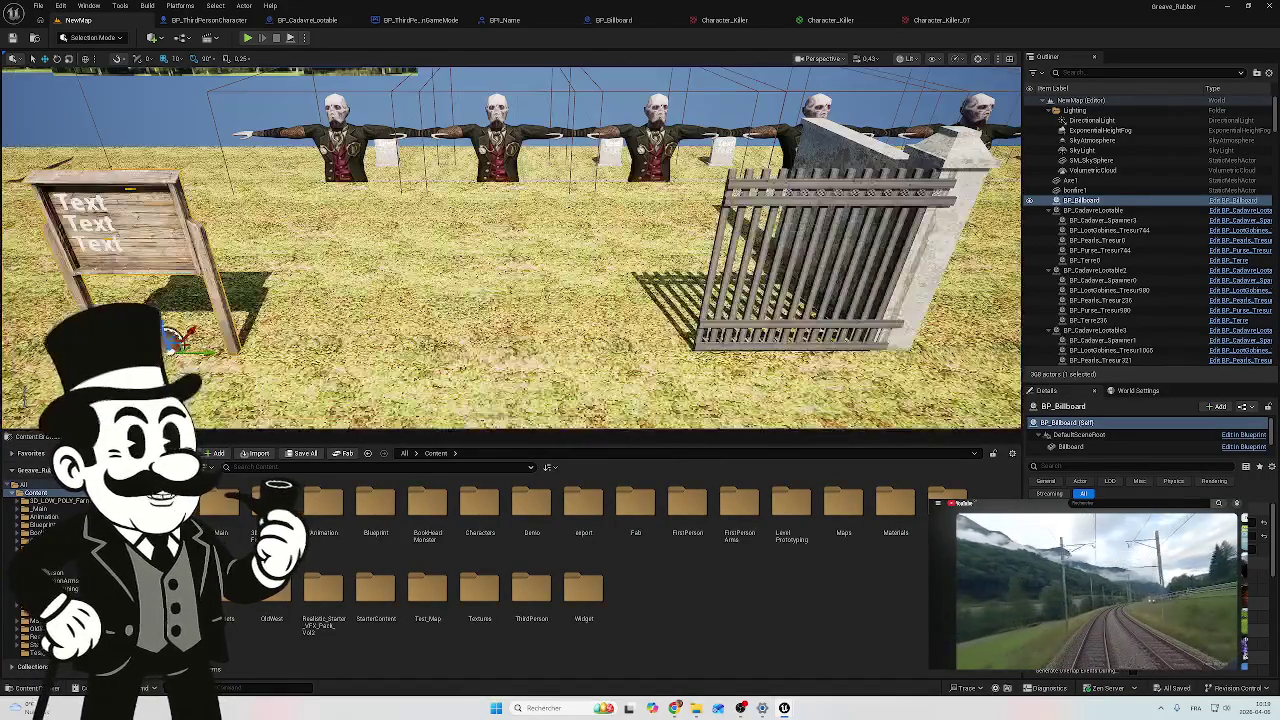
{"action": "key", "text": "s"}
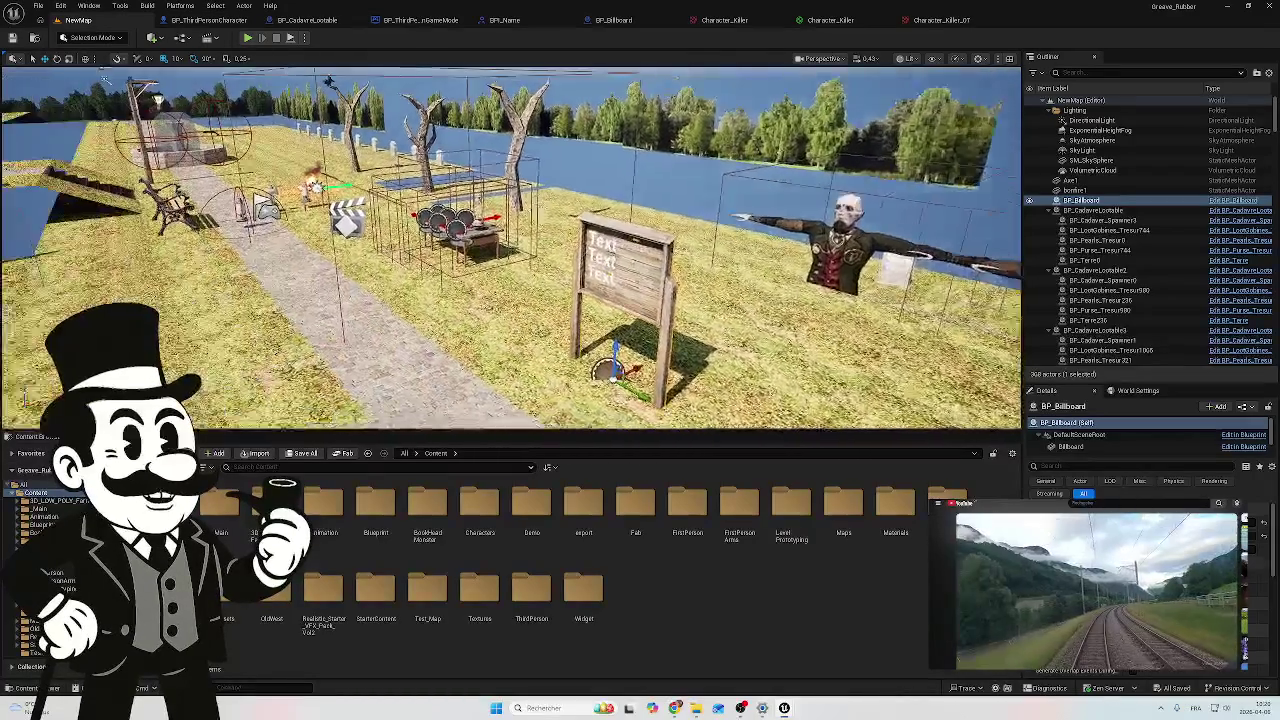
{"action": "key", "text": "w"}
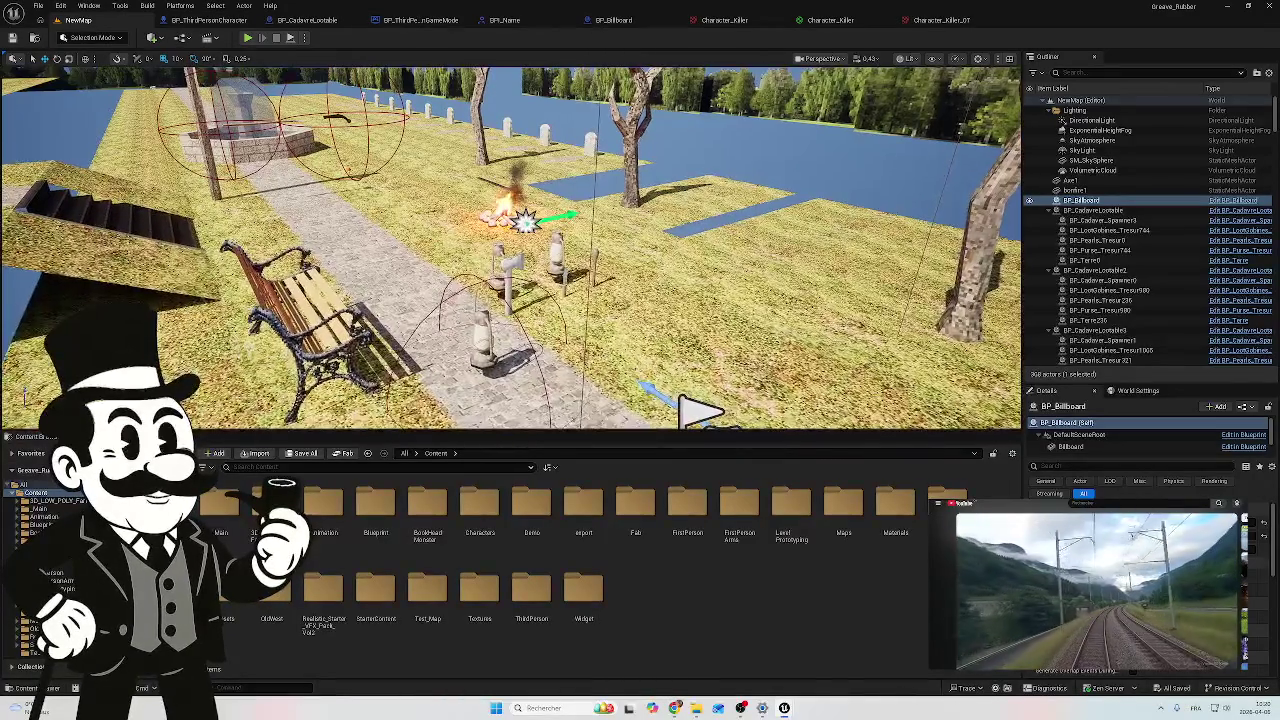
{"action": "key", "text": "f"}
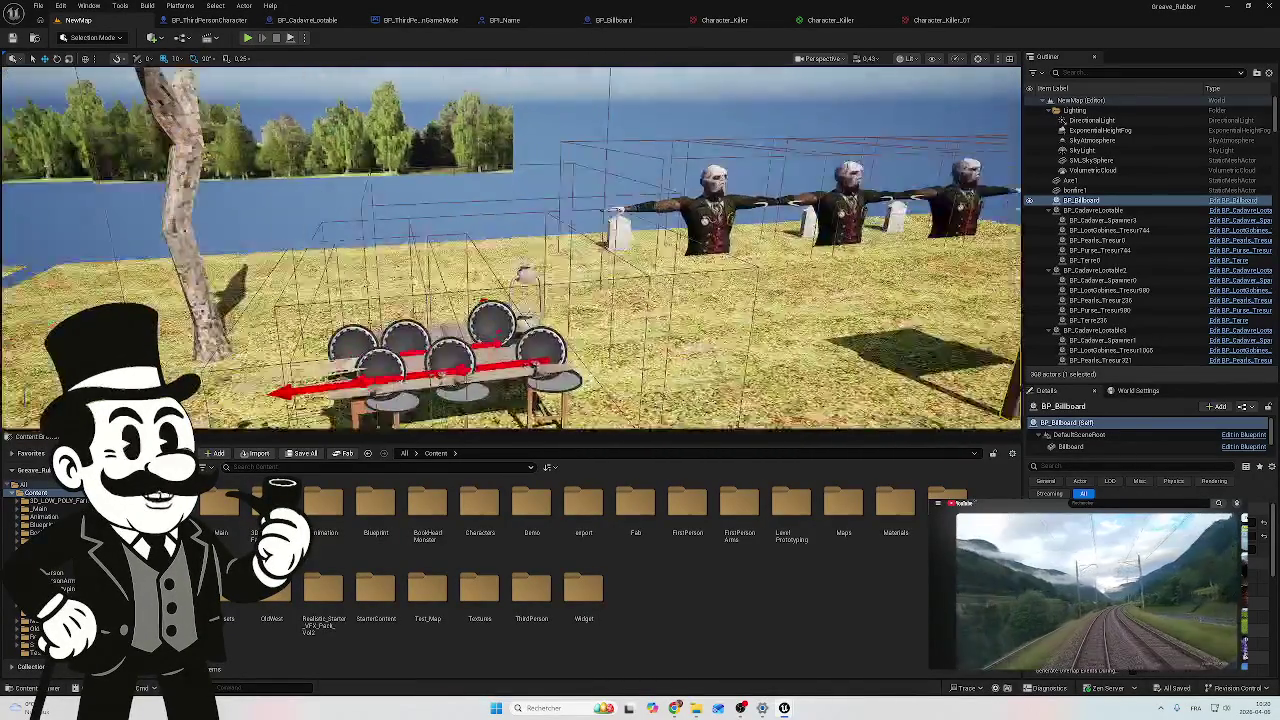
{"action": "key", "text": "d"}
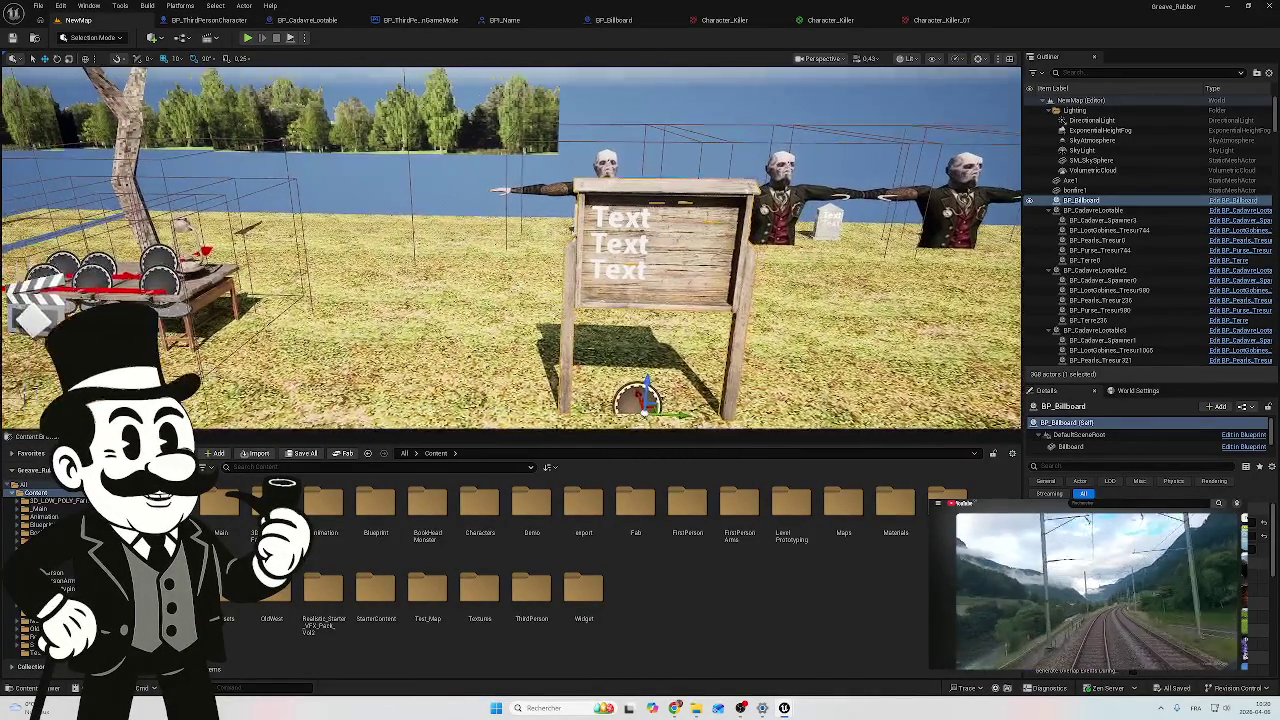
{"action": "key", "text": "d"}
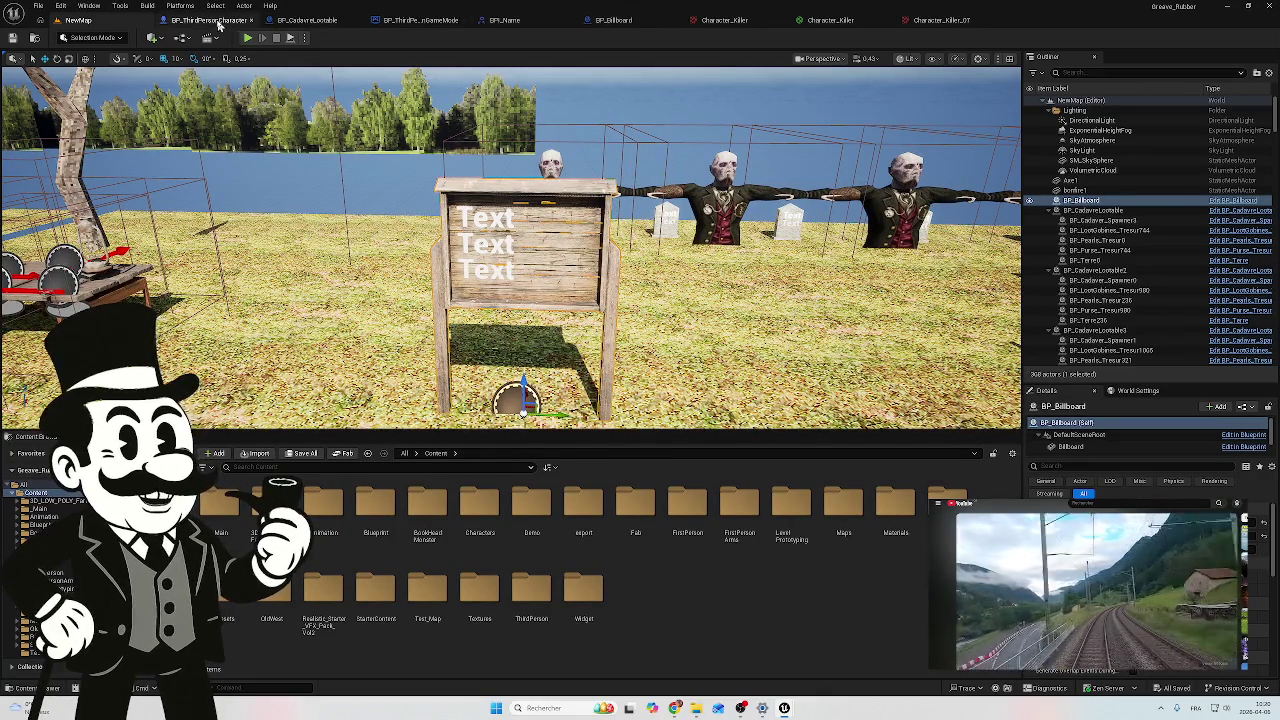
Step: In BP_ThirdPersonGameMode, delete the reroute node on the Out Actors wire
{"action": "left_click", "coordinate": [219, 25]}
{"action": "scroll", "coordinate": [420, 190], "scroll_direction": "up", "scroll_amount": 2}
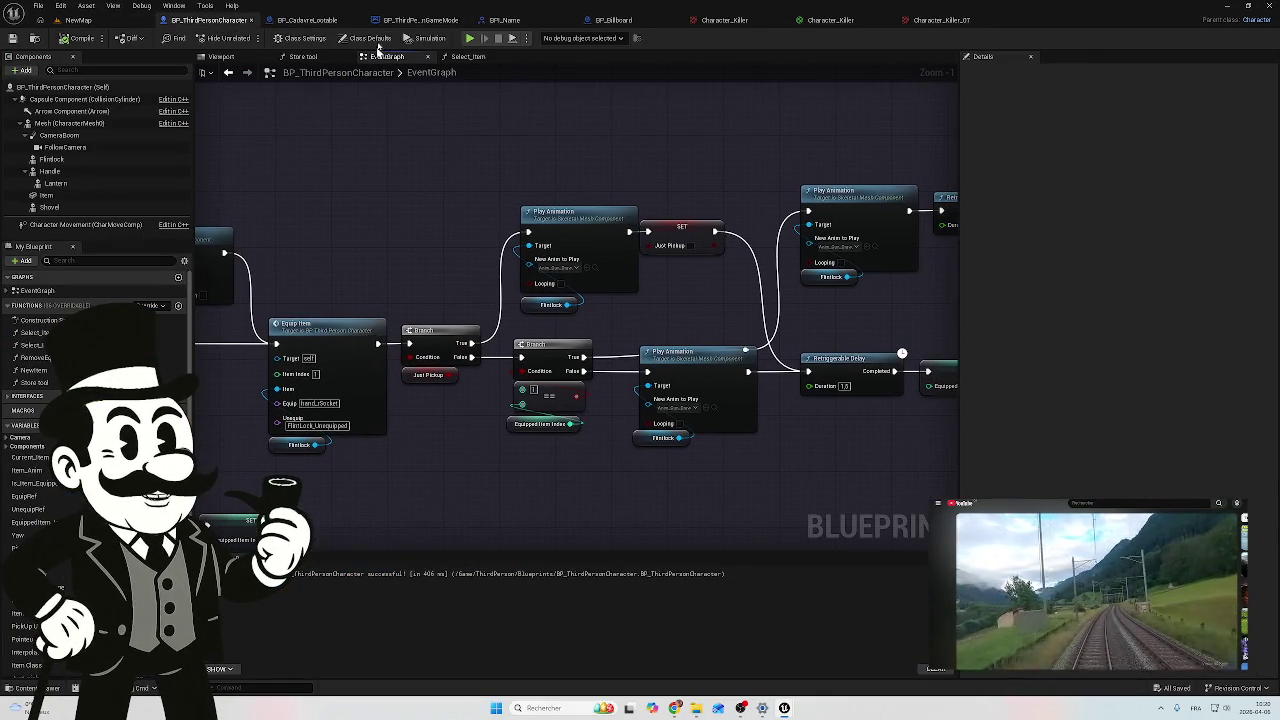
{"action": "left_click", "coordinate": [420, 20]}
{"action": "mouse_move", "coordinate": [257, 277]}
{"action": "left_mouse_down"}
{"action": "mouse_move", "coordinate": [623, 373]}
{"action": "mouse_move", "coordinate": [669, 366]}
{"action": "left_mouse_up"}
{"action": "scroll", "coordinate": [350, 298], "scroll_direction": "down", "scroll_amount": 1}
{"action": "scroll", "coordinate": [669, 366], "scroll_direction": "down", "scroll_amount": 1}
{"action": "scroll", "coordinate": [386, 417], "scroll_direction": "up", "scroll_amount": 4}
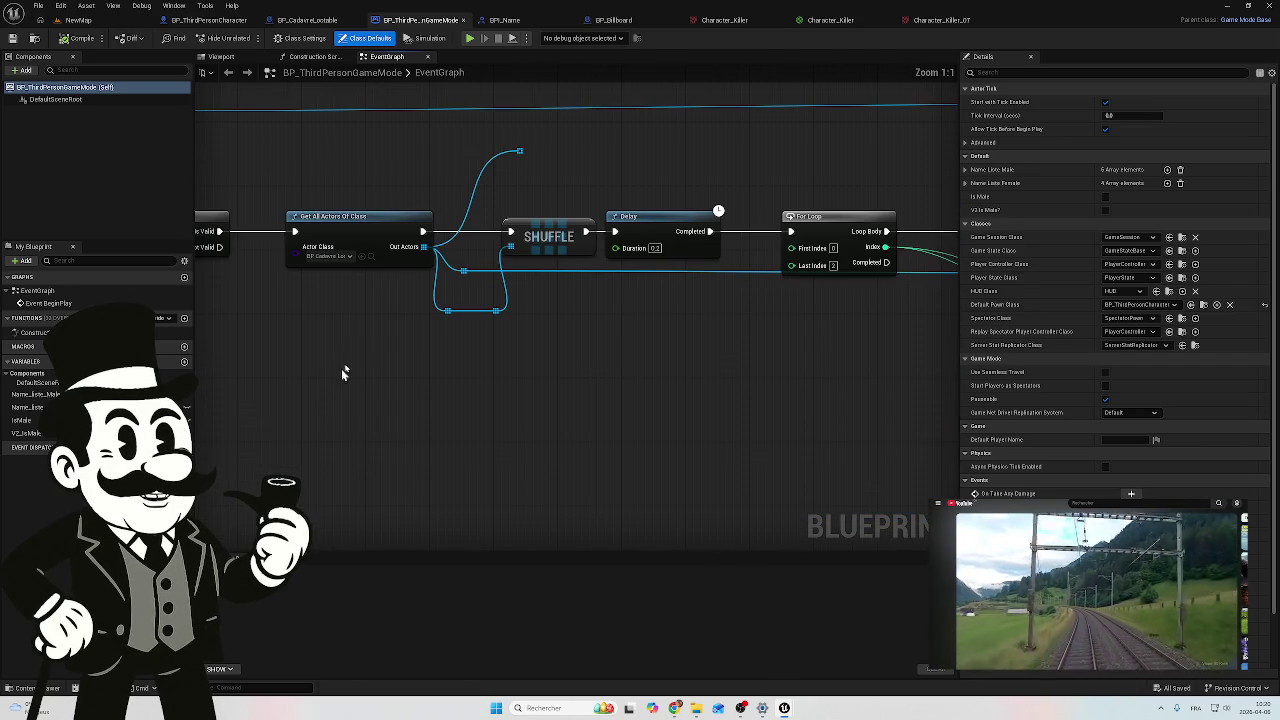
{"action": "left_click_drag", "start_coordinate": [543, 138], "coordinate": [455, 190]}
{"action": "key", "text": "Delete"}
Step: Delete the two remaining reroute nodes and wire Out Actors directly into SHUFFLE
{"action": "left_click_drag", "start_coordinate": [431, 391], "coordinate": [461, 388]}
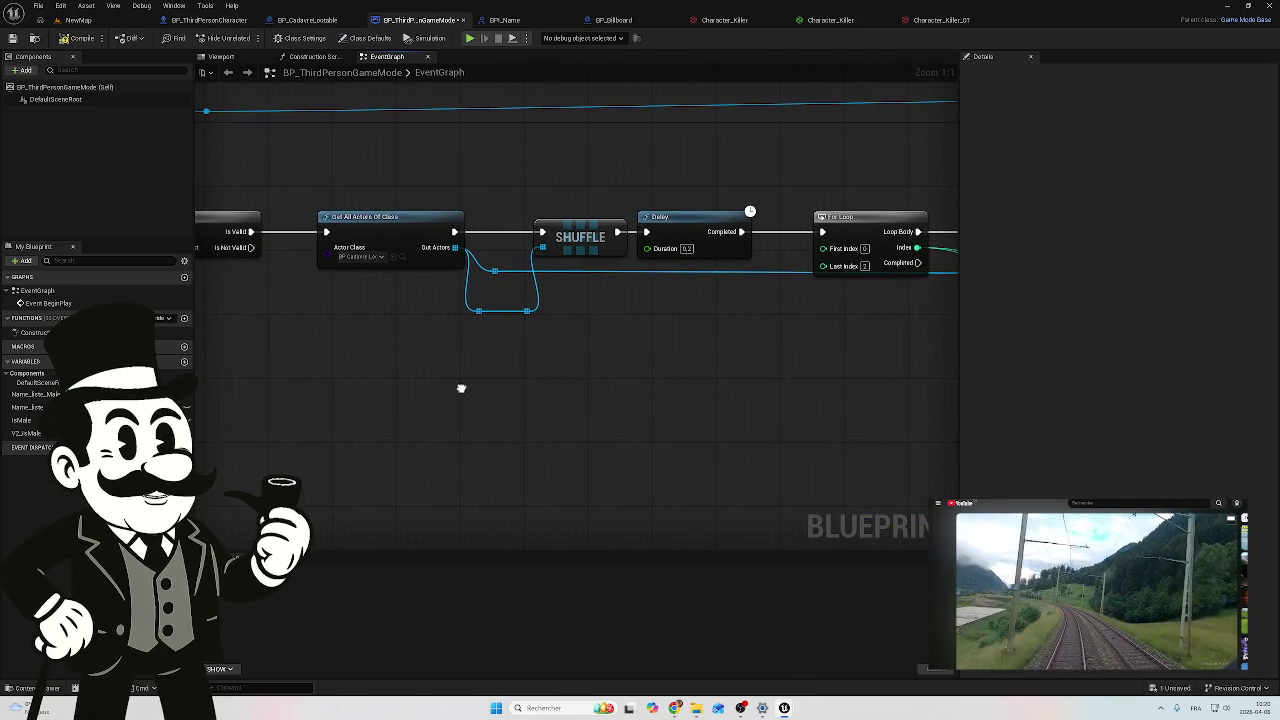
{"action": "left_click_drag", "start_coordinate": [538, 292], "coordinate": [420, 324]}
{"action": "key", "text": "Delete"}
{"action": "mouse_move", "coordinate": [455, 248]}
{"action": "left_mouse_down"}
{"action": "mouse_move", "coordinate": [556, 252]}
{"action": "mouse_move", "coordinate": [542, 248]}
{"action": "left_mouse_up"}
{"action": "left_click_drag", "start_coordinate": [526, 329], "coordinate": [413, 350]}
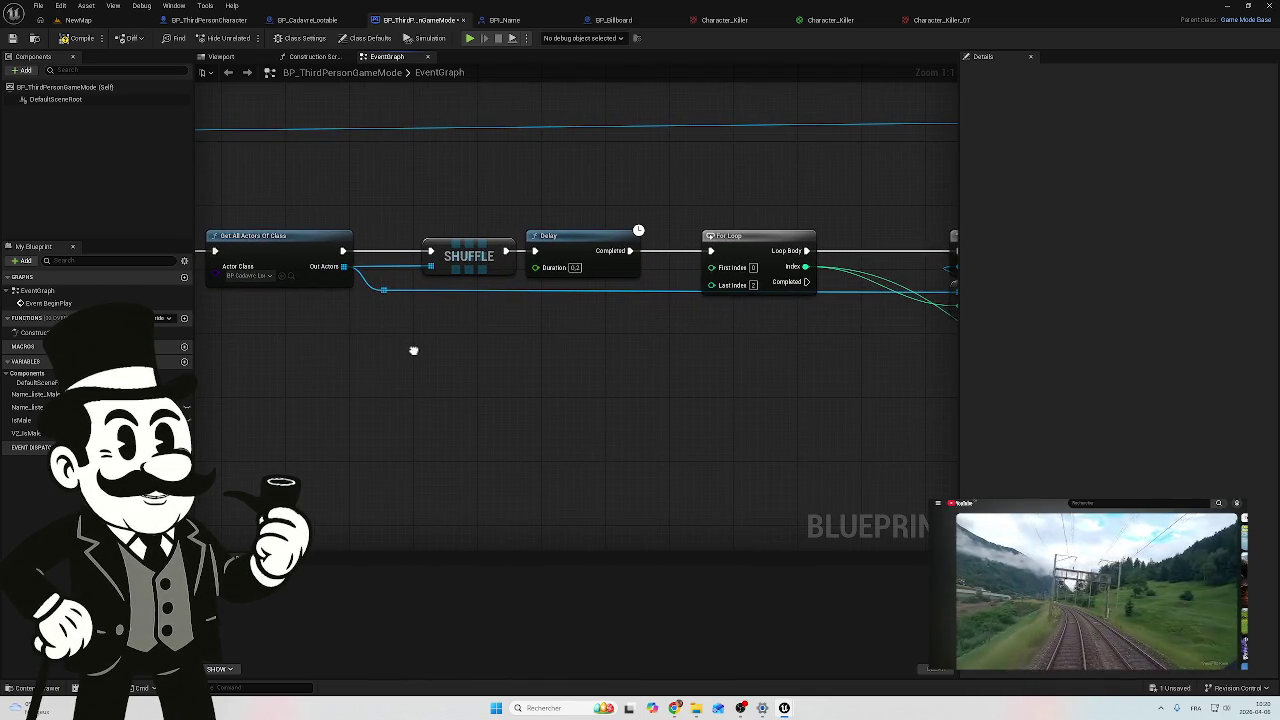
Step: Review the IsValid, GET and Grave Name nodes and select Force Nom Cadavre
{"action": "mouse_move", "coordinate": [674, 350]}
{"action": "left_mouse_down"}
{"action": "mouse_move", "coordinate": [277, 363]}
{"action": "mouse_move", "coordinate": [702, 345]}
{"action": "mouse_move", "coordinate": [409, 345]}
{"action": "left_mouse_up"}
{"action": "mouse_move", "coordinate": [489, 305]}
{"action": "left_mouse_down"}
{"action": "mouse_move", "coordinate": [400, 294]}
{"action": "mouse_move", "coordinate": [471, 323]}
{"action": "mouse_move", "coordinate": [353, 320]}
{"action": "mouse_move", "coordinate": [484, 313]}
{"action": "mouse_move", "coordinate": [567, 287]}
{"action": "left_mouse_up"}
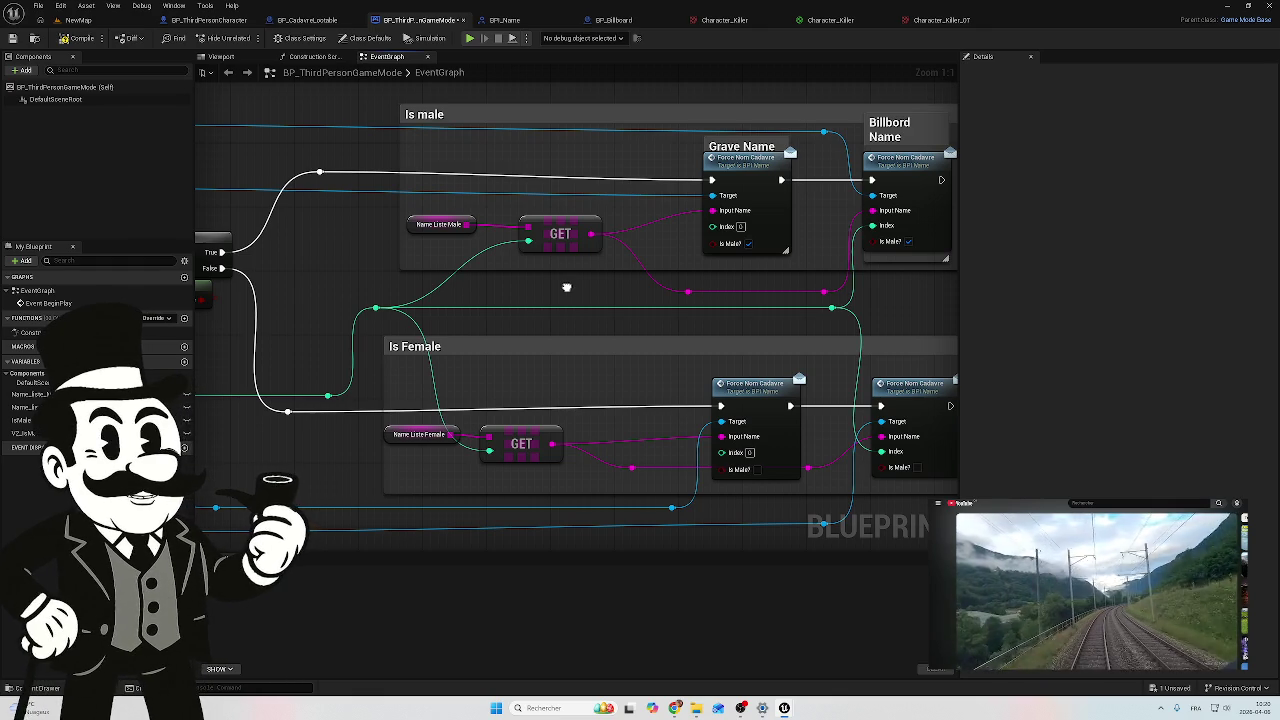
{"action": "left_click", "coordinate": [719, 166]}
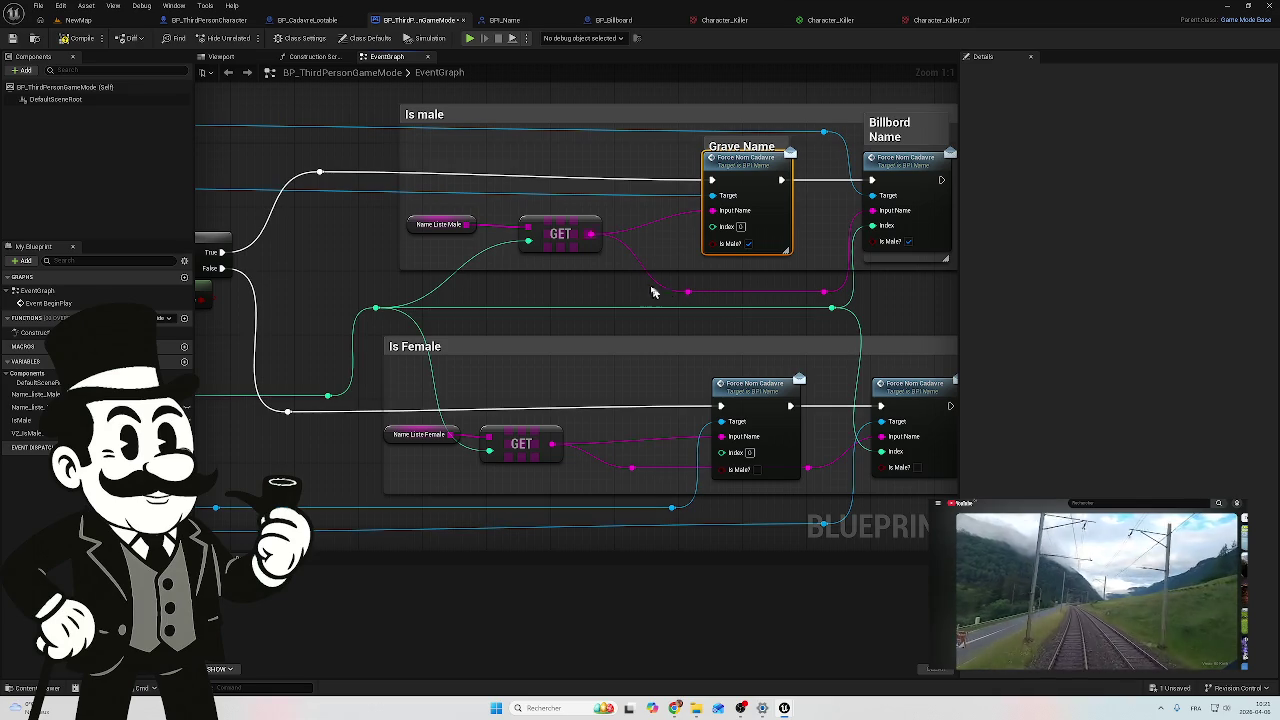
{"action": "left_click", "coordinate": [312, 27]}
{"action": "scroll", "coordinate": [453, 393], "scroll_direction": "up", "scroll_amount": 7}
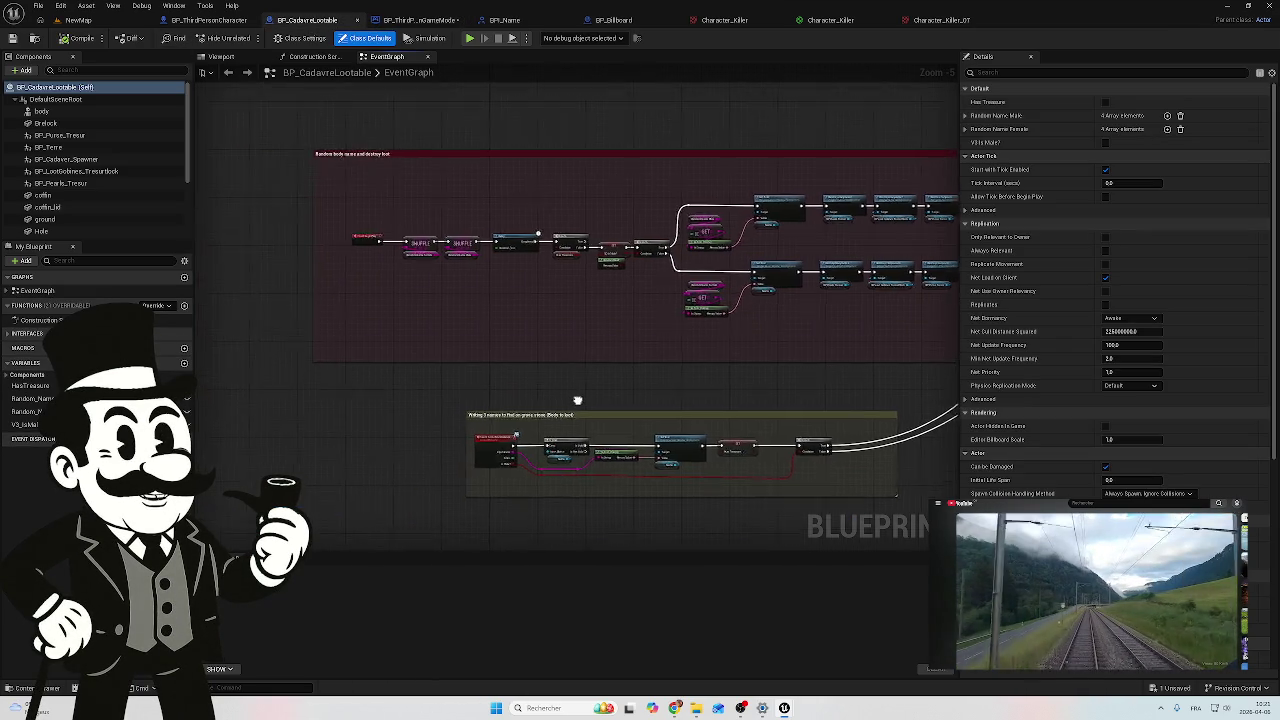
{"action": "left_click_drag", "start_coordinate": [532, 384], "coordinate": [276, 396]}
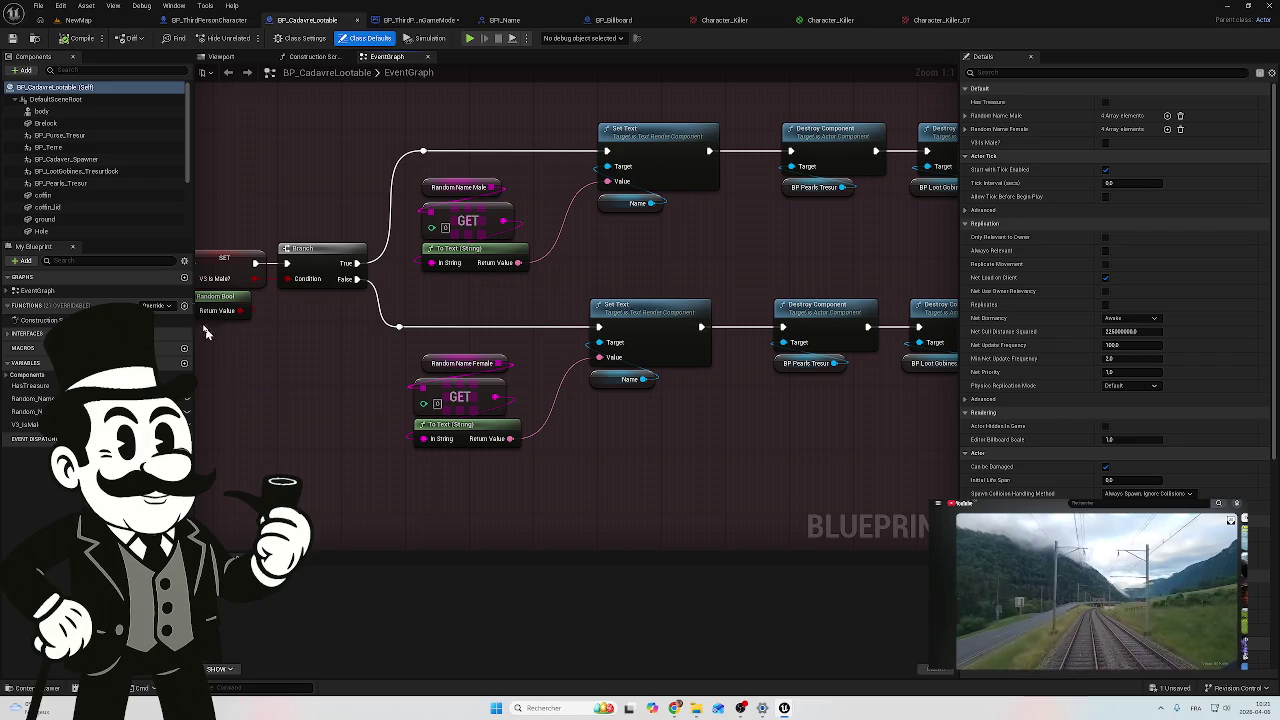
{"action": "scroll", "coordinate": [526, 289], "scroll_direction": "down", "scroll_amount": 2}
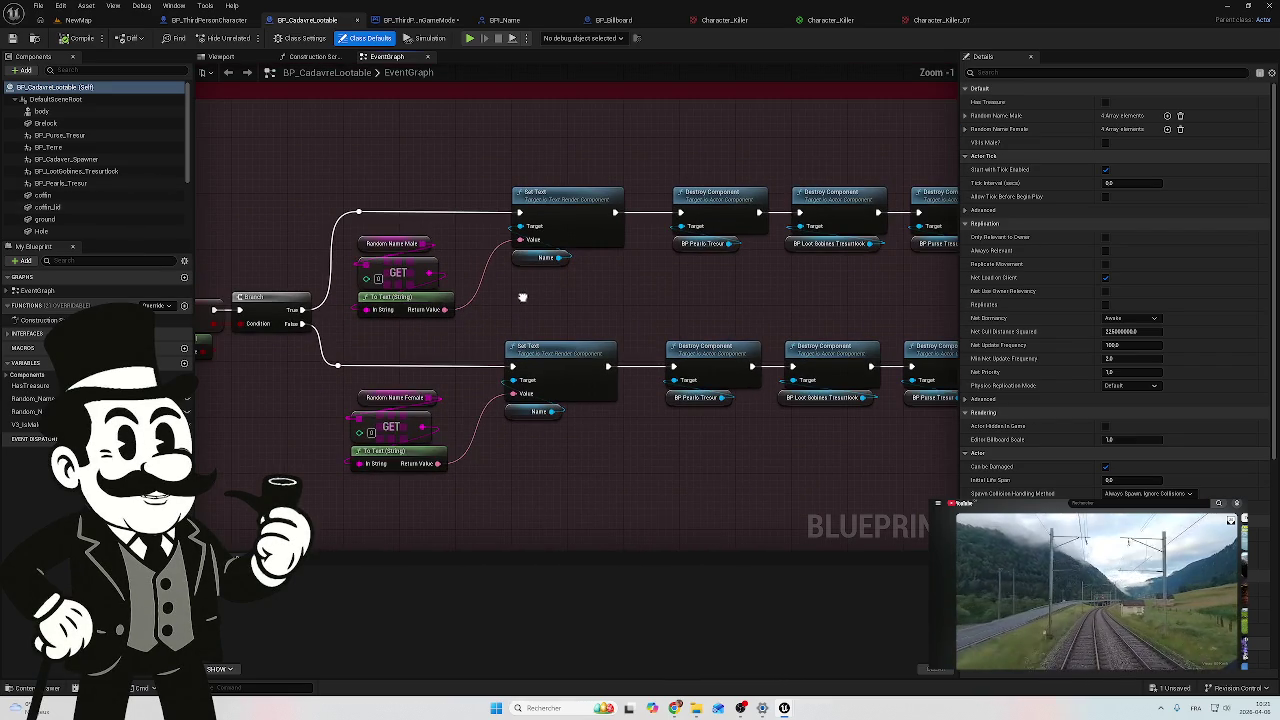
{"action": "left_click_drag", "start_coordinate": [500, 447], "coordinate": [563, 414]}
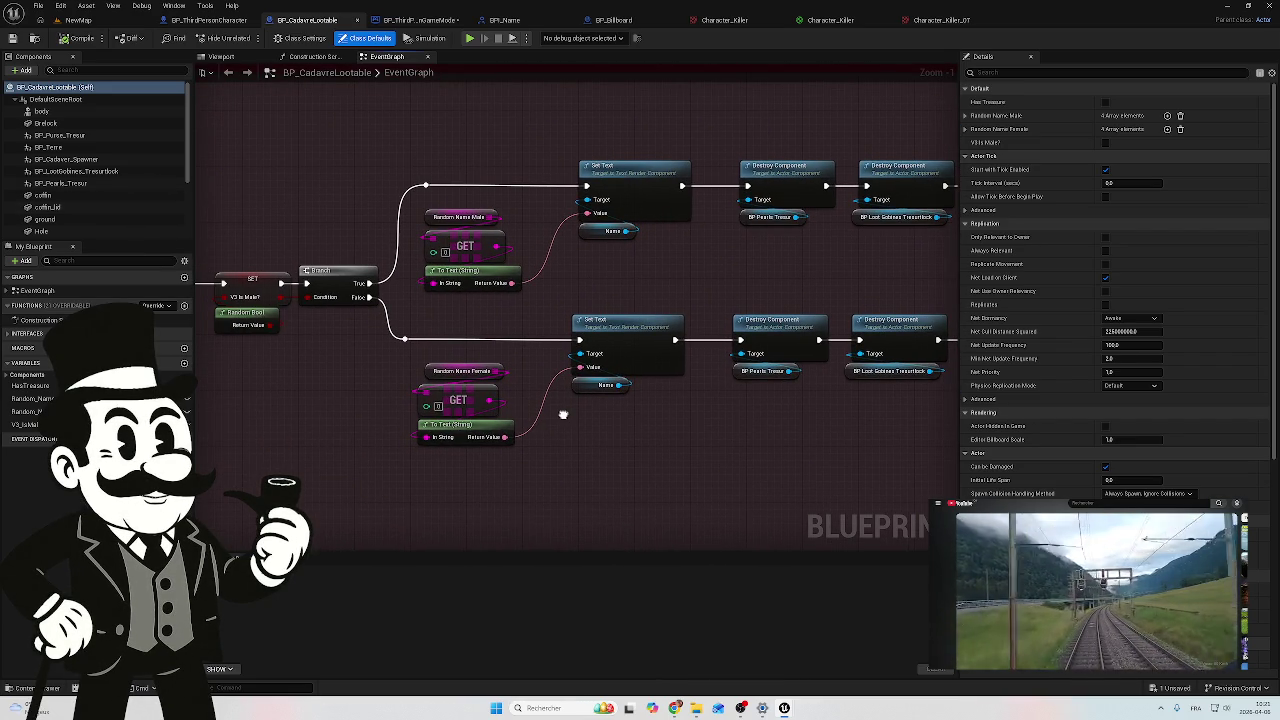
{"action": "left_click_drag", "start_coordinate": [563, 414], "coordinate": [549, 429]}
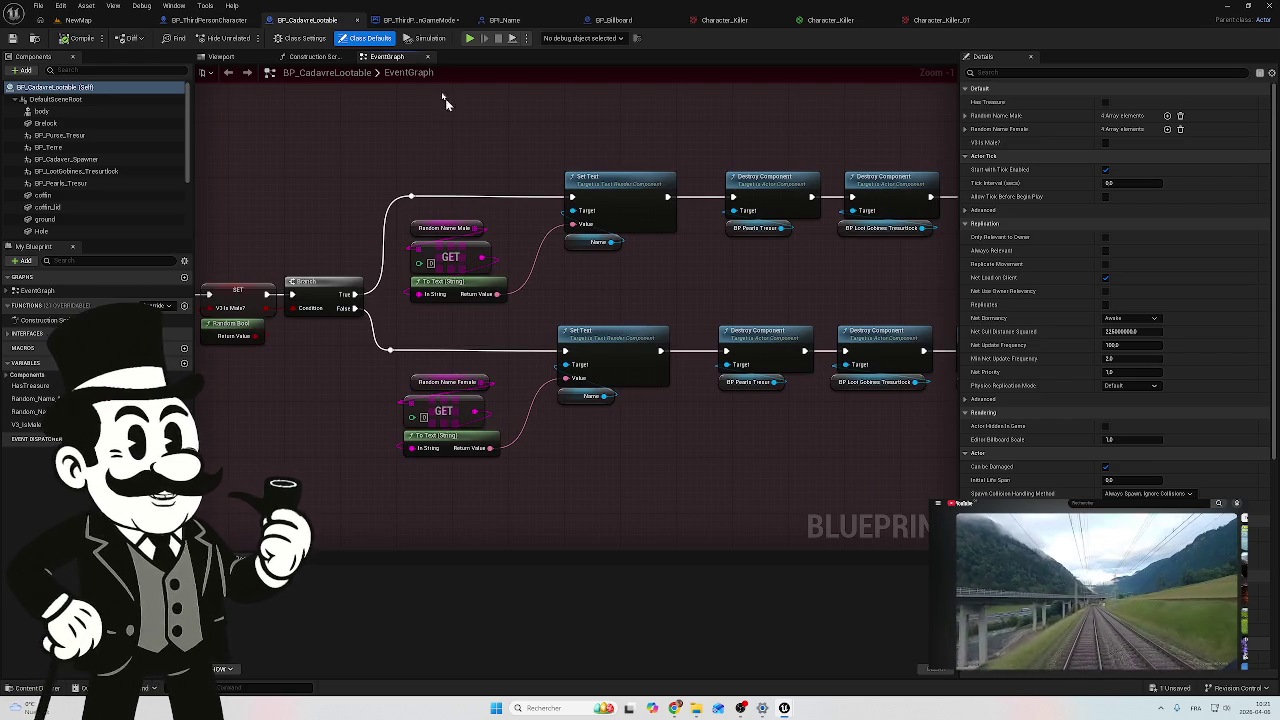
{"action": "left_click", "coordinate": [437, 25]}
{"action": "left_click_drag", "start_coordinate": [592, 304], "coordinate": [465, 318]}
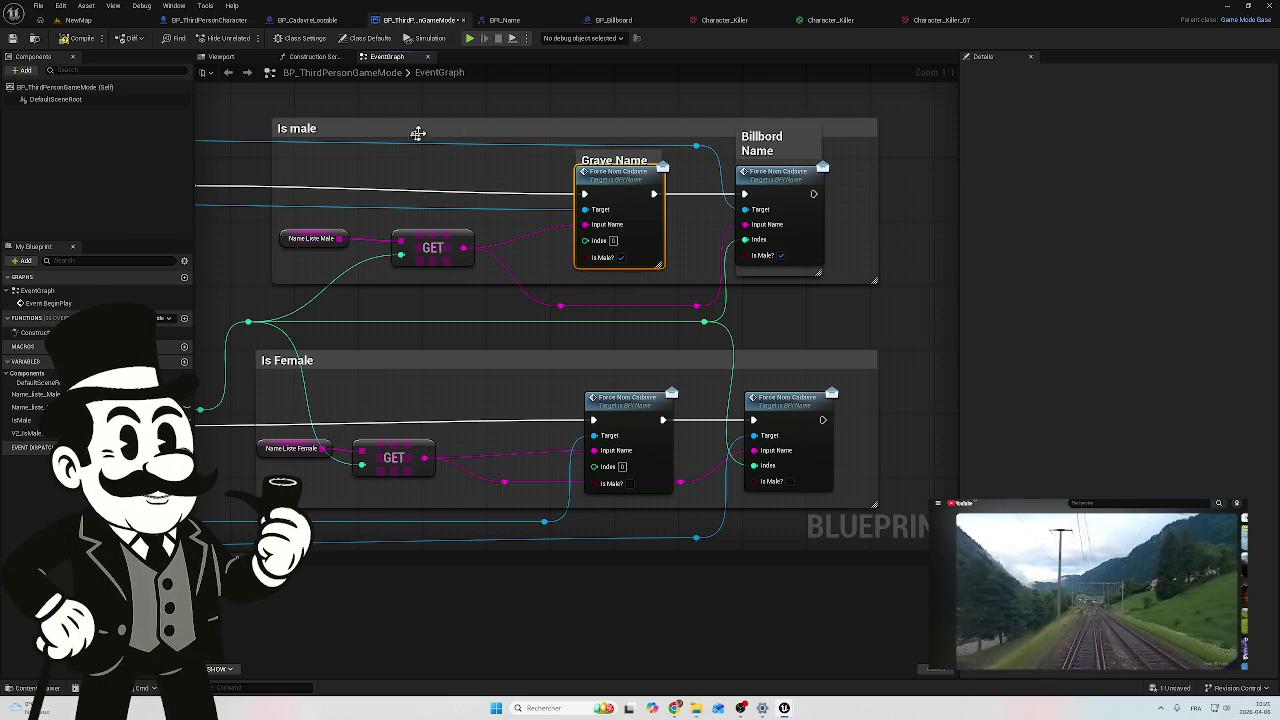
Step: Add a typed input parameter to BPI_Name's ForceNomCadavre function and compile the interface
{"action": "left_click", "coordinate": [522, 22]}
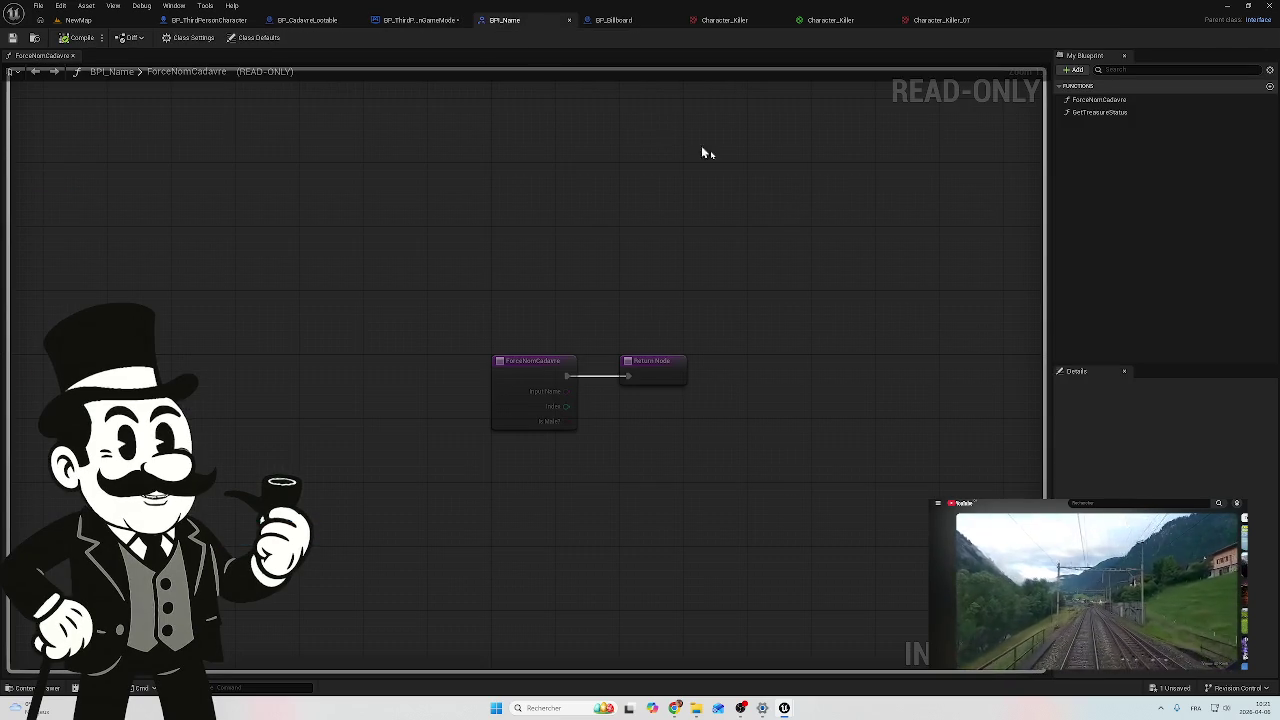
{"action": "left_click", "coordinate": [1100, 100]}
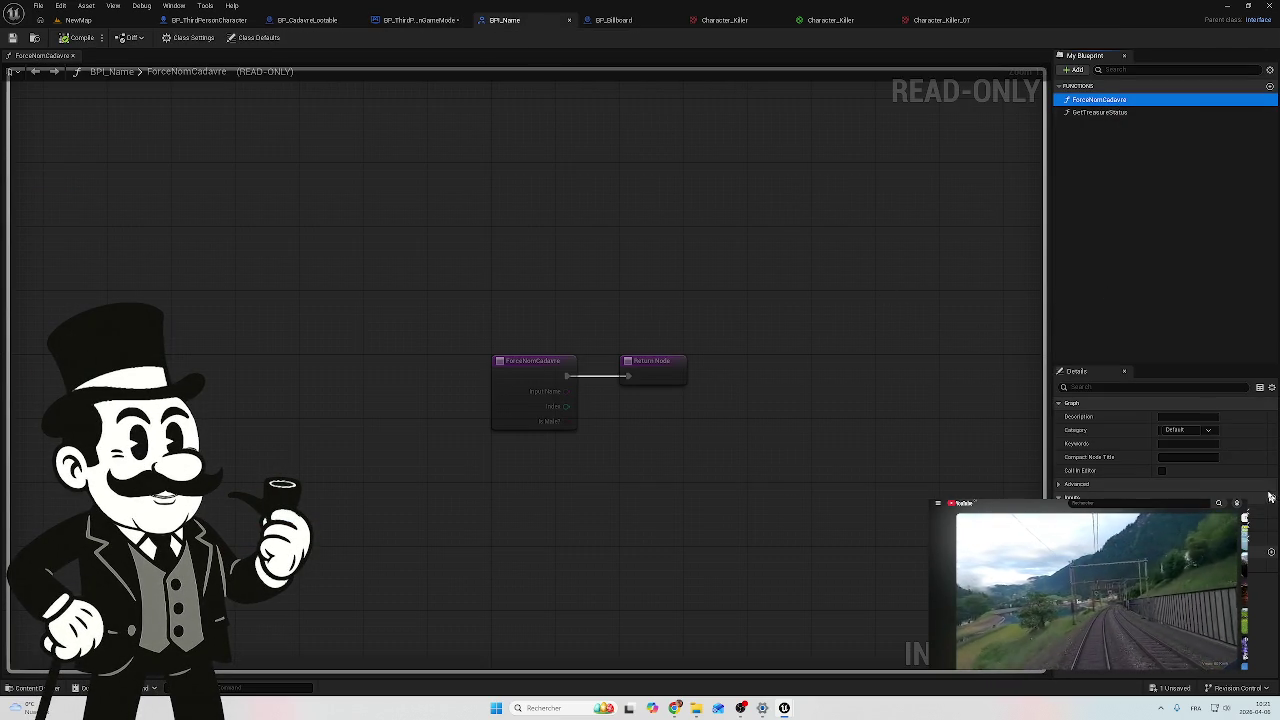
{"action": "left_click", "coordinate": [1272, 498]}
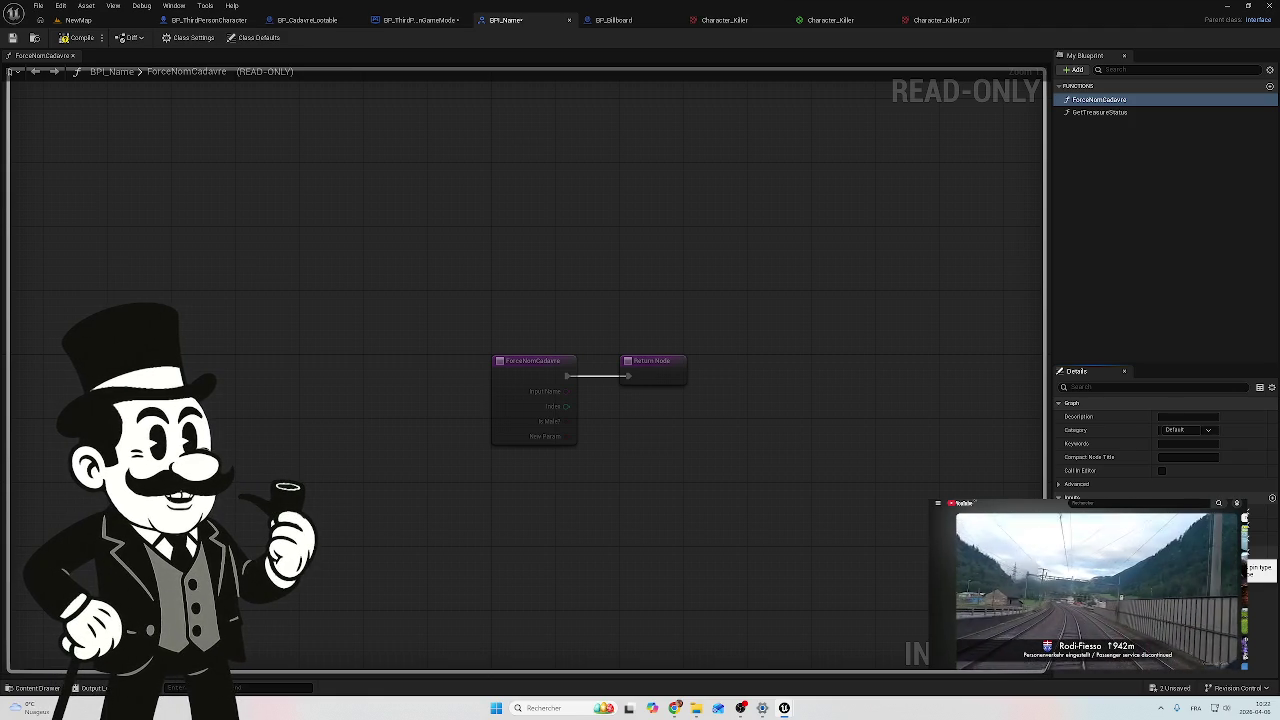
{"action": "left_click", "coordinate": [1248, 566]}
{"action": "left_click", "coordinate": [1178, 394]}
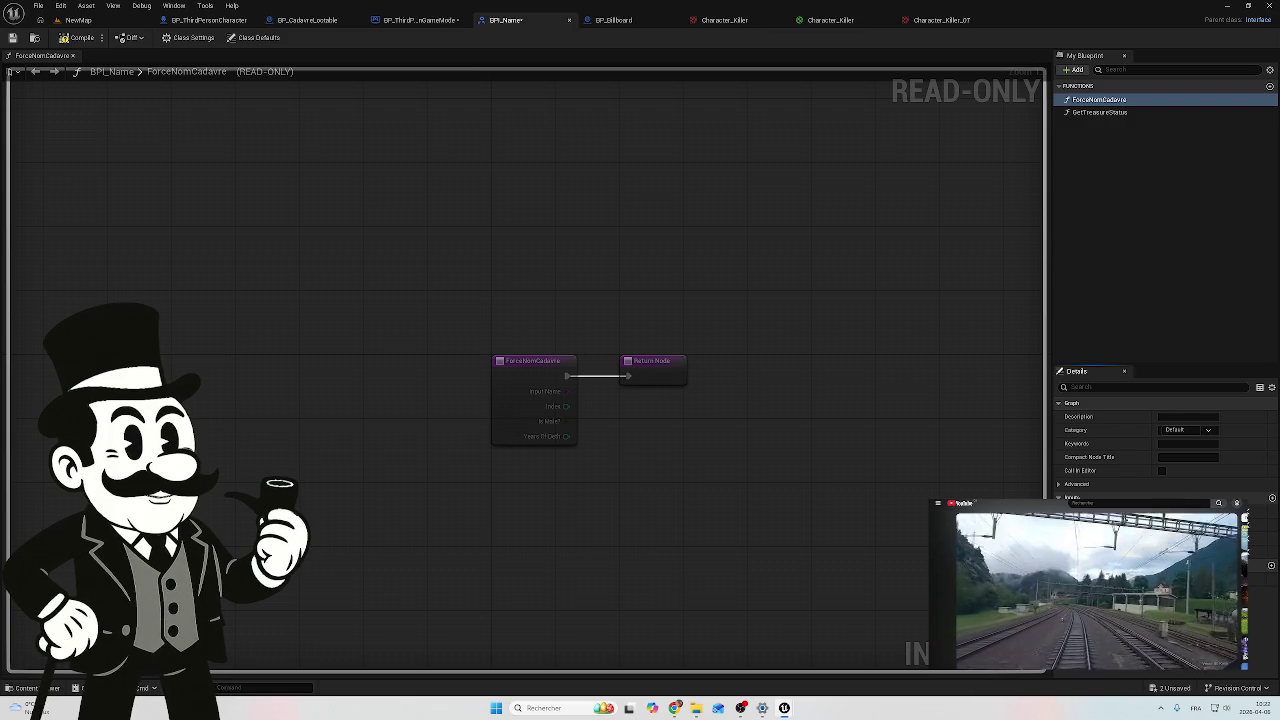
{"action": "left_click", "coordinate": [58, 43]}
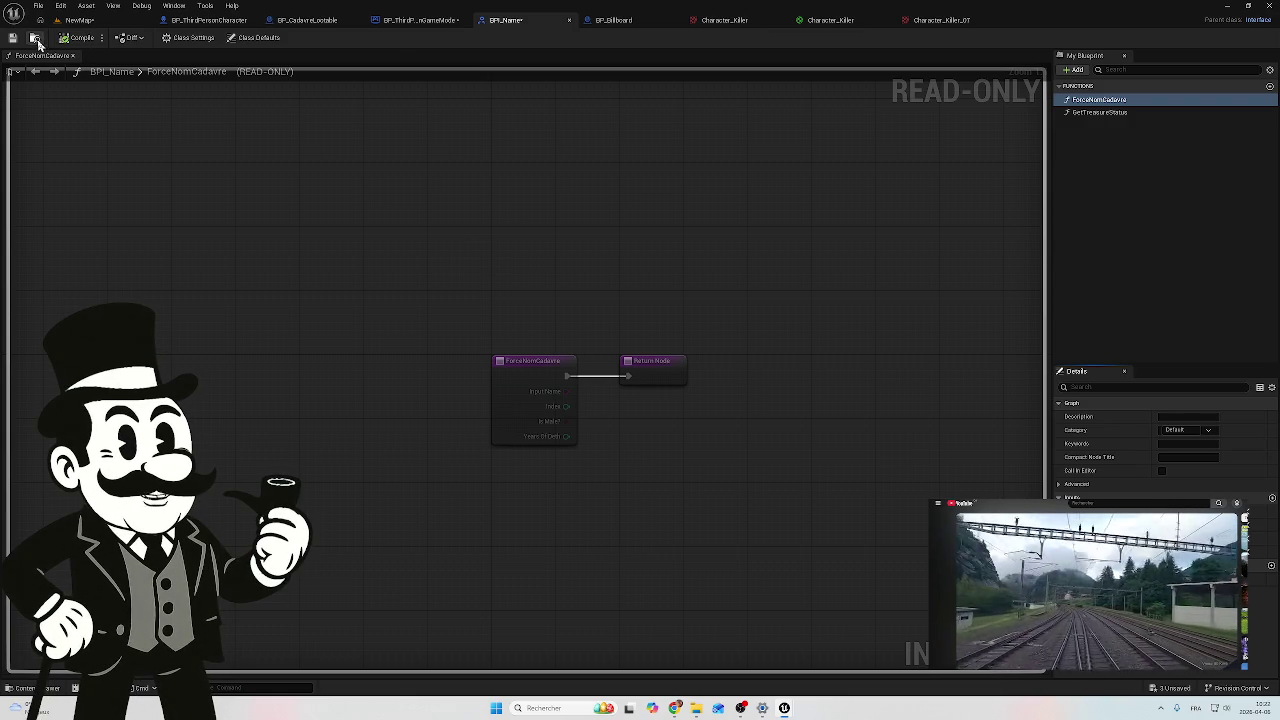
{"action": "left_click", "coordinate": [193, 24]}
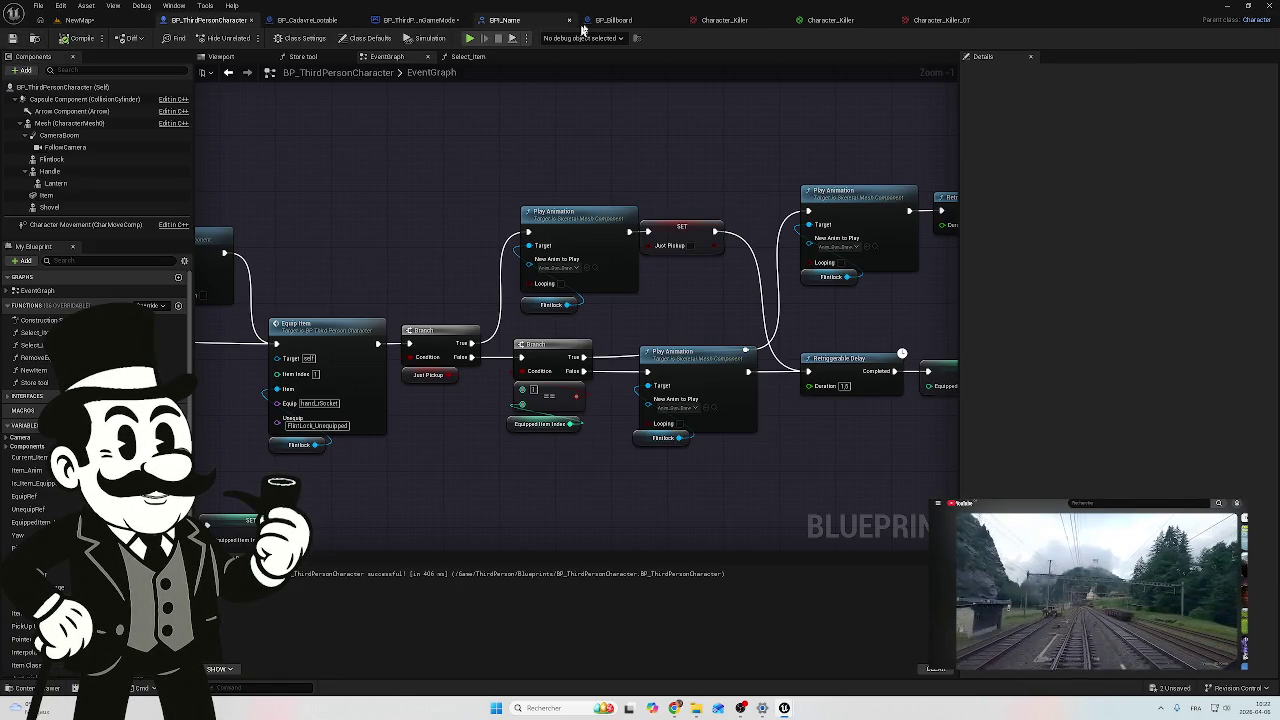
Step: In BP_ThirdPersonGameMode, add a Random Integer node near Is Female, then delete it
{"action": "left_click", "coordinate": [420, 20]}
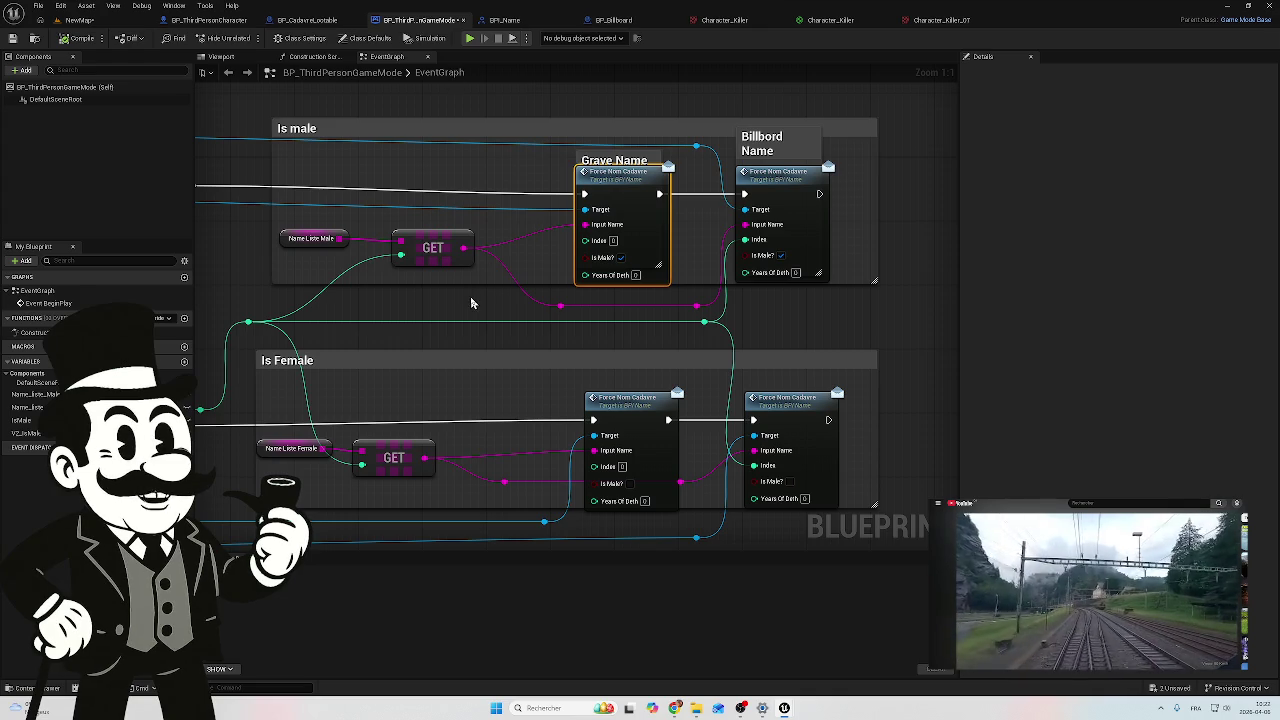
{"action": "left_click_drag", "start_coordinate": [472, 303], "coordinate": [588, 299]}
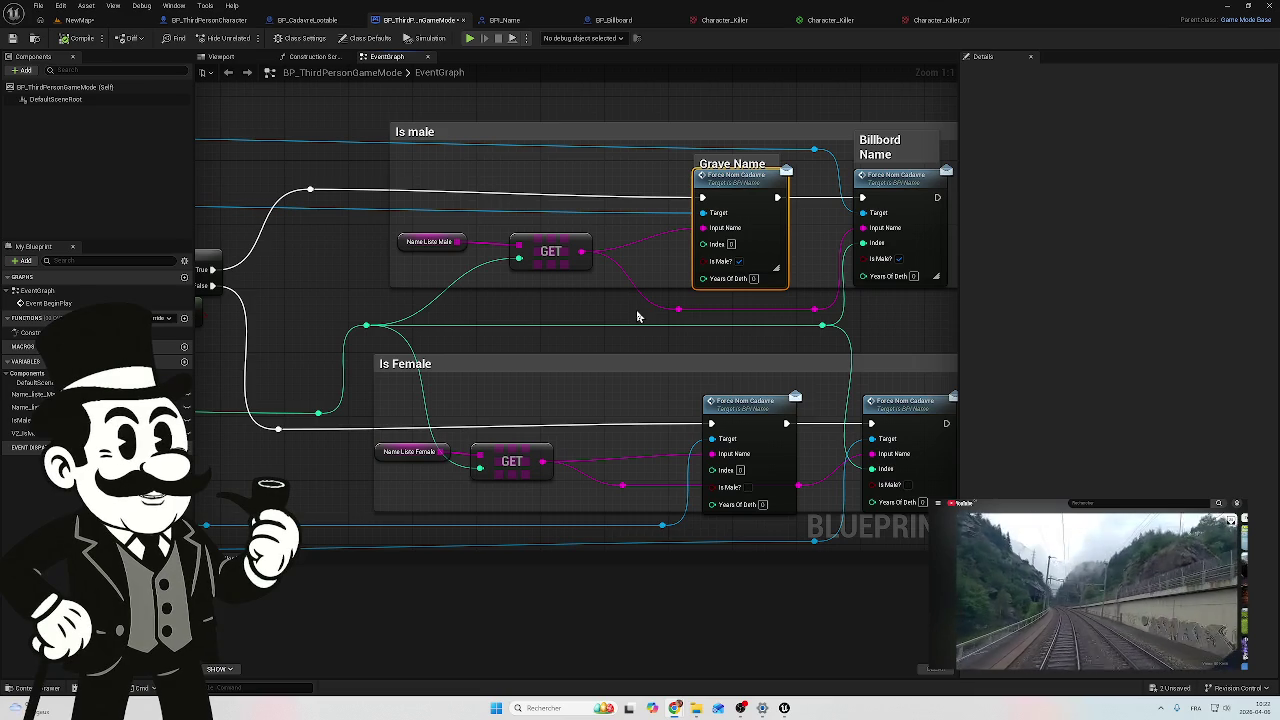
{"action": "mouse_move", "coordinate": [519, 338]}
{"action": "left_mouse_down"}
{"action": "mouse_move", "coordinate": [597, 374]}
{"action": "mouse_move", "coordinate": [603, 291]}
{"action": "mouse_move", "coordinate": [571, 297]}
{"action": "mouse_move", "coordinate": [554, 229]}
{"action": "left_mouse_up"}
{"action": "right_click", "coordinate": [480, 432]}
{"action": "scroll", "coordinate": [594, 483], "scroll_direction": "down", "scroll_amount": 5}
{"action": "type", "text": "ando"}
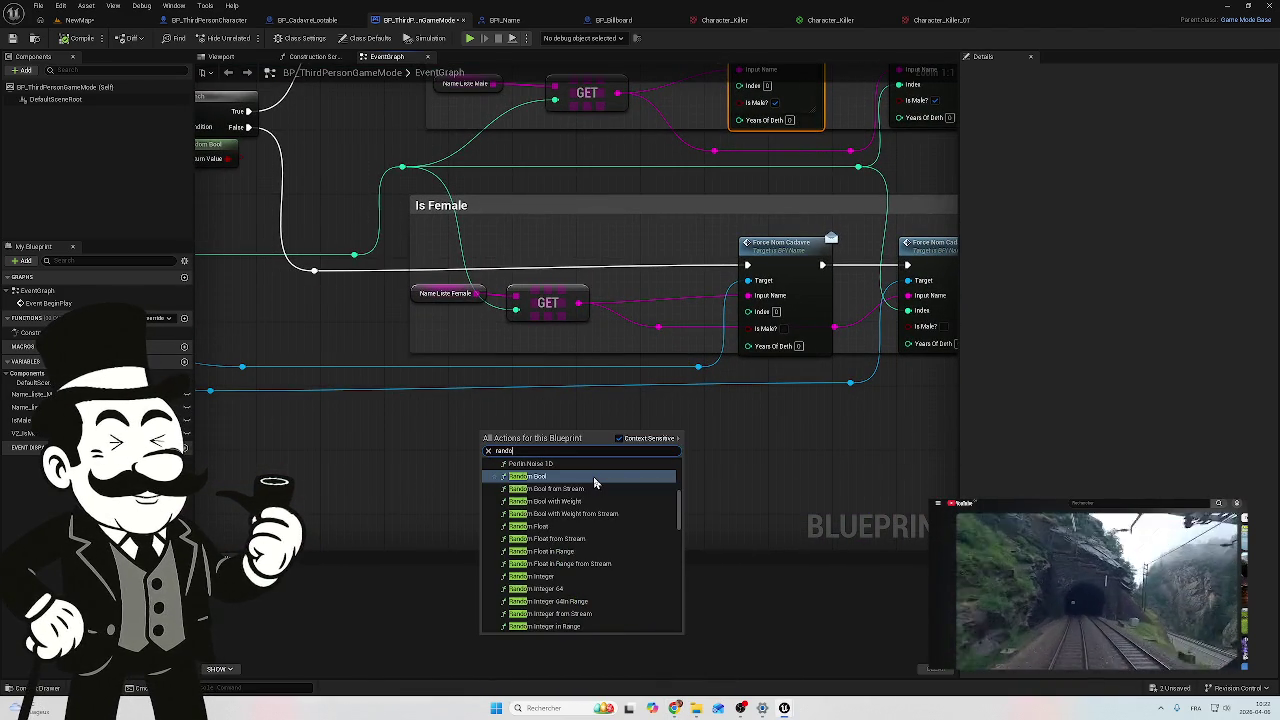
{"action": "type", "text": "m int"}
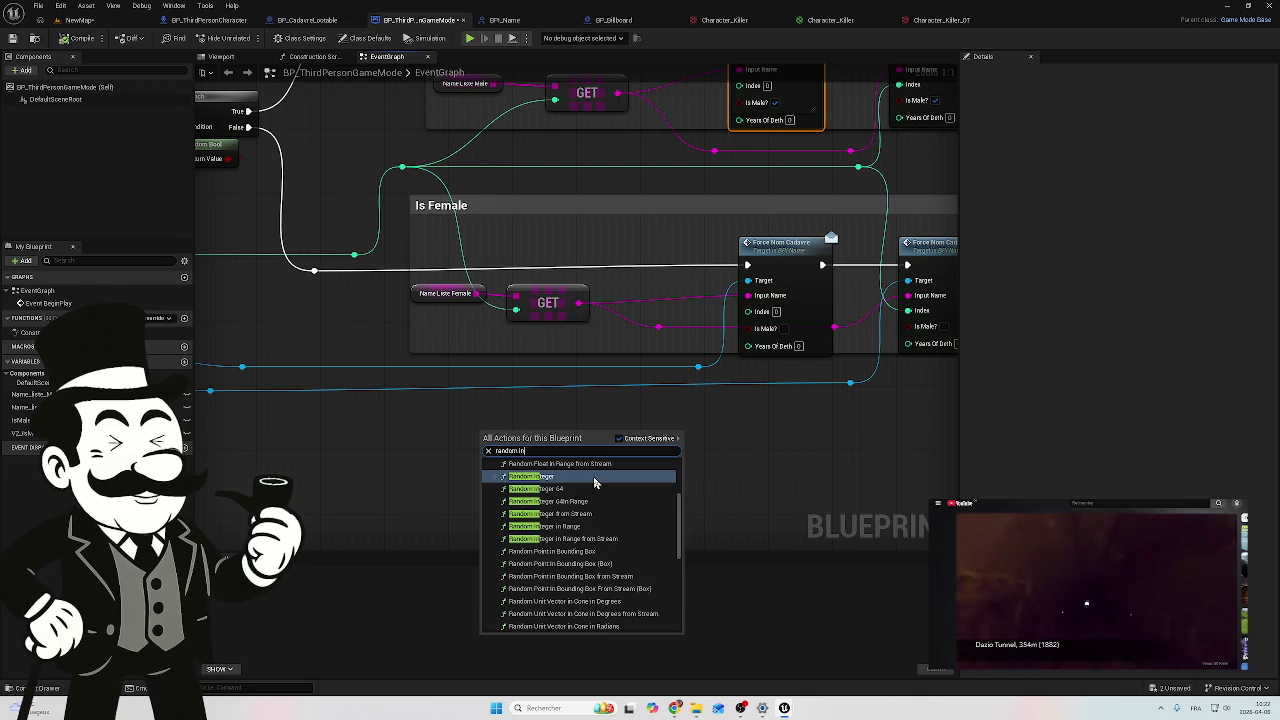
{"action": "left_click", "coordinate": [594, 483]}
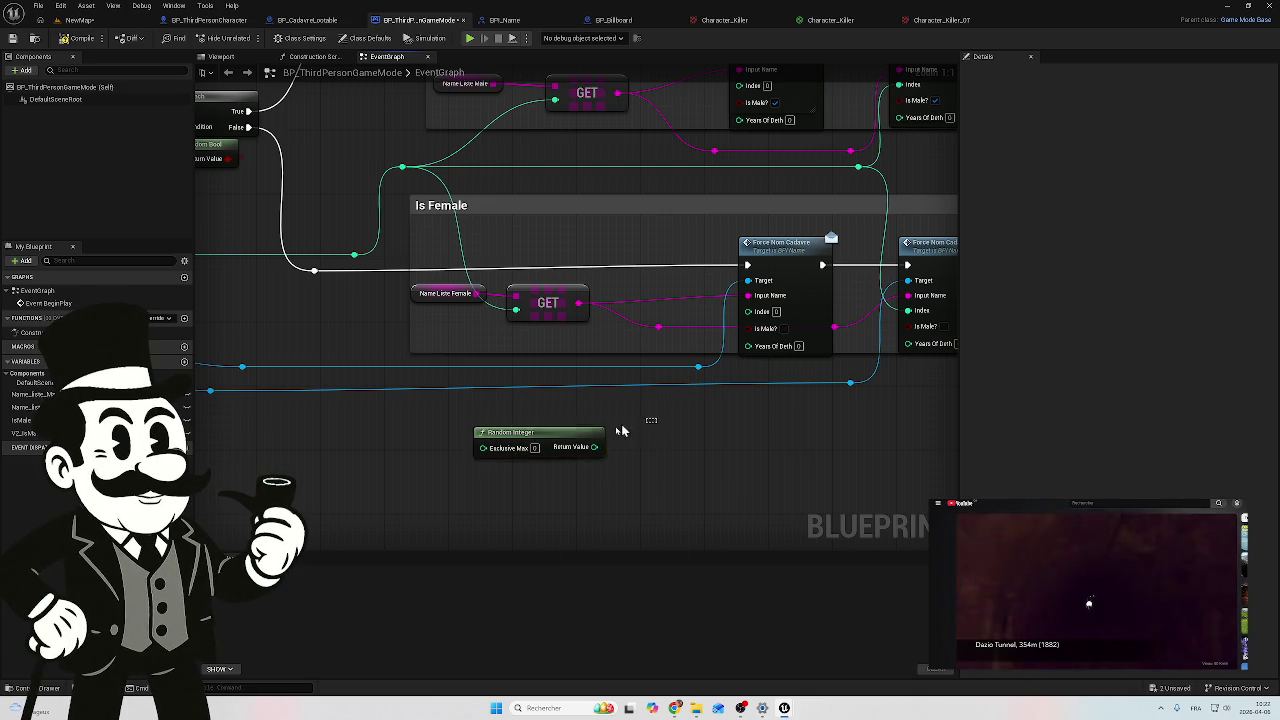
{"action": "key", "text": "Delete"}
Step: Add a Random Integer in Range node with Max set to 1850
{"action": "right_click", "coordinate": [515, 456]}
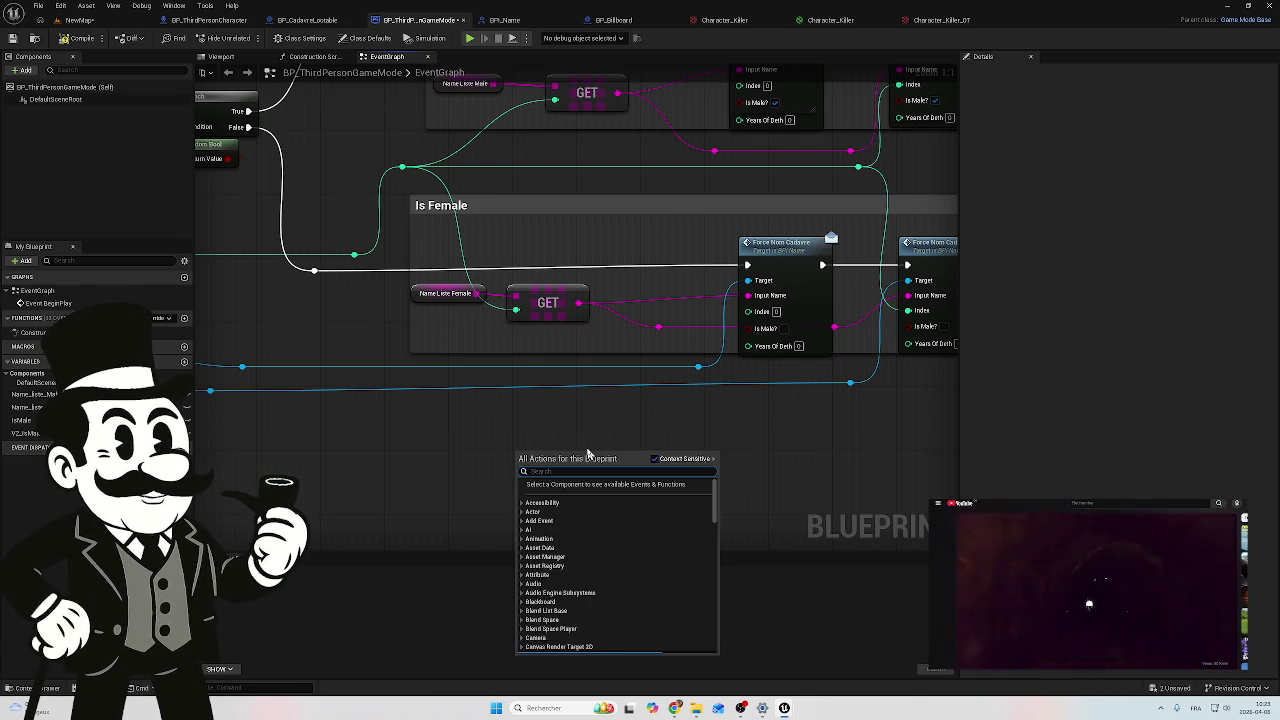
{"action": "type", "text": "rando"}
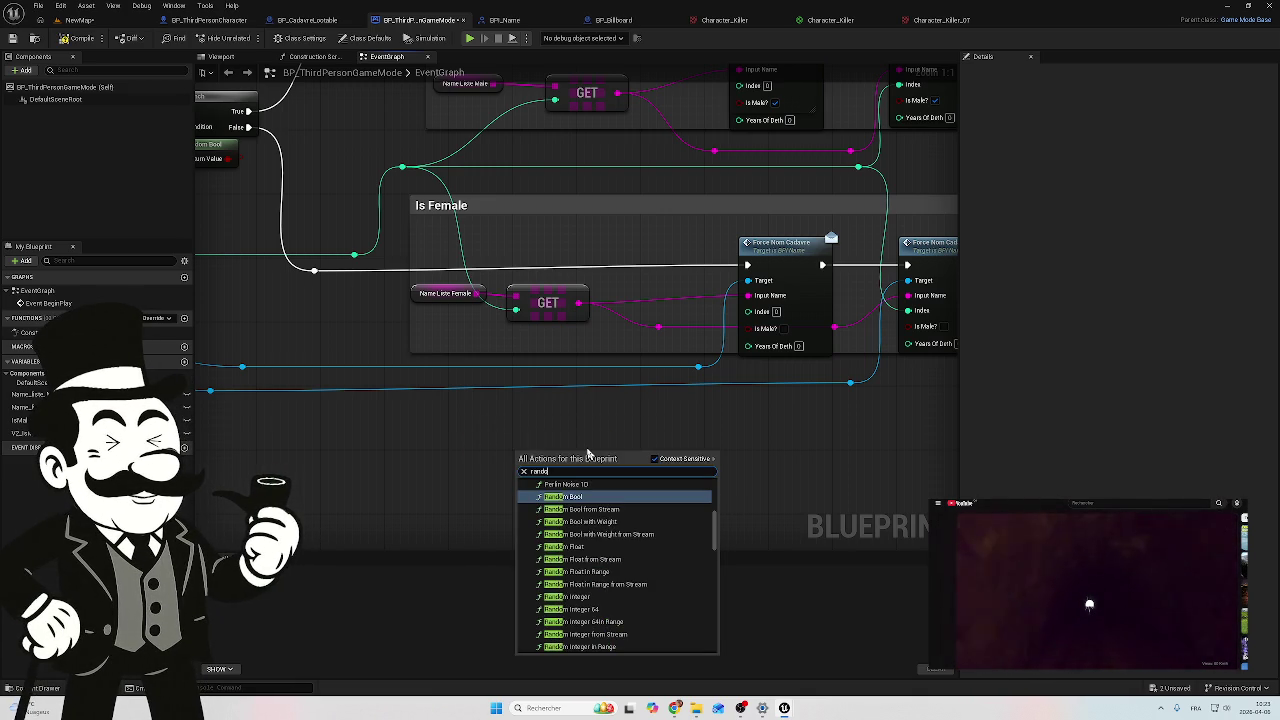
{"action": "type", "text": "m inter"}
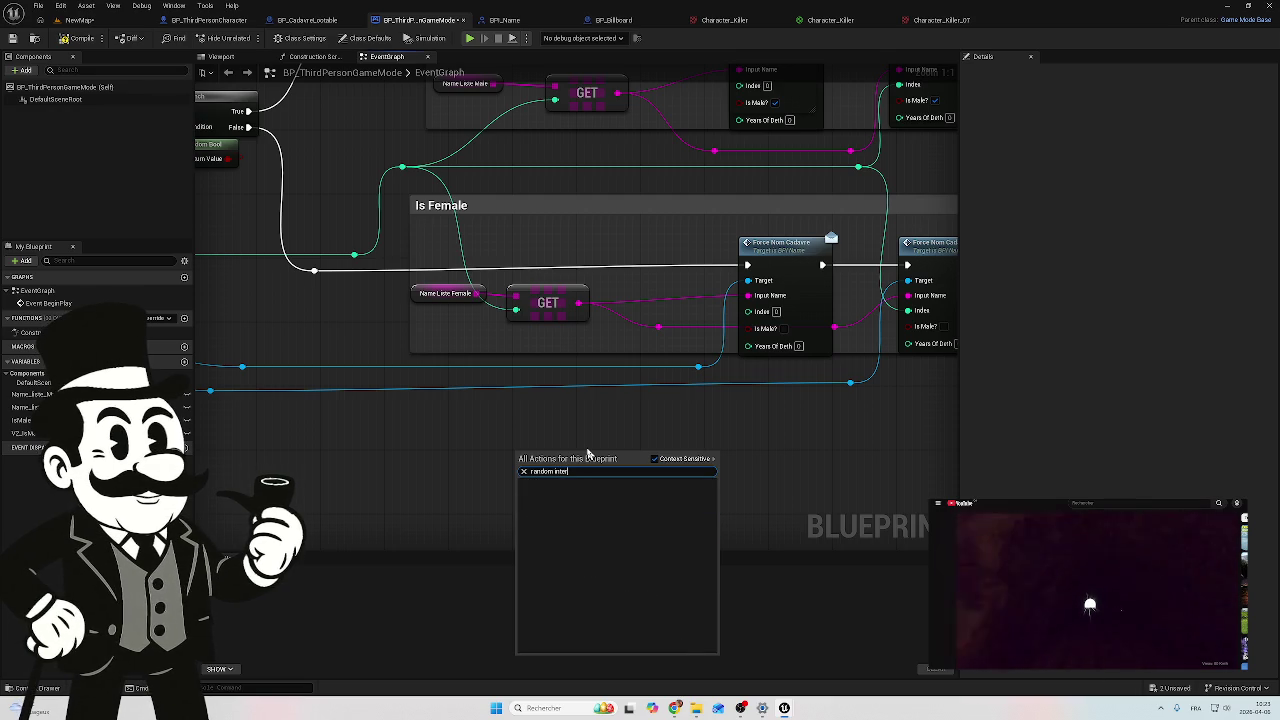
{"action": "key", "text": "BackSpace"}
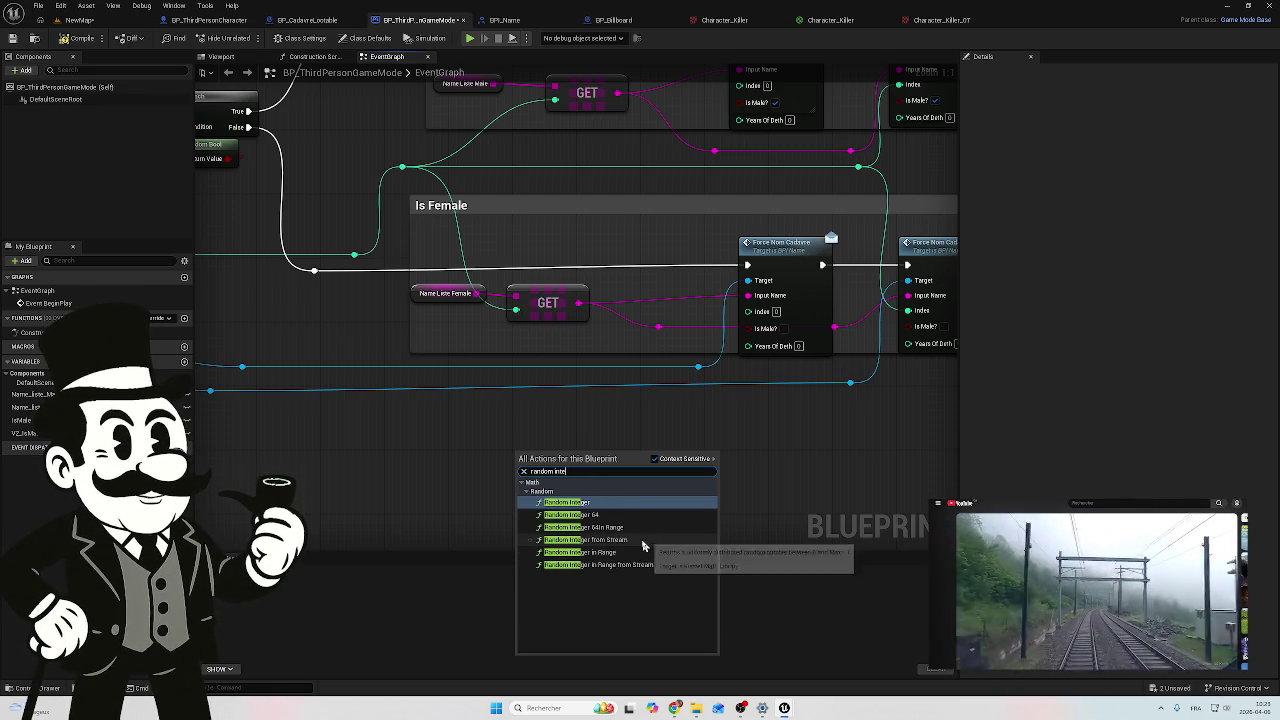
{"action": "left_click", "coordinate": [619, 552]}
{"action": "type", "text": "19"}
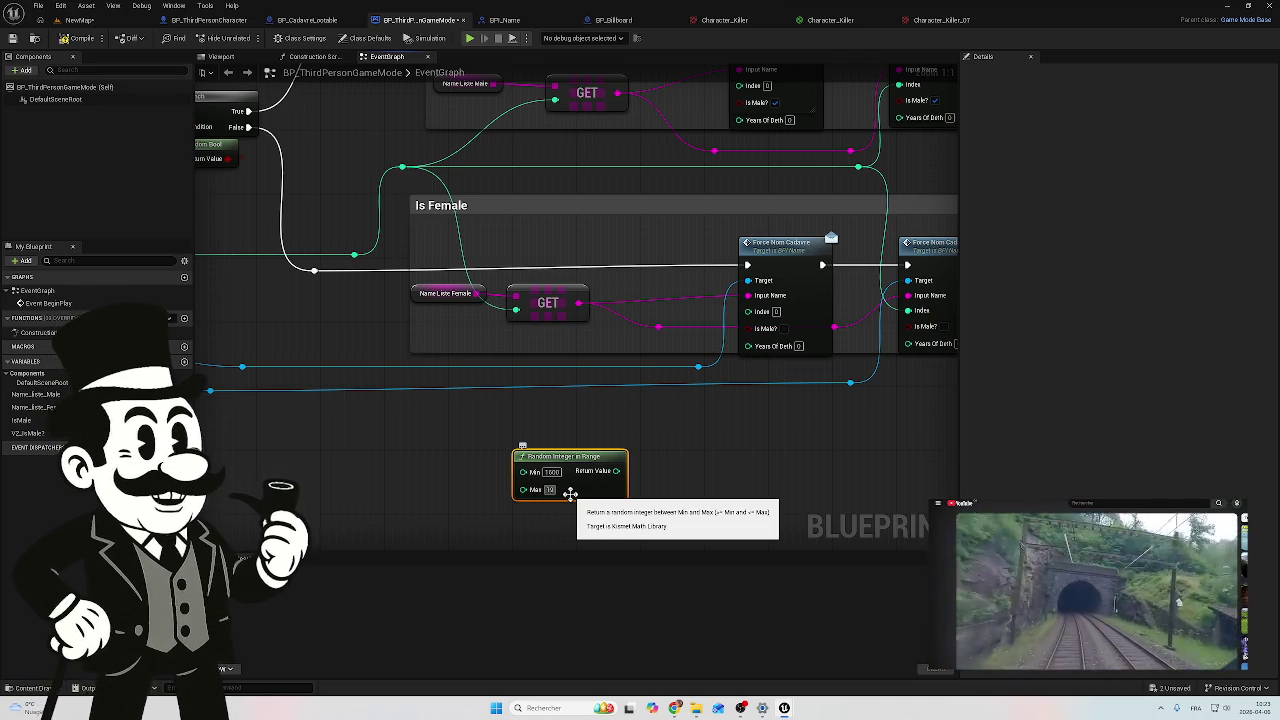
{"action": "key", "text": "BackSpace"}
{"action": "type", "text": "85"}
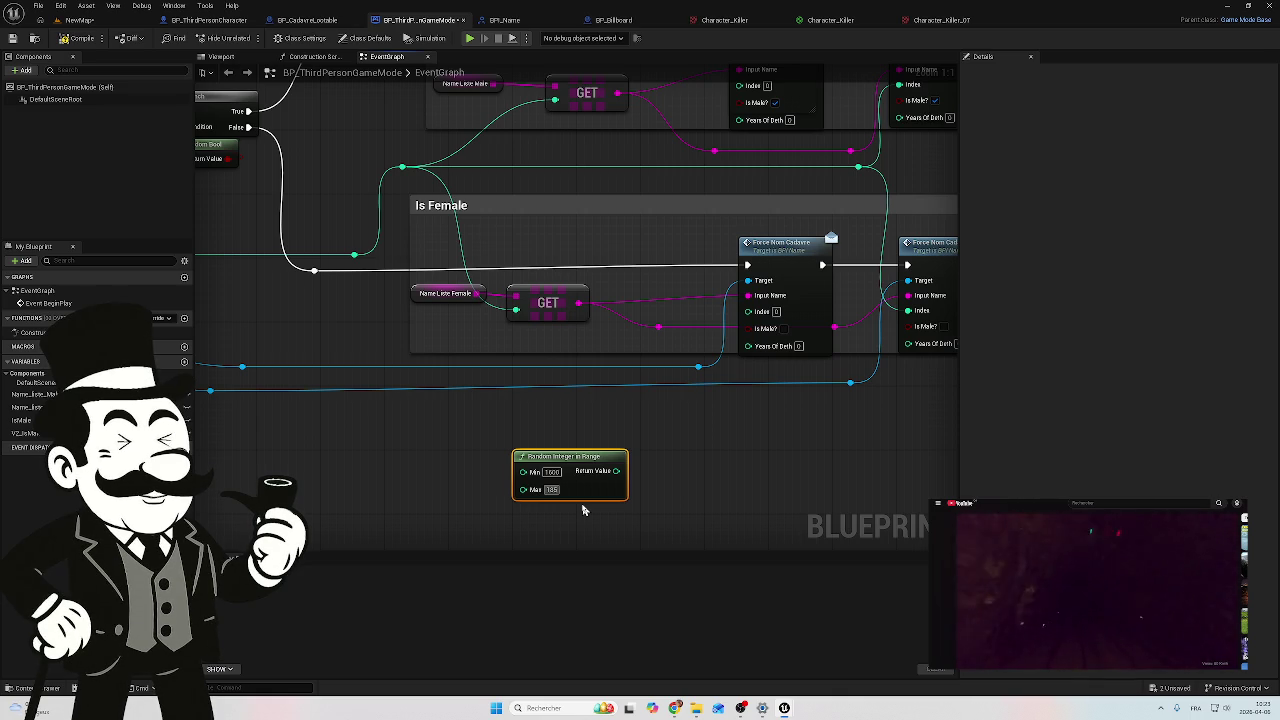
{"action": "type", "text": "0"}
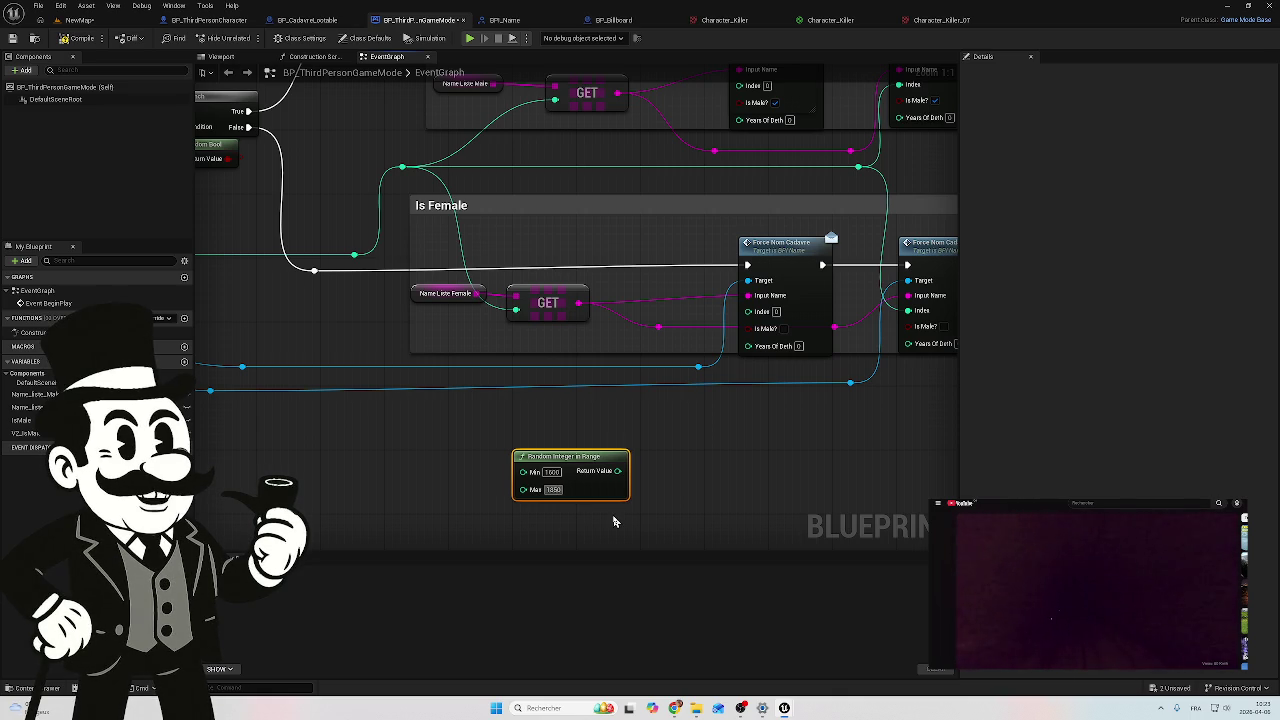
{"action": "left_click", "coordinate": [614, 521]}
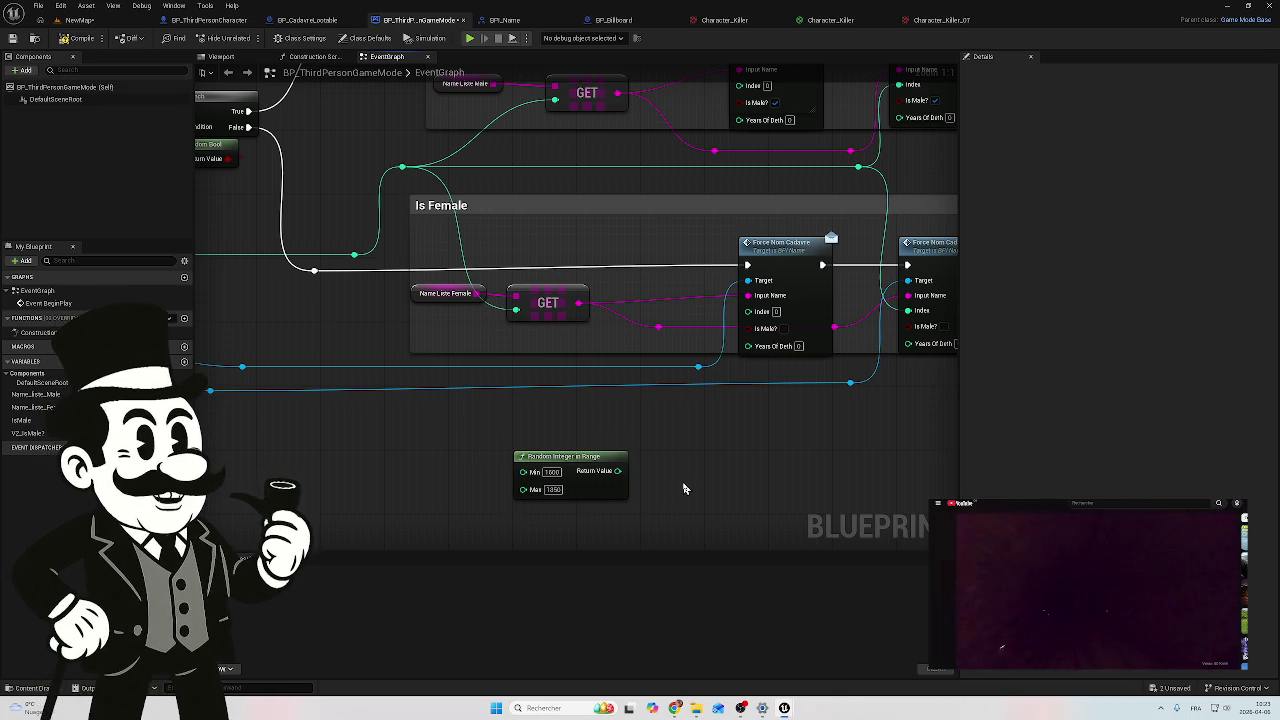
Step: Wire its Return Value to the three Years Of Death pins, adding a reroute knot
{"action": "mouse_move", "coordinate": [670, 403]}
{"action": "left_mouse_down"}
{"action": "mouse_move", "coordinate": [618, 451]}
{"action": "mouse_move", "coordinate": [581, 438]}
{"action": "left_mouse_up"}
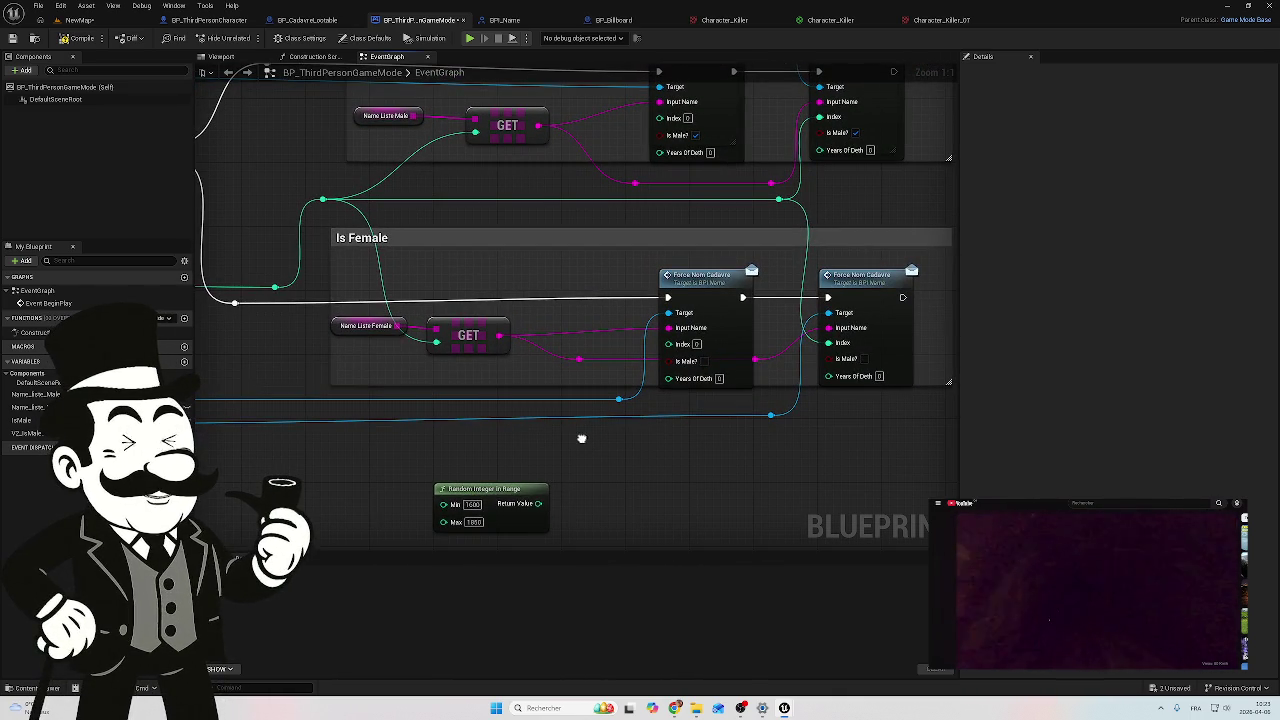
{"action": "left_click_drag", "start_coordinate": [557, 484], "coordinate": [514, 540]}
{"action": "left_click_drag", "start_coordinate": [504, 465], "coordinate": [535, 447]}
{"action": "scroll", "coordinate": [718, 452], "scroll_direction": "down", "scroll_amount": 2}
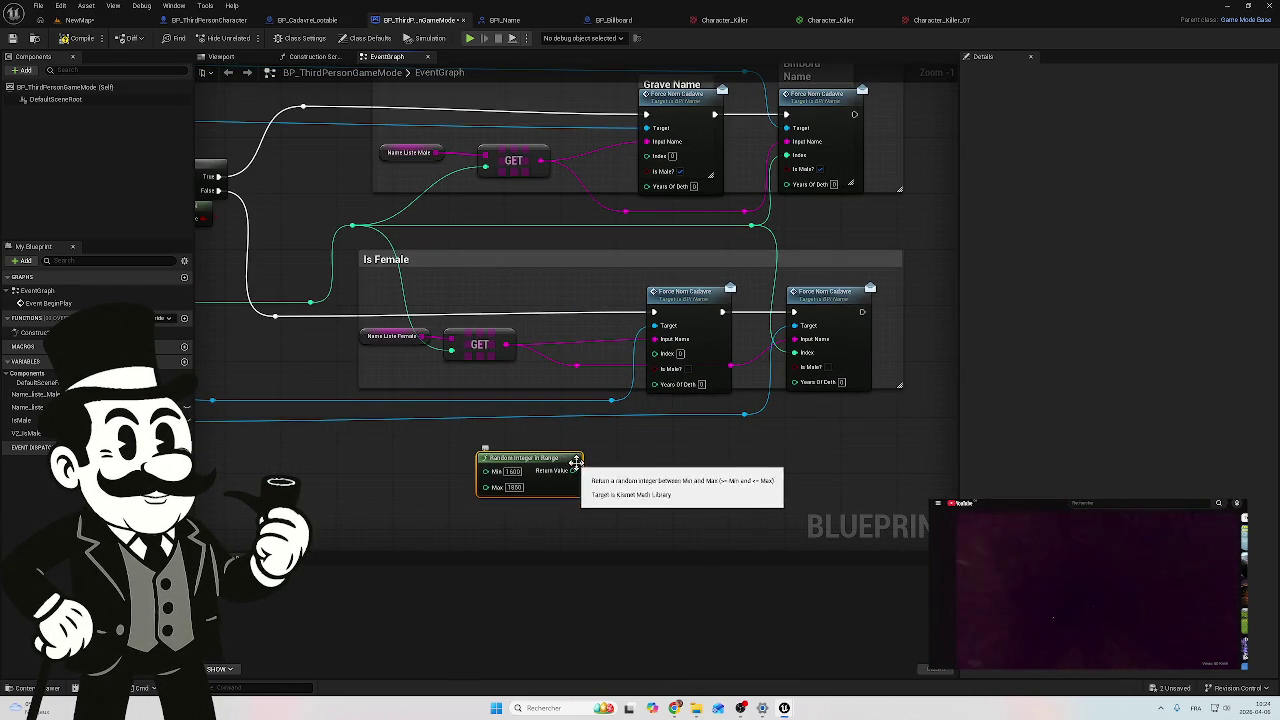
{"action": "mouse_move", "coordinate": [575, 470]}
{"action": "left_mouse_down"}
{"action": "mouse_move", "coordinate": [674, 222]}
{"action": "mouse_move", "coordinate": [647, 186]}
{"action": "left_mouse_up"}
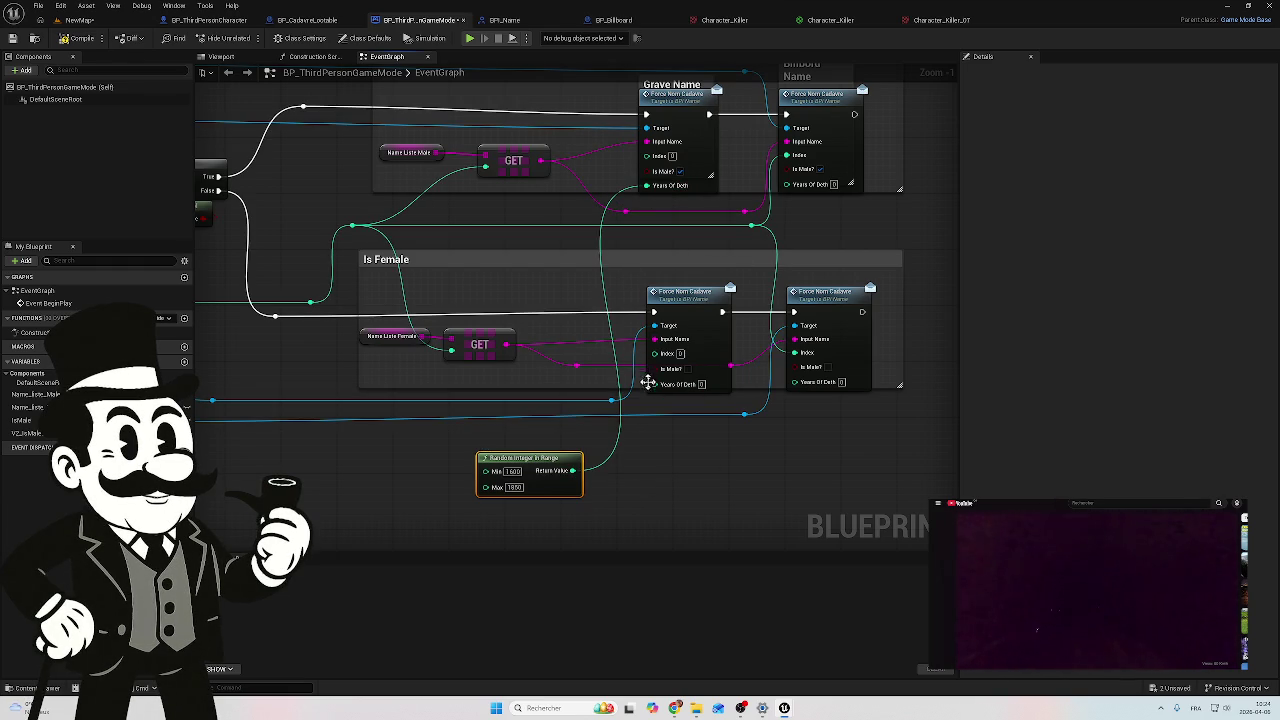
{"action": "mouse_move", "coordinate": [654, 383]}
{"action": "left_mouse_down"}
{"action": "mouse_move", "coordinate": [588, 478]}
{"action": "mouse_move", "coordinate": [580, 470]}
{"action": "mouse_move", "coordinate": [596, 465]}
{"action": "mouse_move", "coordinate": [553, 468]}
{"action": "left_mouse_up"}
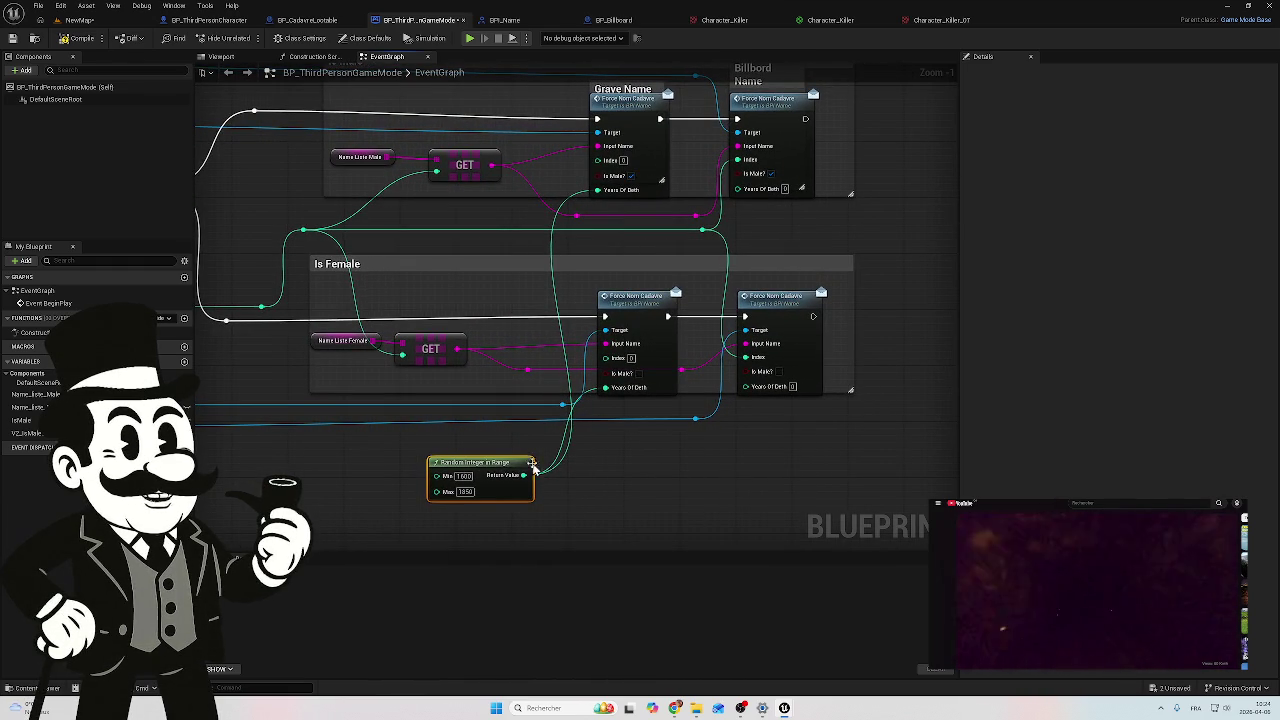
{"action": "mouse_move", "coordinate": [522, 475]}
{"action": "left_mouse_down"}
{"action": "mouse_move", "coordinate": [608, 494]}
{"action": "mouse_move", "coordinate": [777, 403]}
{"action": "mouse_move", "coordinate": [738, 393]}
{"action": "mouse_move", "coordinate": [666, 418]}
{"action": "mouse_move", "coordinate": [702, 486]}
{"action": "mouse_move", "coordinate": [749, 217]}
{"action": "mouse_move", "coordinate": [737, 197]}
{"action": "left_mouse_up"}
{"action": "double_click", "coordinate": [663, 406]}
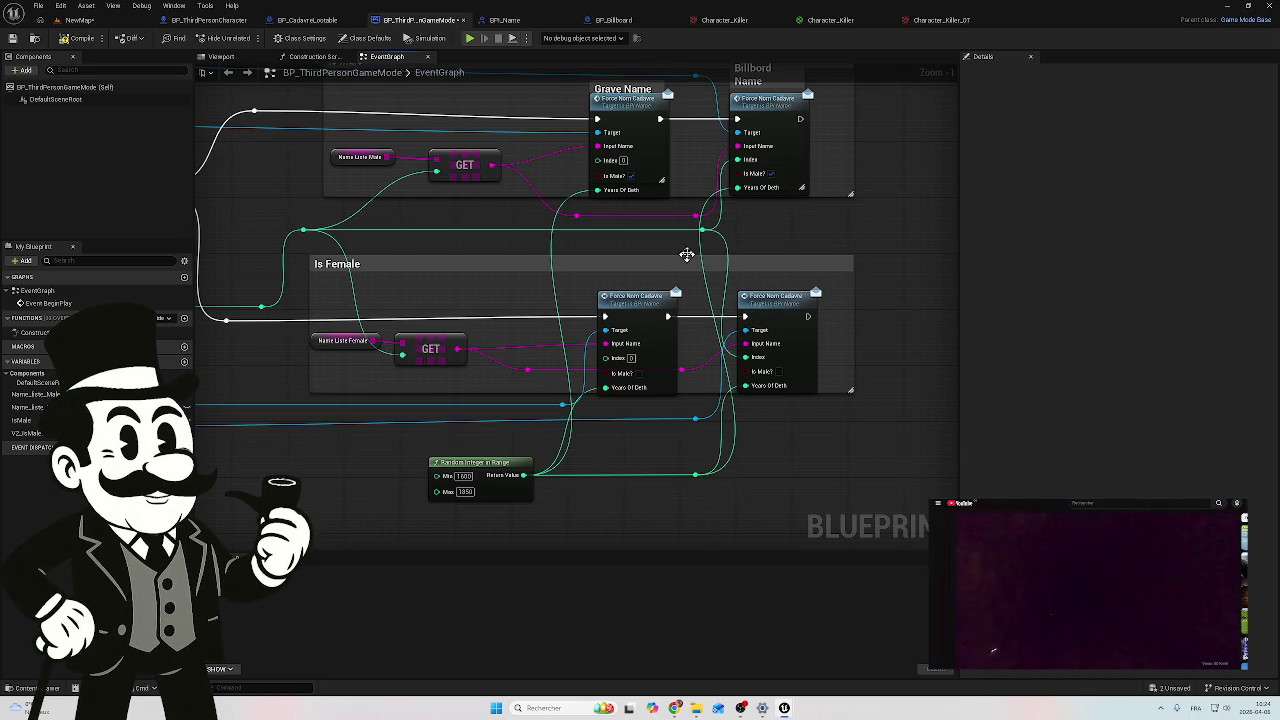
Step: Compile the game mode and bring up BP_CadavreLootable's BeginPlay logic
{"action": "left_click_drag", "start_coordinate": [708, 254], "coordinate": [686, 320]}
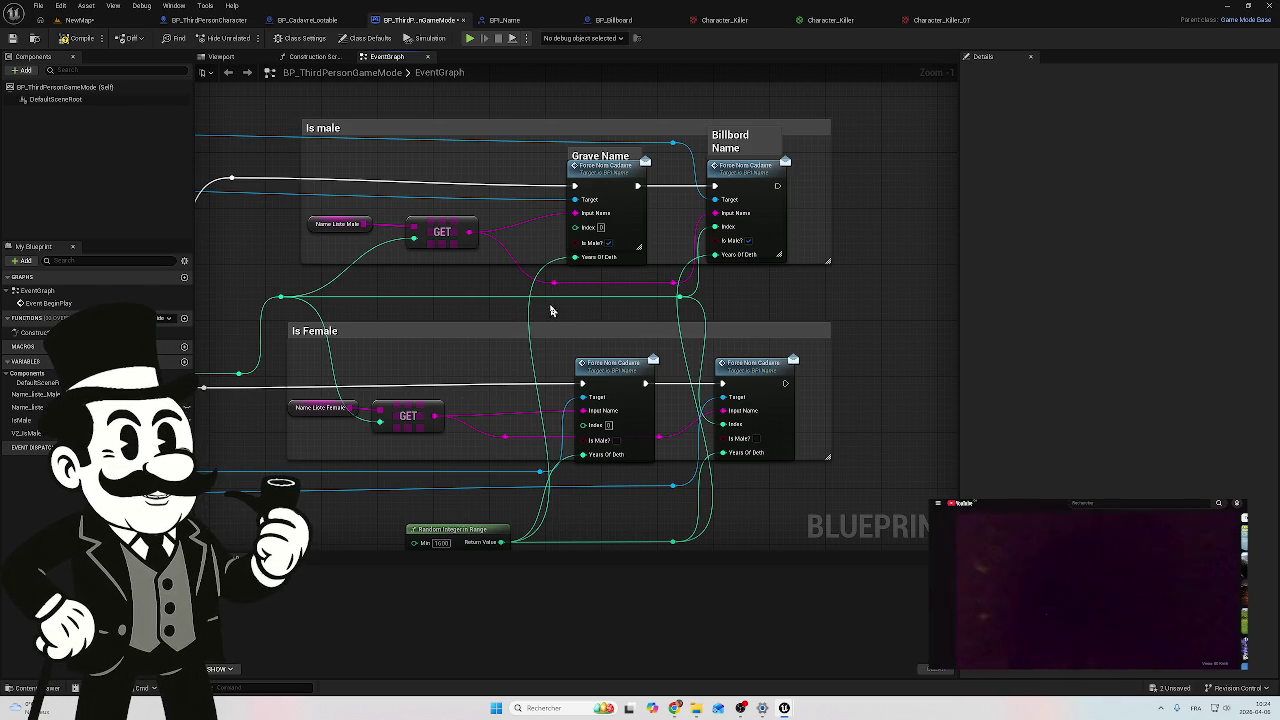
{"action": "left_click", "coordinate": [82, 38]}
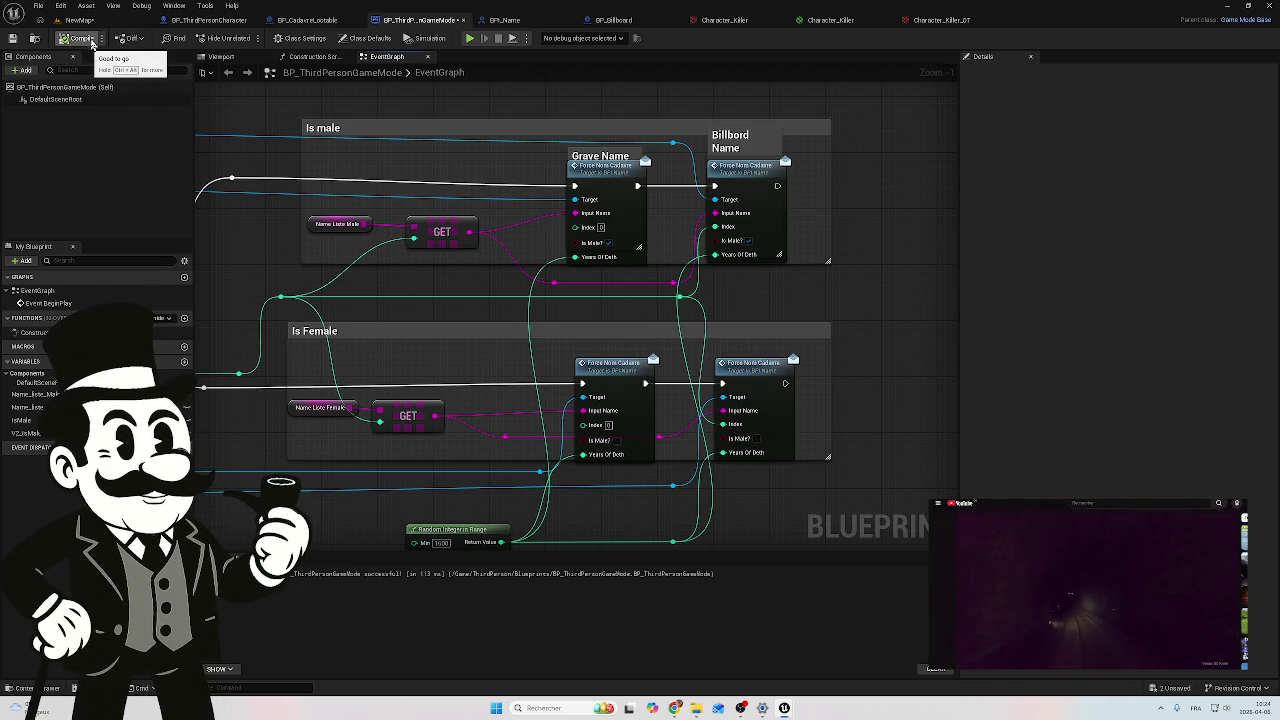
{"action": "left_click", "coordinate": [335, 24]}
{"action": "mouse_move", "coordinate": [418, 293]}
{"action": "left_mouse_down"}
{"action": "mouse_move", "coordinate": [760, 280]}
{"action": "mouse_move", "coordinate": [720, 280]}
{"action": "left_mouse_up"}
Step: Move the SET Has Treasure node over next to the Branch
{"action": "scroll", "coordinate": [486, 286], "scroll_direction": "down", "scroll_amount": 4}
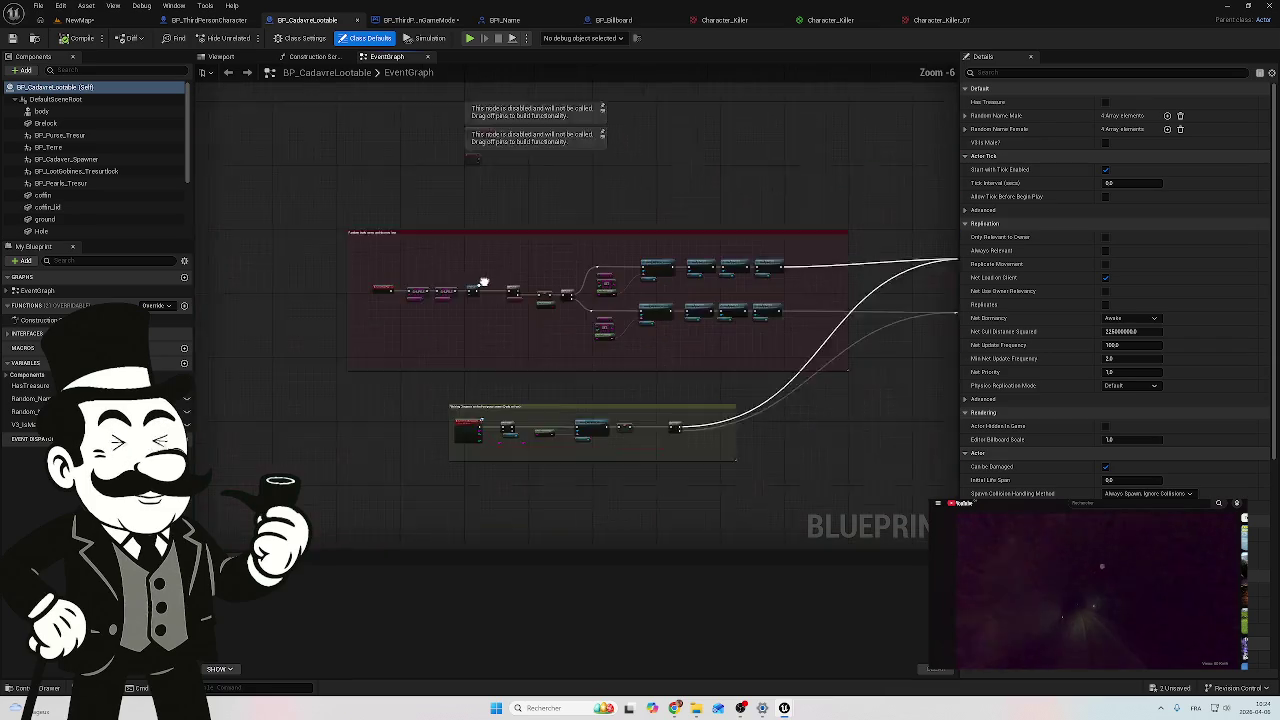
{"action": "scroll", "coordinate": [436, 347], "scroll_direction": "up", "scroll_amount": 3}
{"action": "scroll", "coordinate": [436, 347], "scroll_direction": "up", "scroll_amount": 1}
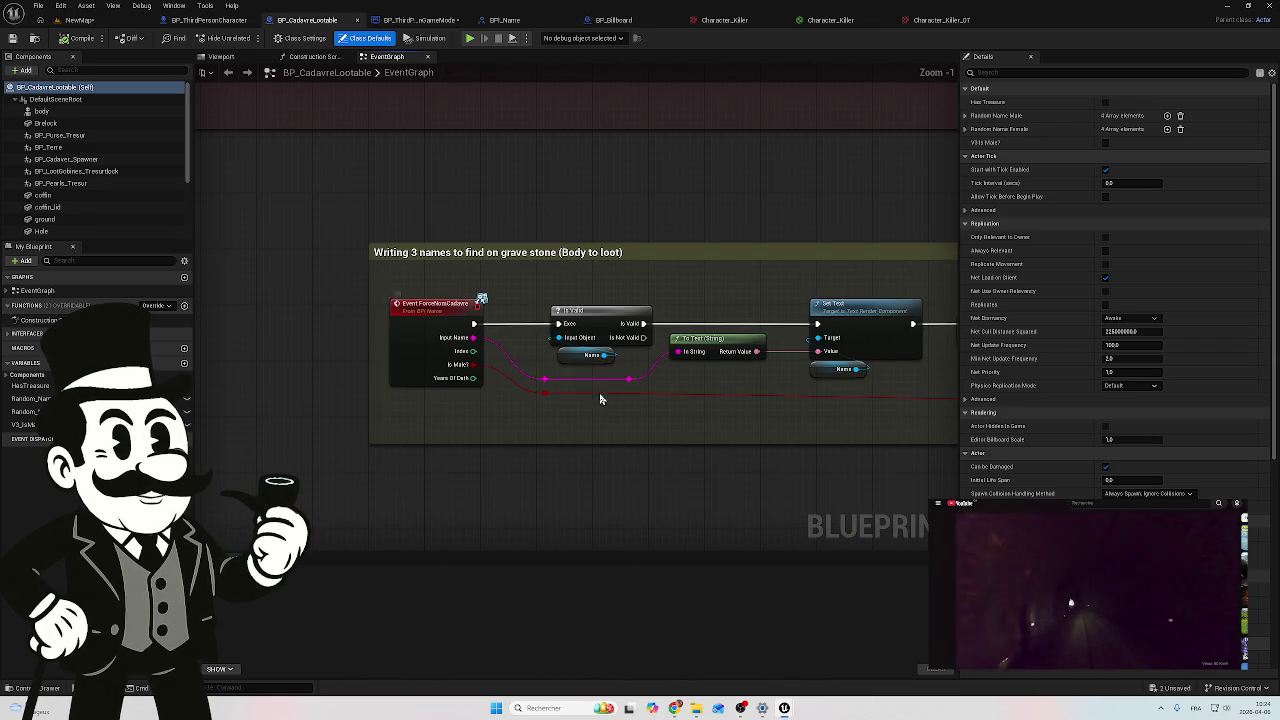
{"action": "left_click_drag", "start_coordinate": [656, 398], "coordinate": [336, 371]}
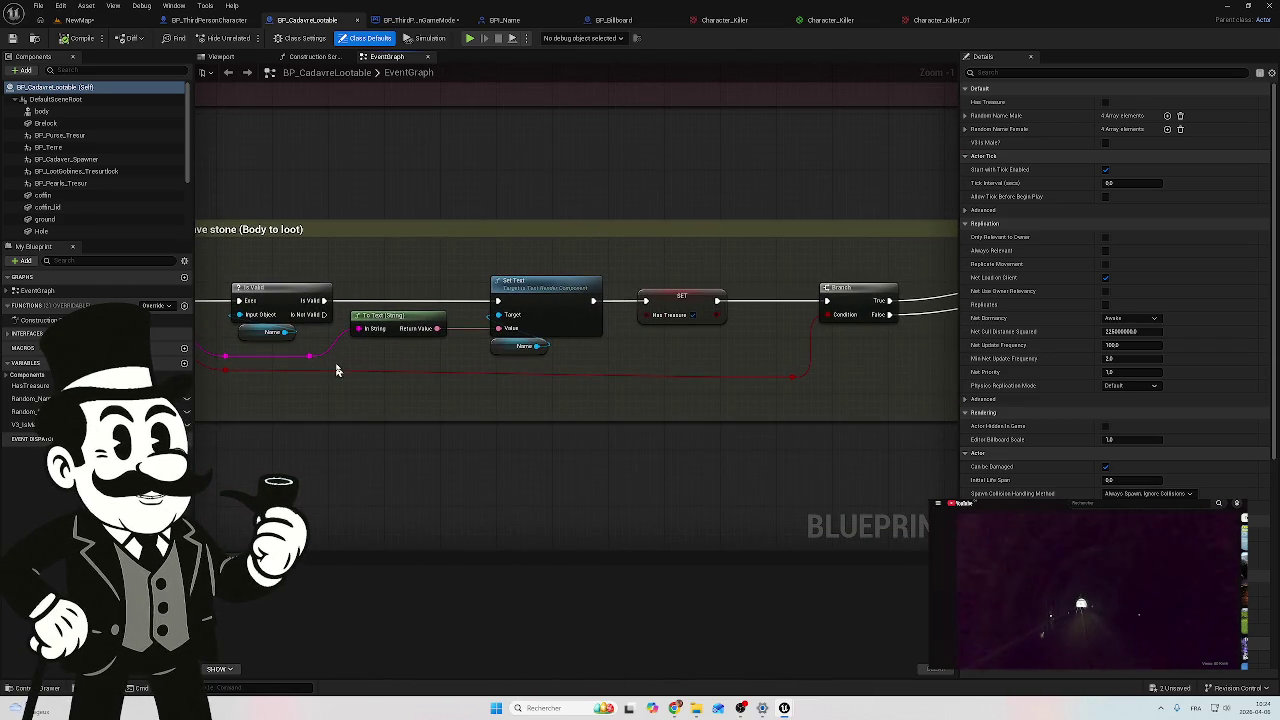
{"action": "left_click", "coordinate": [682, 318]}
{"action": "left_click_drag", "start_coordinate": [688, 307], "coordinate": [760, 307]}
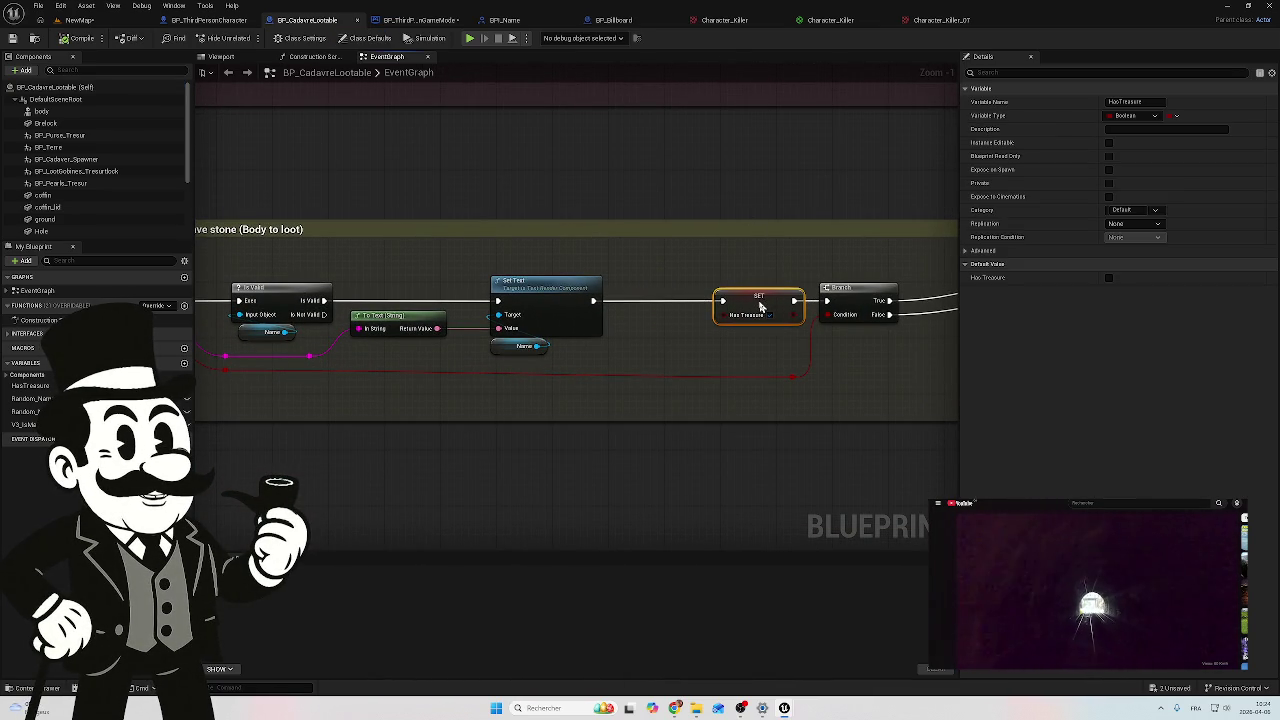
Step: Duplicate the Set Text node and place the copy before SET, shifting SET and Branch right
{"action": "left_click", "coordinate": [555, 285]}
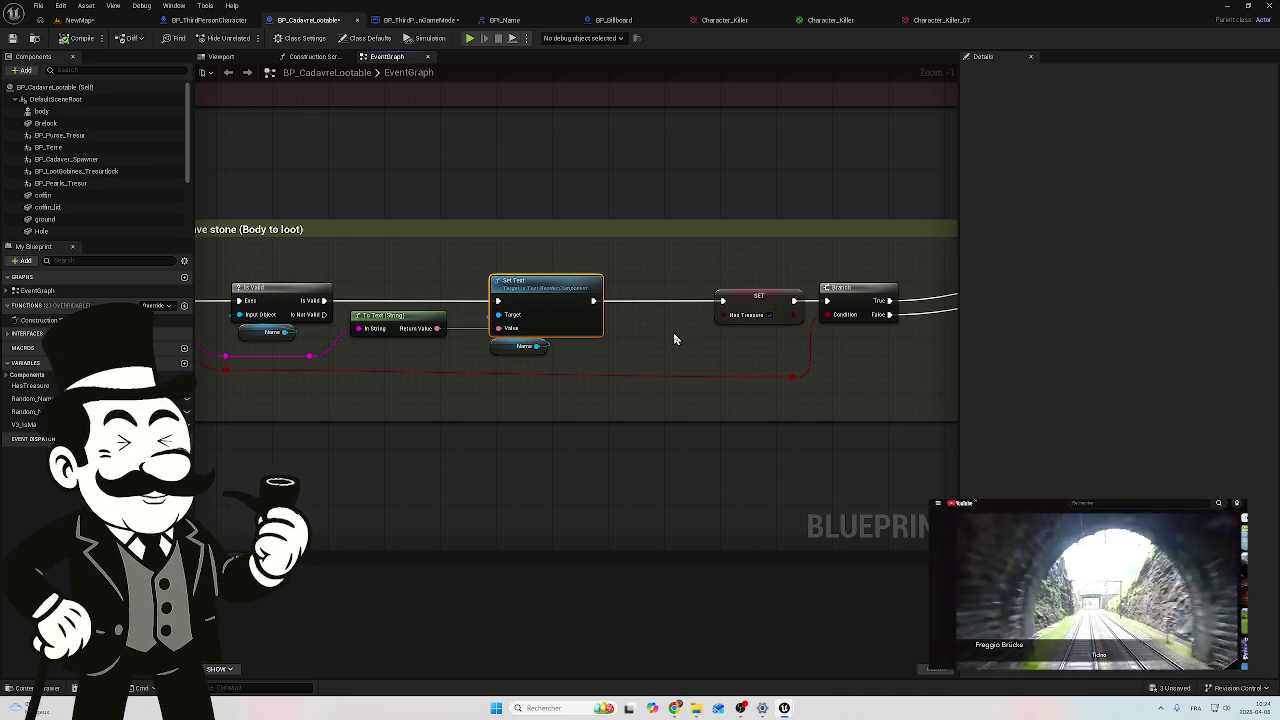
{"action": "key", "text": "ctrl+c"}
{"action": "key", "text": "ctrl+v"}
{"action": "left_click_drag", "start_coordinate": [768, 340], "coordinate": [703, 292]}
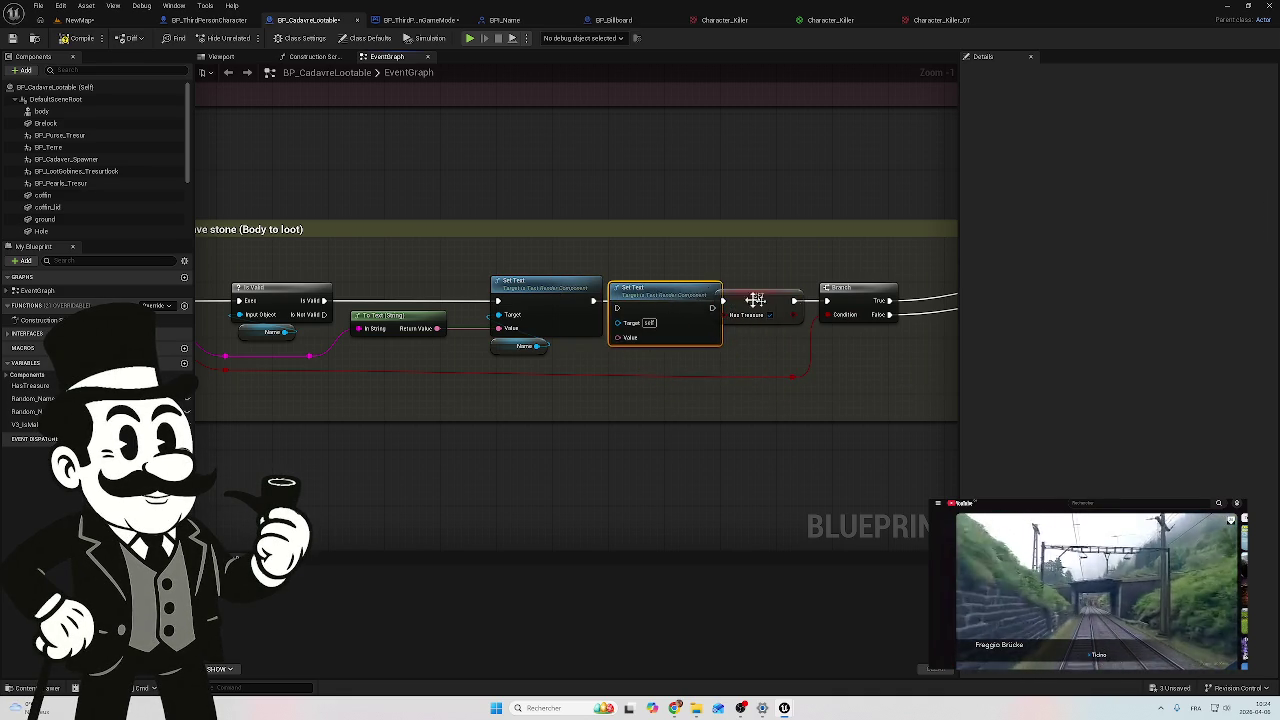
{"action": "left_click_drag", "start_coordinate": [729, 251], "coordinate": [600, 391]}
{"action": "left_click_drag", "start_coordinate": [627, 293], "coordinate": [697, 295]}
{"action": "left_click_drag", "start_coordinate": [565, 265], "coordinate": [525, 358]}
{"action": "left_click_drag", "start_coordinate": [515, 293], "coordinate": [550, 286]}
Step: Chain the exec flow from the first Set Text through the new one into SET Has Treasure
{"action": "left_click_drag", "start_coordinate": [444, 303], "coordinate": [506, 305]}
{"action": "left_click_drag", "start_coordinate": [599, 303], "coordinate": [645, 303]}
{"action": "left_click_drag", "start_coordinate": [502, 375], "coordinate": [706, 384]}
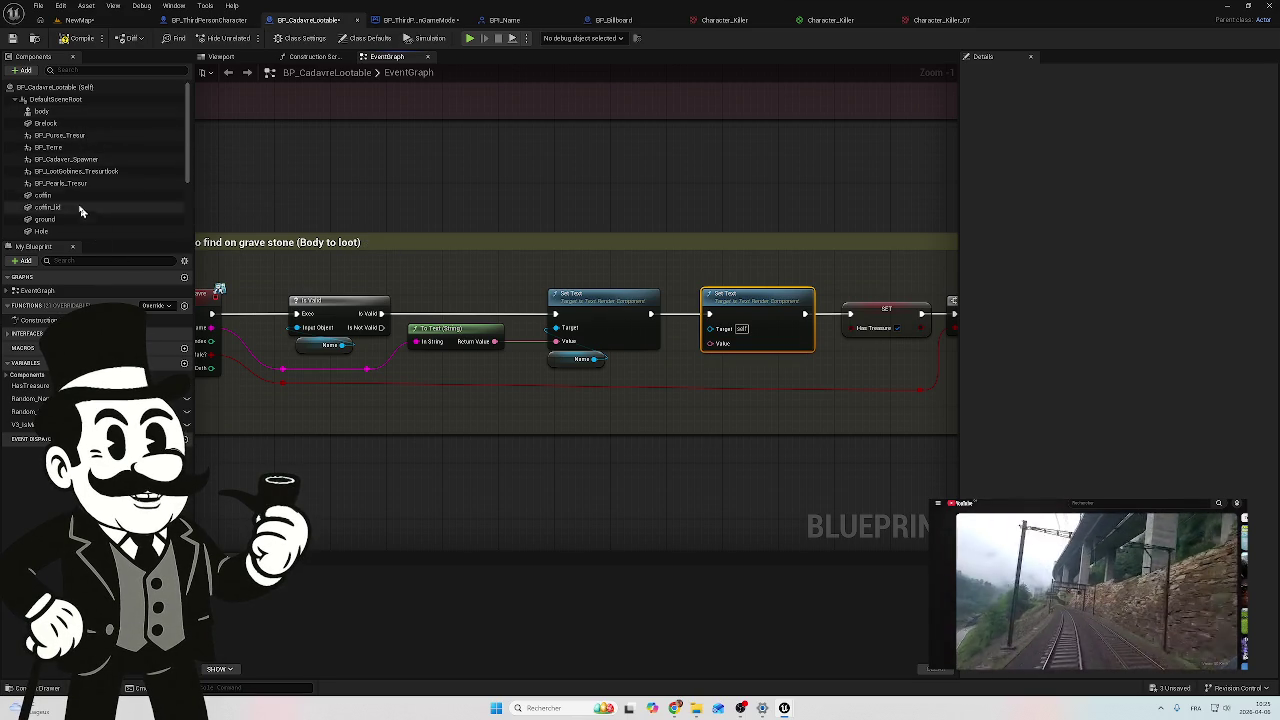
{"action": "scroll", "coordinate": [88, 158], "scroll_direction": "down", "scroll_amount": 1}
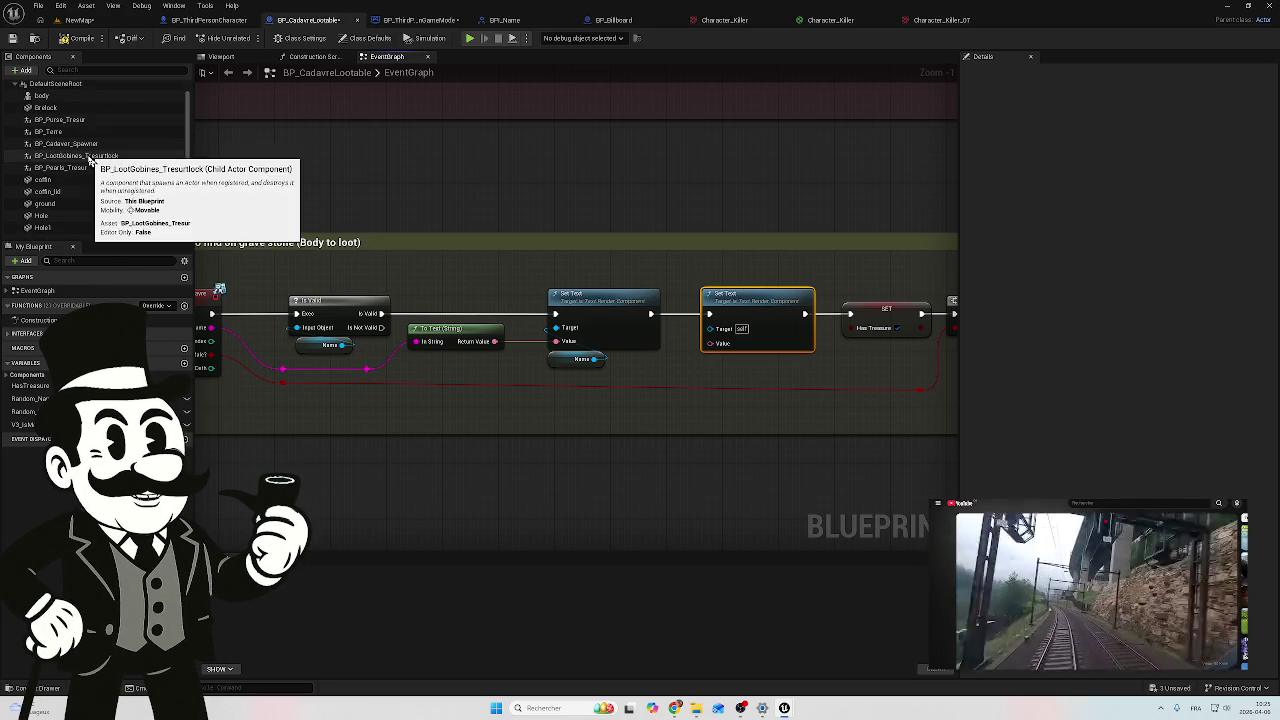
{"action": "scroll", "coordinate": [73, 178], "scroll_direction": "up", "scroll_amount": 1}
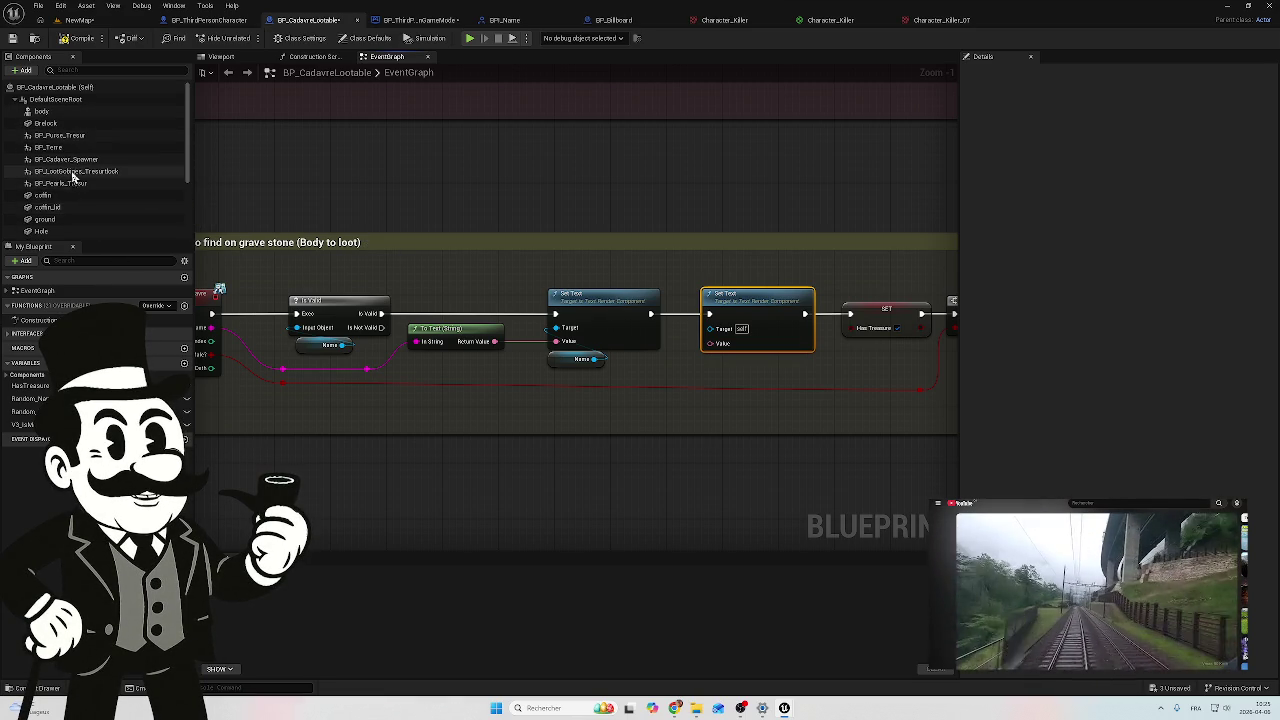
{"action": "scroll", "coordinate": [34, 137], "scroll_direction": "down", "scroll_amount": 5}
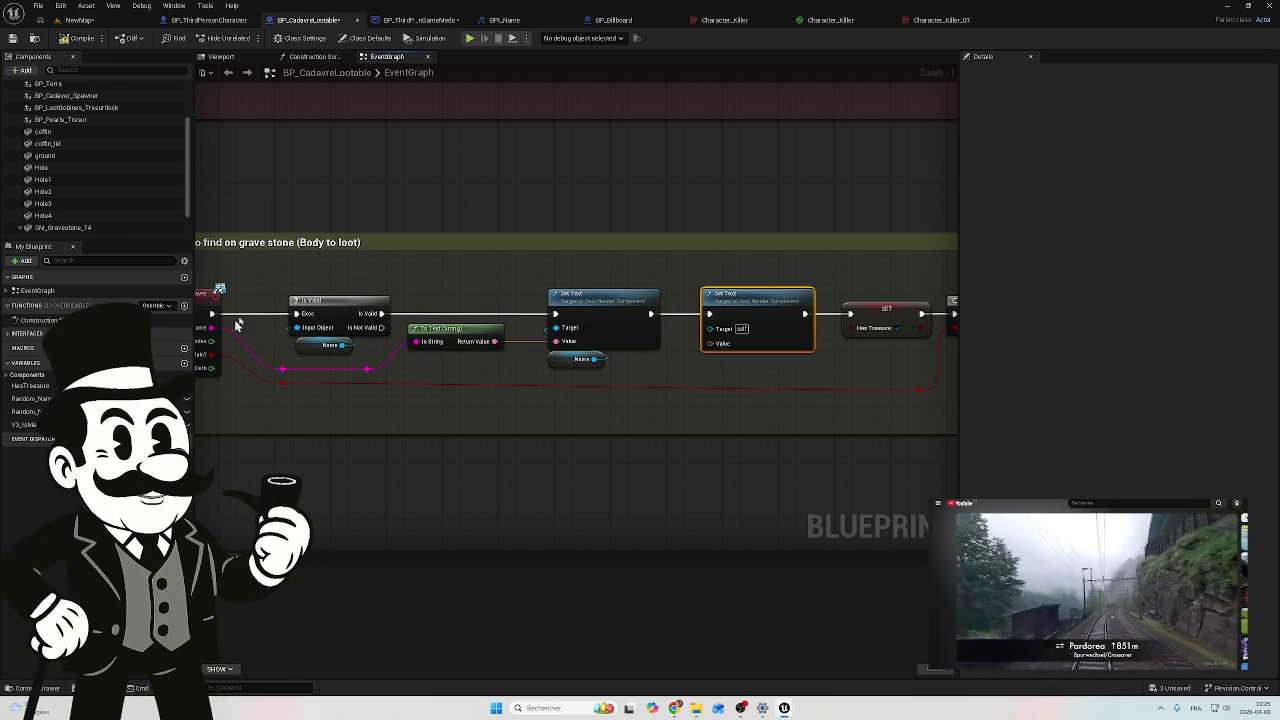
{"action": "left_click_drag", "start_coordinate": [300, 171], "coordinate": [411, 174]}
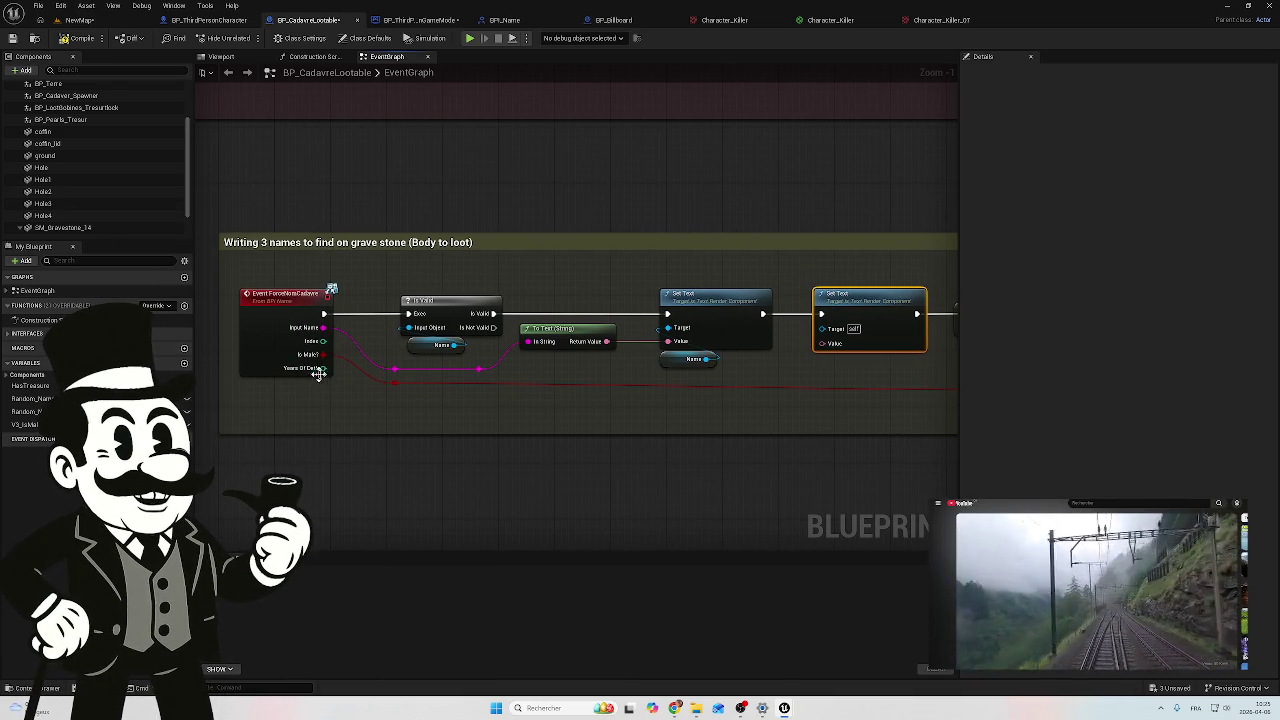
{"action": "scroll", "coordinate": [100, 173], "scroll_direction": "up", "scroll_amount": 2}
{"action": "scroll", "coordinate": [80, 160], "scroll_direction": "up", "scroll_amount": 3}
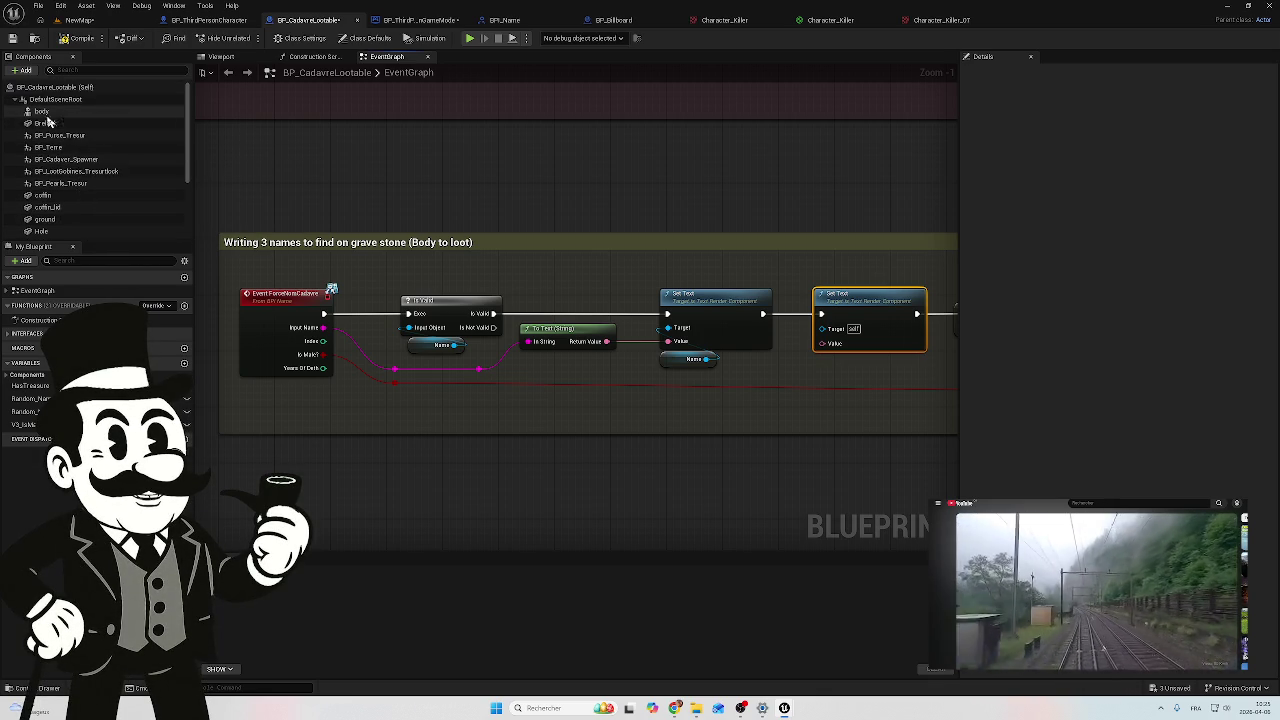
{"action": "scroll", "coordinate": [100, 210], "scroll_direction": "down", "scroll_amount": 2}
{"action": "scroll", "coordinate": [75, 165], "scroll_direction": "down", "scroll_amount": 2}
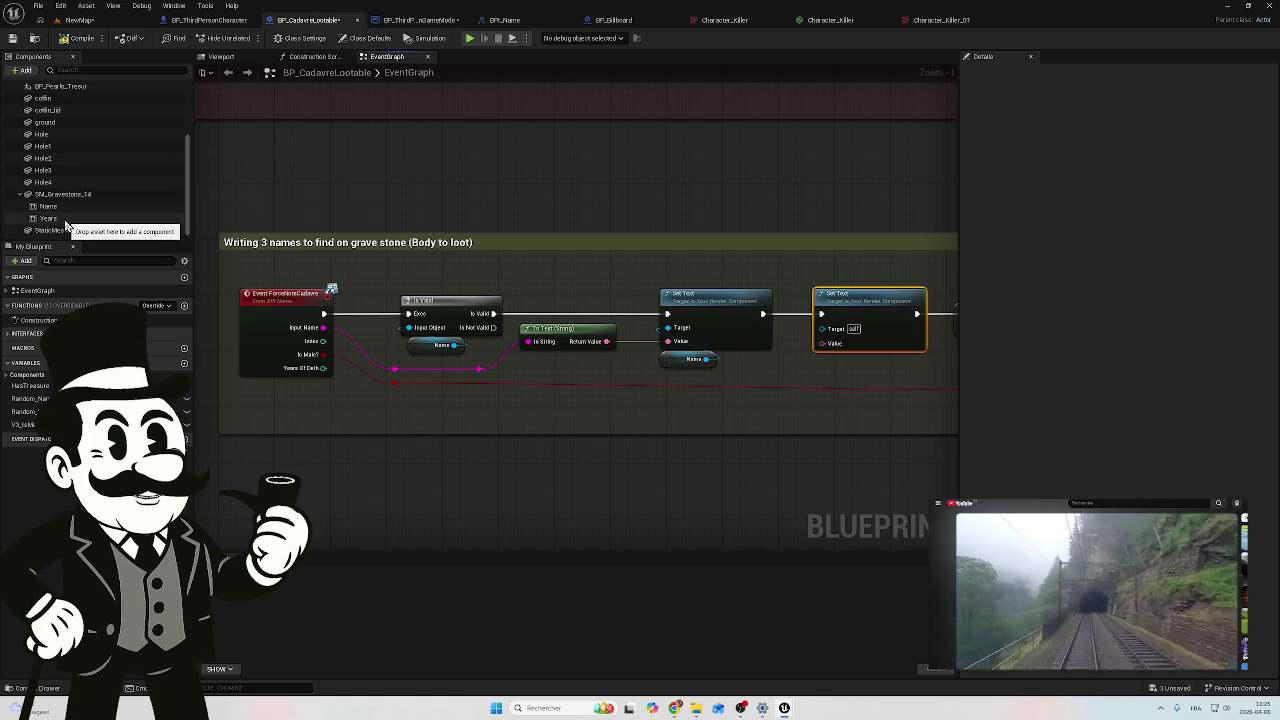
{"action": "left_click", "coordinate": [64, 219]}
{"action": "mouse_move", "coordinate": [530, 333]}
{"action": "left_mouse_down"}
{"action": "mouse_move", "coordinate": [822, 373]}
{"action": "mouse_move", "coordinate": [808, 340]}
{"action": "mouse_move", "coordinate": [819, 334]}
{"action": "left_mouse_up"}
Step: Wire Years Of Death into the second Set Text Value through a To Text (Integer) node
{"action": "mouse_move", "coordinate": [323, 368]}
{"action": "left_mouse_down"}
{"action": "mouse_move", "coordinate": [385, 408]}
{"action": "mouse_move", "coordinate": [803, 361]}
{"action": "left_mouse_up"}
{"action": "left_click_drag", "start_coordinate": [822, 346], "coordinate": [826, 341]}
{"action": "mouse_move", "coordinate": [563, 306]}
{"action": "left_mouse_down"}
{"action": "mouse_move", "coordinate": [556, 415]}
{"action": "mouse_move", "coordinate": [570, 409]}
{"action": "mouse_move", "coordinate": [422, 404]}
{"action": "mouse_move", "coordinate": [578, 406]}
{"action": "mouse_move", "coordinate": [562, 404]}
{"action": "left_mouse_up"}
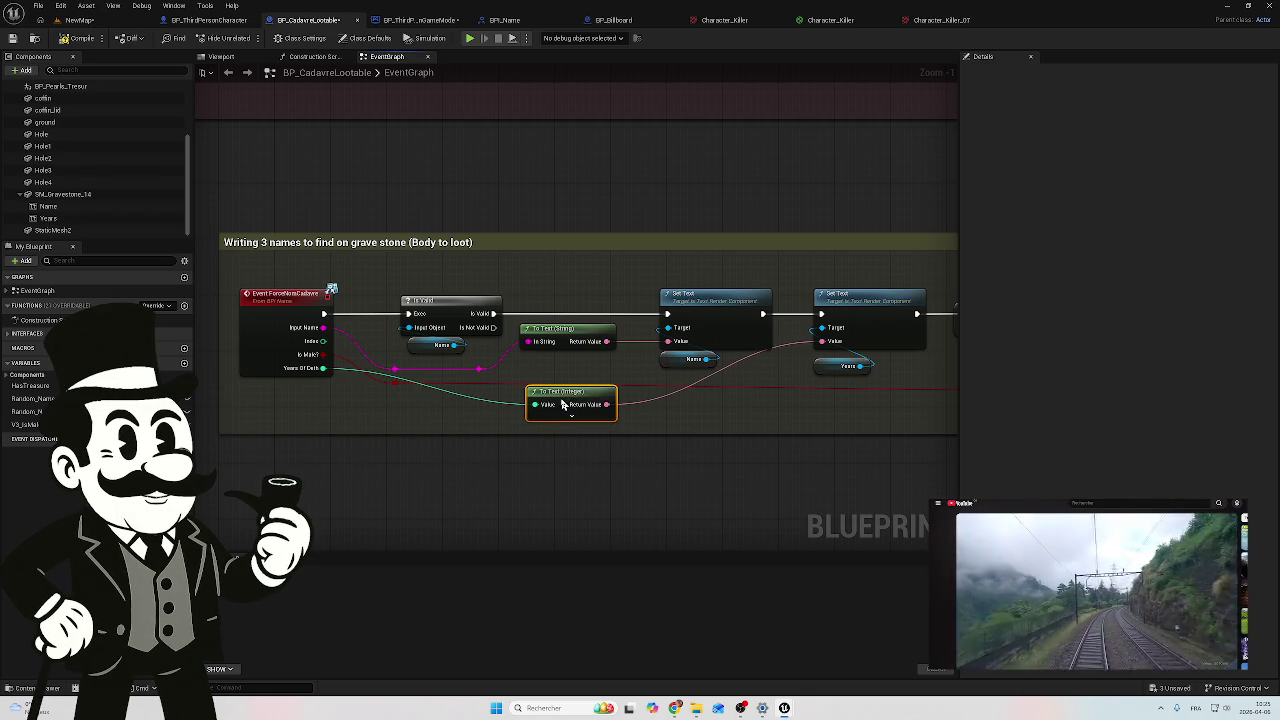
Step: Add and position reroute points on the Years Of Death and Return Value wires
{"action": "double_click", "coordinate": [480, 398]}
{"action": "left_click_drag", "start_coordinate": [480, 398], "coordinate": [362, 411]}
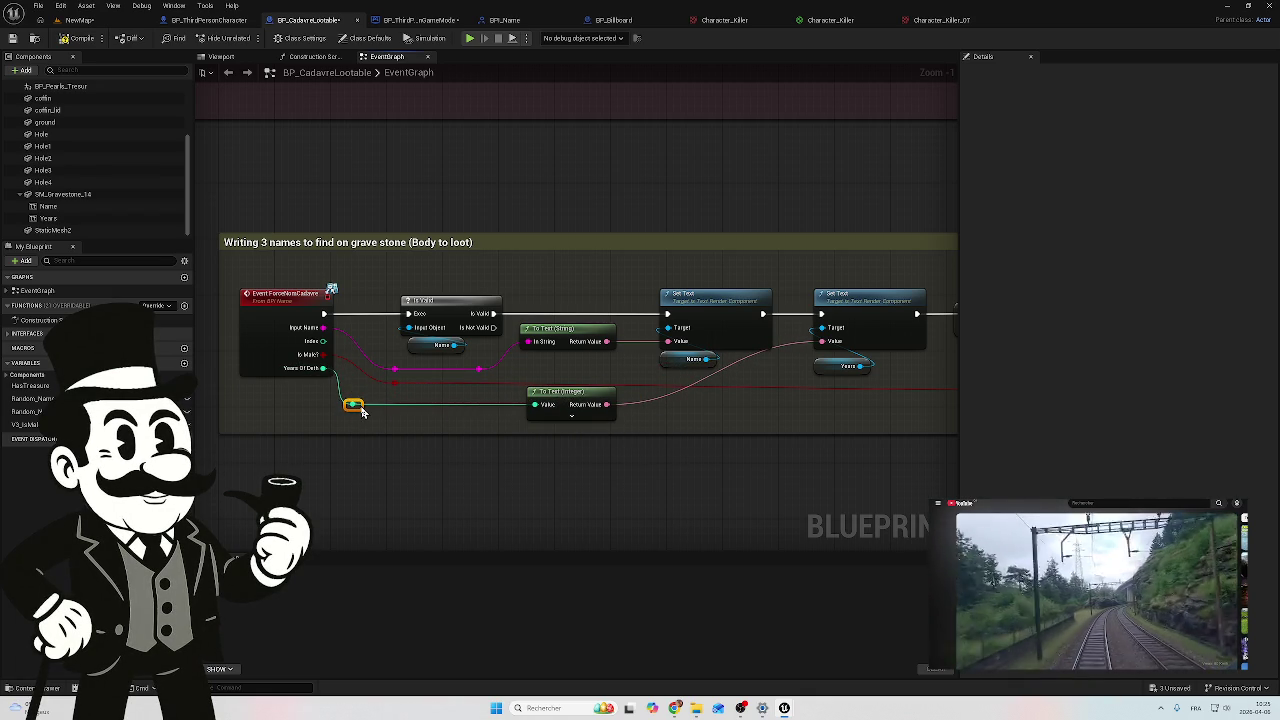
{"action": "double_click", "coordinate": [657, 395]}
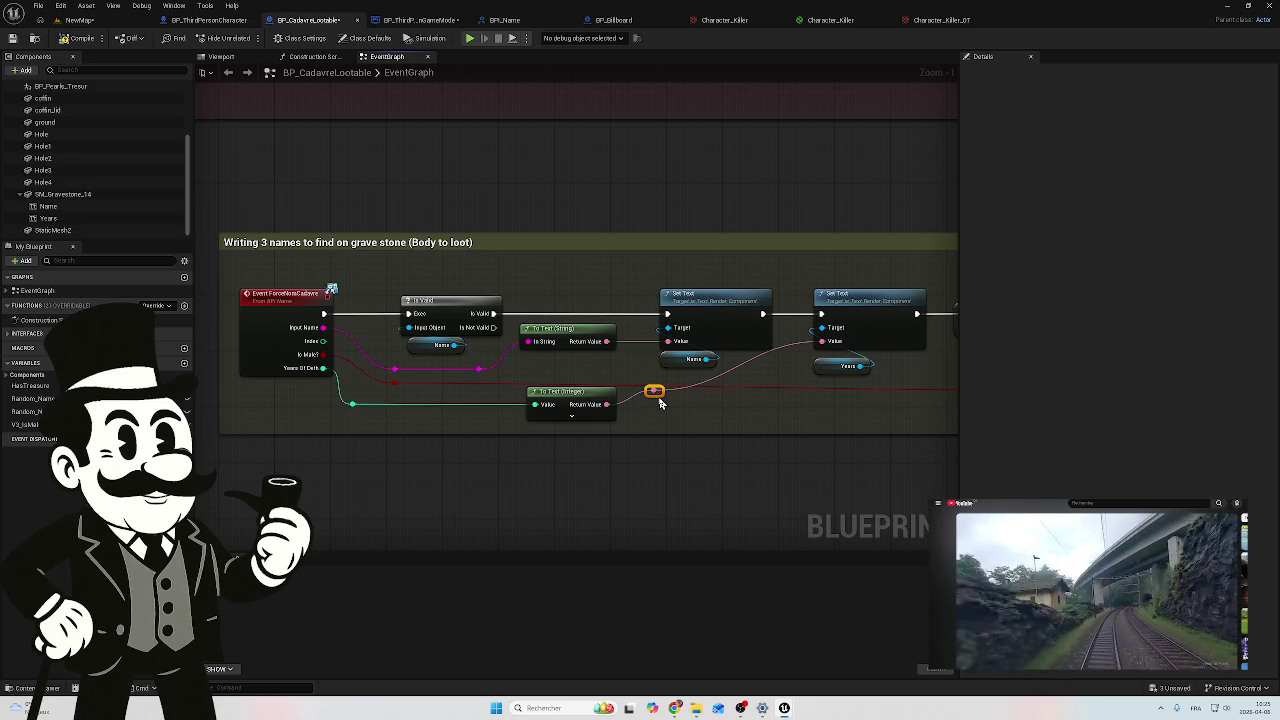
{"action": "left_click_drag", "start_coordinate": [661, 394], "coordinate": [780, 414]}
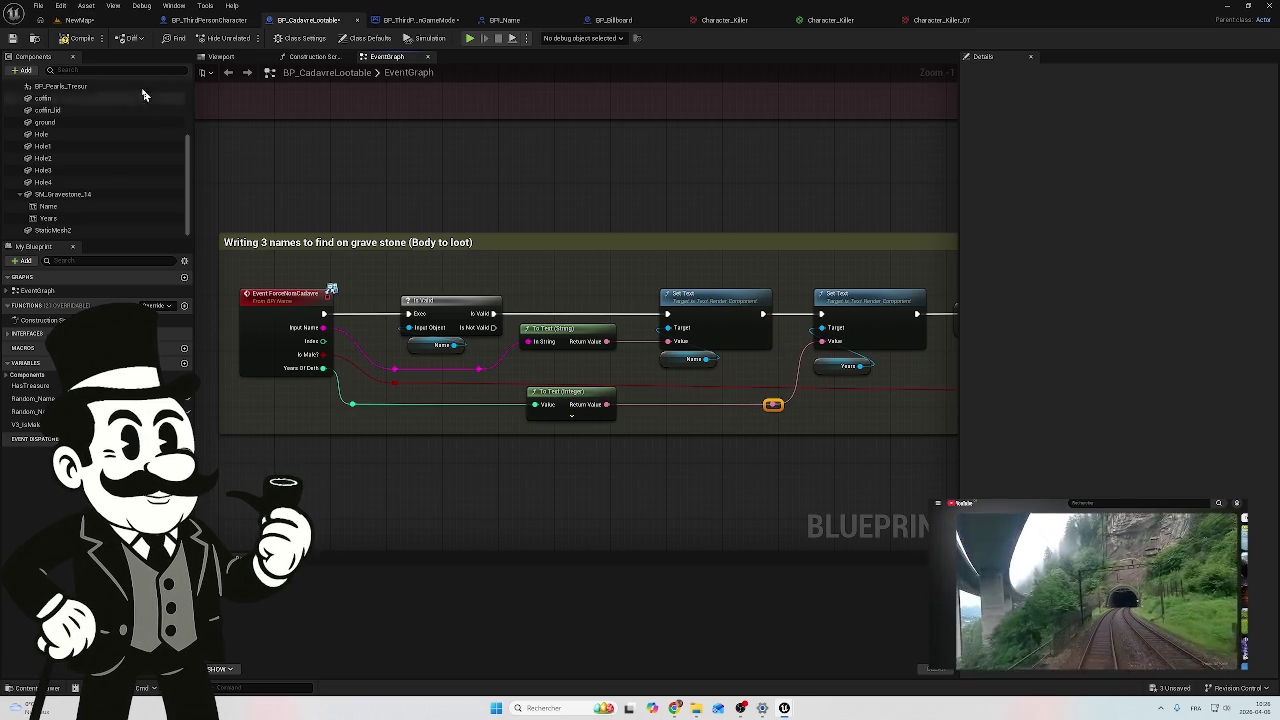
{"action": "mouse_move", "coordinate": [797, 224]}
{"action": "left_mouse_down"}
{"action": "mouse_move", "coordinate": [763, 257]}
{"action": "mouse_move", "coordinate": [611, 260]}
{"action": "mouse_move", "coordinate": [623, 331]}
{"action": "left_mouse_up"}
{"action": "scroll", "coordinate": [619, 288], "scroll_direction": "down", "scroll_amount": 2}
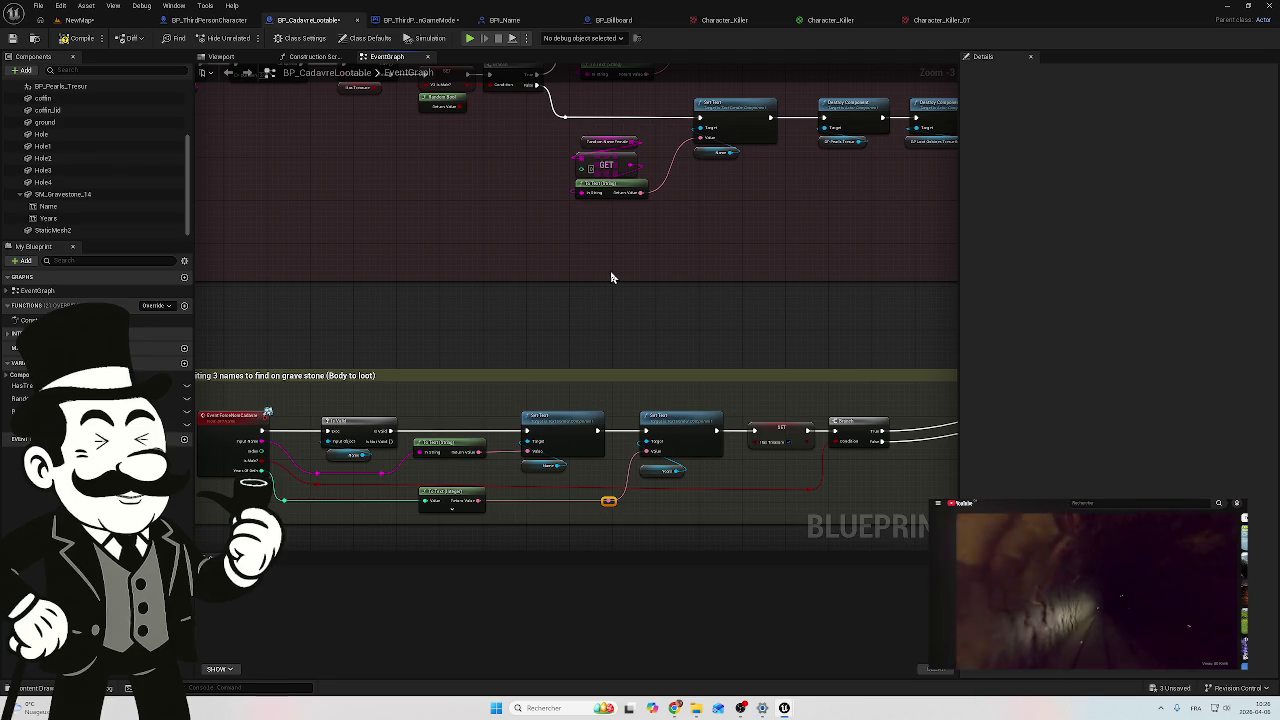
Step: Shift all six Destroy Component nodes right and drop a Years reference between the branch rows
{"action": "left_click_drag", "start_coordinate": [607, 258], "coordinate": [626, 397]}
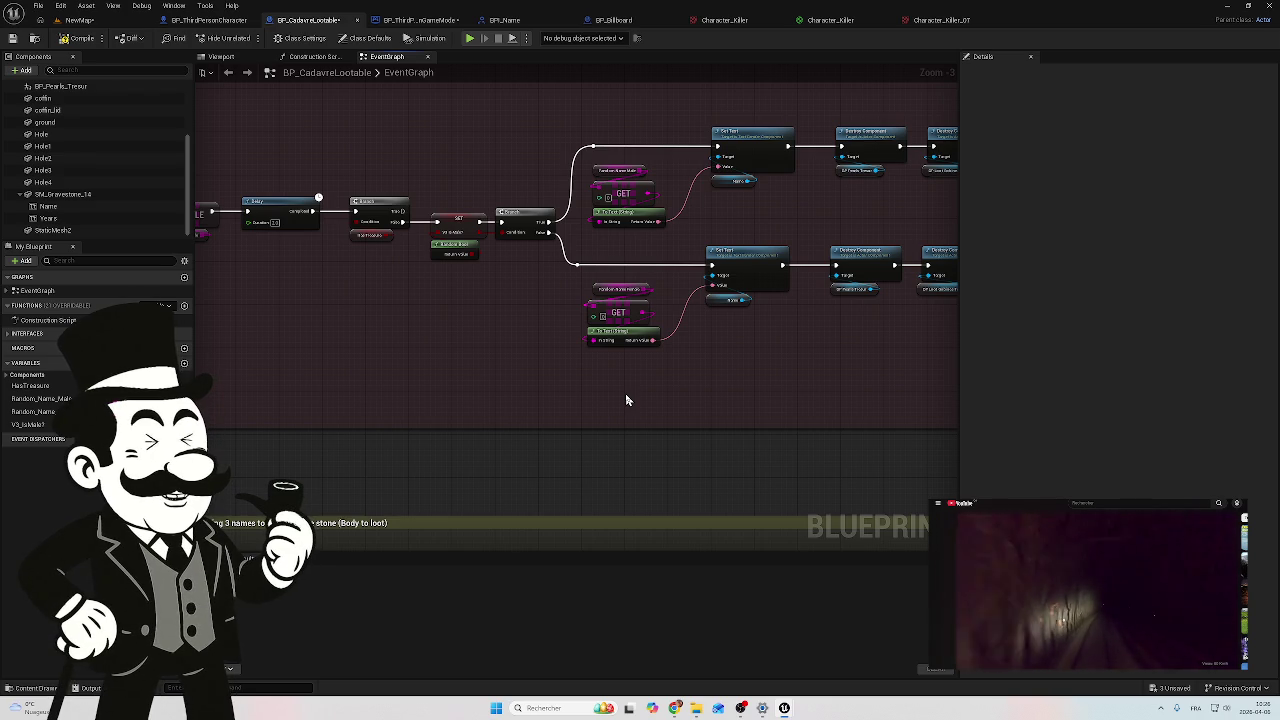
{"action": "mouse_move", "coordinate": [483, 354]}
{"action": "left_mouse_down"}
{"action": "mouse_move", "coordinate": [683, 411]}
{"action": "mouse_move", "coordinate": [557, 380]}
{"action": "left_mouse_up"}
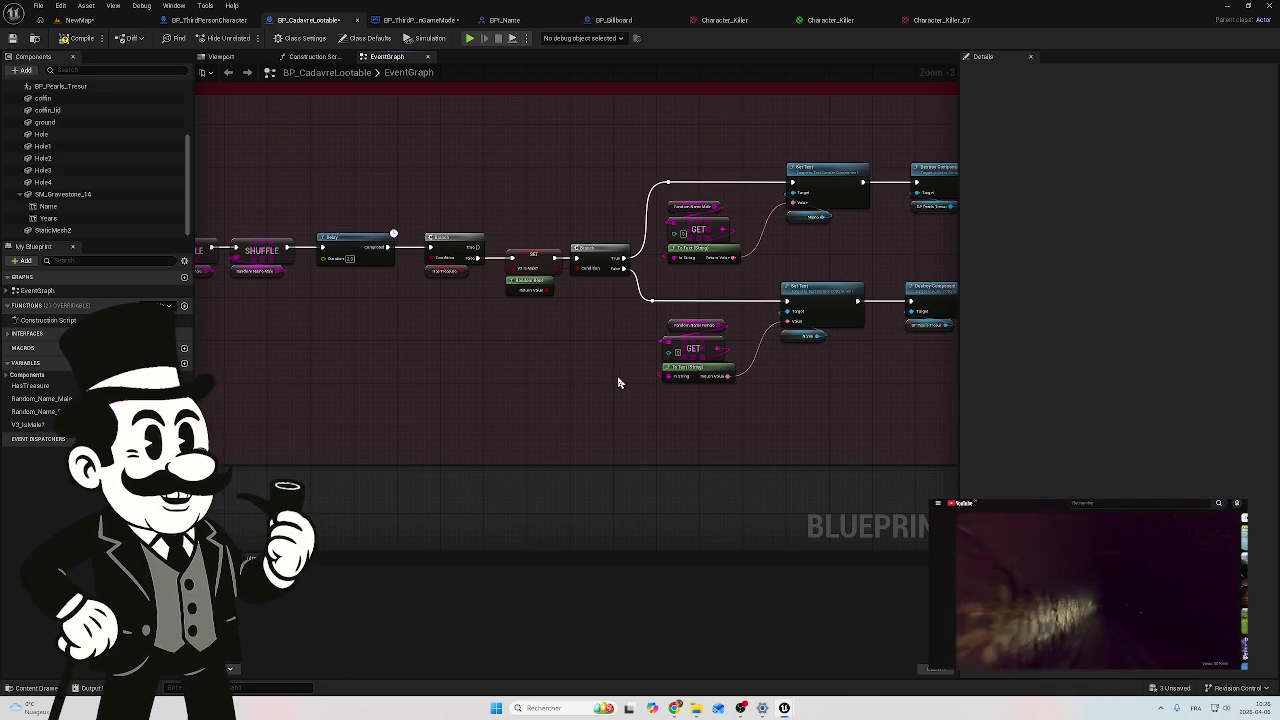
{"action": "mouse_move", "coordinate": [617, 380]}
{"action": "left_mouse_down"}
{"action": "mouse_move", "coordinate": [554, 243]}
{"action": "mouse_move", "coordinate": [573, 346]}
{"action": "mouse_move", "coordinate": [434, 326]}
{"action": "mouse_move", "coordinate": [400, 234]}
{"action": "mouse_move", "coordinate": [536, 248]}
{"action": "mouse_move", "coordinate": [509, 277]}
{"action": "mouse_move", "coordinate": [640, 266]}
{"action": "mouse_move", "coordinate": [740, 140]}
{"action": "mouse_move", "coordinate": [688, 127]}
{"action": "mouse_move", "coordinate": [611, 137]}
{"action": "mouse_move", "coordinate": [566, 169]}
{"action": "mouse_move", "coordinate": [534, 223]}
{"action": "left_mouse_up"}
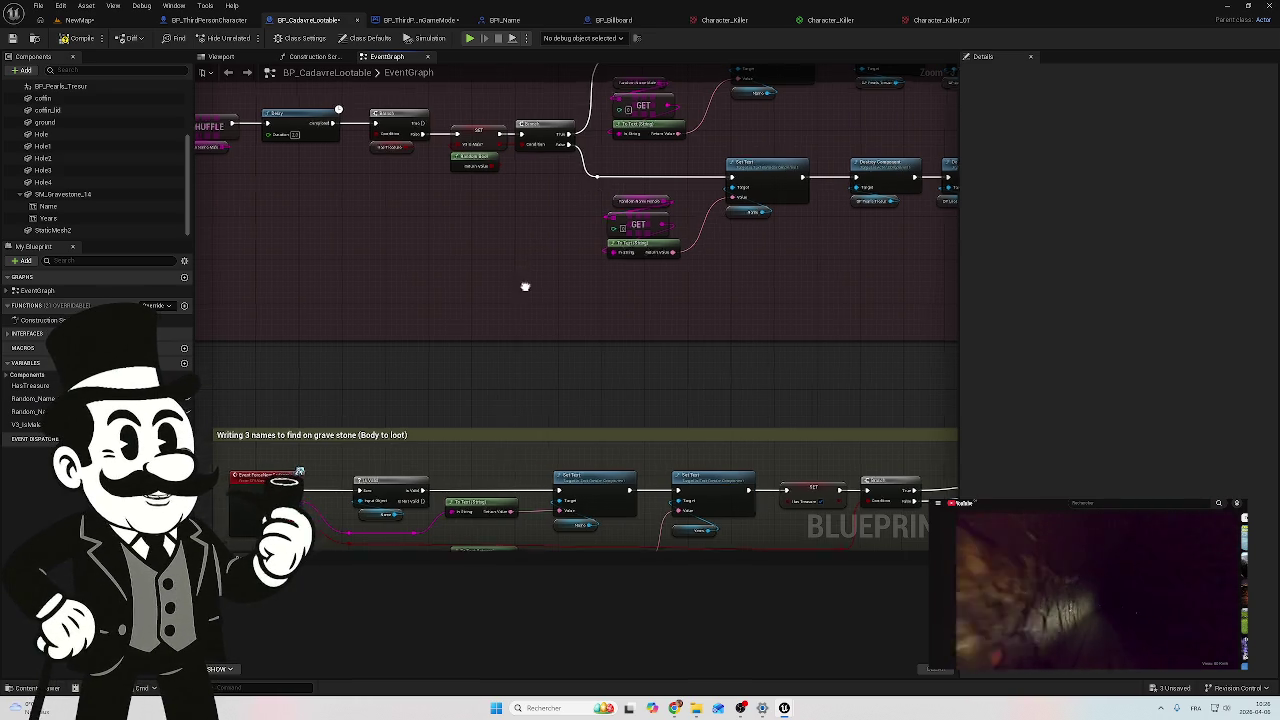
{"action": "left_click_drag", "start_coordinate": [523, 286], "coordinate": [553, 211]}
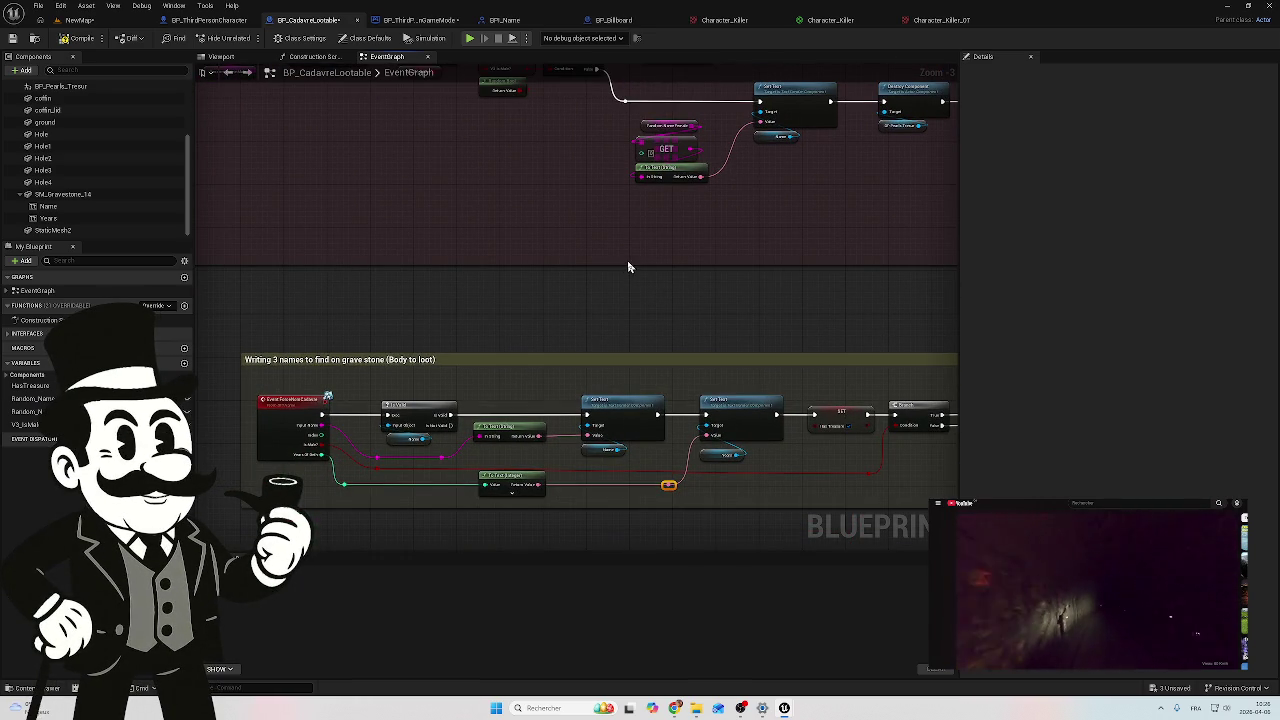
{"action": "mouse_move", "coordinate": [565, 251]}
{"action": "left_mouse_down"}
{"action": "mouse_move", "coordinate": [494, 260]}
{"action": "mouse_move", "coordinate": [443, 380]}
{"action": "mouse_move", "coordinate": [534, 417]}
{"action": "mouse_move", "coordinate": [474, 403]}
{"action": "left_mouse_up"}
{"action": "mouse_move", "coordinate": [709, 366]}
{"action": "left_mouse_down"}
{"action": "mouse_move", "coordinate": [645, 367]}
{"action": "mouse_move", "coordinate": [654, 405]}
{"action": "left_mouse_up"}
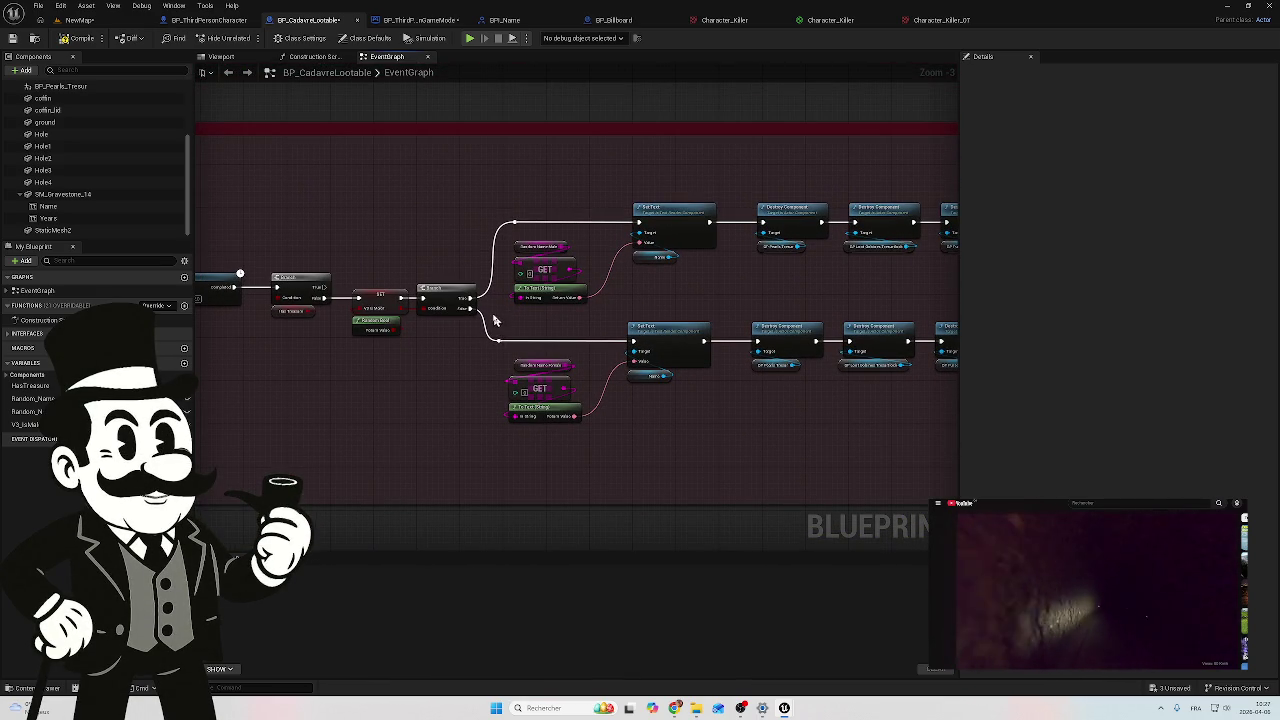
{"action": "scroll", "coordinate": [610, 307], "scroll_direction": "up", "scroll_amount": 2}
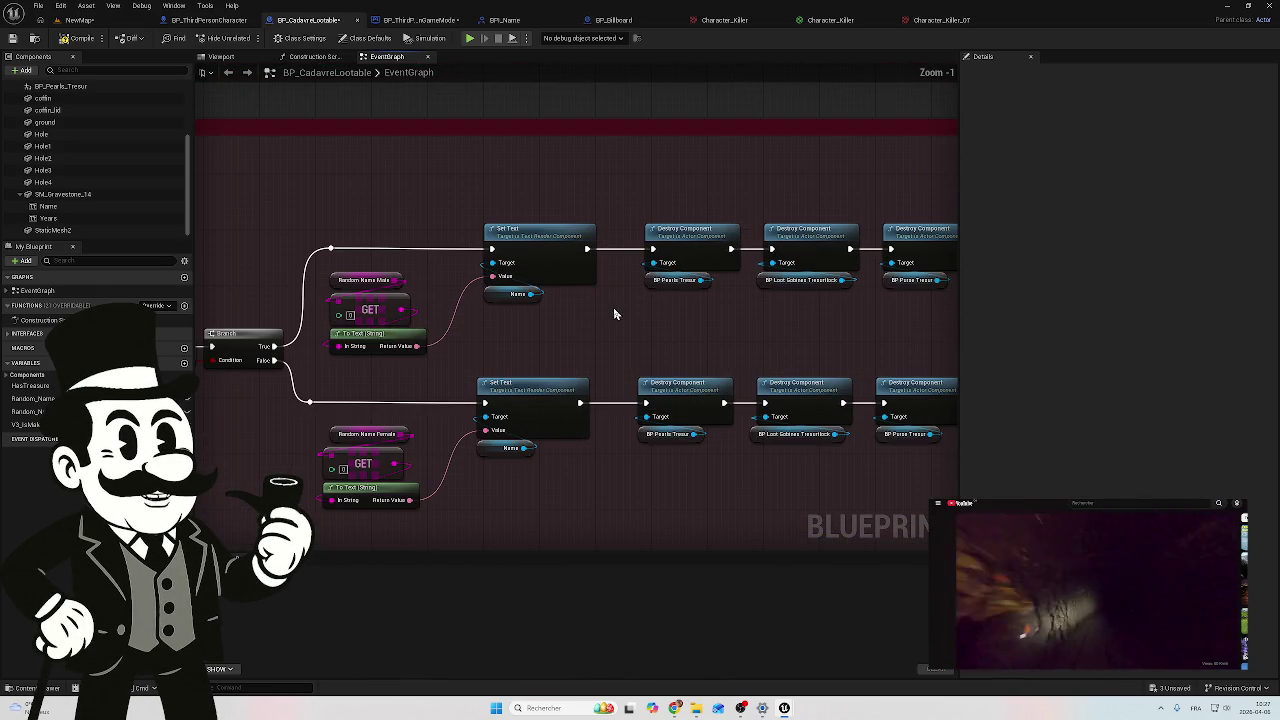
{"action": "left_click_drag", "start_coordinate": [543, 309], "coordinate": [486, 299]}
{"action": "scroll", "coordinate": [486, 299], "scroll_direction": "down", "scroll_amount": 1}
{"action": "mouse_move", "coordinate": [800, 170]}
{"action": "left_mouse_down"}
{"action": "mouse_move", "coordinate": [566, 417]}
{"action": "mouse_move", "coordinate": [450, 433]}
{"action": "left_mouse_up"}
{"action": "left_click_drag", "start_coordinate": [493, 211], "coordinate": [670, 211]}
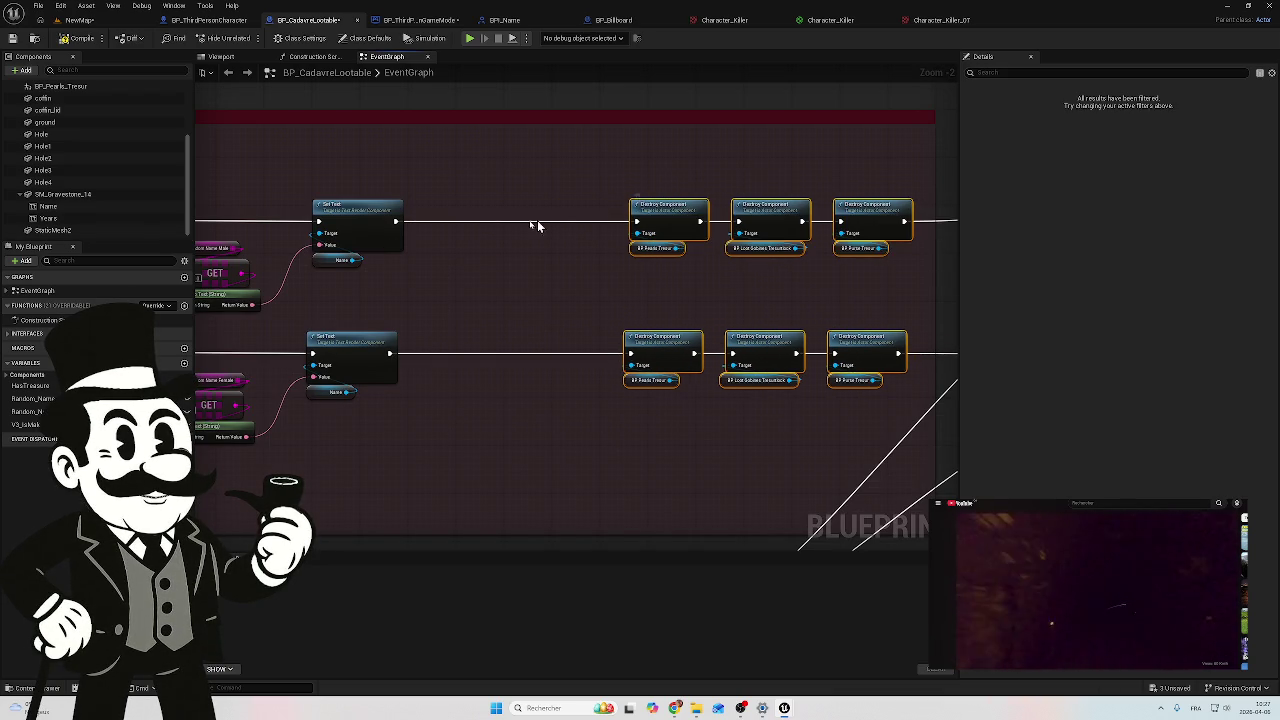
{"action": "left_click_drag", "start_coordinate": [426, 260], "coordinate": [452, 255]}
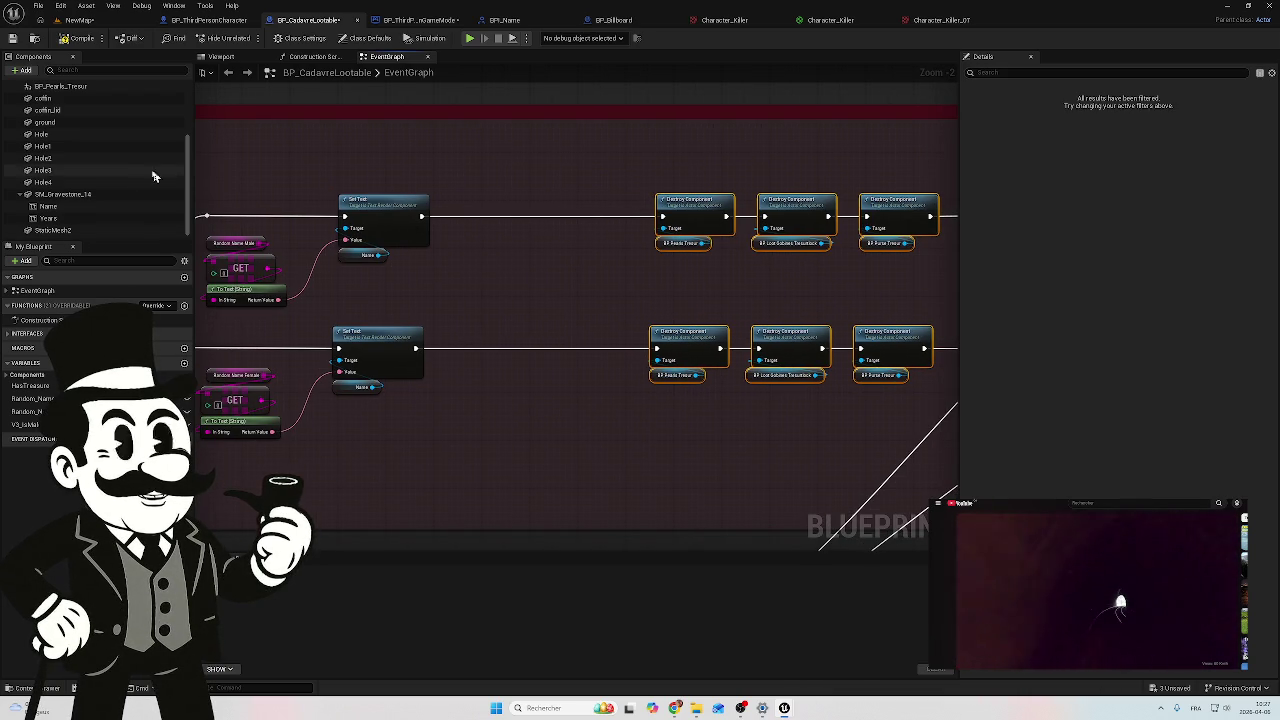
{"action": "mouse_move", "coordinate": [70, 219]}
{"action": "left_mouse_down"}
{"action": "mouse_move", "coordinate": [457, 280]}
{"action": "mouse_move", "coordinate": [472, 279]}
{"action": "mouse_move", "coordinate": [470, 245]}
{"action": "left_mouse_up"}
Step: Add a Set Text node targeting Years after the upper row's first Set Text
{"action": "type", "text": "d"}
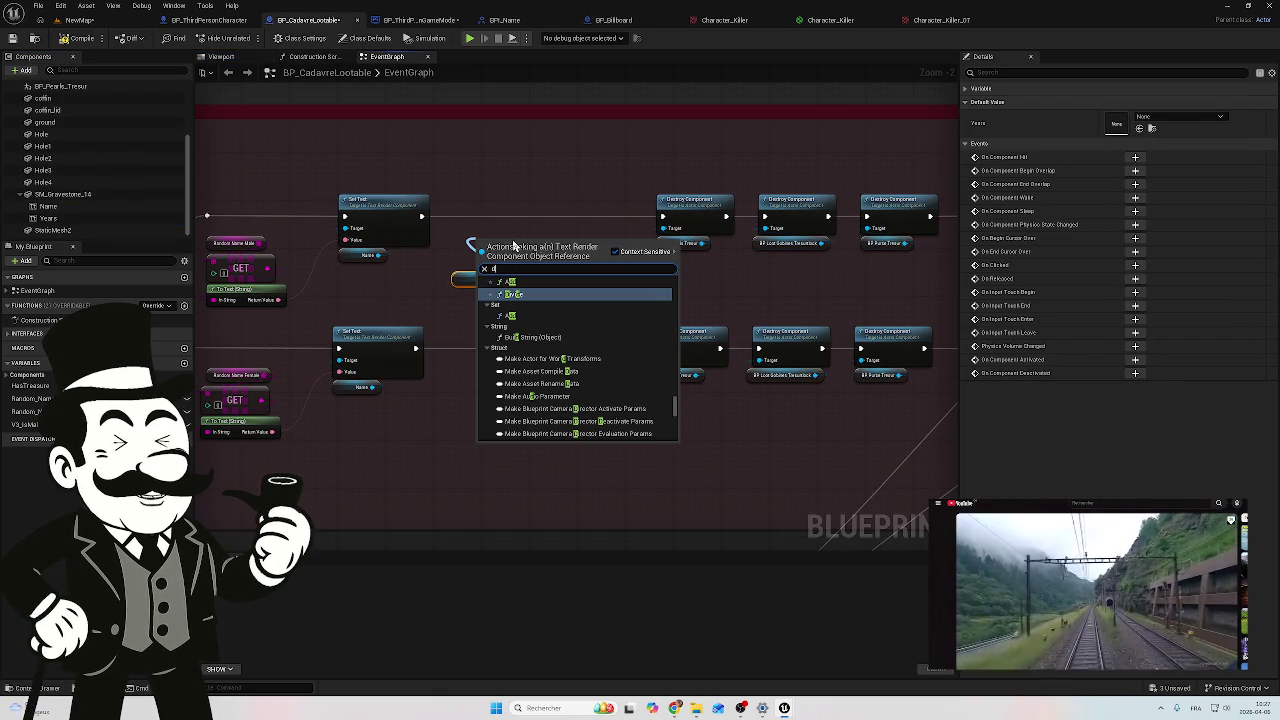
{"action": "key", "text": "BackSpace"}
{"action": "type", "text": "set"}
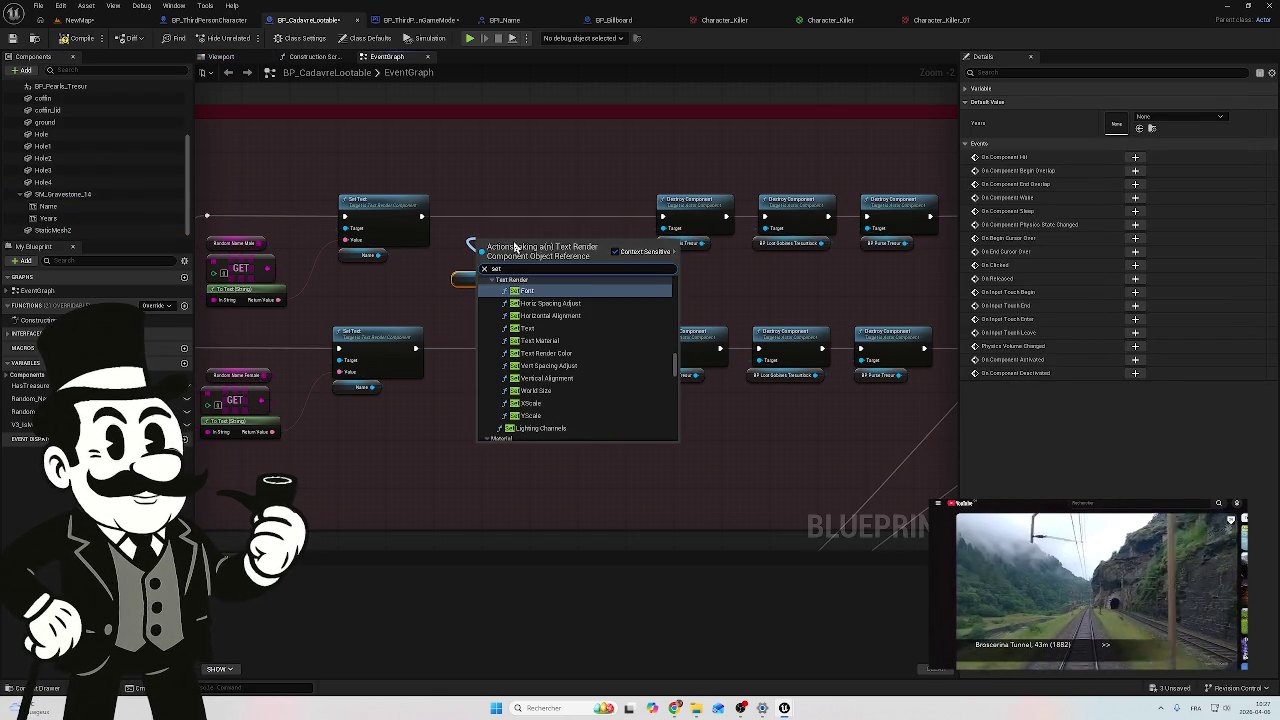
{"action": "left_click", "coordinate": [545, 329]}
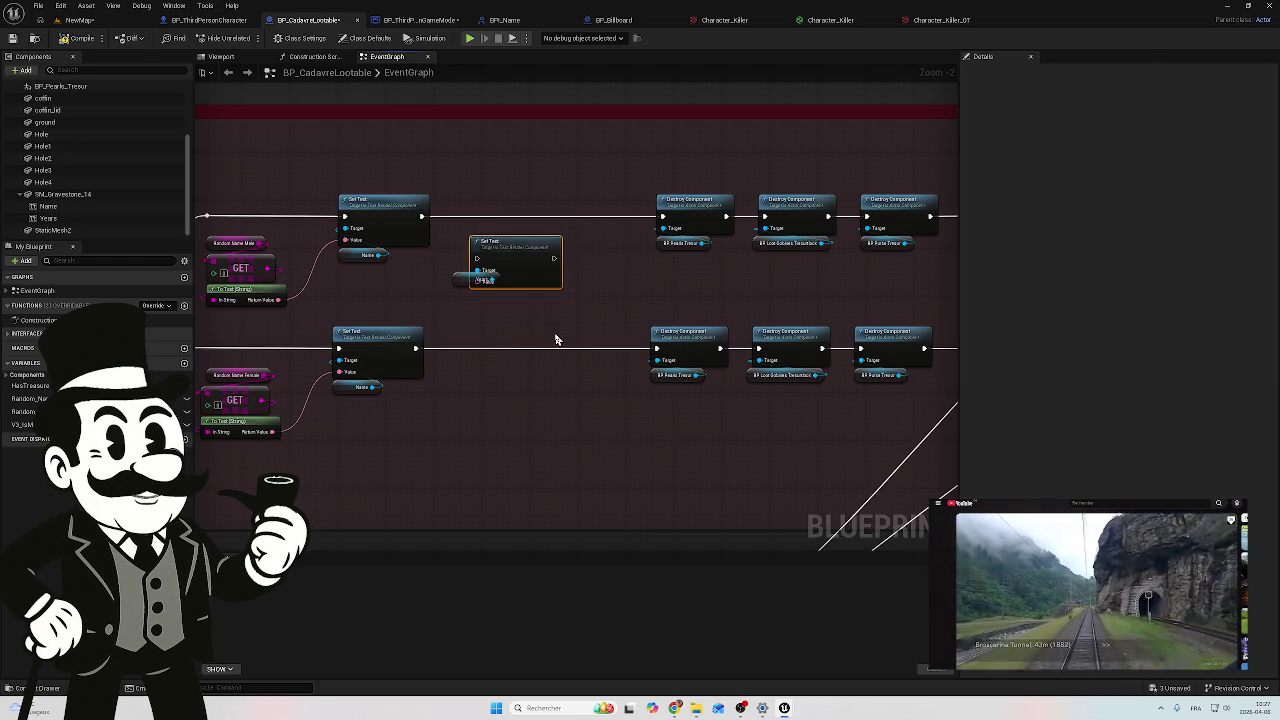
{"action": "mouse_move", "coordinate": [500, 244]}
{"action": "left_mouse_down"}
{"action": "mouse_move", "coordinate": [487, 202]}
{"action": "mouse_move", "coordinate": [452, 217]}
{"action": "mouse_move", "coordinate": [464, 216]}
{"action": "left_mouse_up"}
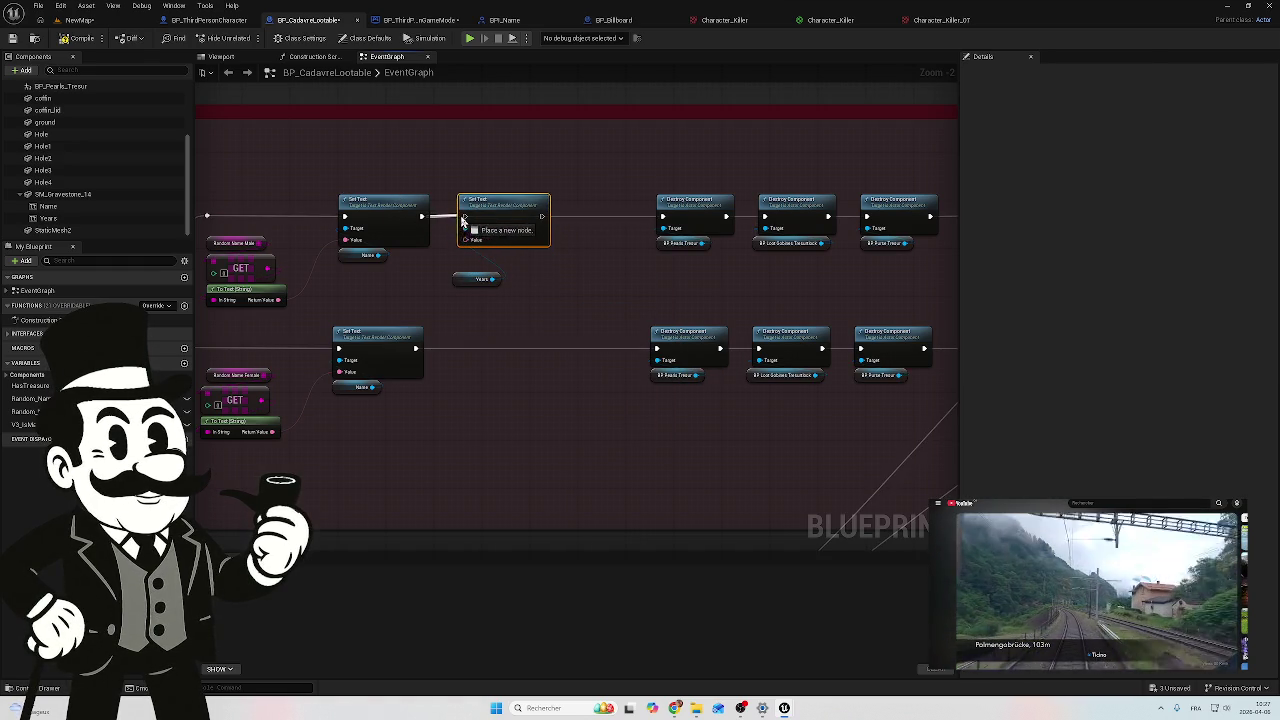
{"action": "mouse_move", "coordinate": [541, 215]}
{"action": "left_mouse_down"}
{"action": "mouse_move", "coordinate": [557, 229]}
{"action": "mouse_move", "coordinate": [657, 214]}
{"action": "mouse_move", "coordinate": [541, 215]}
{"action": "left_mouse_up"}
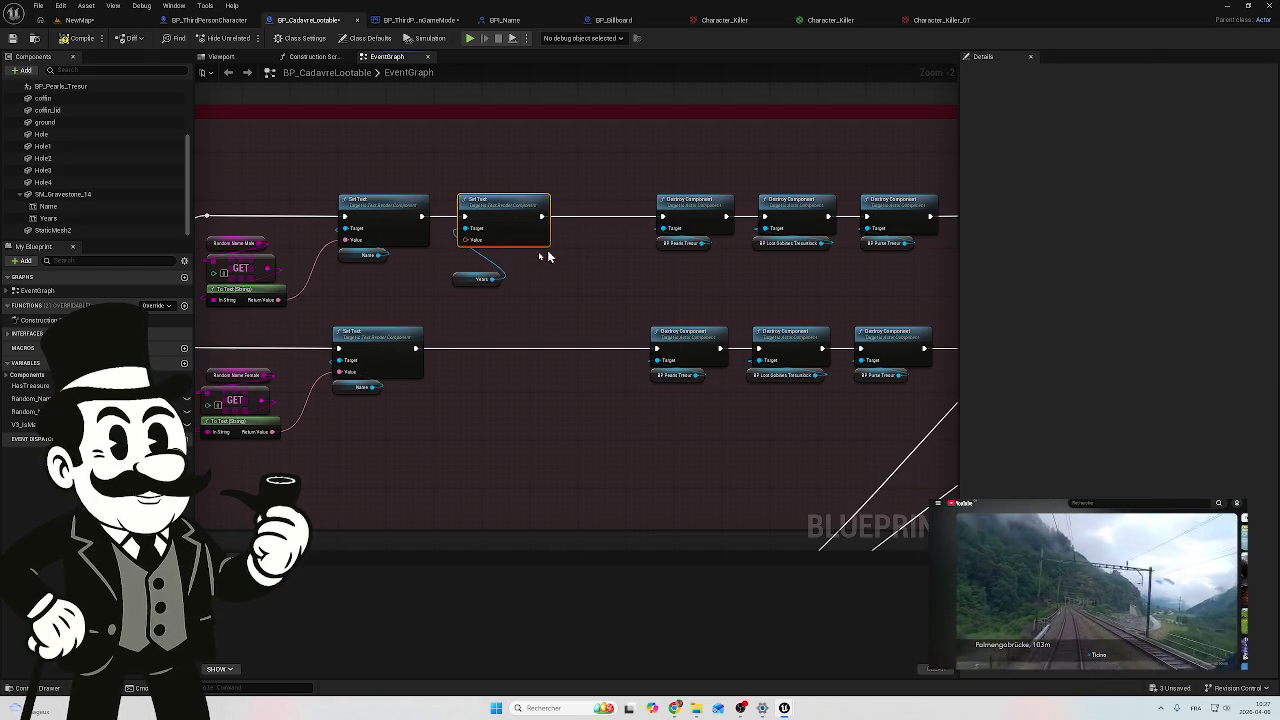
Step: Copy the Set Text and Years pair into the lower row and link it to Destroy Component
{"action": "left_click", "coordinate": [531, 296]}
{"action": "left_click", "coordinate": [466, 278]}
{"action": "left_click_drag", "start_coordinate": [472, 281], "coordinate": [478, 257]}
{"action": "left_click", "coordinate": [494, 206]}
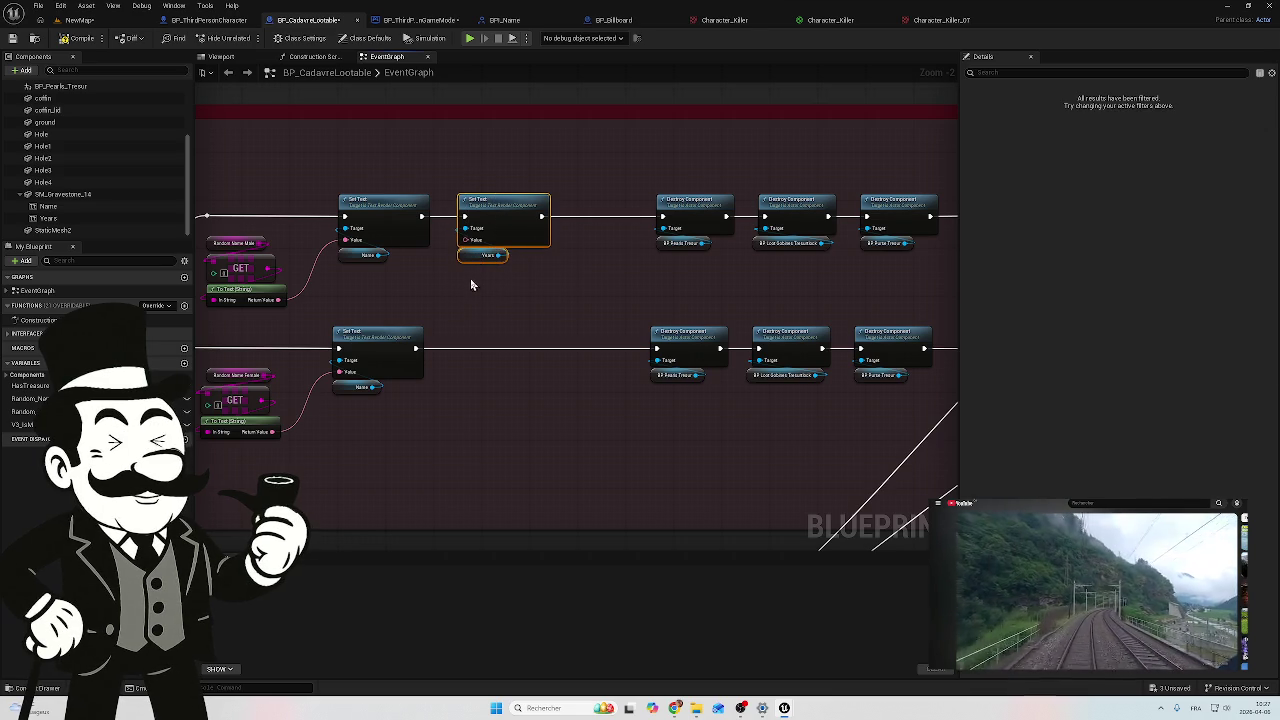
{"action": "key", "text": "ctrl+c"}
{"action": "key", "text": "ctrl+v"}
{"action": "left_click_drag", "start_coordinate": [509, 371], "coordinate": [487, 344]}
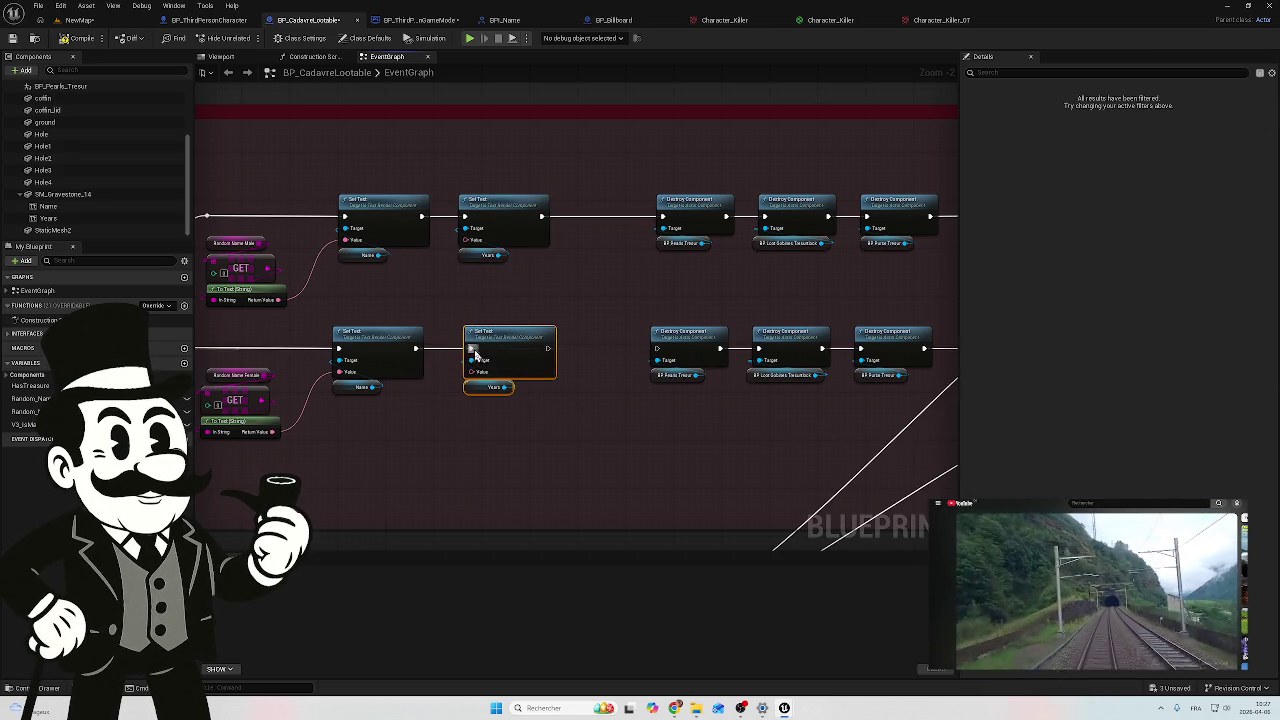
{"action": "left_click_drag", "start_coordinate": [548, 347], "coordinate": [663, 349]}
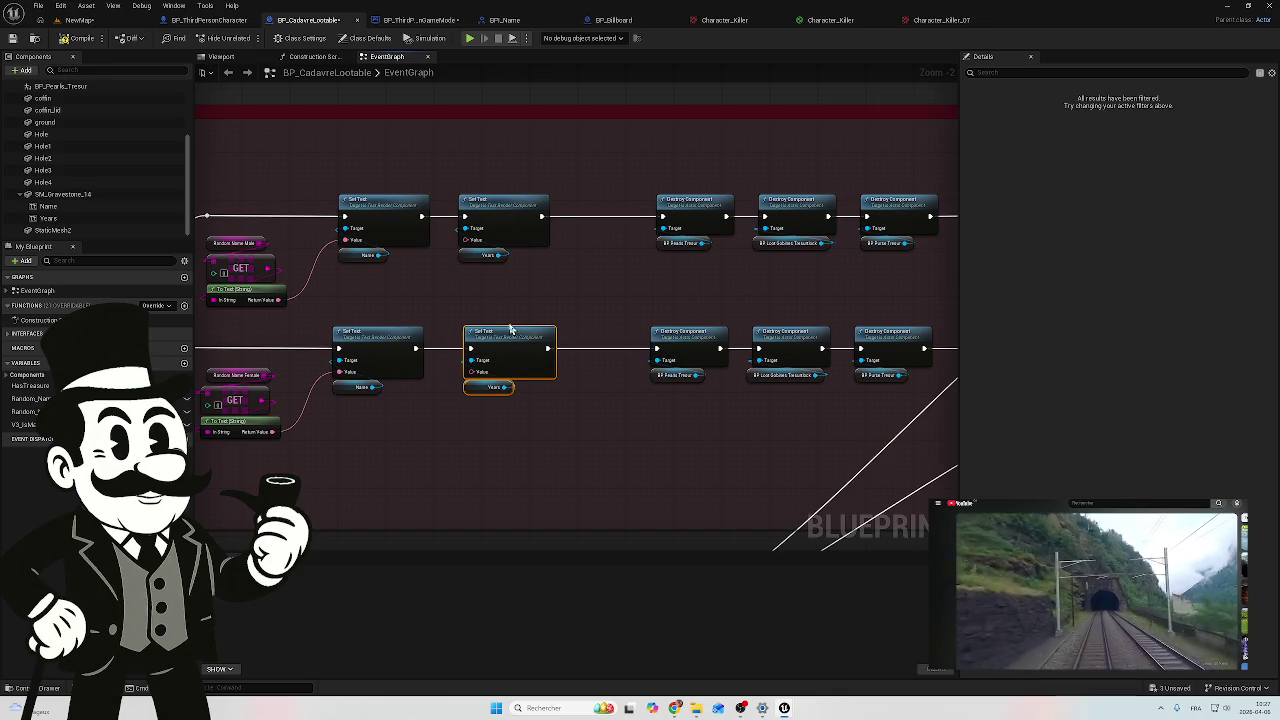
Step: Align the two new Set Text nodes closer to their Destroy Component nodes
{"action": "left_click_drag", "start_coordinate": [497, 288], "coordinate": [560, 305]}
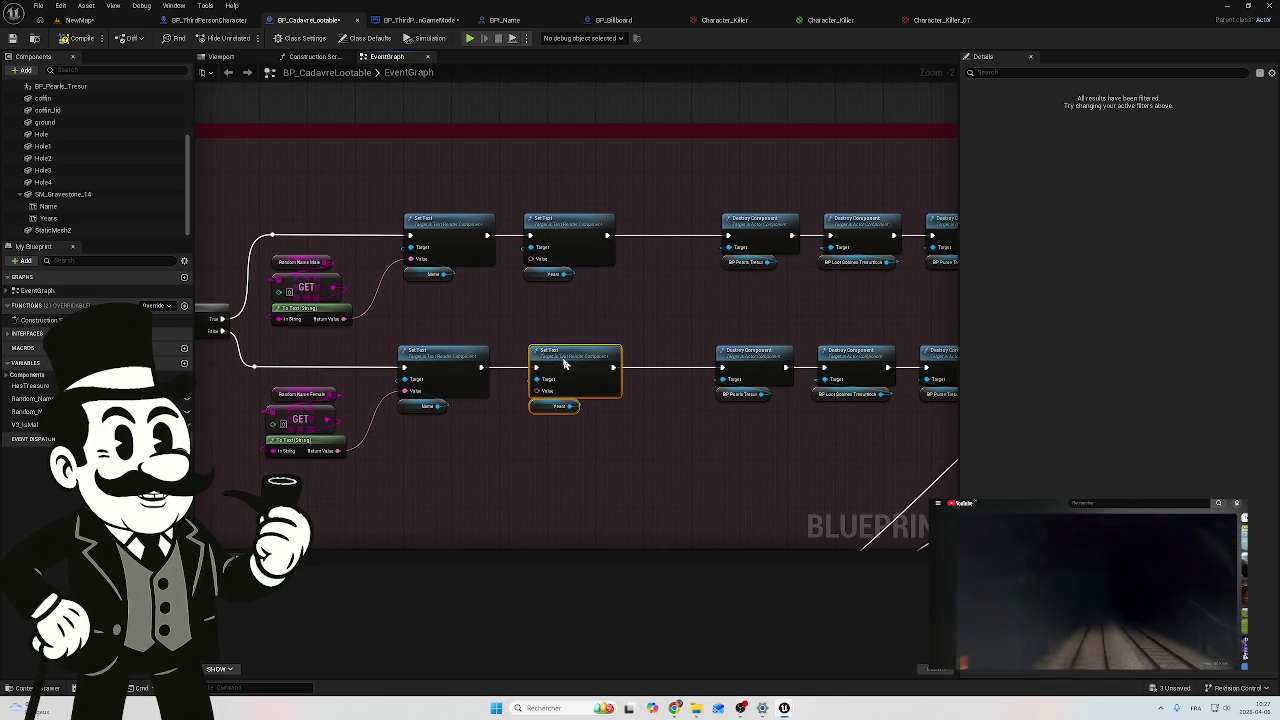
{"action": "left_click_drag", "start_coordinate": [563, 365], "coordinate": [617, 360]}
{"action": "left_click", "coordinate": [565, 222]}
{"action": "left_click_drag", "start_coordinate": [565, 222], "coordinate": [623, 218]}
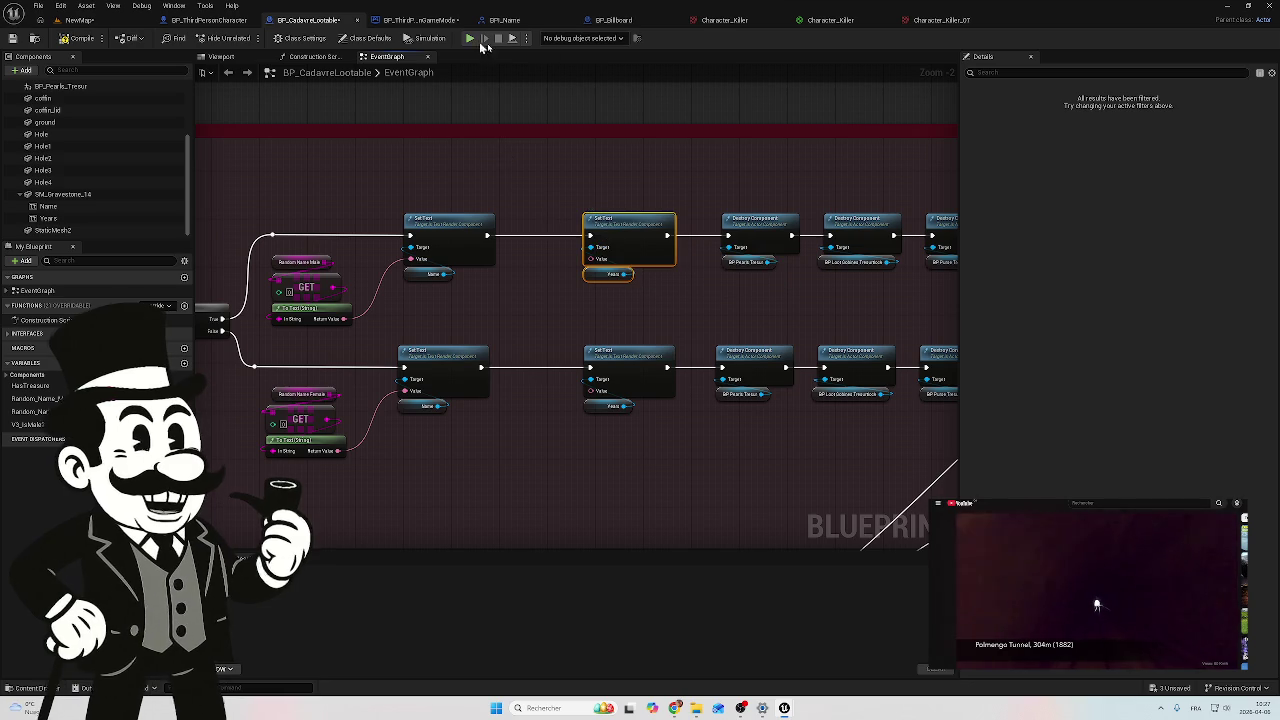
Step: Grab the Random Integer in Range node from BP_ThirdPersonGameMode and return to BP_CadavreLootable
{"action": "left_click", "coordinate": [440, 21]}
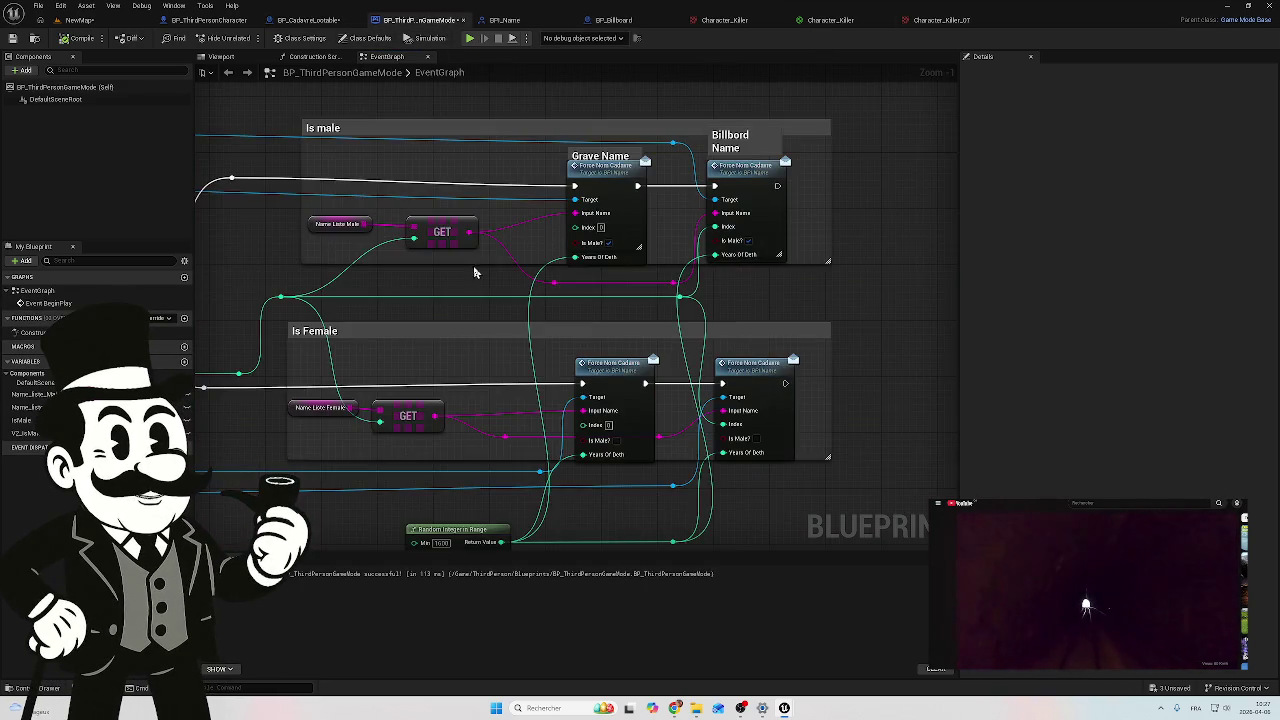
{"action": "left_click", "coordinate": [563, 424]}
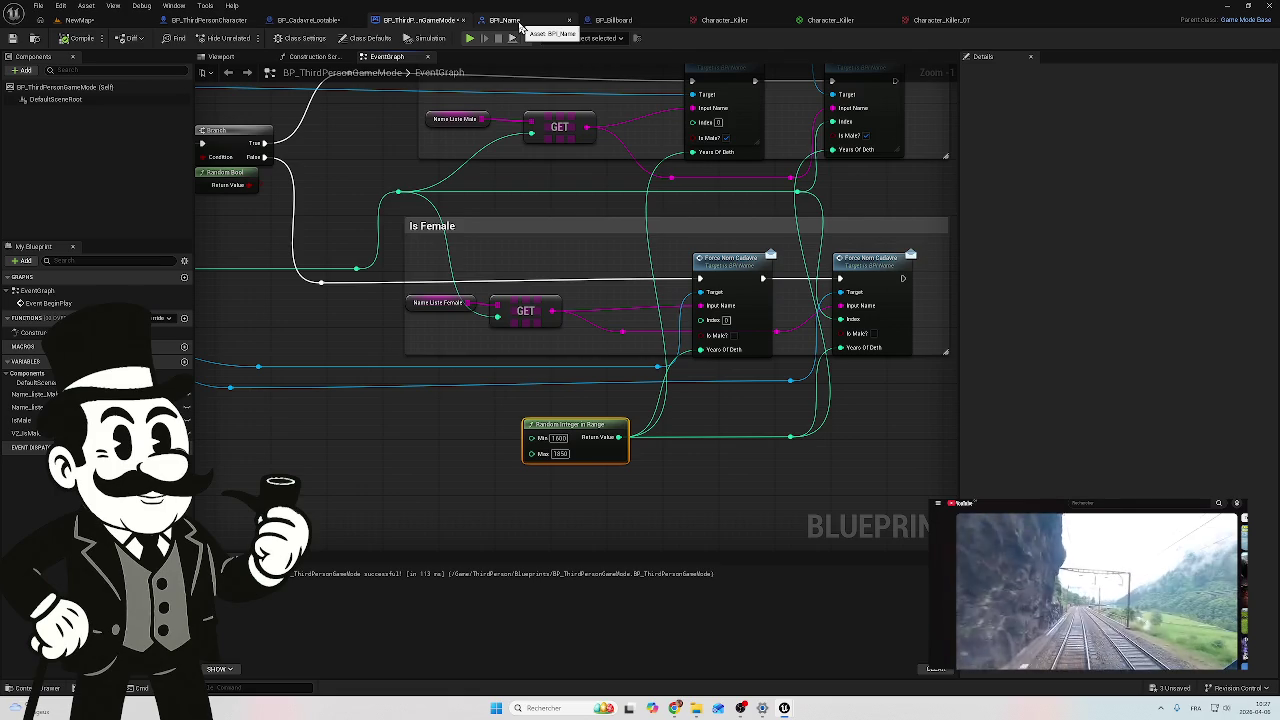
{"action": "left_click", "coordinate": [330, 22]}
{"action": "left_click", "coordinate": [517, 325]}
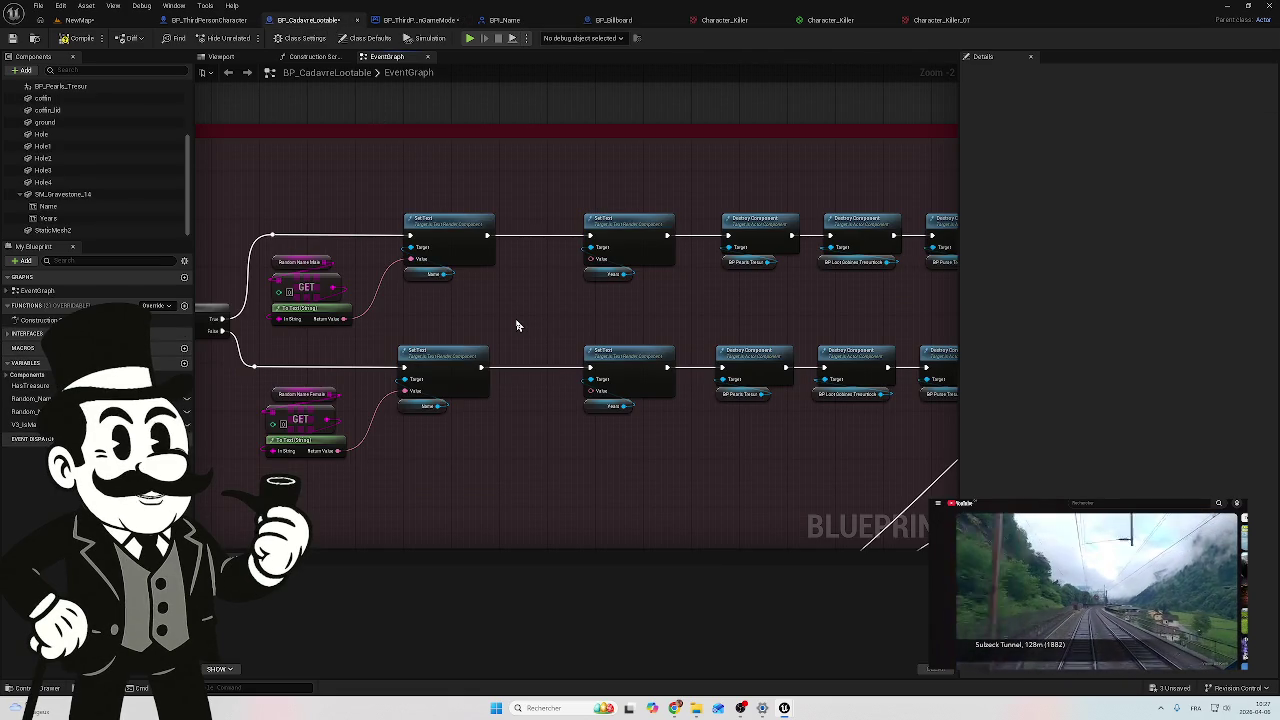
Step: Paste Random Integer in Range beside To Text and wire To Text into the lower Set Text value
{"action": "key", "text": "ctrl+v"}
{"action": "mouse_move", "coordinate": [517, 322]}
{"action": "left_mouse_down"}
{"action": "mouse_move", "coordinate": [493, 305]}
{"action": "mouse_move", "coordinate": [586, 258]}
{"action": "mouse_move", "coordinate": [595, 302]}
{"action": "left_mouse_up"}
{"action": "left_click", "coordinate": [515, 296], "text": "ctrl"}
{"action": "left_click_drag", "start_coordinate": [515, 296], "coordinate": [463, 298]}
{"action": "scroll", "coordinate": [598, 310], "scroll_direction": "up", "scroll_amount": 1}
{"action": "left_click_drag", "start_coordinate": [569, 307], "coordinate": [602, 410]}
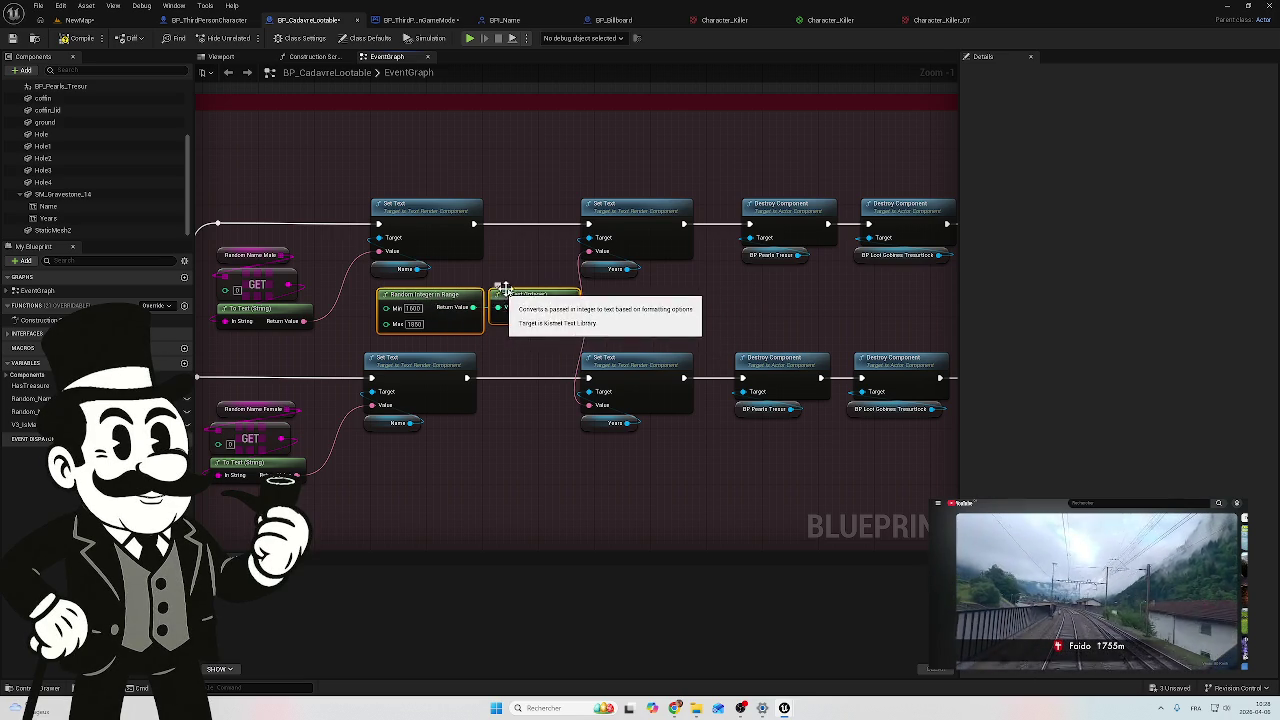
Step: Nudge both nodes into alignment between the rows and compile BP_CadavreLootable
{"action": "left_click_drag", "start_coordinate": [519, 306], "coordinate": [502, 302]}
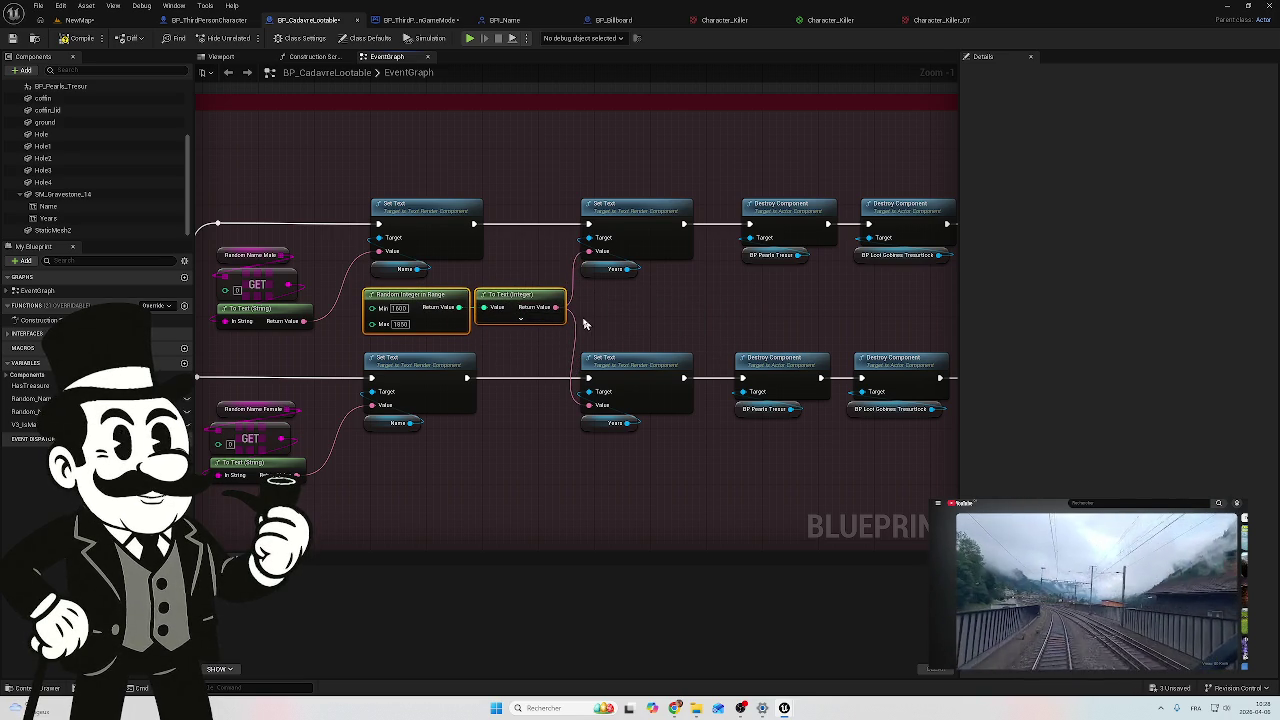
{"action": "mouse_move", "coordinate": [660, 308]}
{"action": "left_mouse_down"}
{"action": "mouse_move", "coordinate": [511, 306]}
{"action": "mouse_move", "coordinate": [619, 309]}
{"action": "left_mouse_up"}
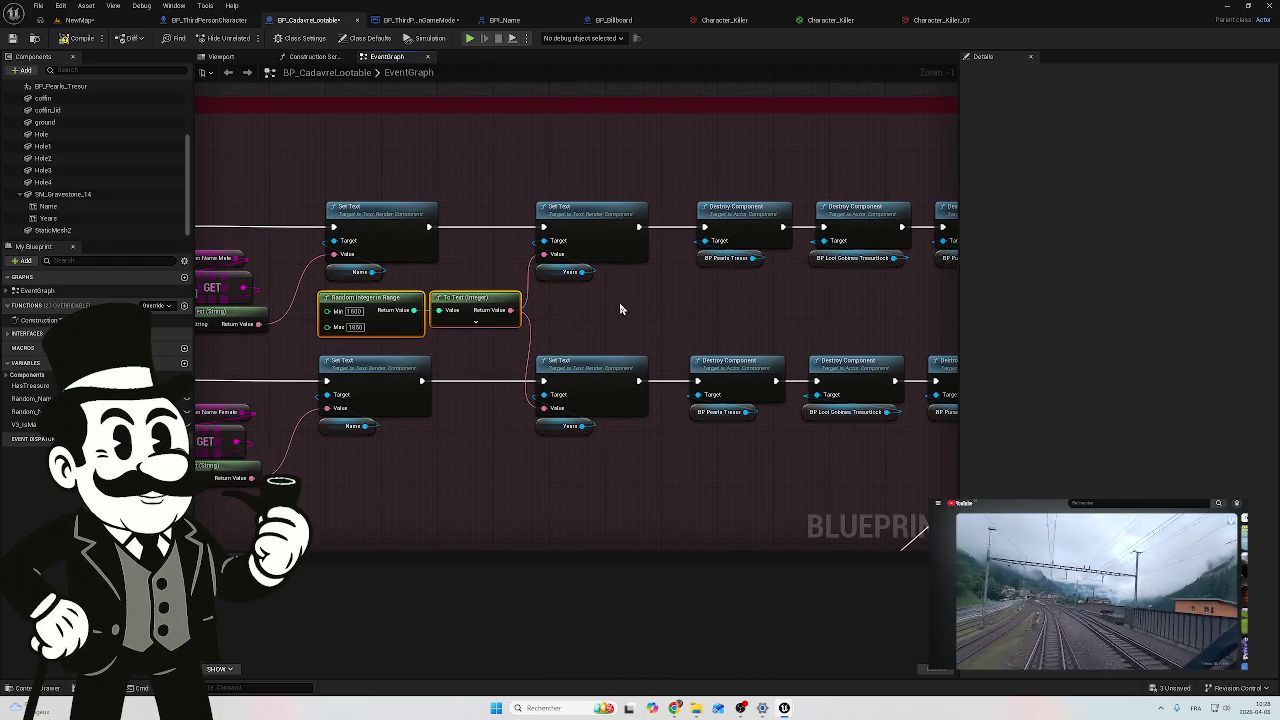
{"action": "left_click", "coordinate": [84, 45]}
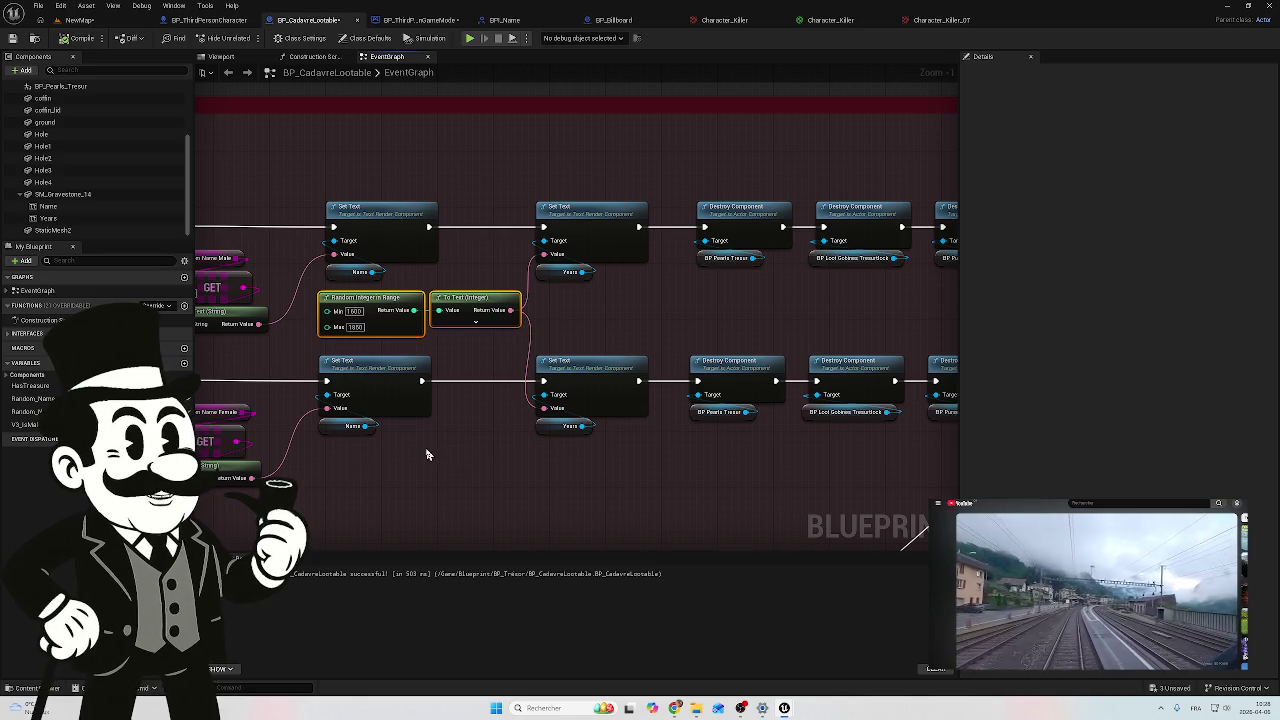
Step: Survey the compiled graph's comment groups and name-writing nodes, then return to the NewMap level
{"action": "scroll", "coordinate": [563, 364], "scroll_direction": "down", "scroll_amount": 1}
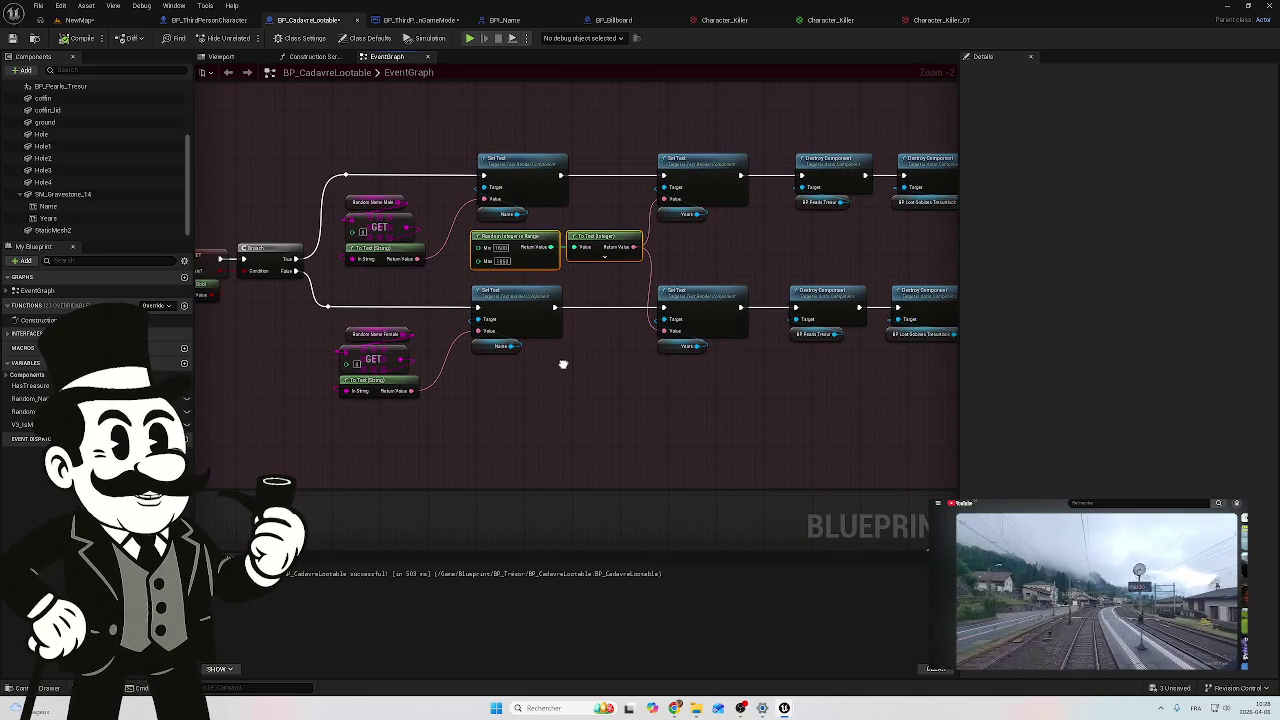
{"action": "scroll", "coordinate": [563, 364], "scroll_direction": "down", "scroll_amount": 1}
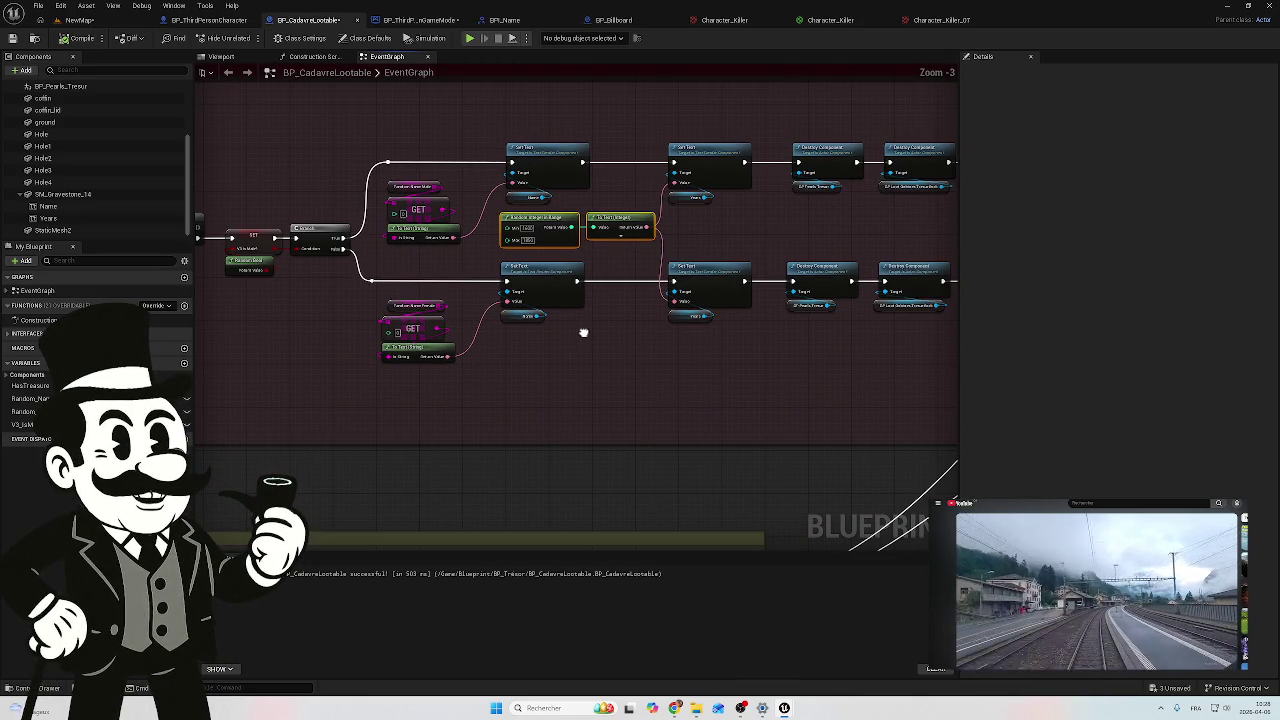
{"action": "mouse_move", "coordinate": [459, 384]}
{"action": "left_mouse_down"}
{"action": "mouse_move", "coordinate": [603, 231]}
{"action": "mouse_move", "coordinate": [437, 323]}
{"action": "mouse_move", "coordinate": [542, 301]}
{"action": "left_mouse_up"}
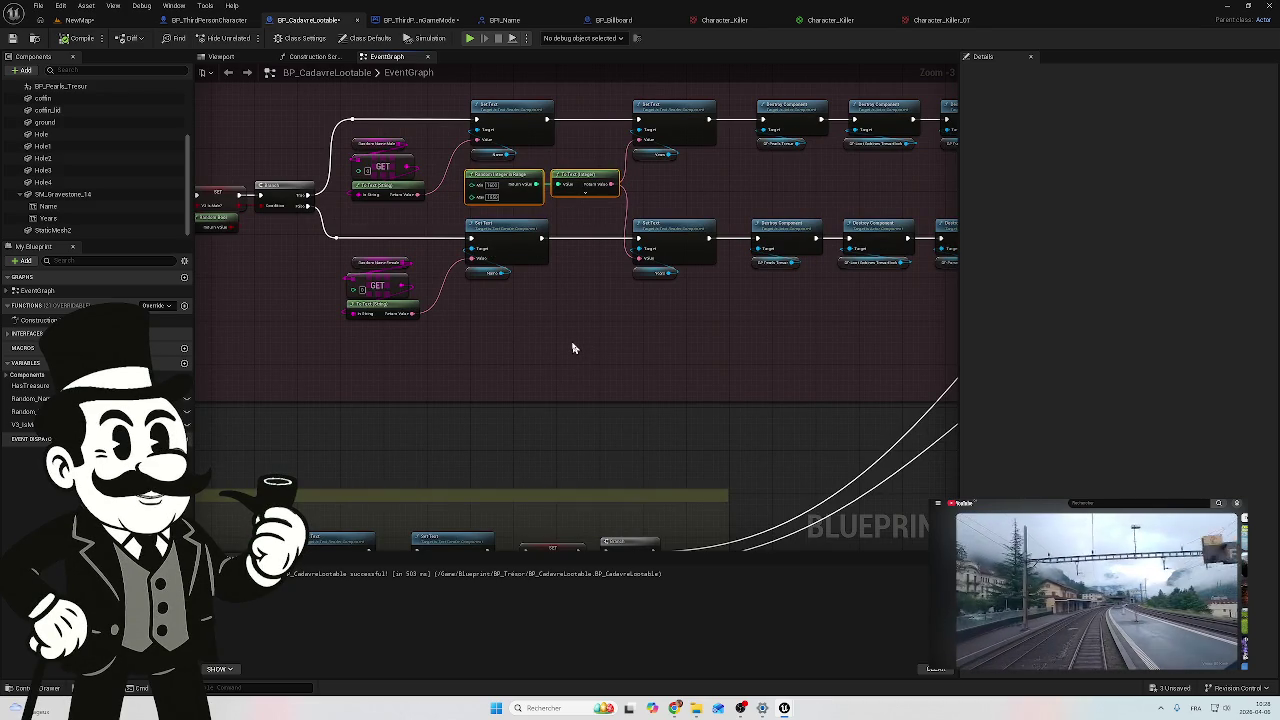
{"action": "scroll", "coordinate": [573, 348], "scroll_direction": "down", "scroll_amount": 1}
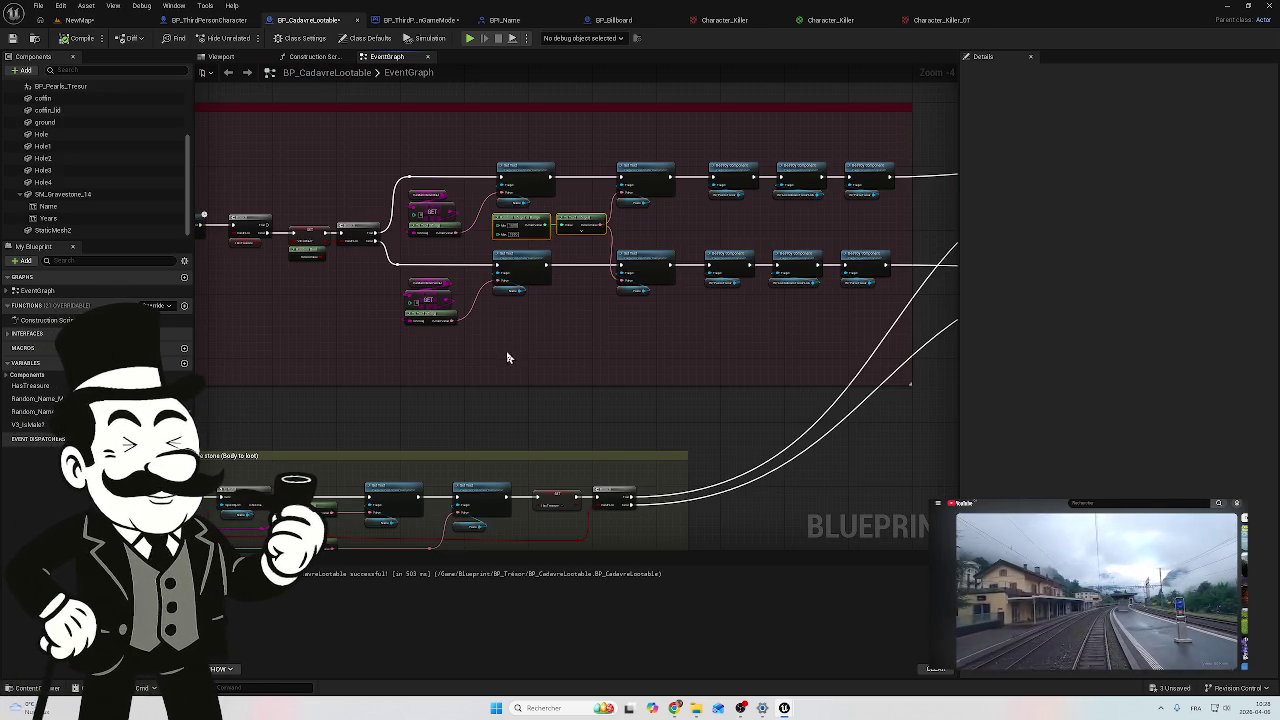
{"action": "mouse_move", "coordinate": [565, 350]}
{"action": "left_mouse_down"}
{"action": "mouse_move", "coordinate": [600, 280]}
{"action": "mouse_move", "coordinate": [631, 271]}
{"action": "mouse_move", "coordinate": [521, 352]}
{"action": "left_mouse_up"}
{"action": "scroll", "coordinate": [521, 352], "scroll_direction": "up", "scroll_amount": 4}
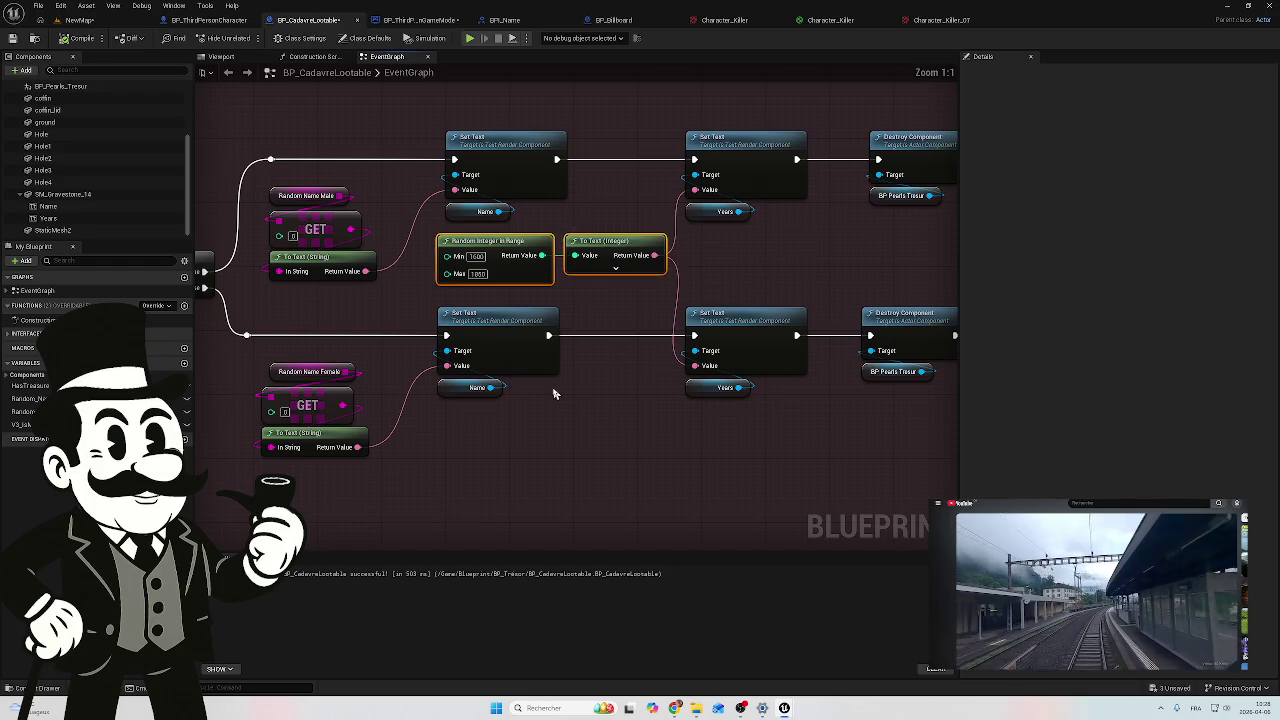
{"action": "scroll", "coordinate": [611, 408], "scroll_direction": "up", "scroll_amount": 1}
{"action": "left_click_drag", "start_coordinate": [611, 408], "coordinate": [695, 235]}
{"action": "scroll", "coordinate": [690, 240], "scroll_direction": "down", "scroll_amount": 3}
{"action": "mouse_move", "coordinate": [577, 300]}
{"action": "left_mouse_down"}
{"action": "mouse_move", "coordinate": [623, 209]}
{"action": "mouse_move", "coordinate": [614, 214]}
{"action": "mouse_move", "coordinate": [686, 166]}
{"action": "mouse_move", "coordinate": [583, 314]}
{"action": "mouse_move", "coordinate": [539, 275]}
{"action": "mouse_move", "coordinate": [640, 246]}
{"action": "mouse_move", "coordinate": [672, 270]}
{"action": "left_mouse_up"}
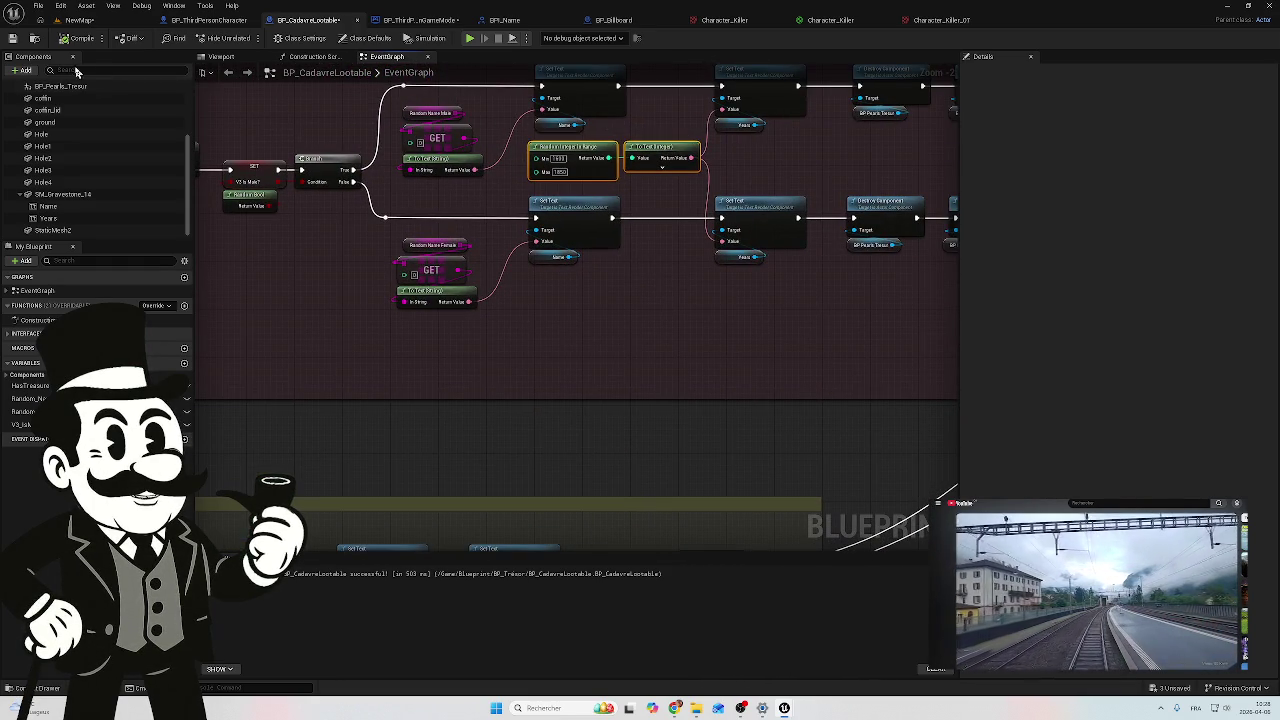
{"action": "left_click", "coordinate": [88, 21]}
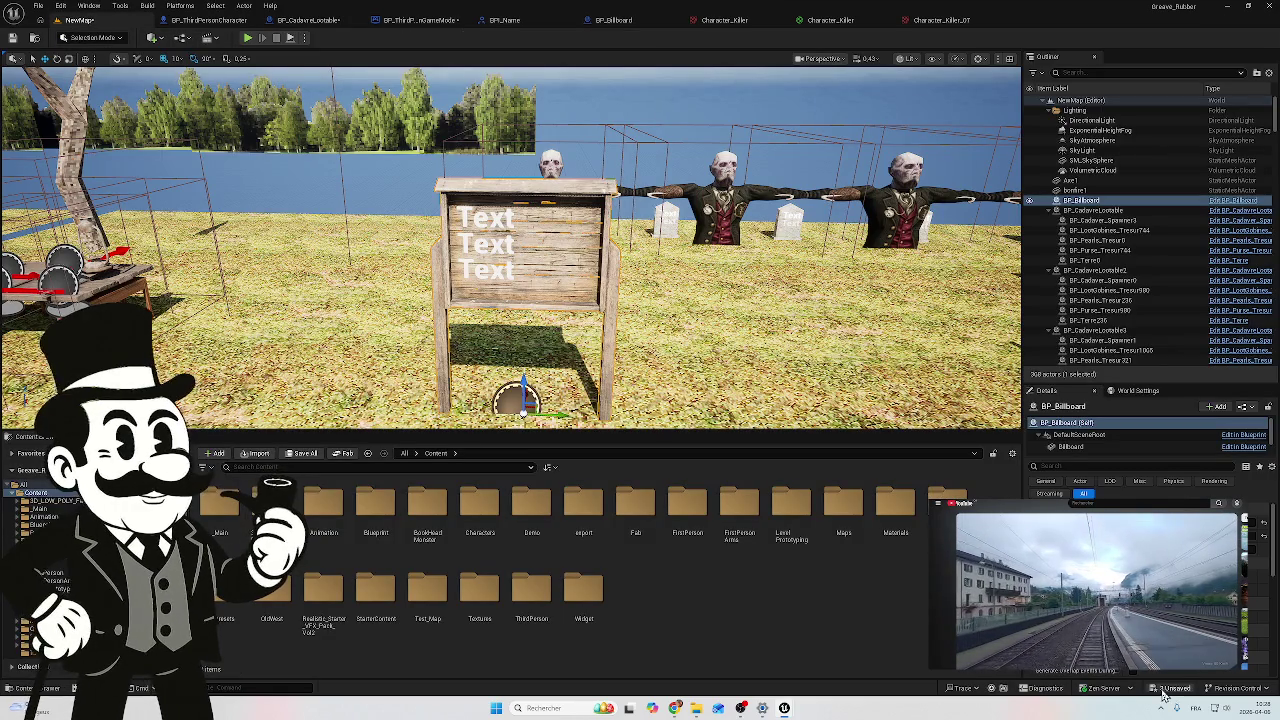
Step: Save all unsaved changes and run a play test of the level
{"action": "left_click", "coordinate": [1163, 693]}
{"action": "left_click", "coordinate": [700, 467]}
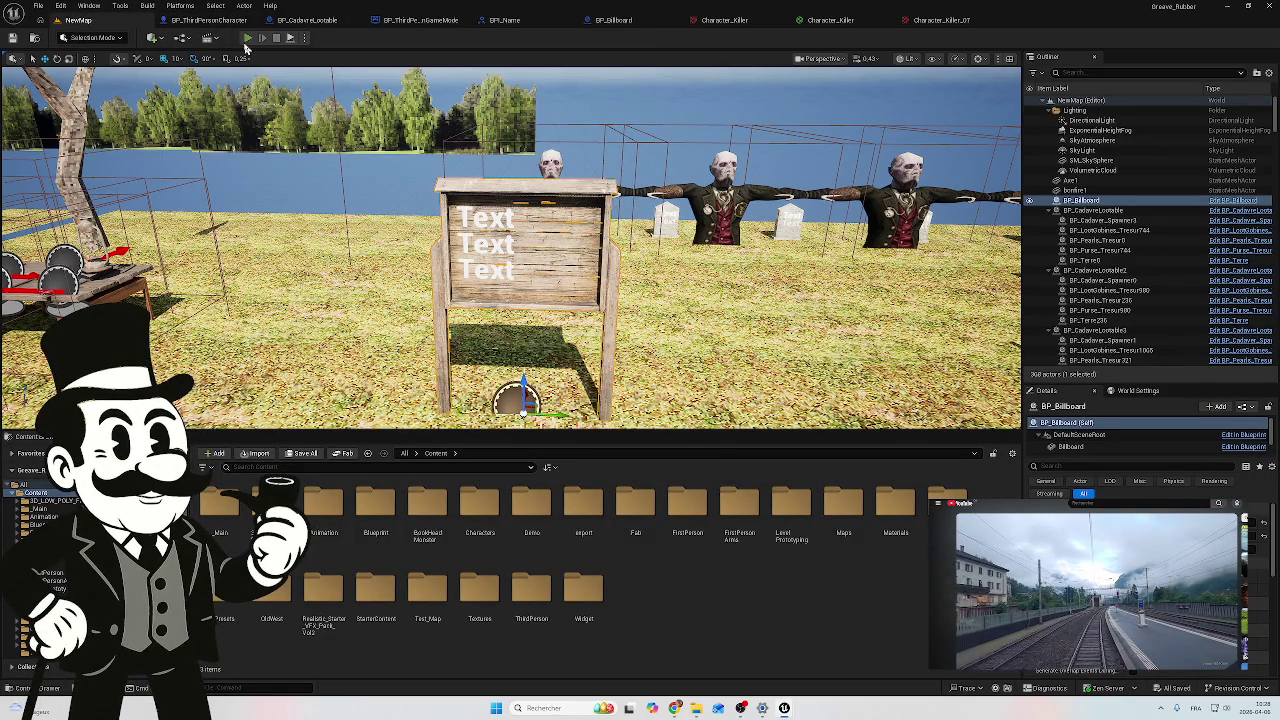
{"action": "left_click", "coordinate": [247, 38]}
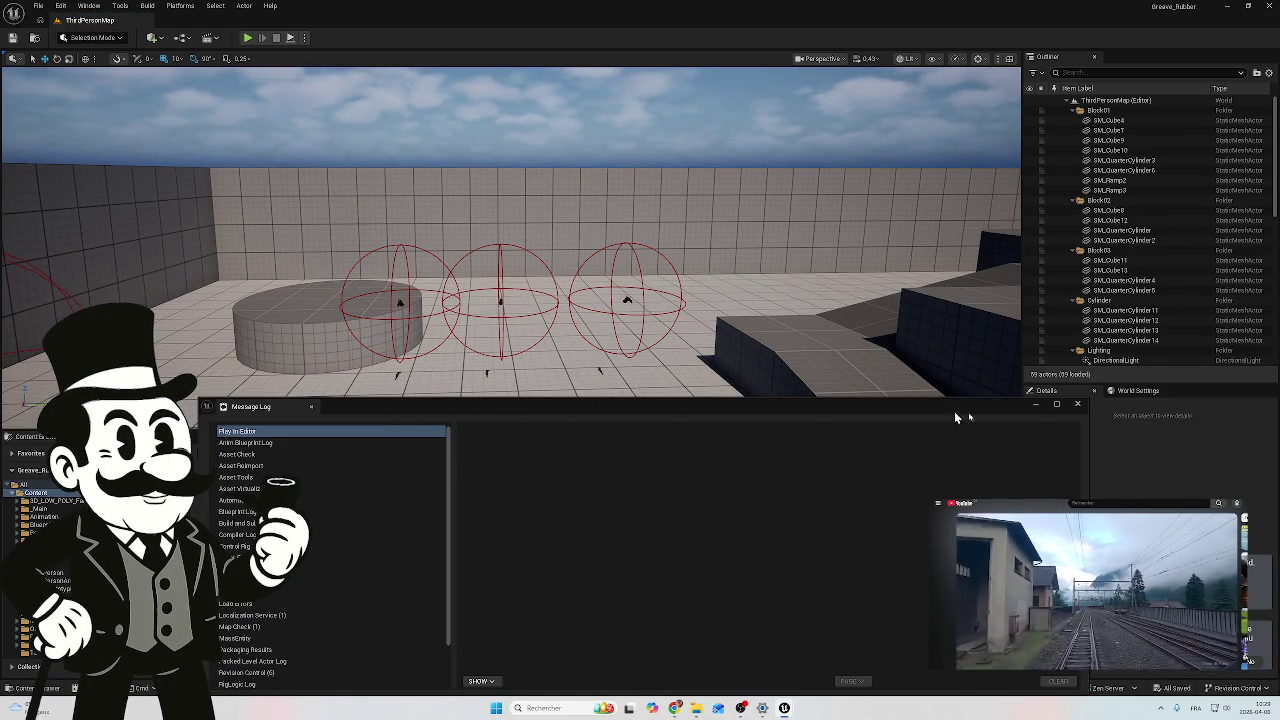
{"action": "left_click", "coordinate": [1077, 404]}
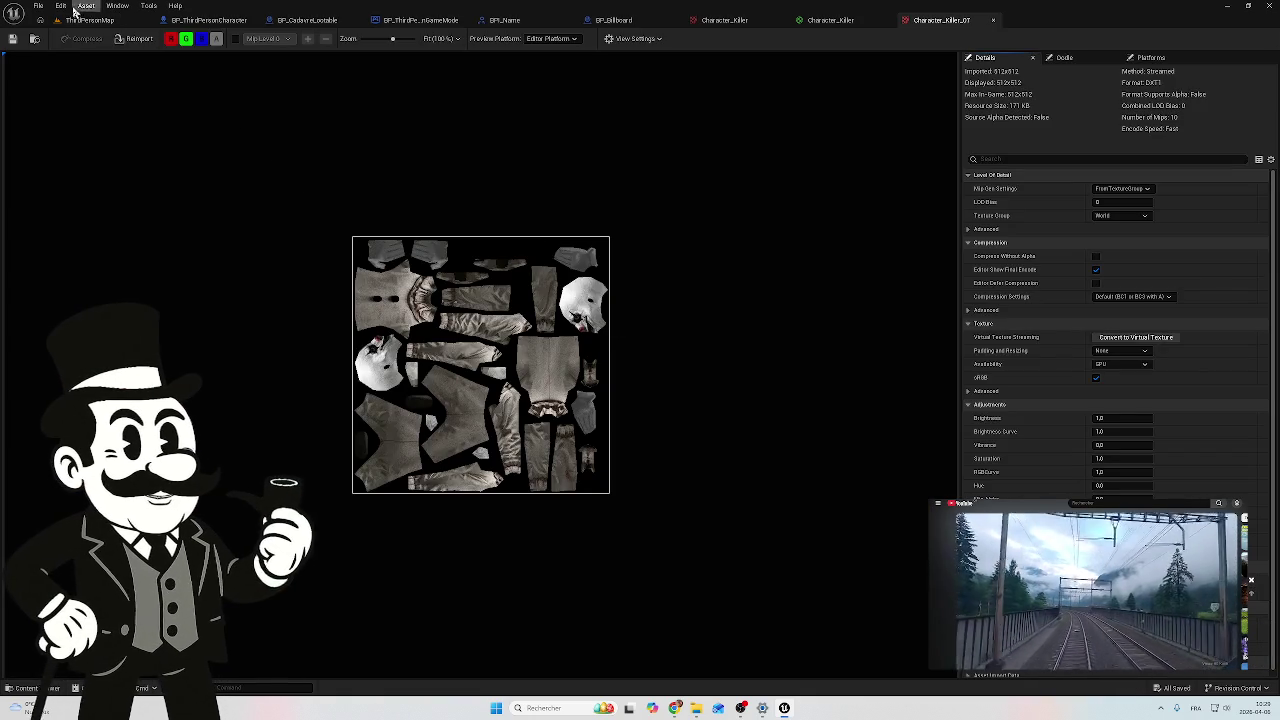
Step: Reopen NewMap from the Test_Map content folder
{"action": "left_click", "coordinate": [90, 21]}
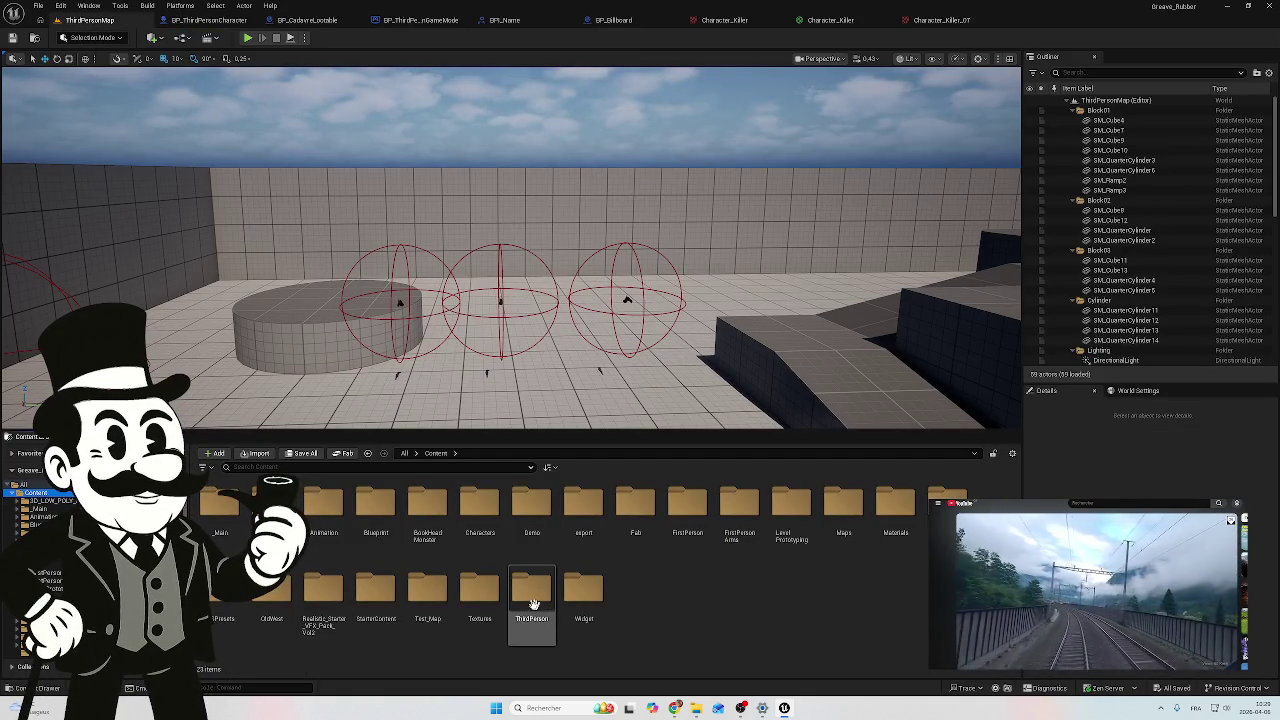
{"action": "double_click", "coordinate": [425, 608]}
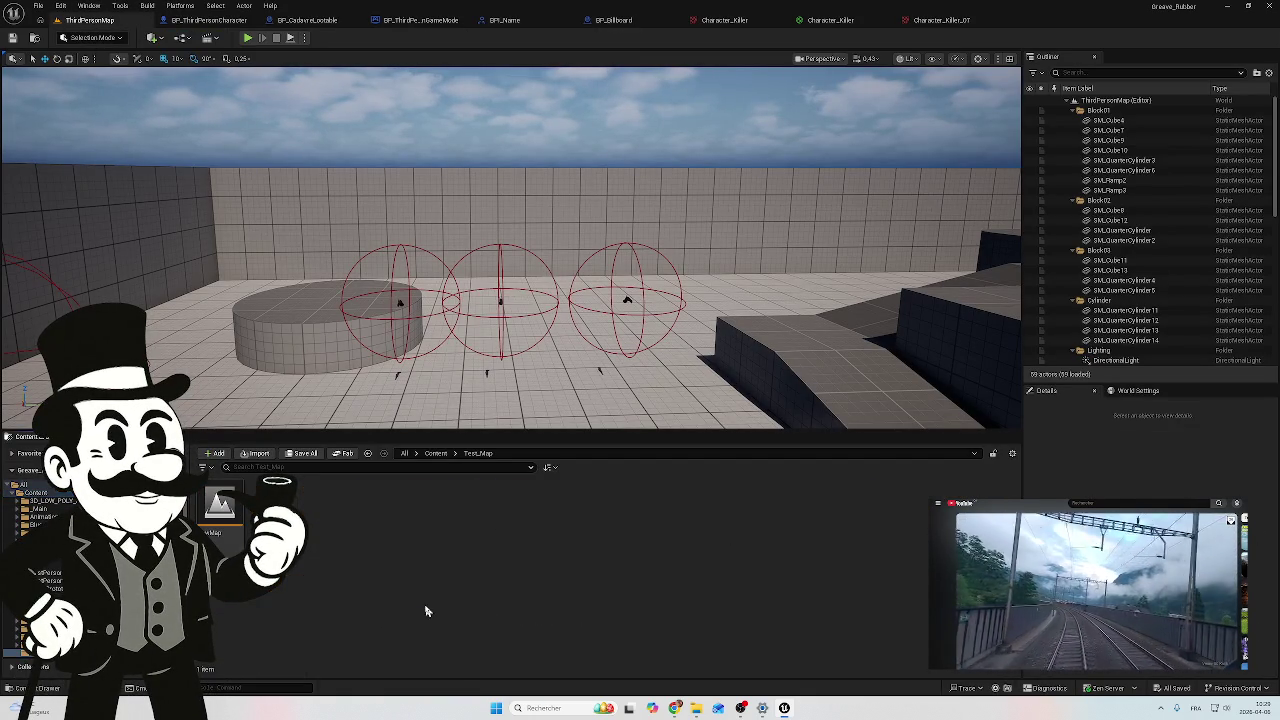
{"action": "double_click", "coordinate": [212, 516]}
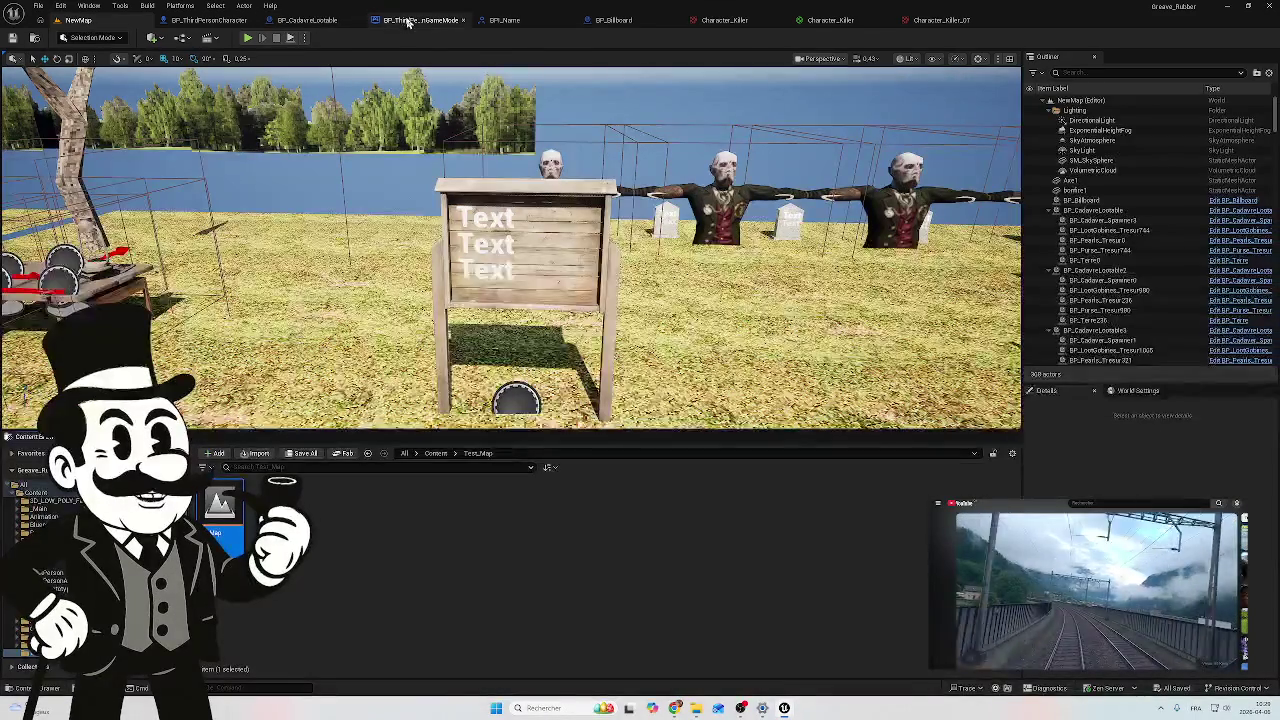
{"action": "left_click", "coordinate": [410, 20]}
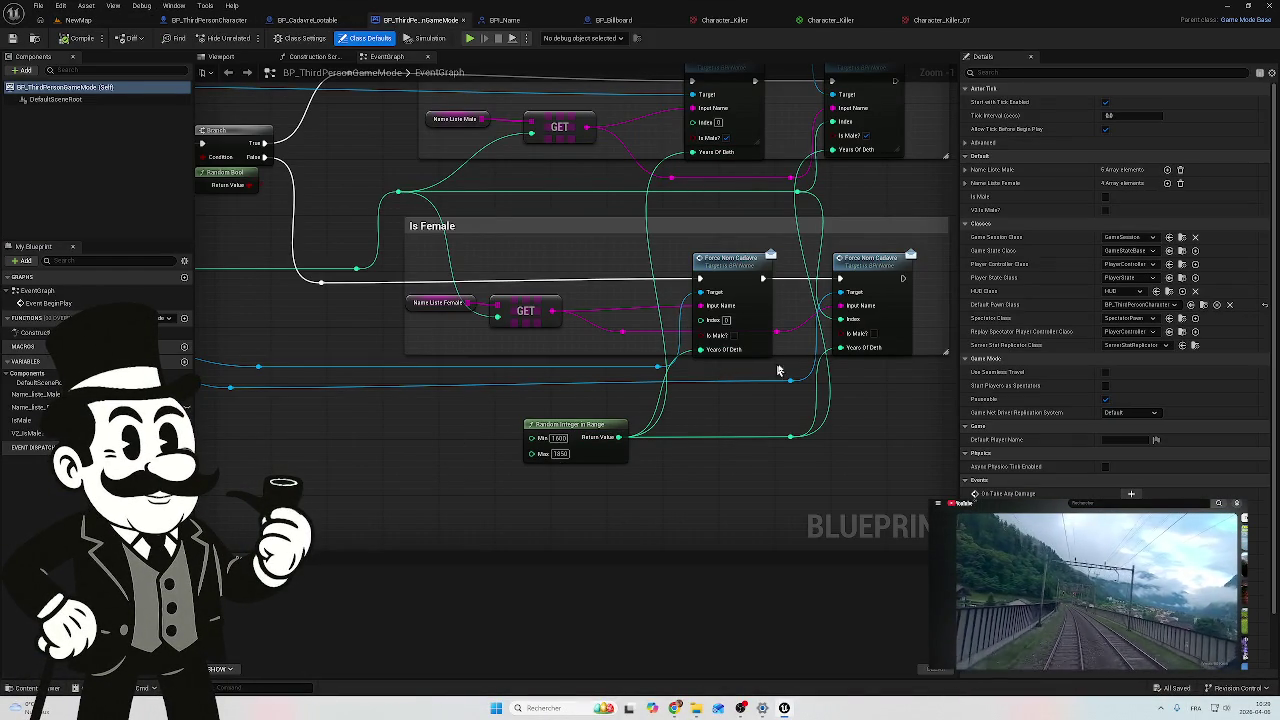
Step: Inspect the ForceNomCadavre function in the BPI_Name interface
{"action": "scroll", "coordinate": [772, 368], "scroll_direction": "up", "scroll_amount": 1}
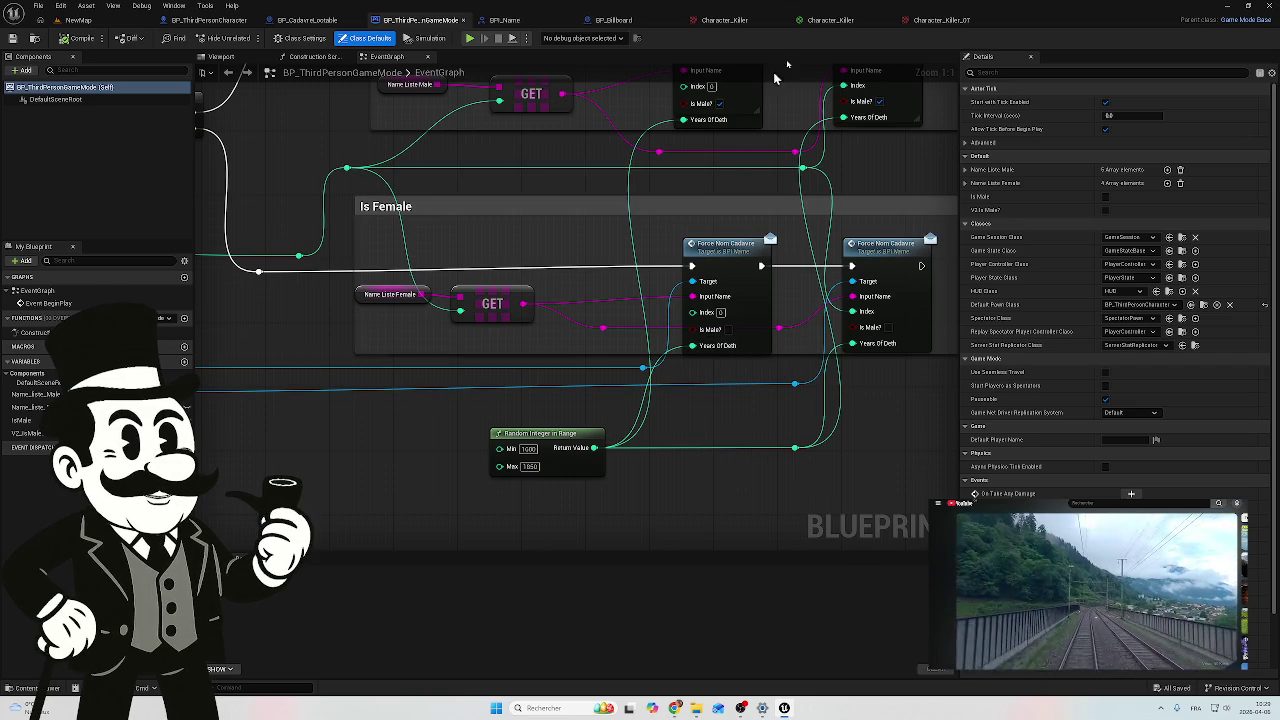
{"action": "left_click", "coordinate": [505, 20]}
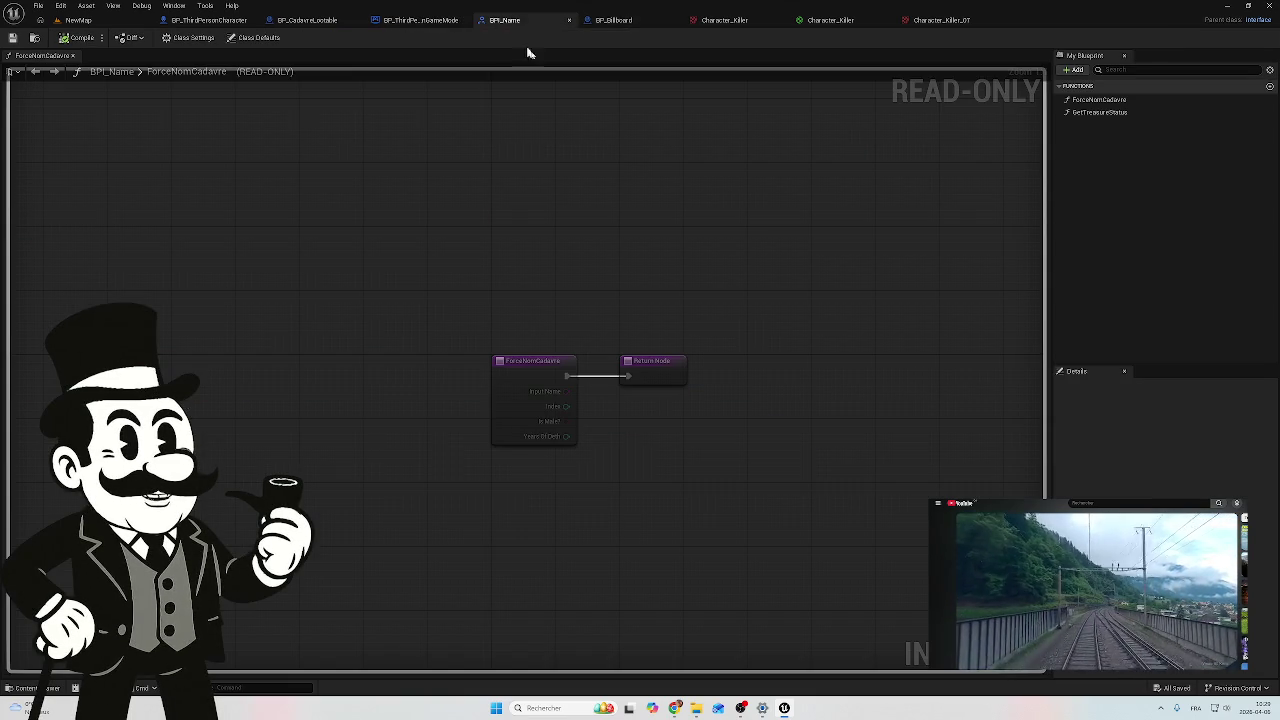
{"action": "left_click", "coordinate": [517, 426]}
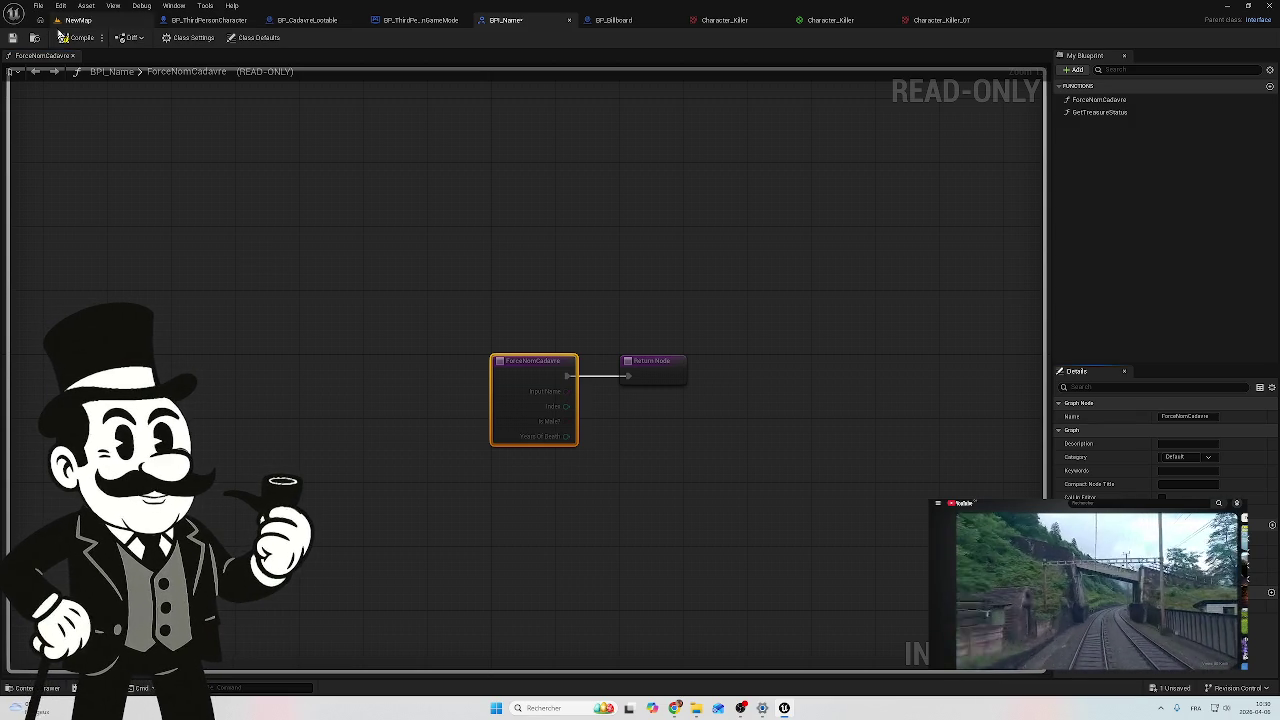
Step: Save the unsaved NewMap level via Save Selected
{"action": "left_click", "coordinate": [79, 20]}
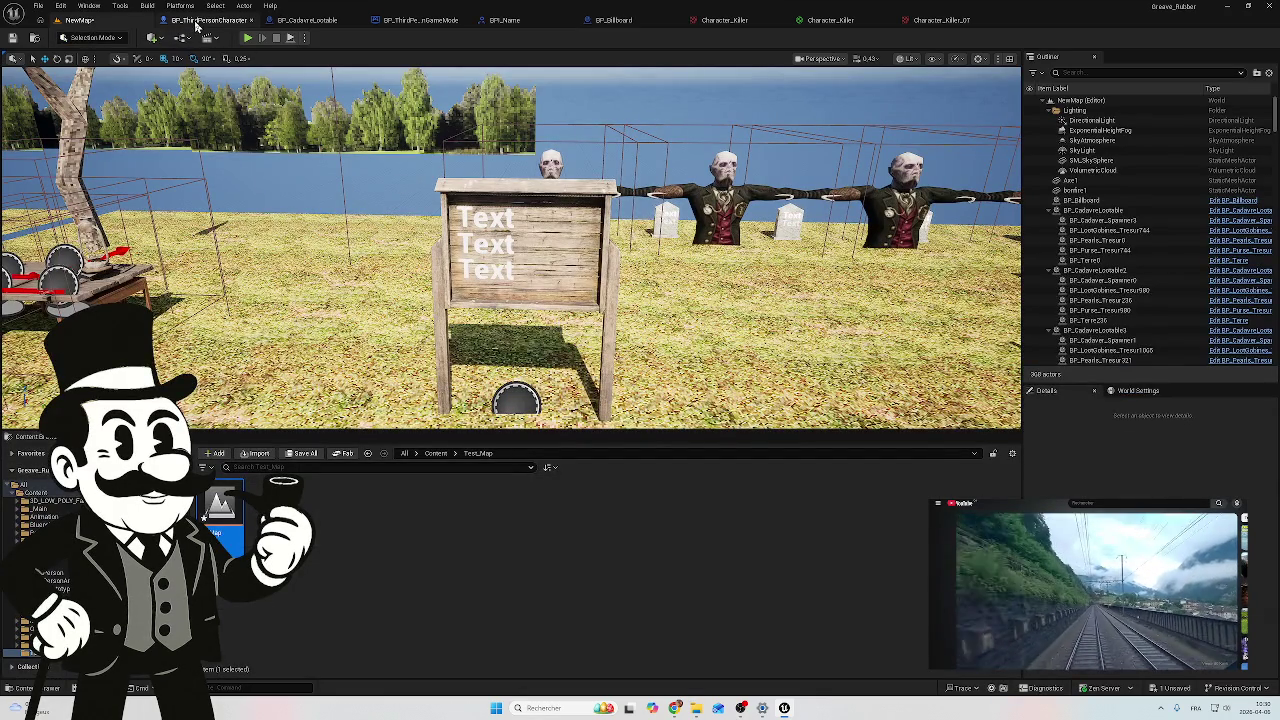
{"action": "left_click", "coordinate": [225, 20]}
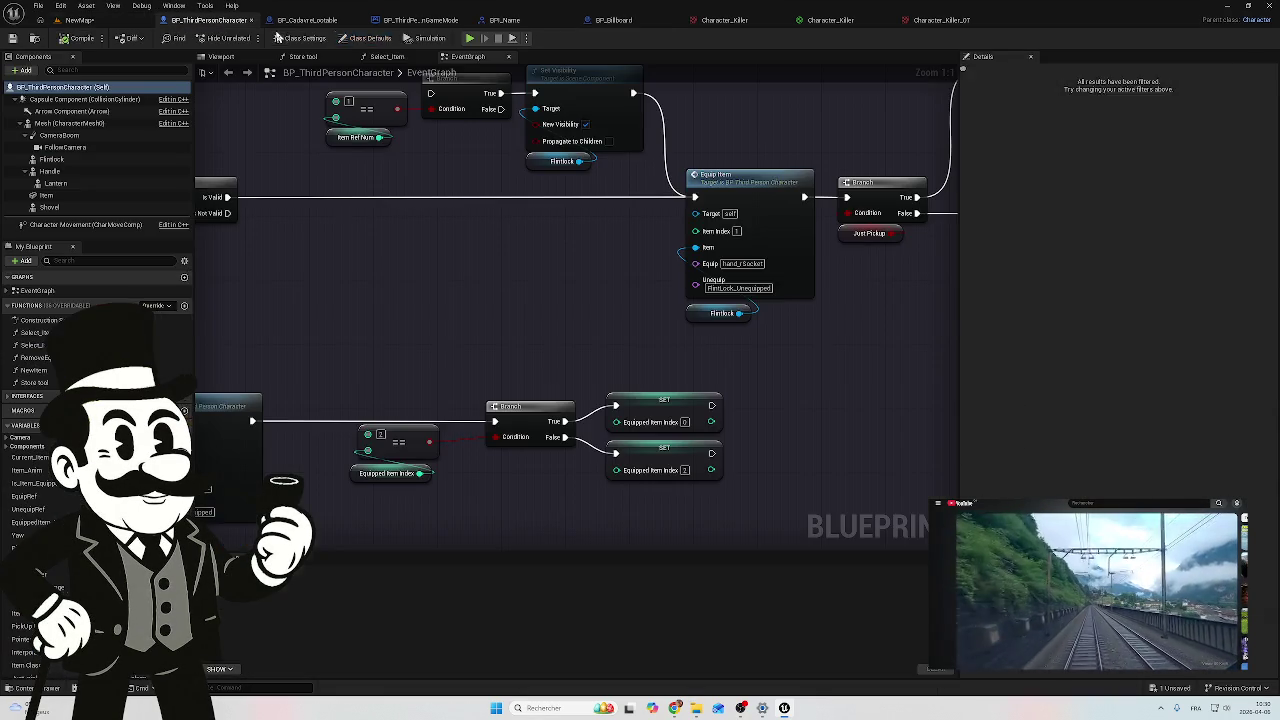
{"action": "left_click", "coordinate": [1170, 689]}
{"action": "left_click", "coordinate": [730, 466]}
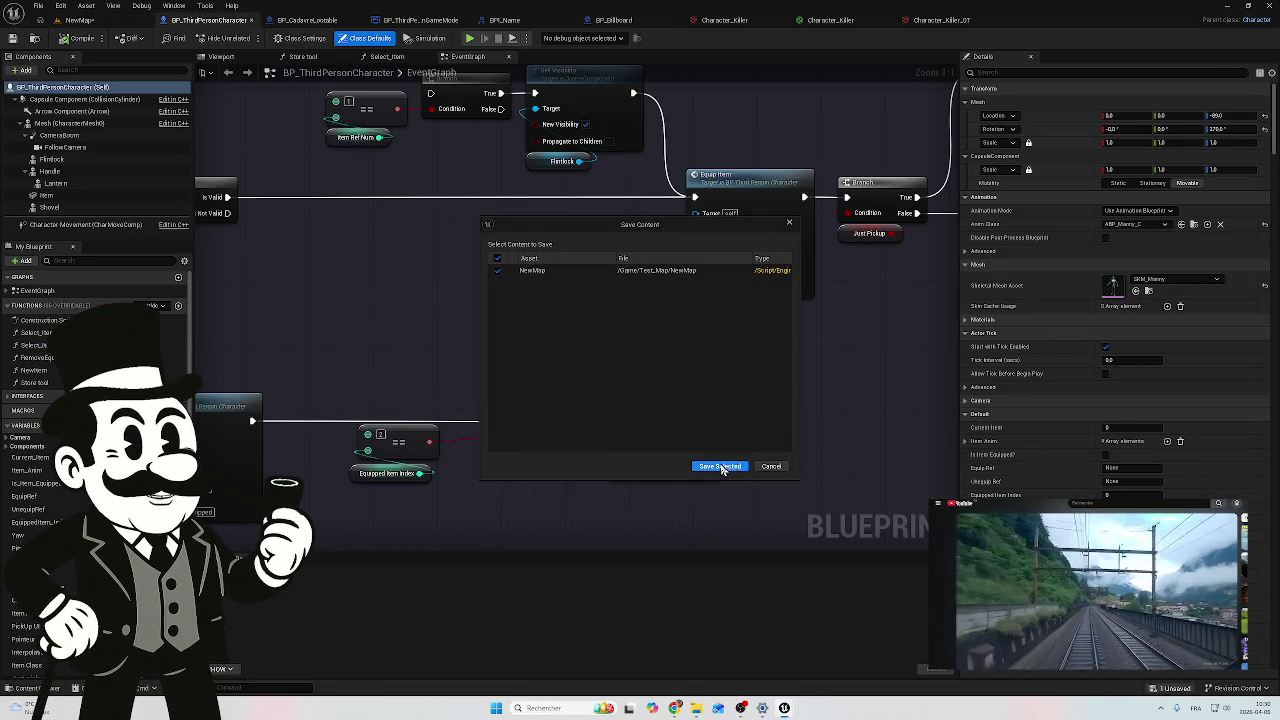
{"action": "mouse_move", "coordinate": [521, 285]}
{"action": "left_mouse_down"}
{"action": "mouse_move", "coordinate": [737, 346]}
{"action": "mouse_move", "coordinate": [666, 311]}
{"action": "mouse_move", "coordinate": [618, 308]}
{"action": "left_mouse_up"}
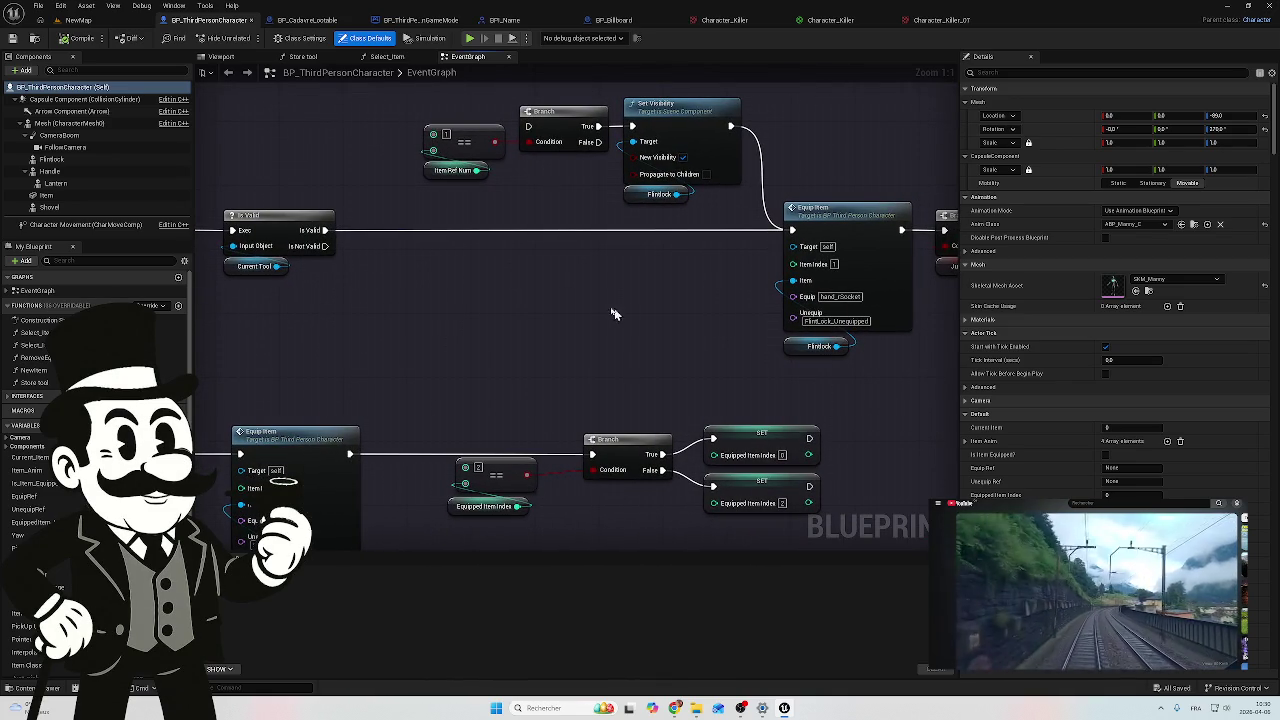
{"action": "left_click", "coordinate": [305, 20]}
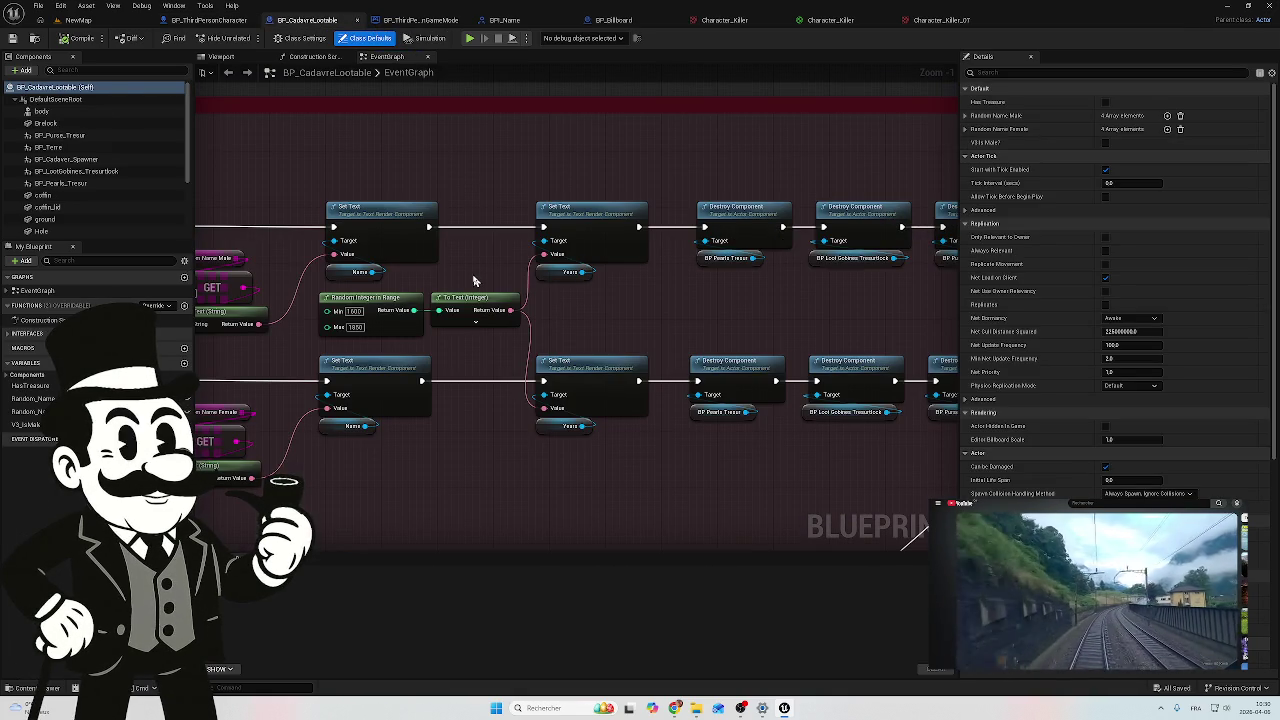
Step: Frame the 'Body to loot' comment and duplicate its Is Valid and Name nodes
{"action": "mouse_move", "coordinate": [469, 281]}
{"action": "left_mouse_down"}
{"action": "mouse_move", "coordinate": [623, 271]}
{"action": "mouse_move", "coordinate": [617, 251]}
{"action": "left_mouse_up"}
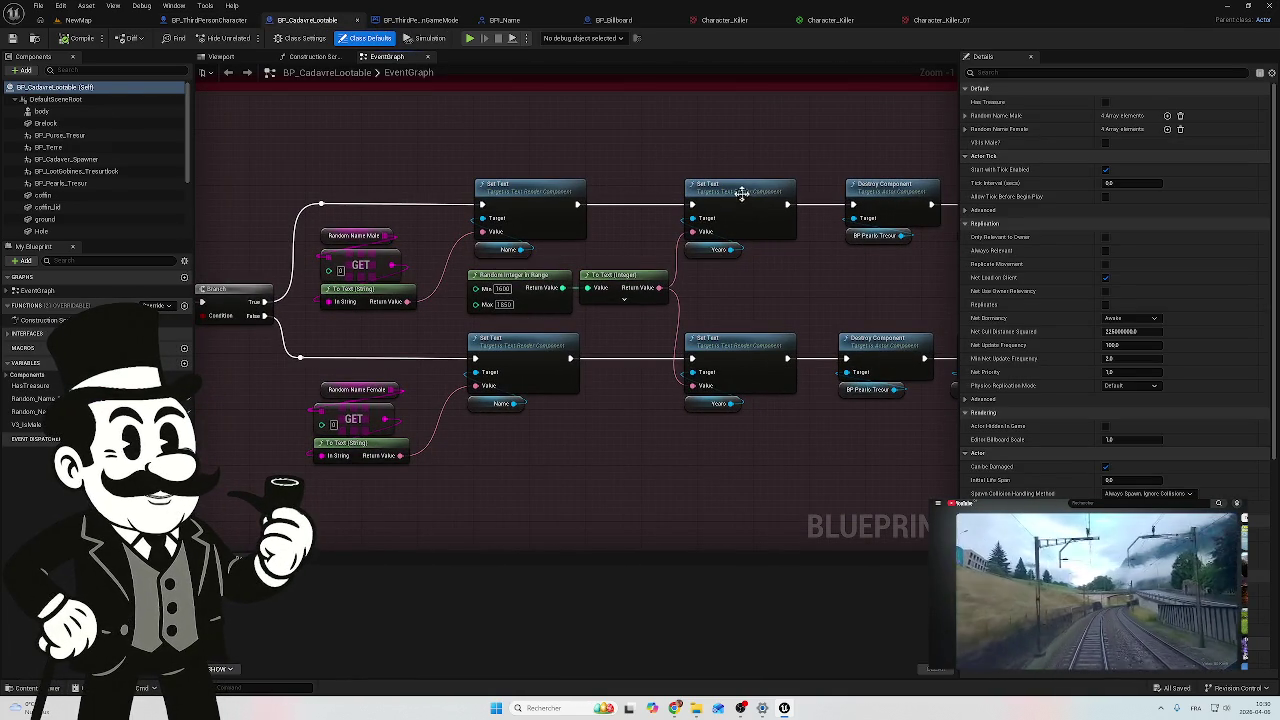
{"action": "mouse_move", "coordinate": [549, 293]}
{"action": "left_mouse_down"}
{"action": "mouse_move", "coordinate": [703, 364]}
{"action": "mouse_move", "coordinate": [357, 329]}
{"action": "left_mouse_up"}
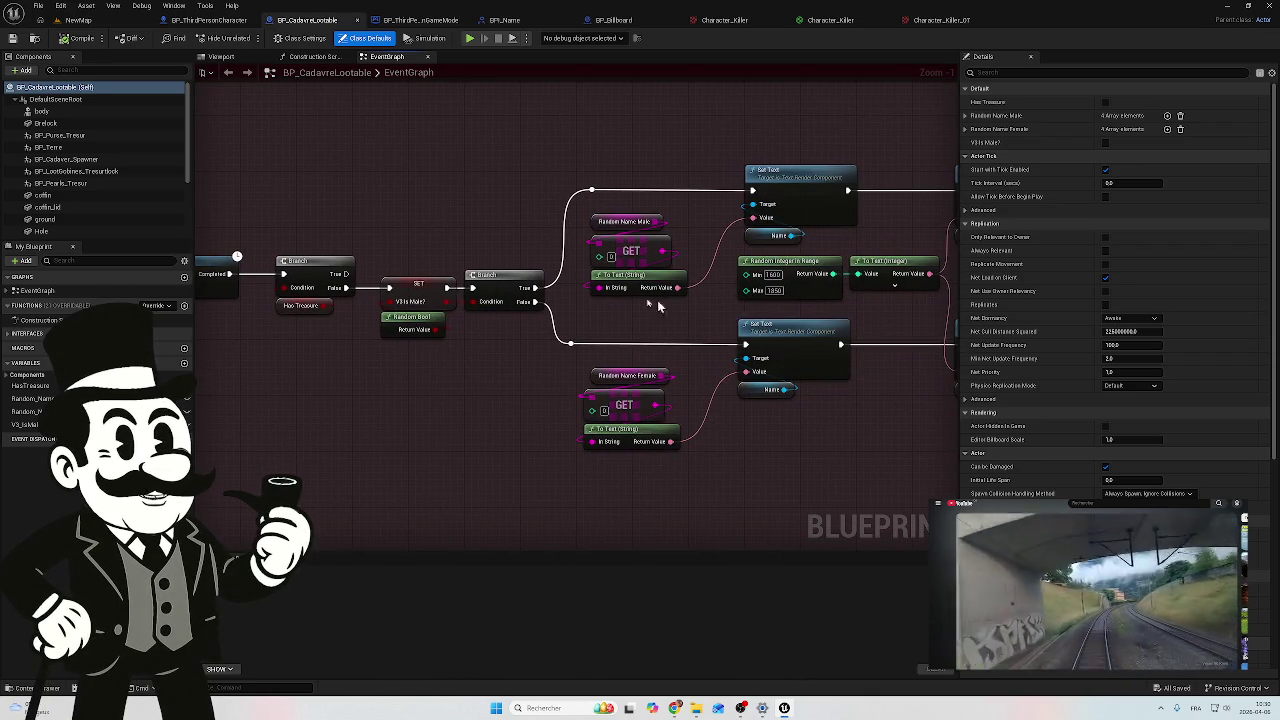
{"action": "scroll", "coordinate": [693, 311], "scroll_direction": "down", "scroll_amount": 5}
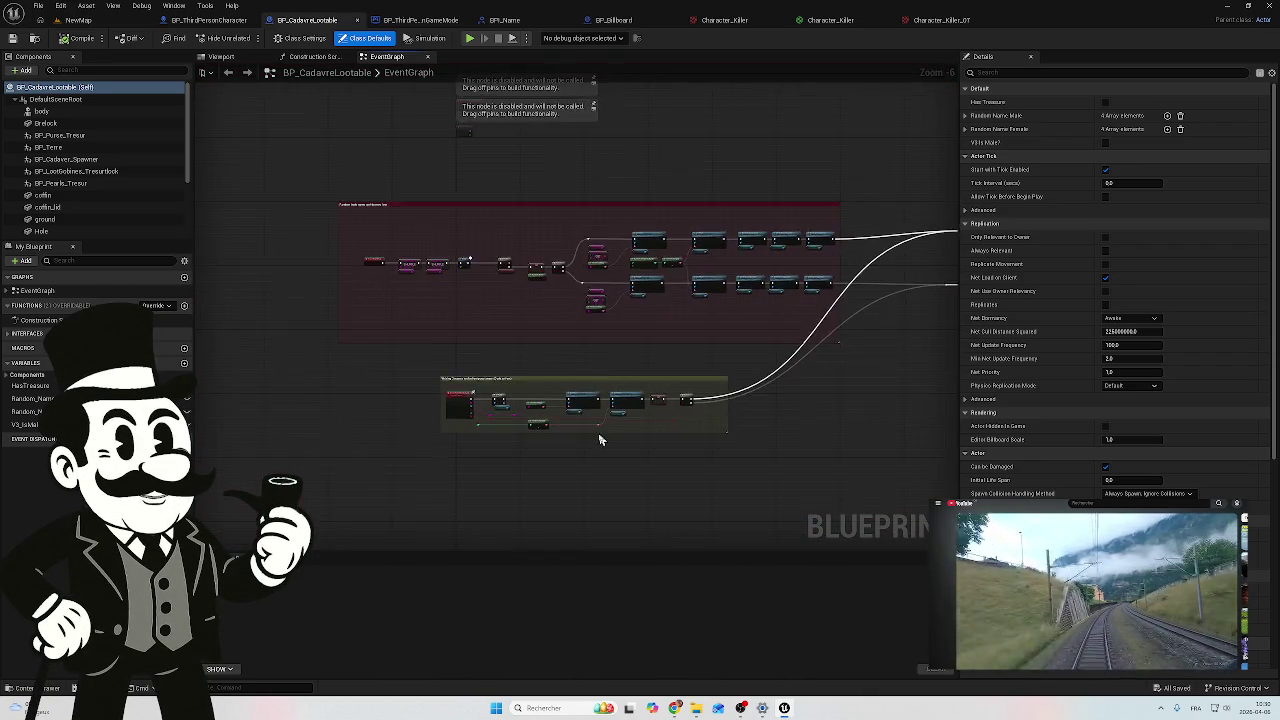
{"action": "scroll", "coordinate": [604, 432], "scroll_direction": "up", "scroll_amount": 8}
{"action": "left_click_drag", "start_coordinate": [490, 386], "coordinate": [524, 379]}
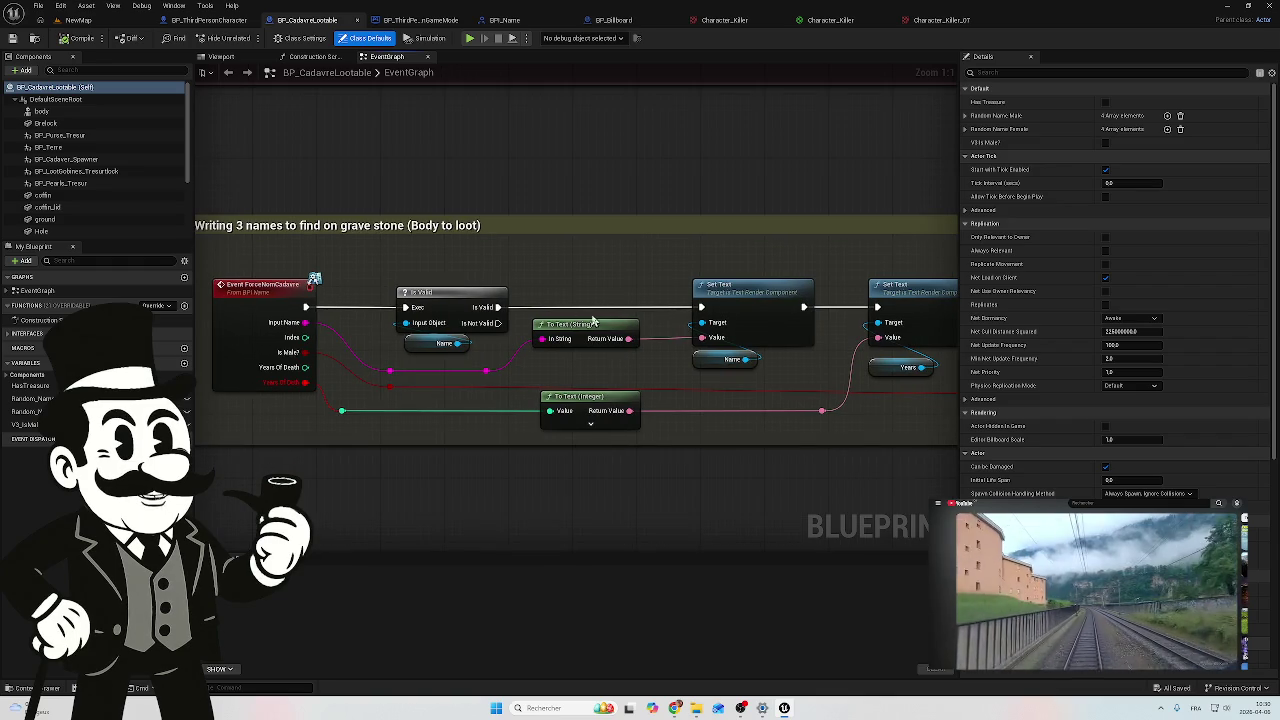
{"action": "left_click", "coordinate": [436, 314]}
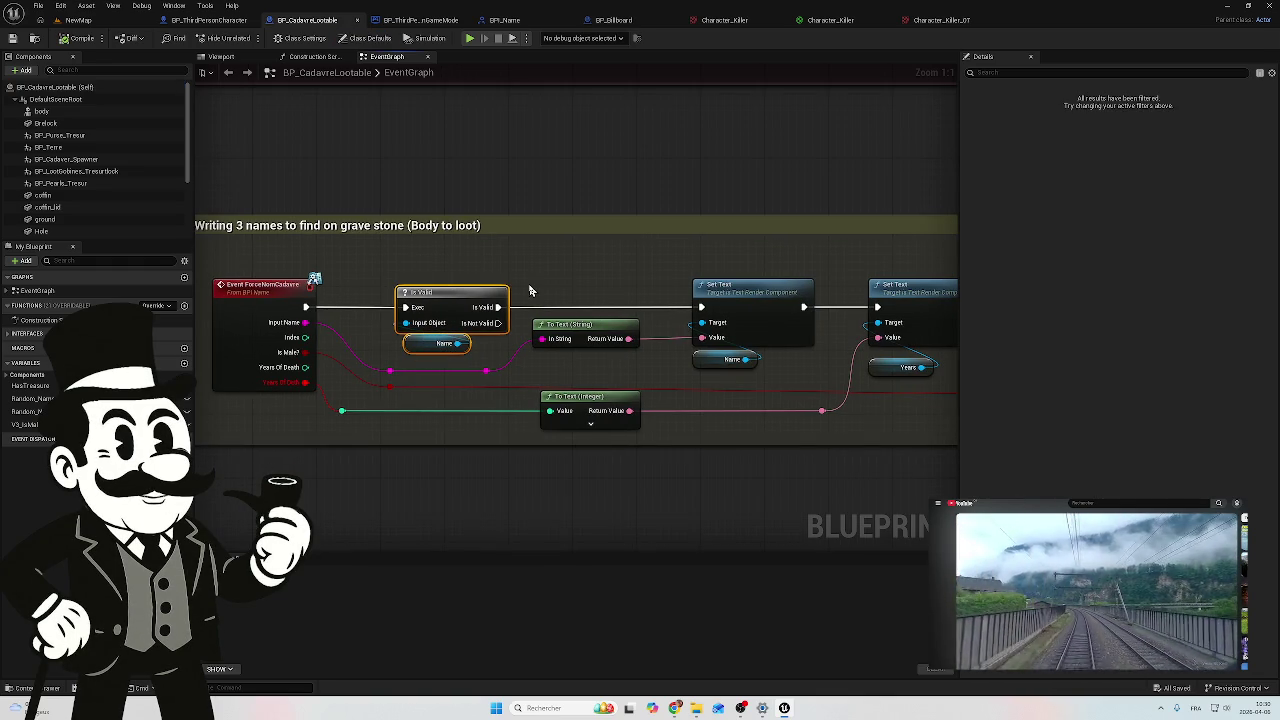
{"action": "key", "text": "ctrl+v"}
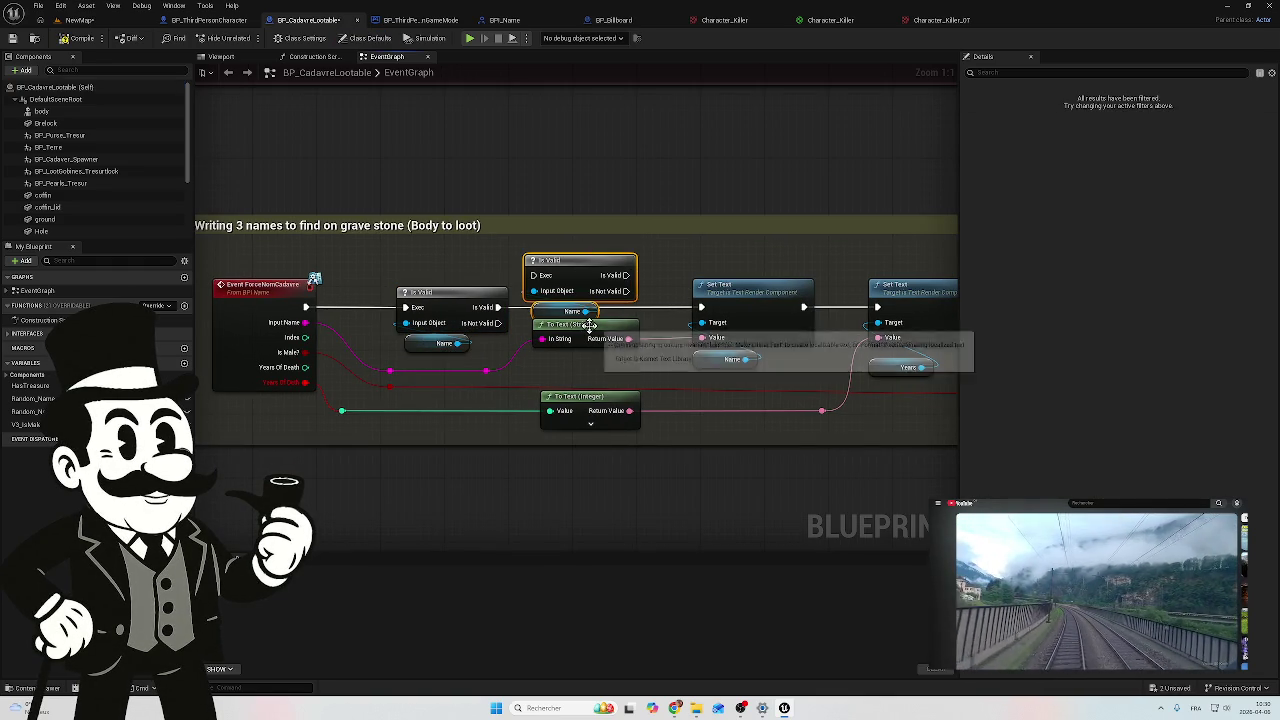
Step: Place the pasted Is Valid check above To Text (String) and delete its duplicate Name getter
{"action": "left_click_drag", "start_coordinate": [590, 326], "coordinate": [605, 368]}
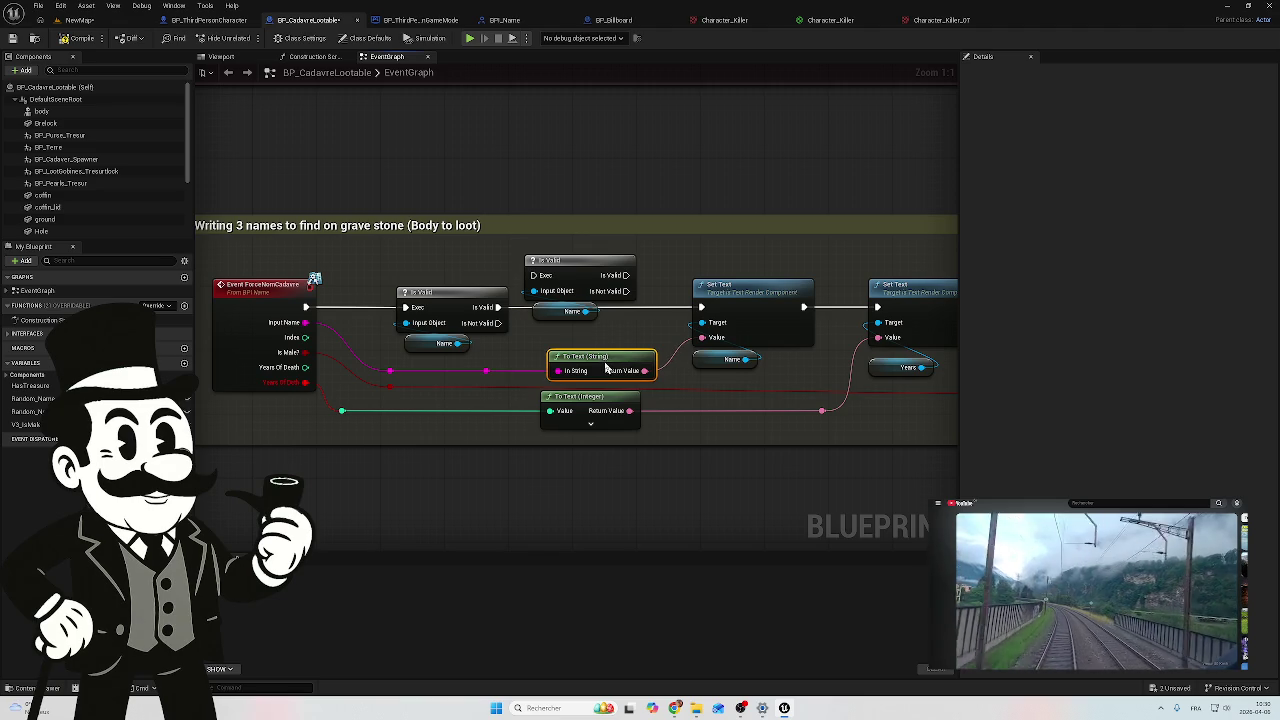
{"action": "left_click", "coordinate": [582, 272]}
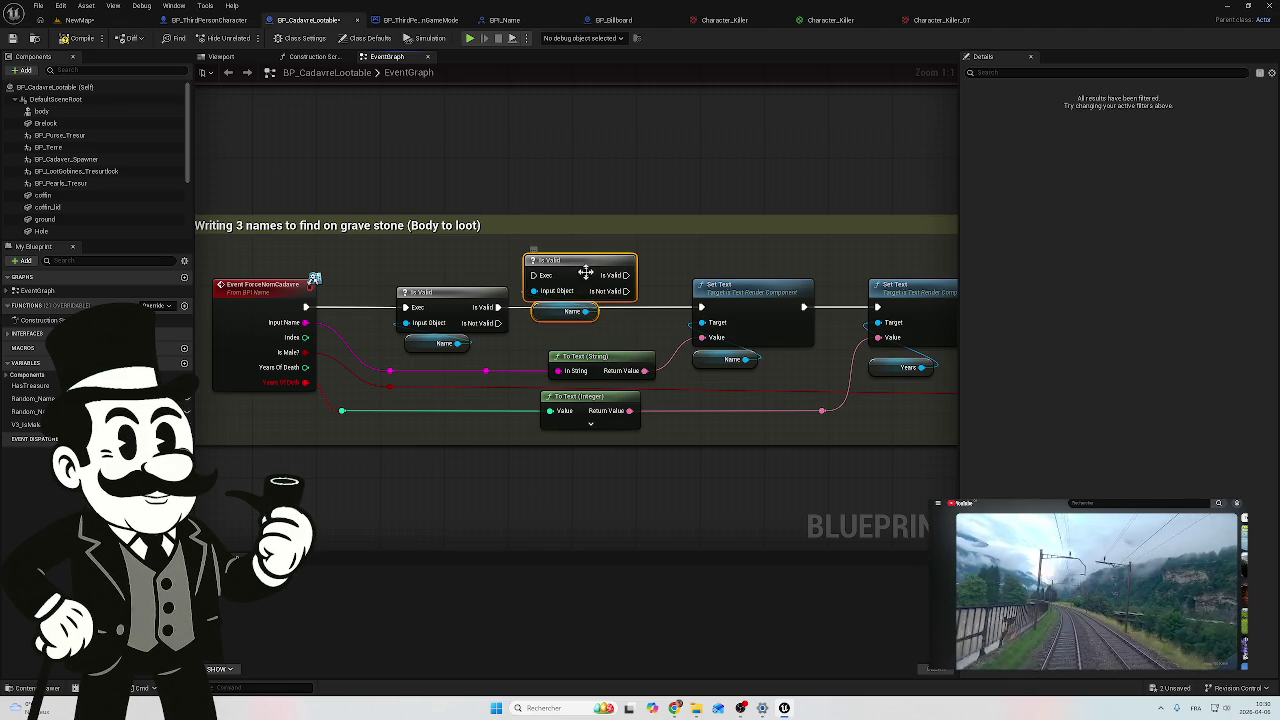
{"action": "left_click_drag", "start_coordinate": [588, 275], "coordinate": [604, 307]}
{"action": "left_click", "coordinate": [578, 344]}
{"action": "key", "text": "Delete"}
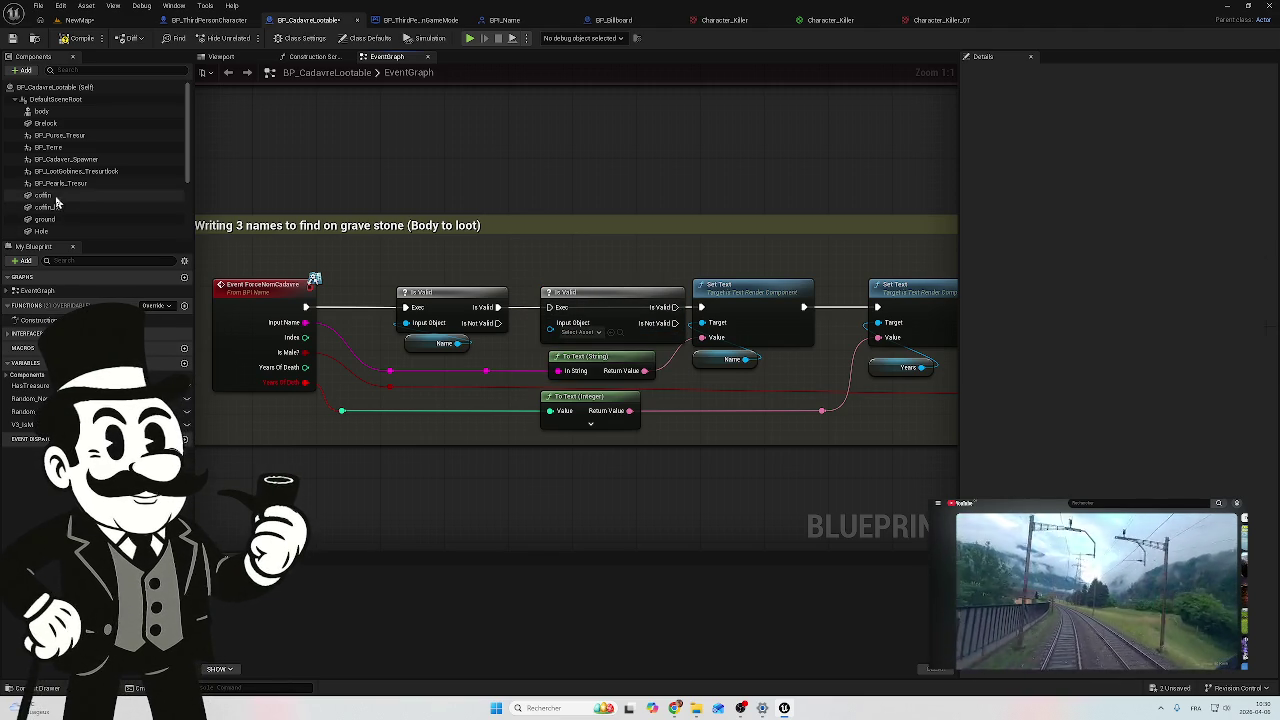
Step: Add a Years getter node from the gravestone's Years text component
{"action": "scroll", "coordinate": [30, 198], "scroll_direction": "down", "scroll_amount": 3}
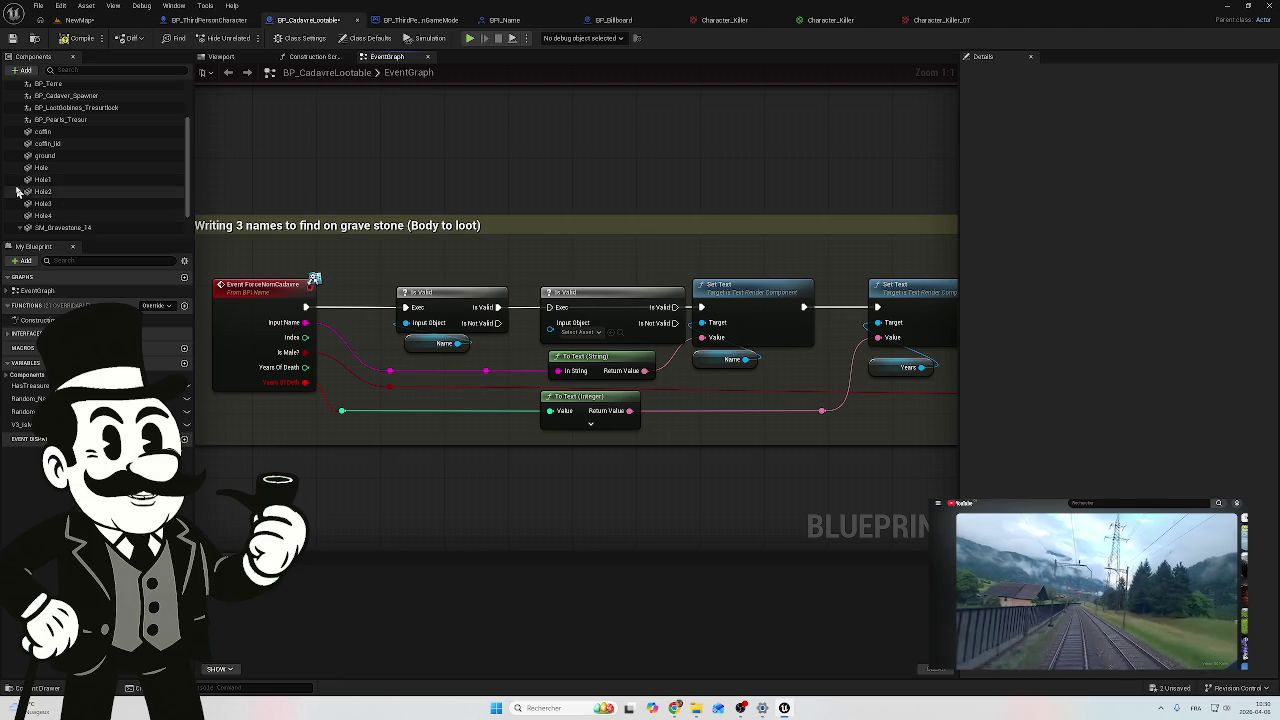
{"action": "scroll", "coordinate": [30, 180], "scroll_direction": "up", "scroll_amount": 5}
{"action": "scroll", "coordinate": [90, 191], "scroll_direction": "down", "scroll_amount": 3}
{"action": "scroll", "coordinate": [90, 191], "scroll_direction": "down", "scroll_amount": 3}
{"action": "left_click", "coordinate": [28, 194]}
{"action": "left_click", "coordinate": [48, 218]}
{"action": "mouse_move", "coordinate": [60, 228]}
{"action": "left_mouse_down"}
{"action": "mouse_move", "coordinate": [690, 352]}
{"action": "mouse_move", "coordinate": [523, 337]}
{"action": "mouse_move", "coordinate": [530, 348]}
{"action": "left_mouse_up"}
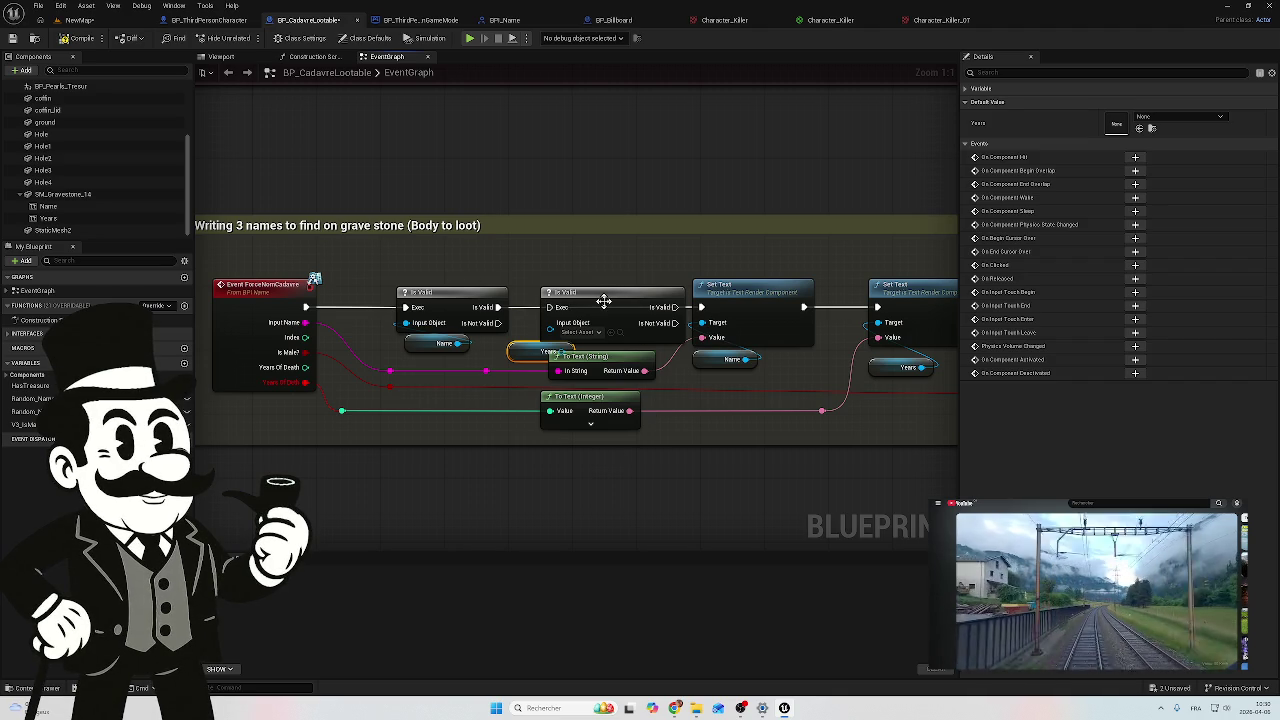
Step: Chain the second Is Valid into Set Text and plug Years Of Death into it
{"action": "mouse_move", "coordinate": [607, 274]}
{"action": "left_mouse_down"}
{"action": "mouse_move", "coordinate": [532, 346]}
{"action": "mouse_move", "coordinate": [250, 345]}
{"action": "left_mouse_up"}
{"action": "mouse_move", "coordinate": [274, 299]}
{"action": "left_mouse_down"}
{"action": "mouse_move", "coordinate": [274, 266]}
{"action": "mouse_move", "coordinate": [260, 260]}
{"action": "left_mouse_up"}
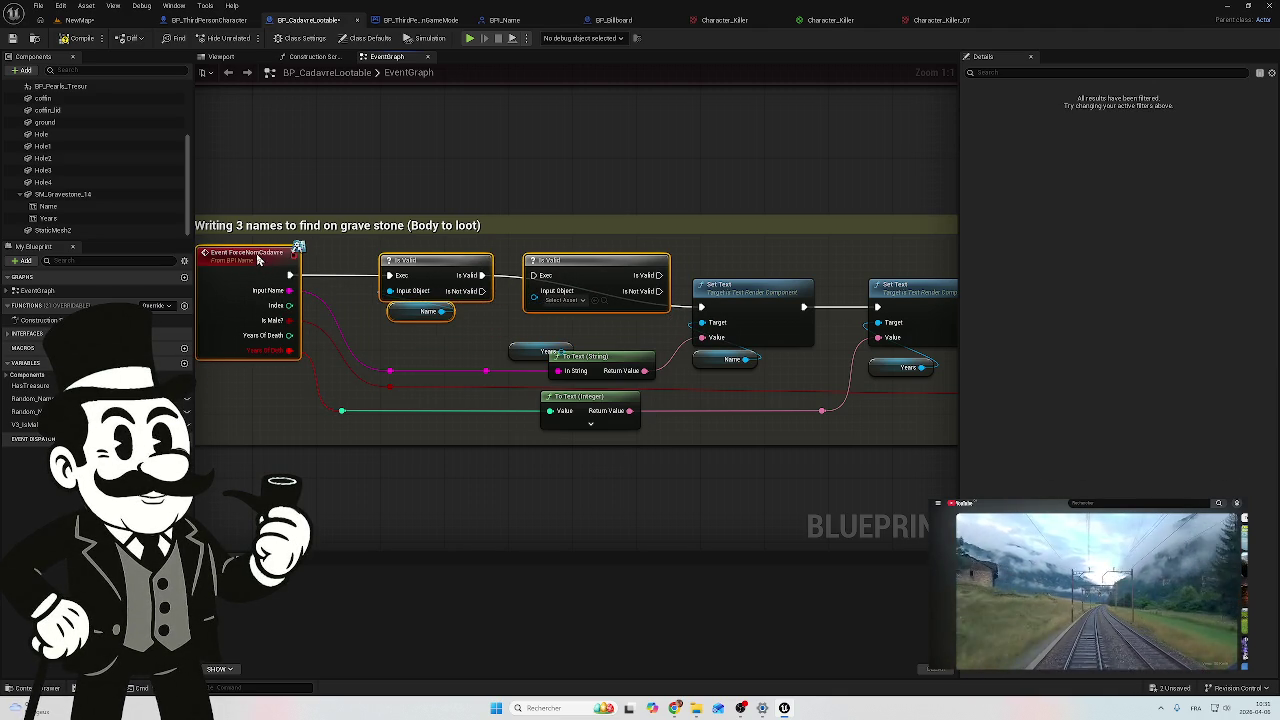
{"action": "left_click_drag", "start_coordinate": [420, 289], "coordinate": [582, 268]}
{"action": "left_click_drag", "start_coordinate": [707, 267], "coordinate": [750, 300]}
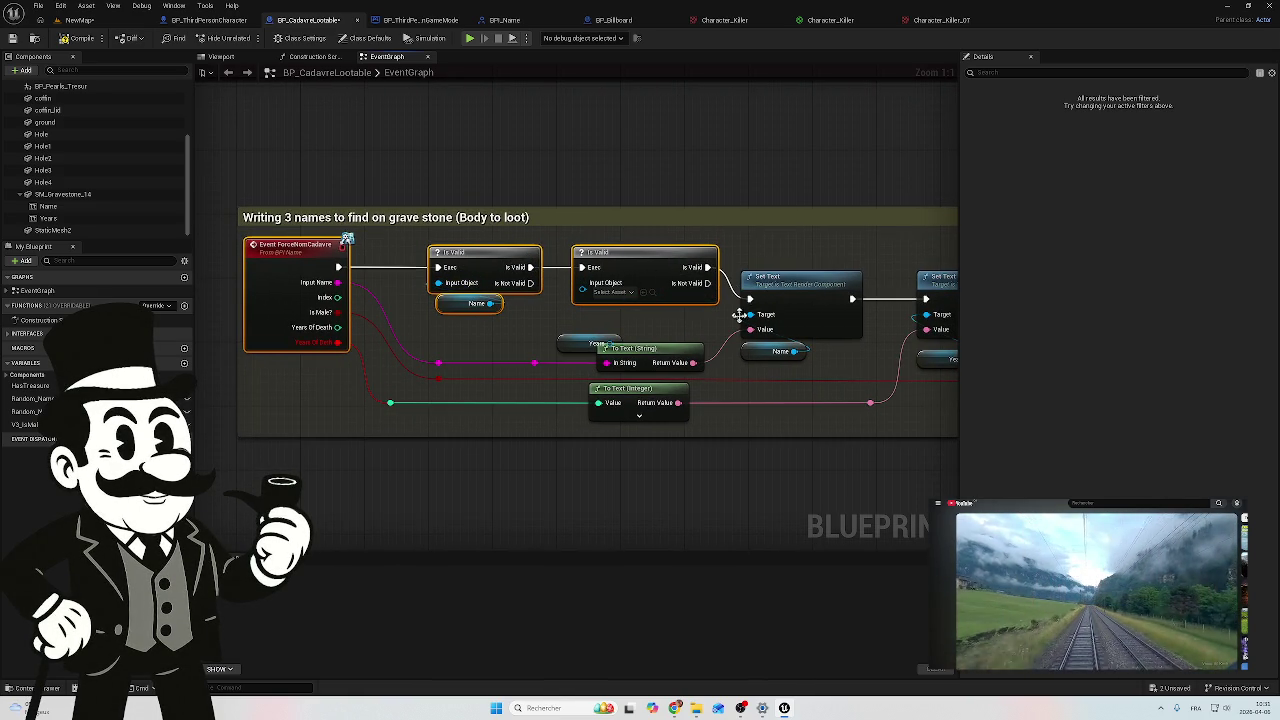
{"action": "mouse_move", "coordinate": [571, 340]}
{"action": "left_mouse_down"}
{"action": "mouse_move", "coordinate": [596, 309]}
{"action": "mouse_move", "coordinate": [571, 302]}
{"action": "left_mouse_up"}
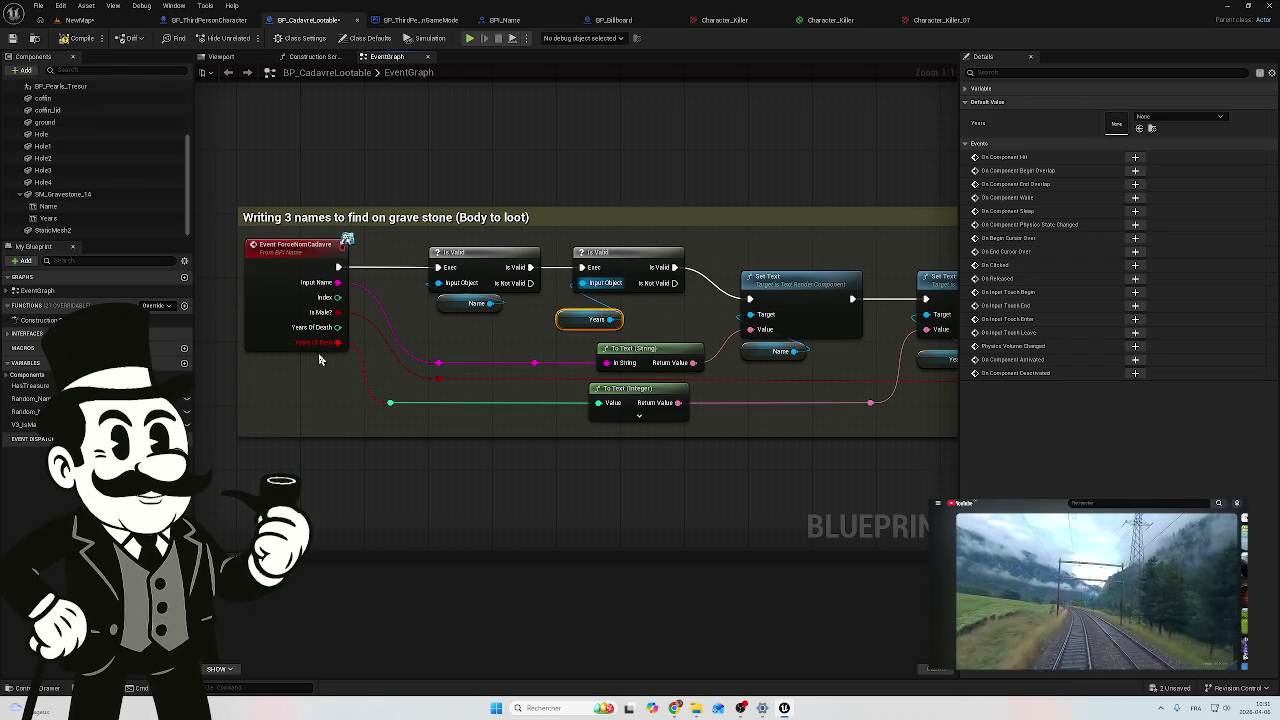
{"action": "left_click_drag", "start_coordinate": [305, 348], "coordinate": [368, 397]}
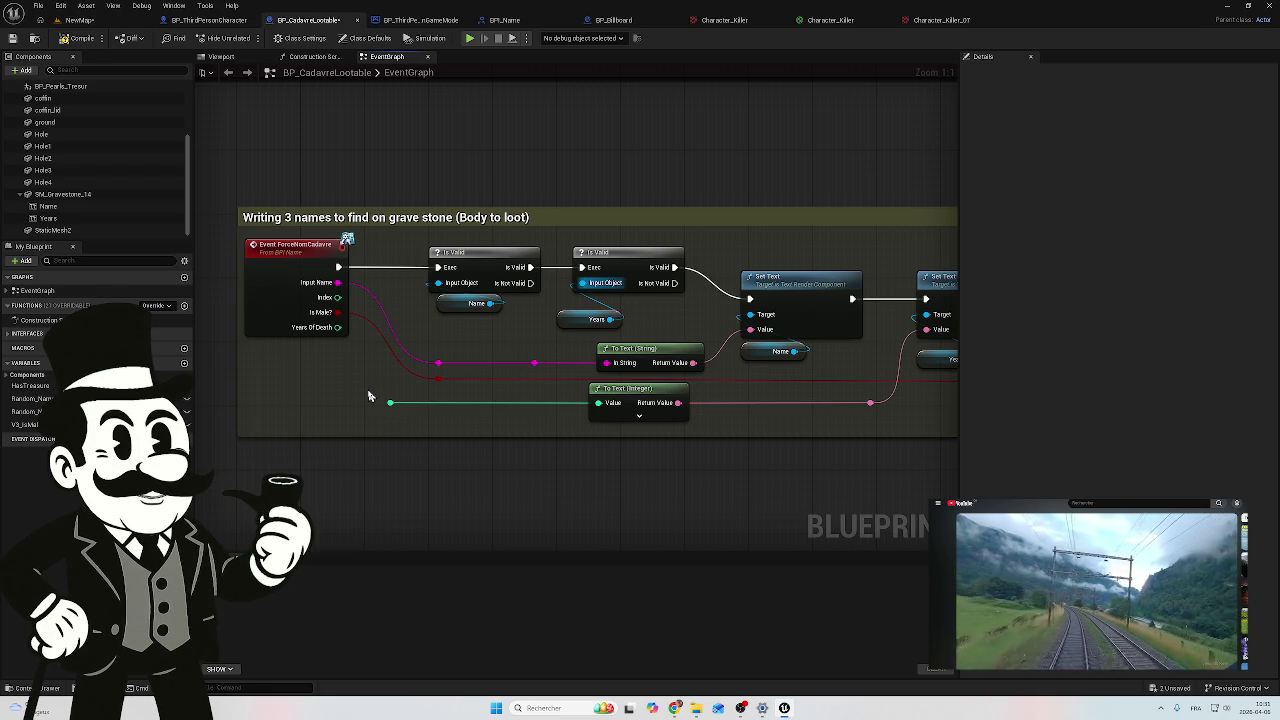
{"action": "left_click_drag", "start_coordinate": [338, 327], "coordinate": [391, 405]}
{"action": "left_click_drag", "start_coordinate": [582, 327], "coordinate": [590, 311]}
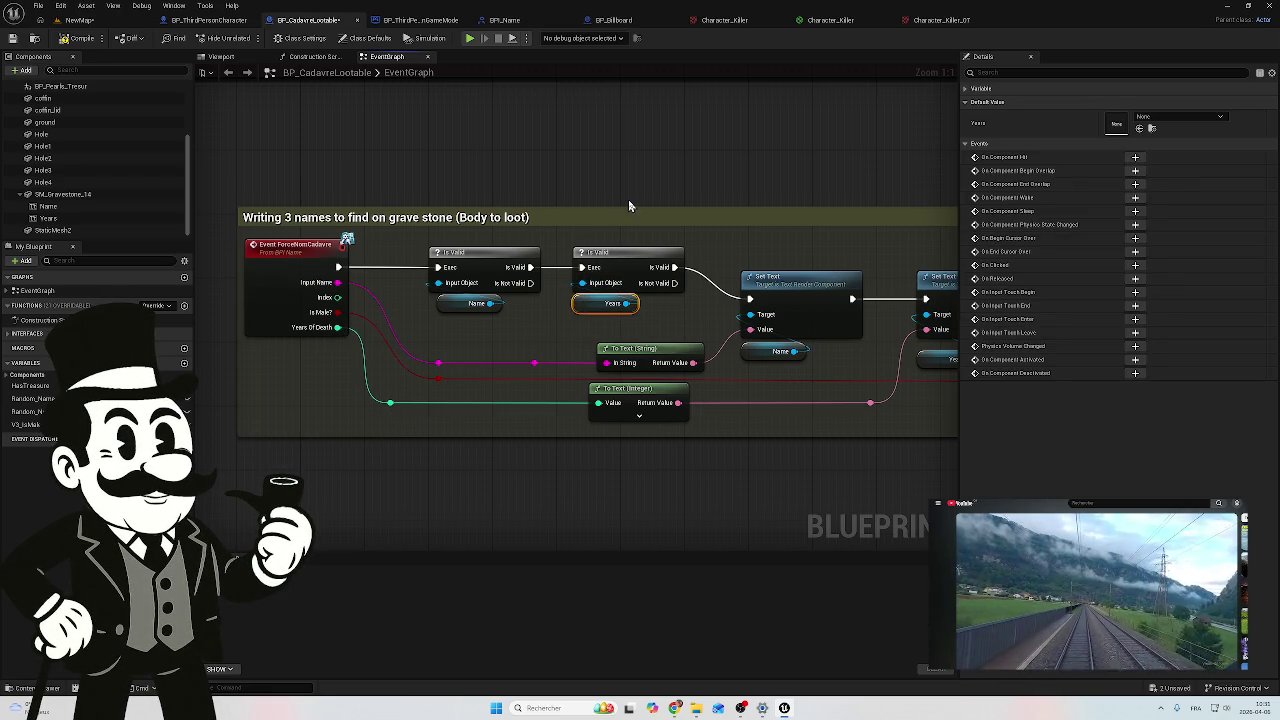
Step: Copy both Is Valid checks into the Random body name and destroy loot comment
{"action": "scroll", "coordinate": [630, 198], "scroll_direction": "down", "scroll_amount": 3}
{"action": "mouse_move", "coordinate": [630, 198]}
{"action": "left_mouse_down"}
{"action": "mouse_move", "coordinate": [538, 322]}
{"action": "mouse_move", "coordinate": [546, 332]}
{"action": "mouse_move", "coordinate": [614, 317]}
{"action": "mouse_move", "coordinate": [620, 297]}
{"action": "left_mouse_up"}
{"action": "scroll", "coordinate": [486, 334], "scroll_direction": "down", "scroll_amount": 2}
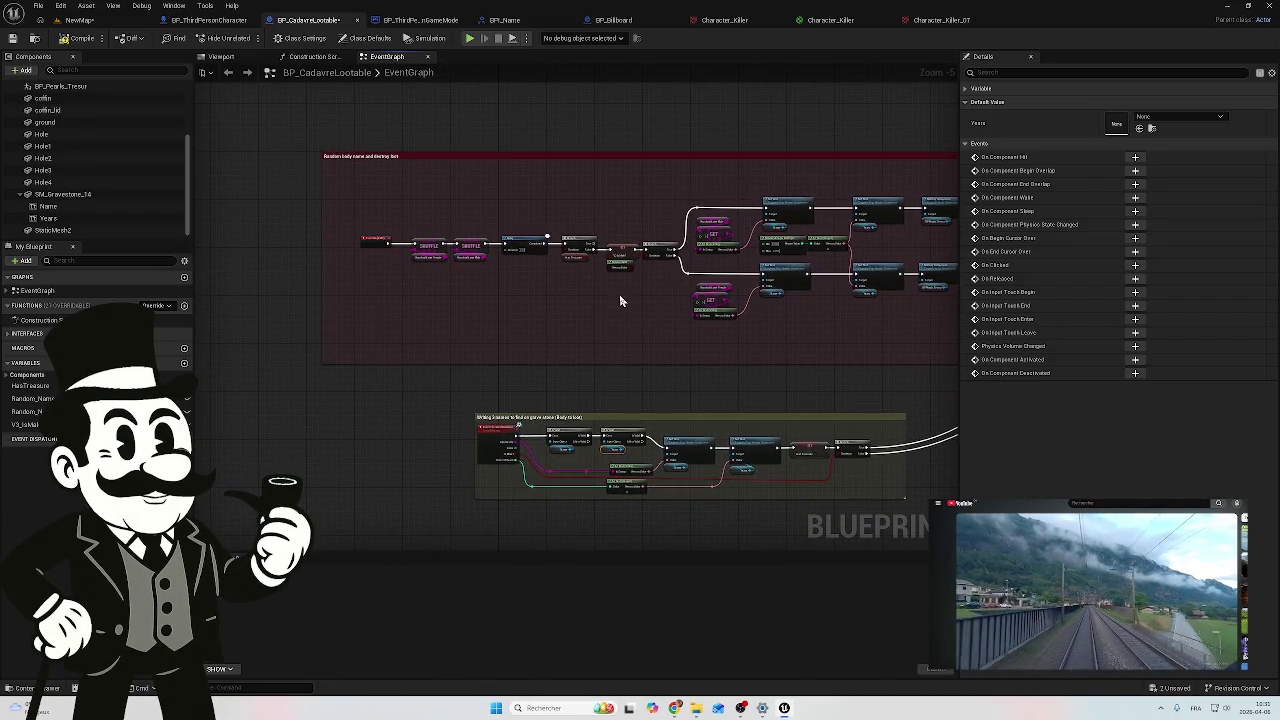
{"action": "scroll", "coordinate": [599, 440], "scroll_direction": "up", "scroll_amount": 6}
{"action": "left_click_drag", "start_coordinate": [557, 466], "coordinate": [486, 520]}
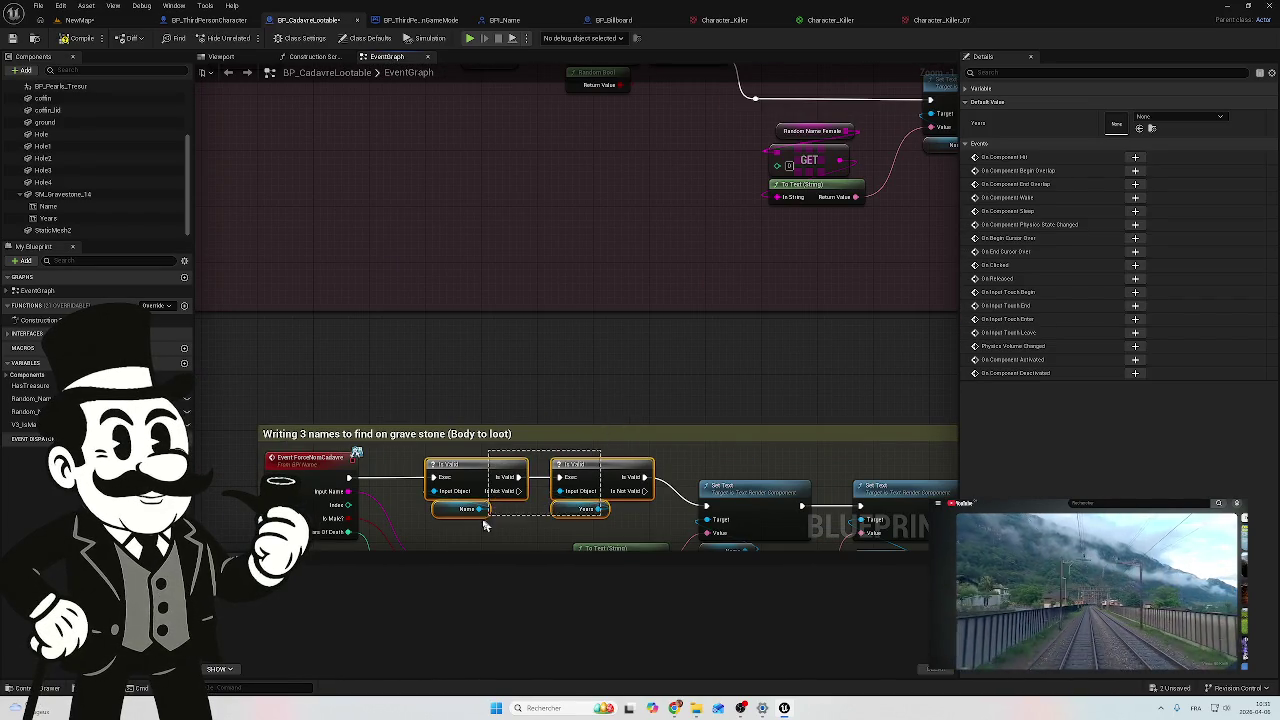
{"action": "scroll", "coordinate": [487, 449], "scroll_direction": "down", "scroll_amount": 3}
{"action": "left_click_drag", "start_coordinate": [586, 351], "coordinate": [674, 428]}
{"action": "scroll", "coordinate": [674, 428], "scroll_direction": "down", "scroll_amount": 1}
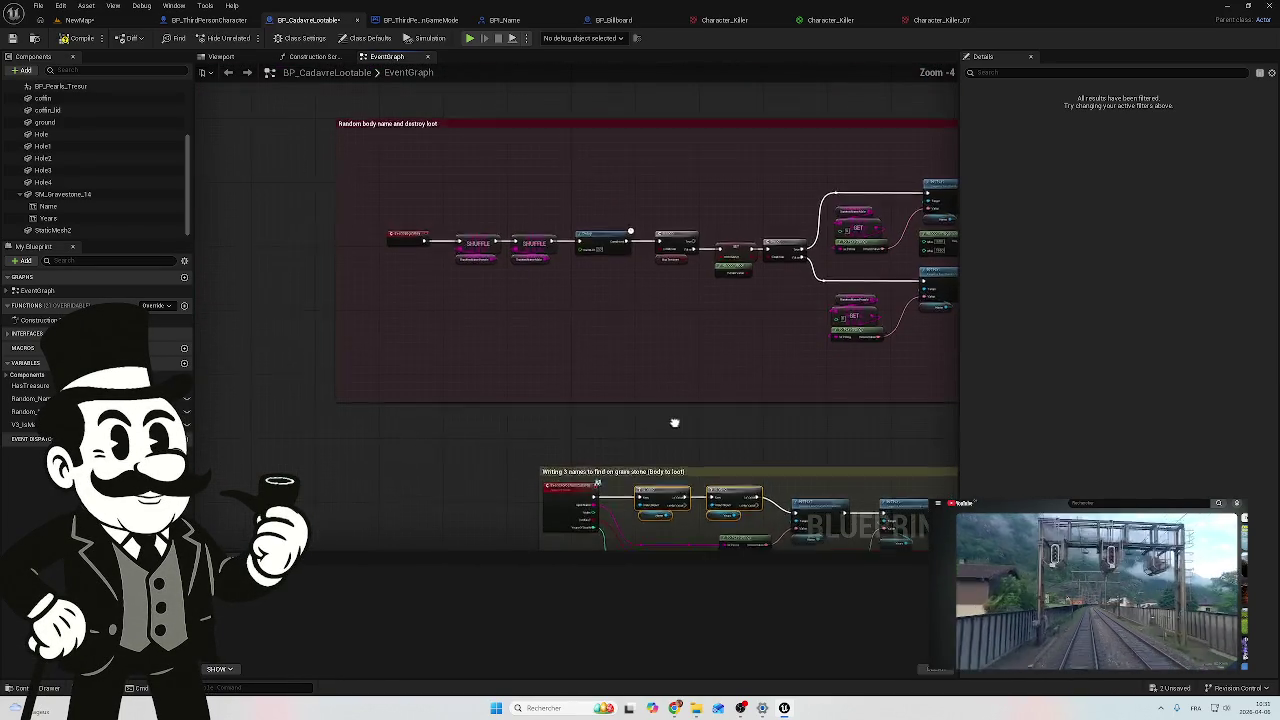
{"action": "key", "text": "ctrl+v"}
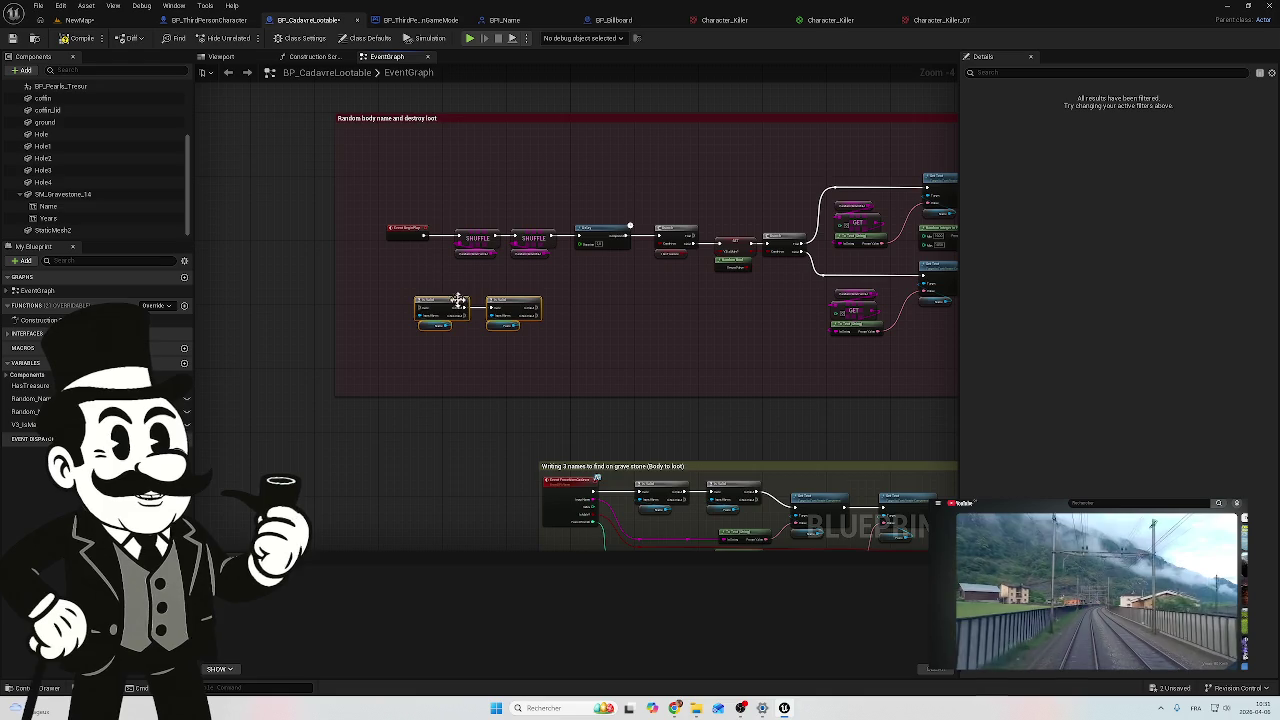
Step: Widen the loot comment leftward, wire BeginPlay through the pasted Is Valid checks, and compile
{"action": "scroll", "coordinate": [412, 191], "scroll_direction": "up", "scroll_amount": 1}
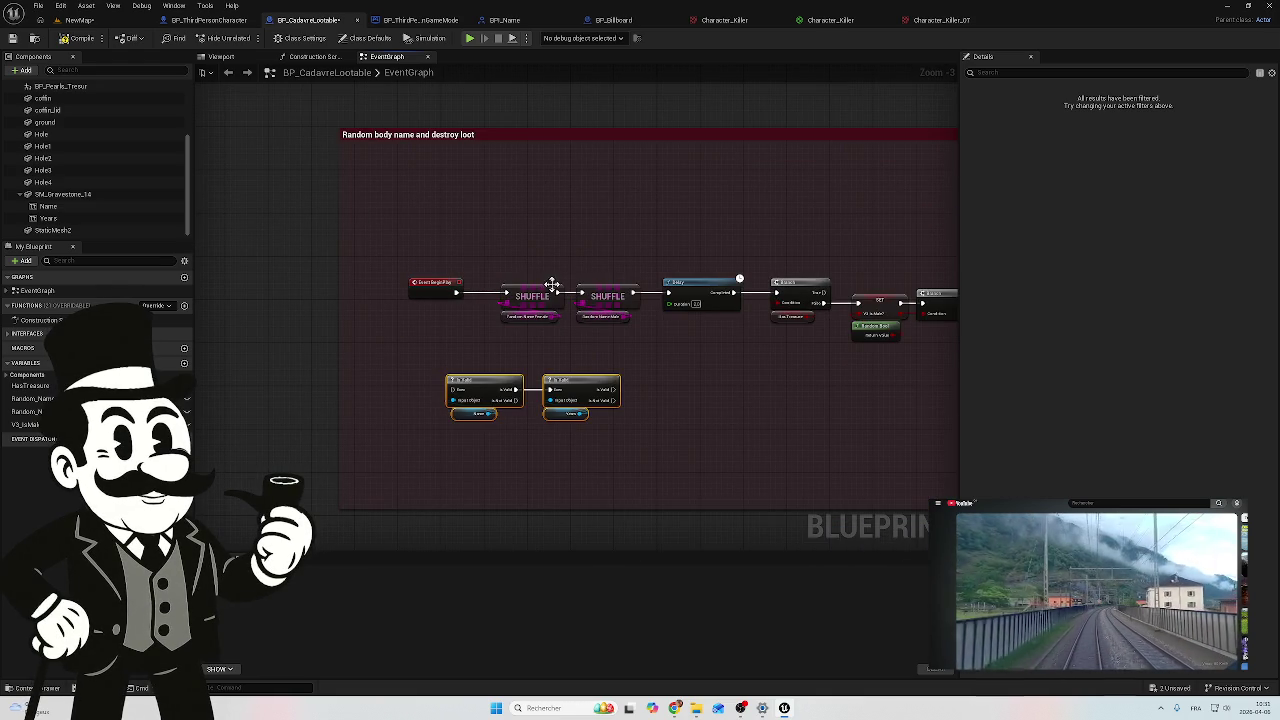
{"action": "left_click_drag", "start_coordinate": [339, 234], "coordinate": [209, 249]}
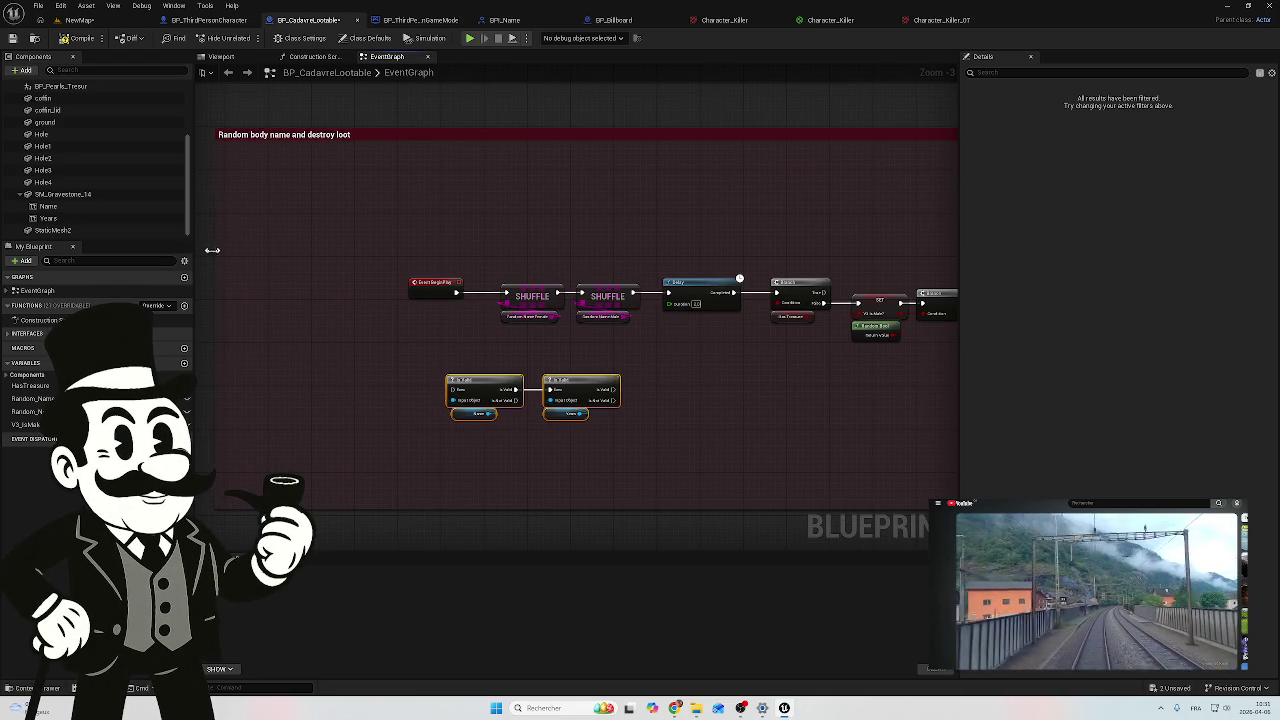
{"action": "mouse_move", "coordinate": [431, 340]}
{"action": "left_mouse_down"}
{"action": "mouse_move", "coordinate": [486, 320]}
{"action": "mouse_move", "coordinate": [547, 252]}
{"action": "mouse_move", "coordinate": [346, 253]}
{"action": "mouse_move", "coordinate": [362, 252]}
{"action": "left_mouse_up"}
{"action": "left_click_drag", "start_coordinate": [698, 340], "coordinate": [608, 414]}
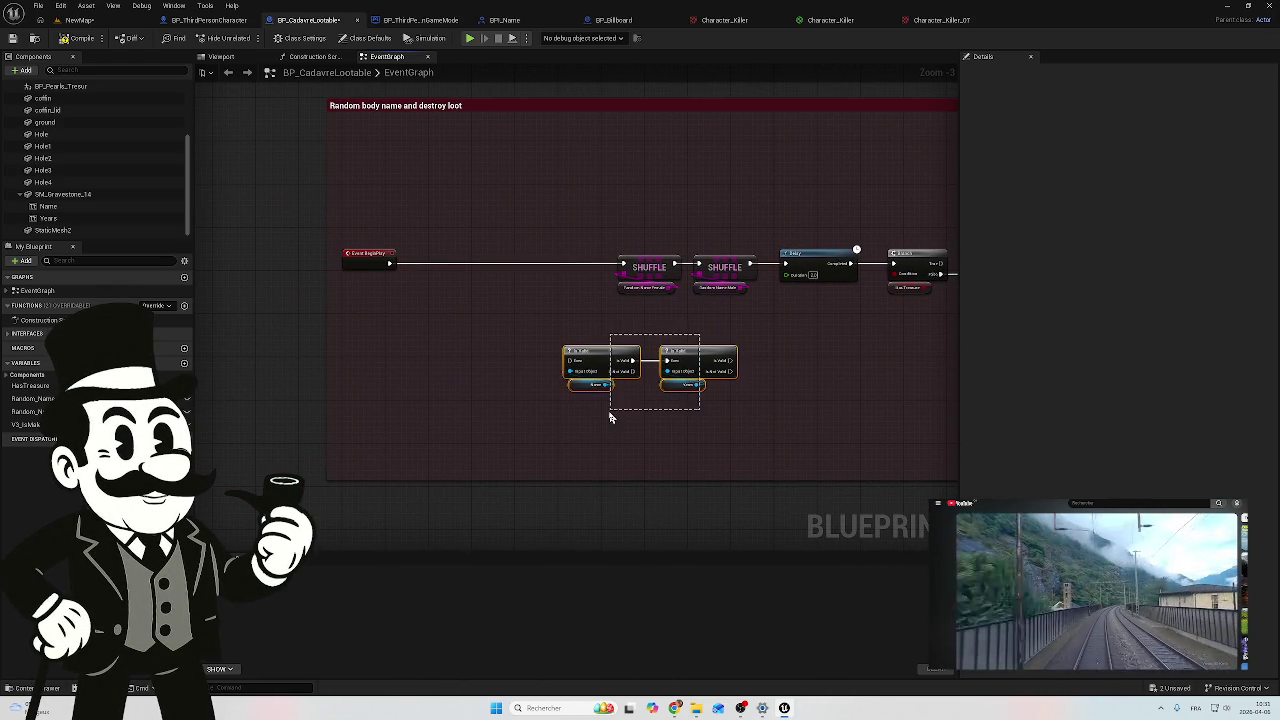
{"action": "mouse_move", "coordinate": [610, 350]}
{"action": "left_mouse_down"}
{"action": "mouse_move", "coordinate": [451, 266]}
{"action": "mouse_move", "coordinate": [467, 263]}
{"action": "left_mouse_up"}
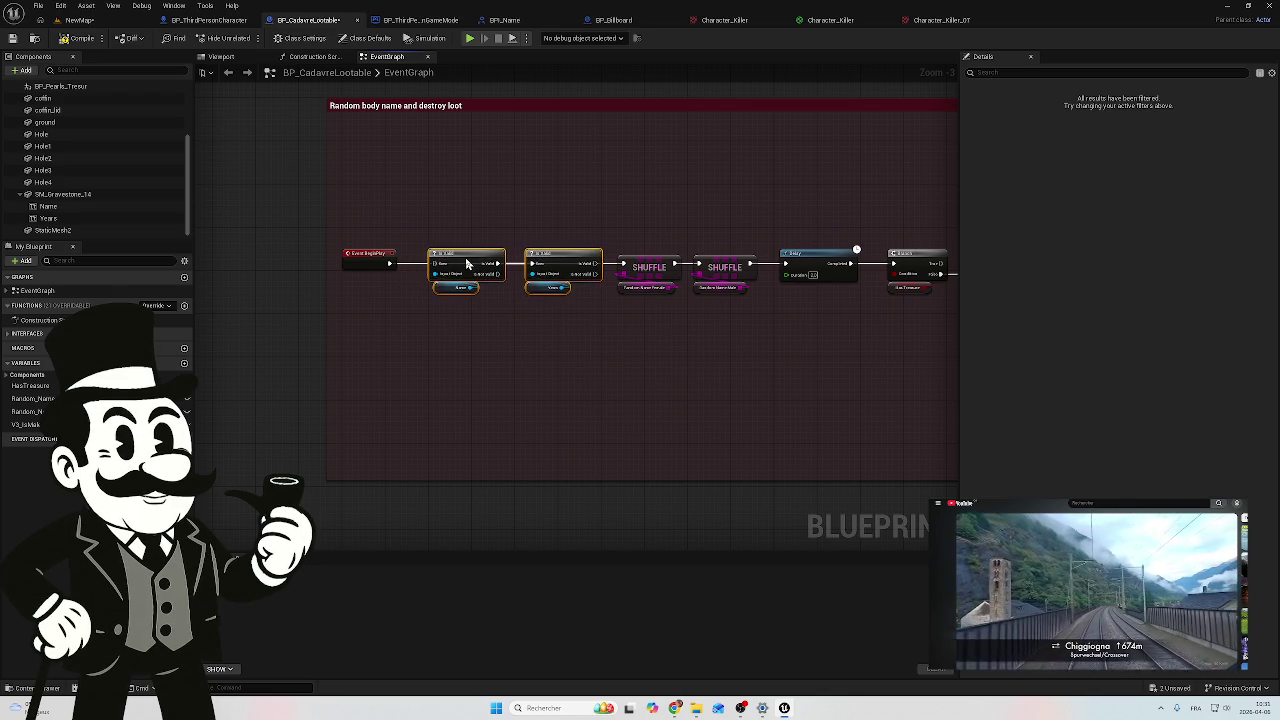
{"action": "left_click_drag", "start_coordinate": [390, 263], "coordinate": [623, 265]}
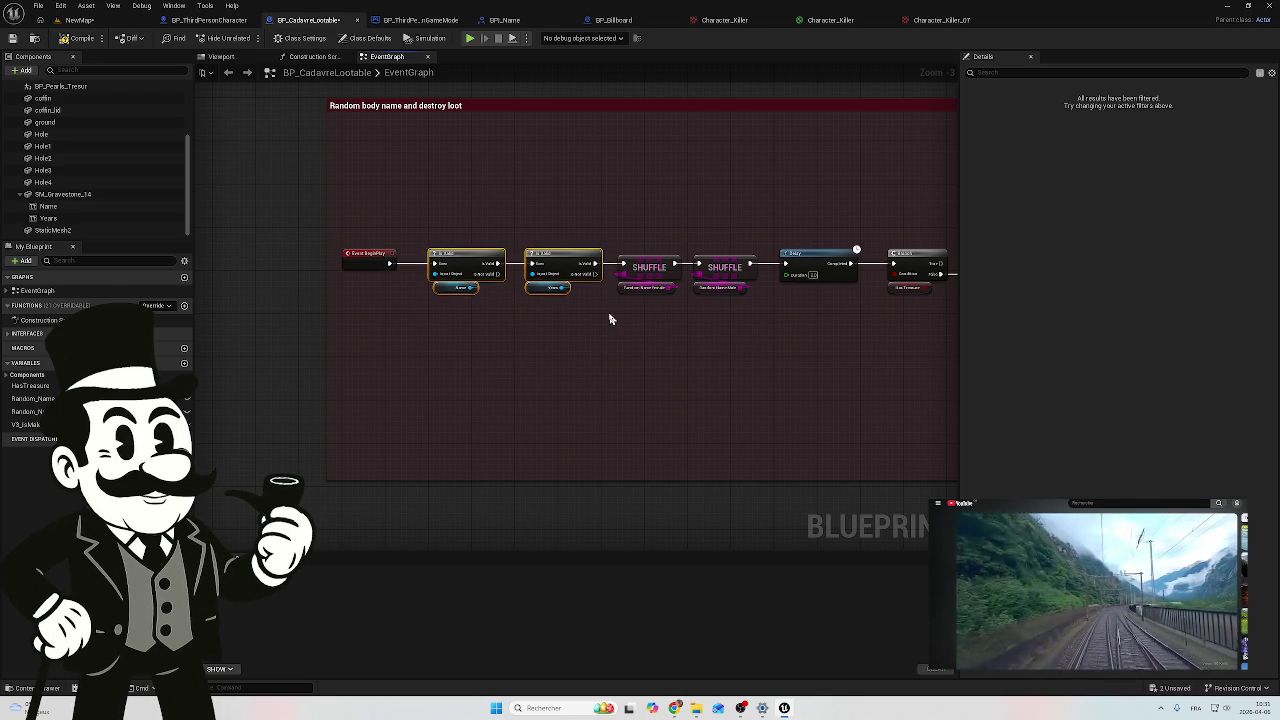
{"action": "left_click", "coordinate": [90, 41]}
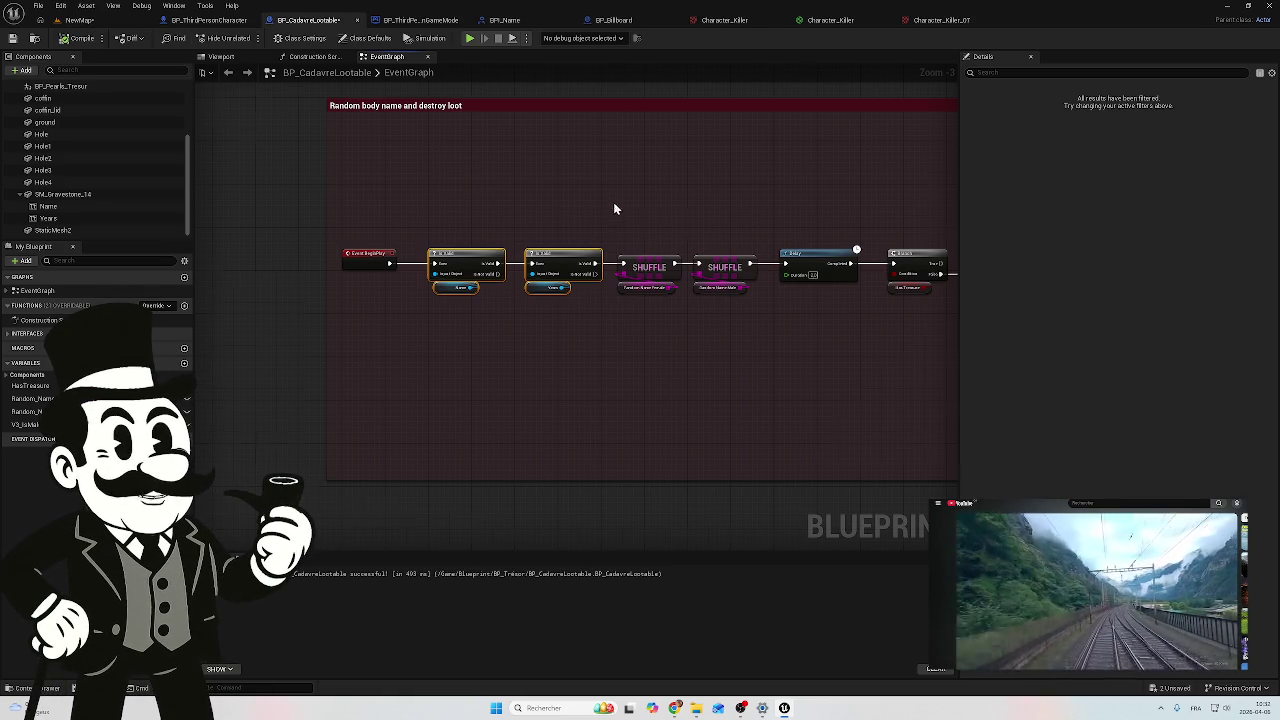
Step: Inspect the Delay, Branch, Set Text and Destroy Component nodes, selecting the top three Destroy Components
{"action": "left_click_drag", "start_coordinate": [614, 209], "coordinate": [400, 189]}
{"action": "left_click_drag", "start_coordinate": [772, 340], "coordinate": [446, 352]}
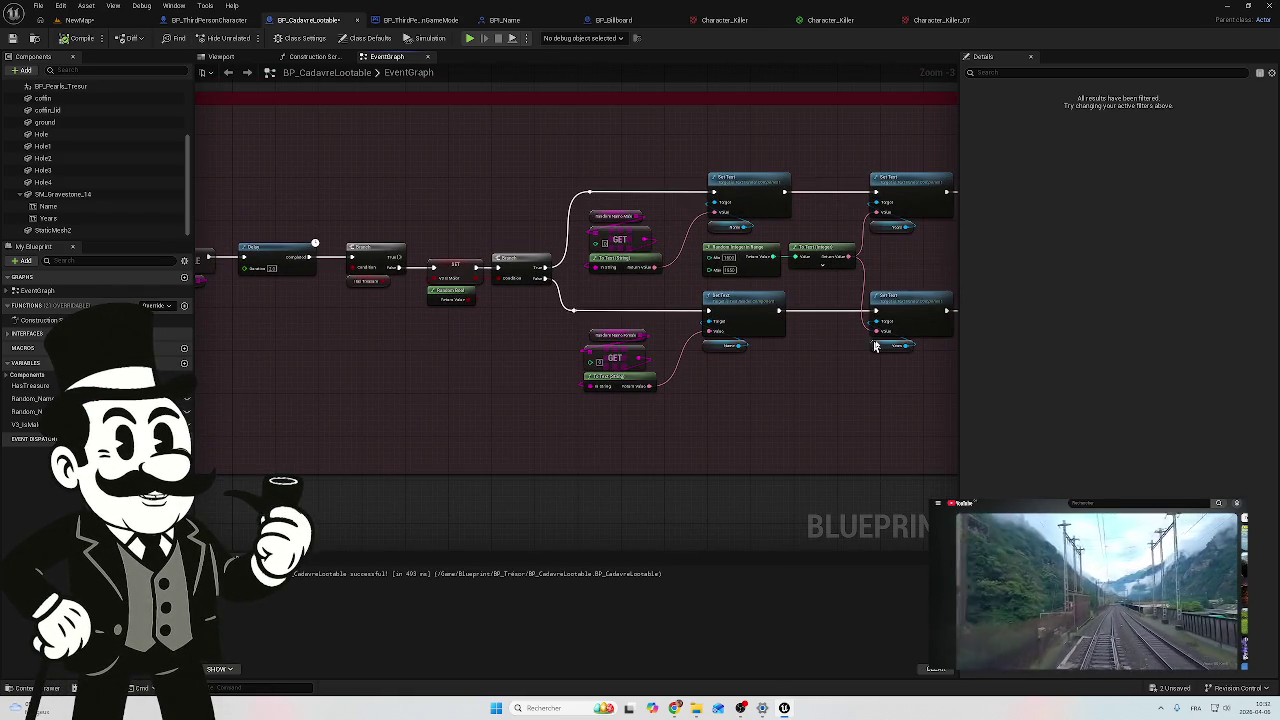
{"action": "mouse_move", "coordinate": [692, 249]}
{"action": "left_mouse_down"}
{"action": "mouse_move", "coordinate": [746, 363]}
{"action": "mouse_move", "coordinate": [858, 299]}
{"action": "left_mouse_up"}
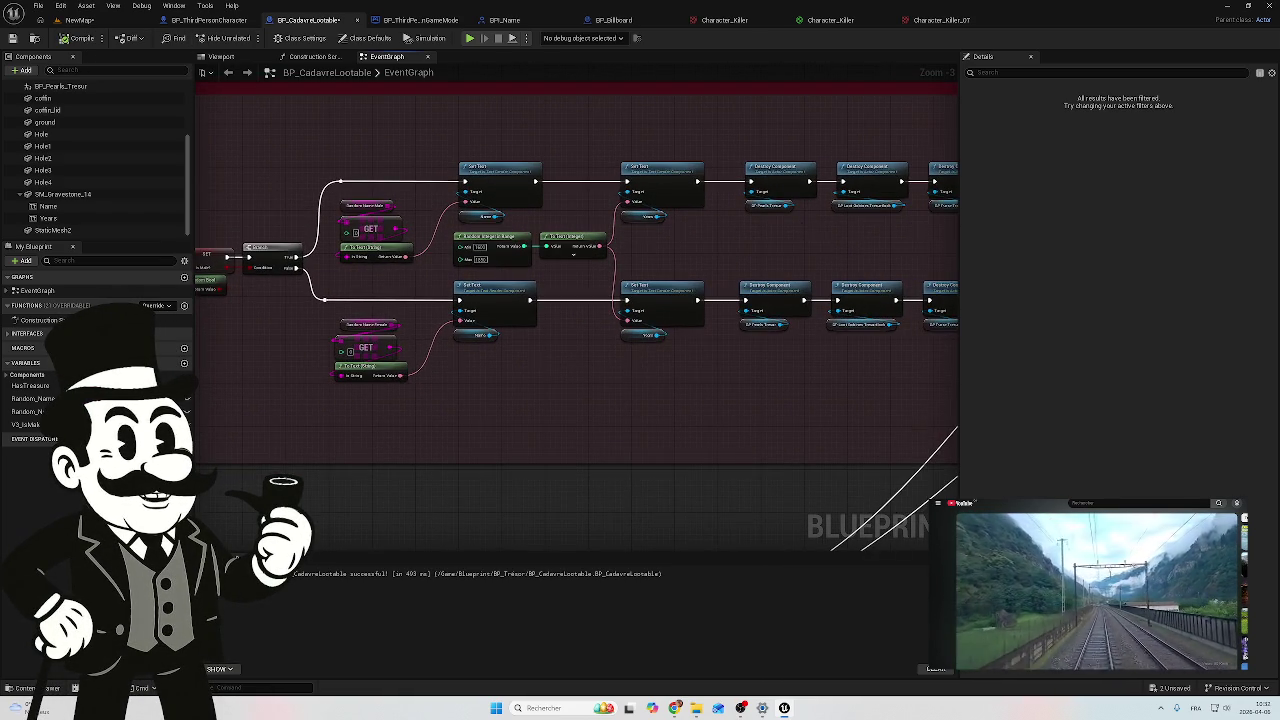
{"action": "scroll", "coordinate": [700, 266], "scroll_direction": "up", "scroll_amount": 3}
{"action": "left_click_drag", "start_coordinate": [694, 263], "coordinate": [615, 278]}
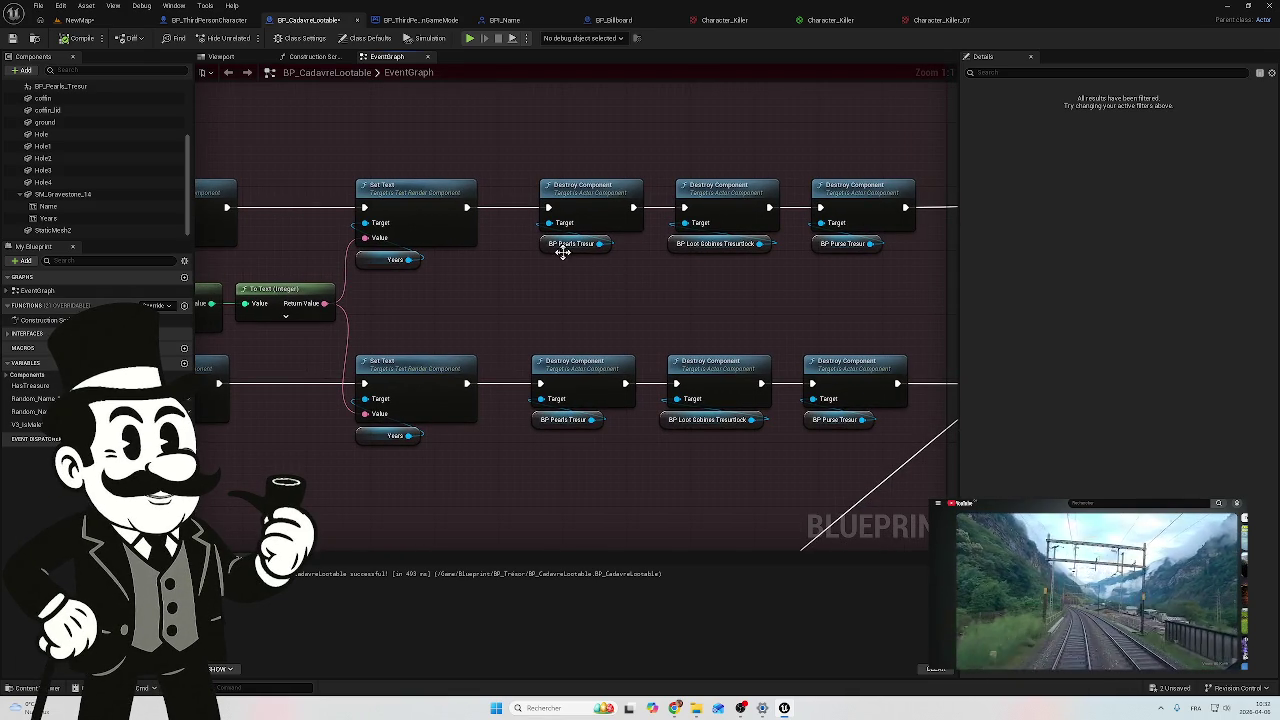
{"action": "mouse_move", "coordinate": [832, 302]}
{"action": "left_mouse_down"}
{"action": "mouse_move", "coordinate": [780, 277]}
{"action": "mouse_move", "coordinate": [491, 220]}
{"action": "mouse_move", "coordinate": [598, 174]}
{"action": "left_mouse_up"}
{"action": "mouse_move", "coordinate": [609, 297]}
{"action": "left_mouse_down"}
{"action": "mouse_move", "coordinate": [706, 269]}
{"action": "mouse_move", "coordinate": [678, 263]}
{"action": "left_mouse_up"}
Step: Widen the loot comment further left and move BeginPlay with both Is Valid checks left
{"action": "scroll", "coordinate": [678, 263], "scroll_direction": "down", "scroll_amount": 1}
{"action": "scroll", "coordinate": [678, 263], "scroll_direction": "down", "scroll_amount": 5}
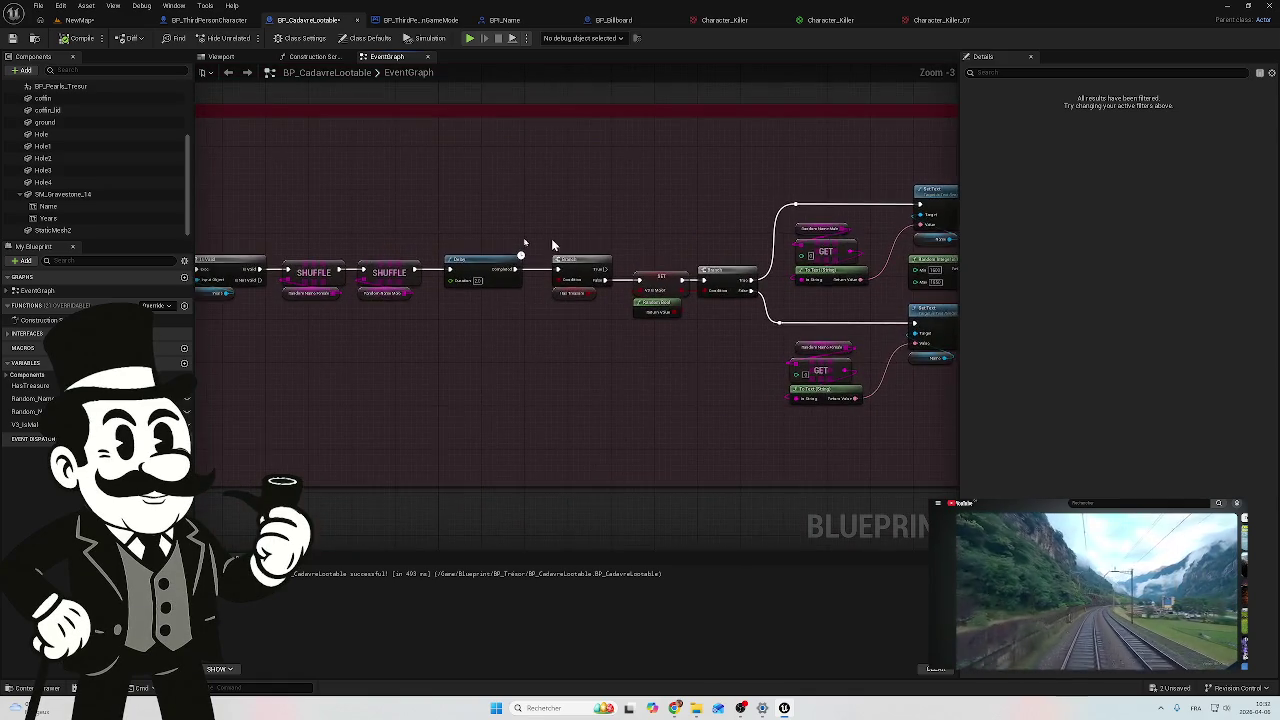
{"action": "scroll", "coordinate": [745, 232], "scroll_direction": "down", "scroll_amount": 2}
{"action": "left_click_drag", "start_coordinate": [543, 156], "coordinate": [503, 206]}
{"action": "left_click_drag", "start_coordinate": [589, 232], "coordinate": [388, 232]}
{"action": "mouse_move", "coordinate": [730, 243]}
{"action": "left_mouse_down"}
{"action": "mouse_move", "coordinate": [640, 334]}
{"action": "mouse_move", "coordinate": [590, 326]}
{"action": "left_mouse_up"}
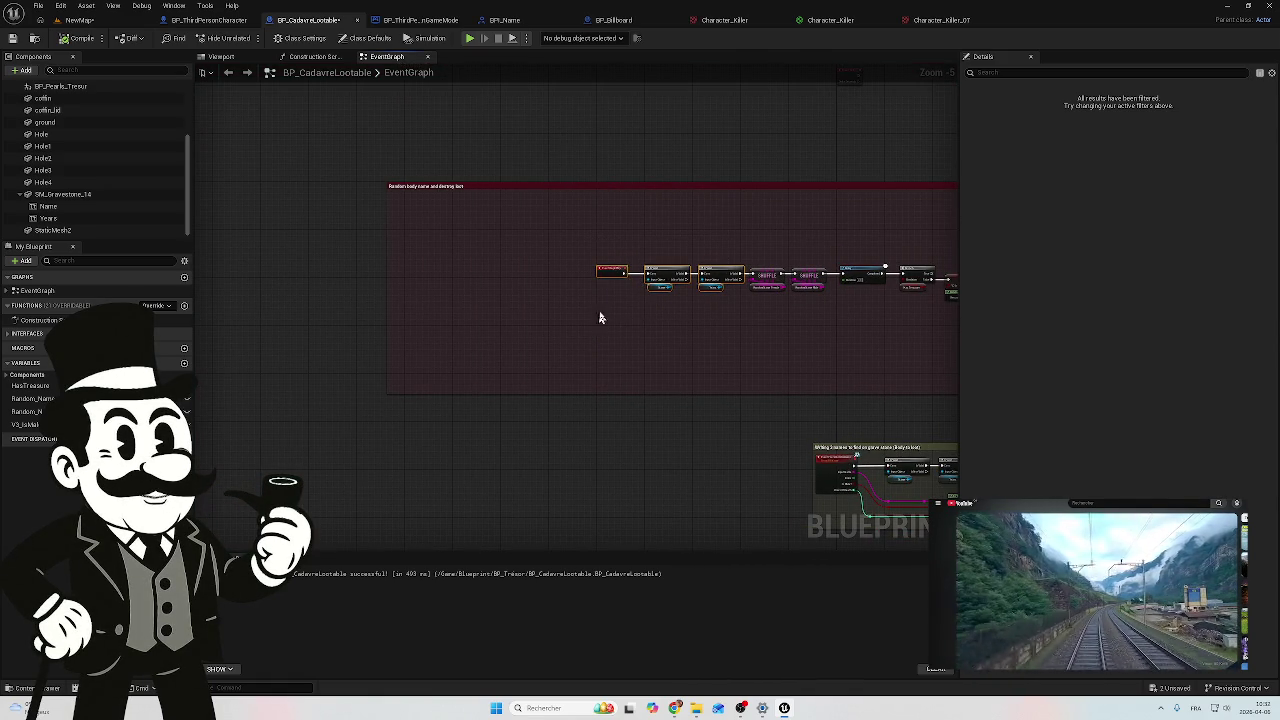
{"action": "left_click_drag", "start_coordinate": [619, 275], "coordinate": [443, 279]}
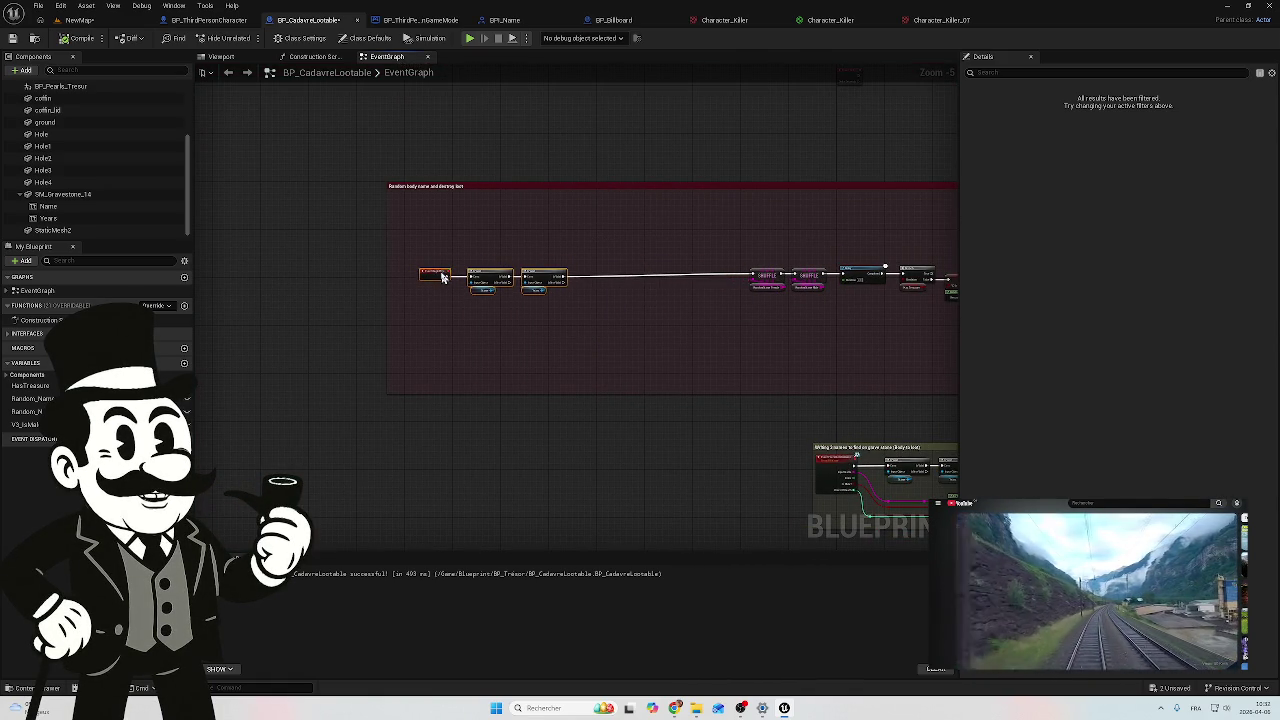
{"action": "scroll", "coordinate": [503, 297], "scroll_direction": "up", "scroll_amount": 1}
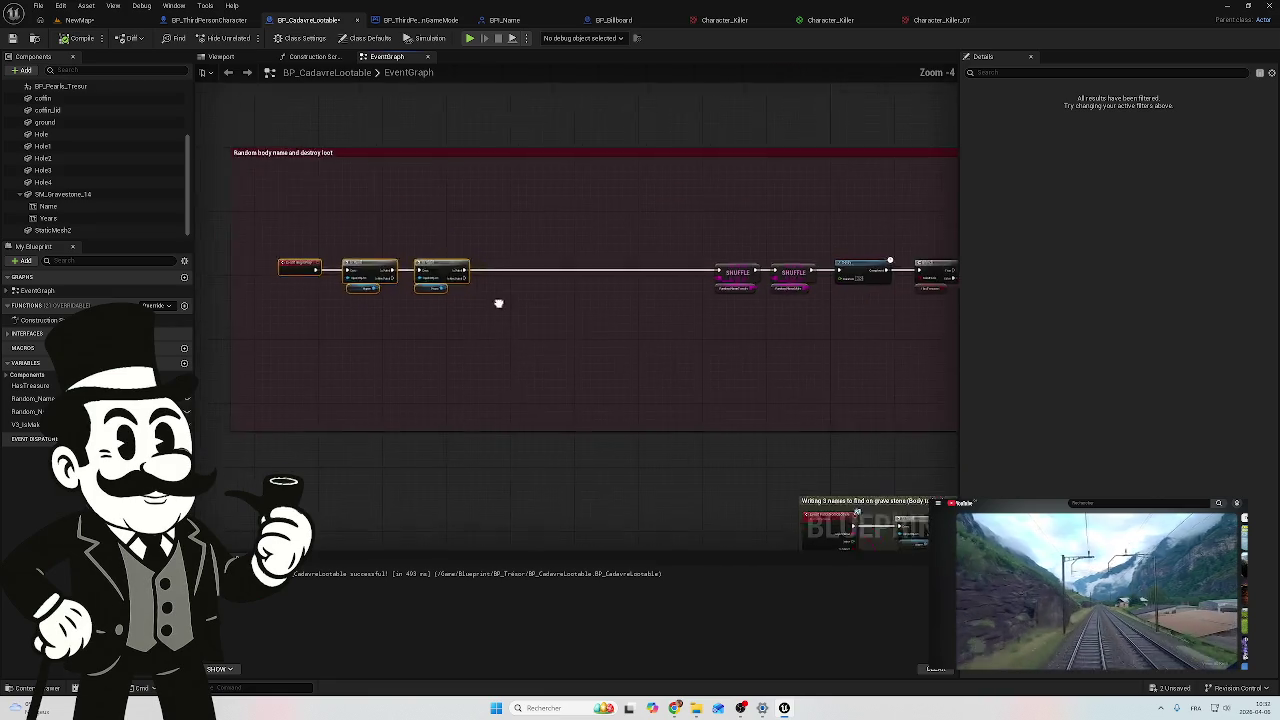
Step: Paste two extra copies of the second Is Valid check further along the chain
{"action": "scroll", "coordinate": [396, 302], "scroll_direction": "up", "scroll_amount": 3}
{"action": "left_click", "coordinate": [359, 243]}
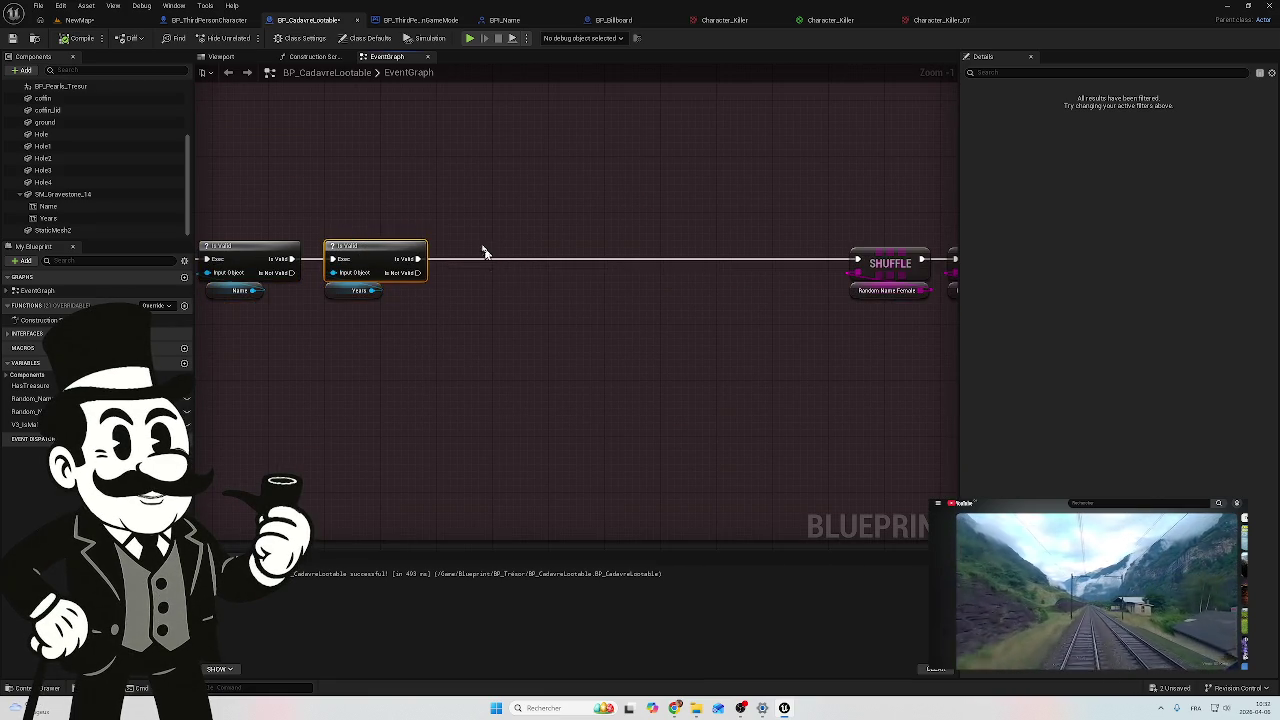
{"action": "left_click", "coordinate": [529, 238]}
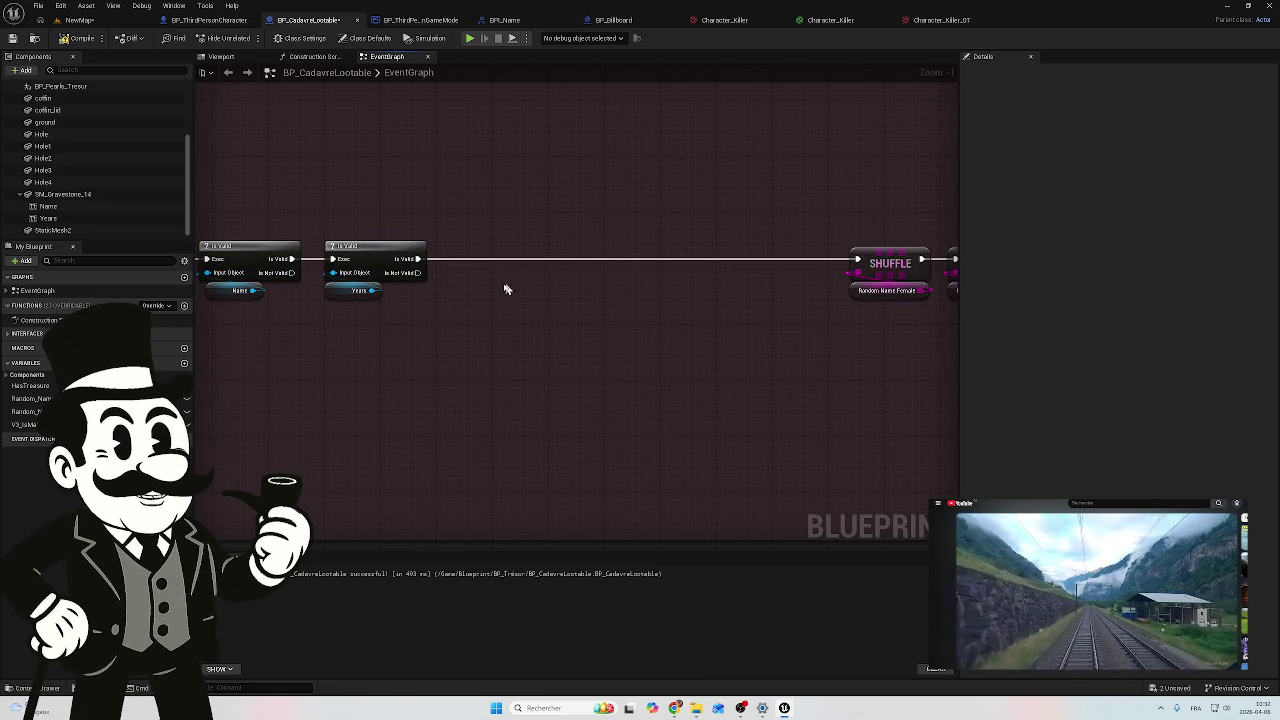
{"action": "left_click", "coordinate": [398, 249]}
{"action": "key", "text": "ctrl+v"}
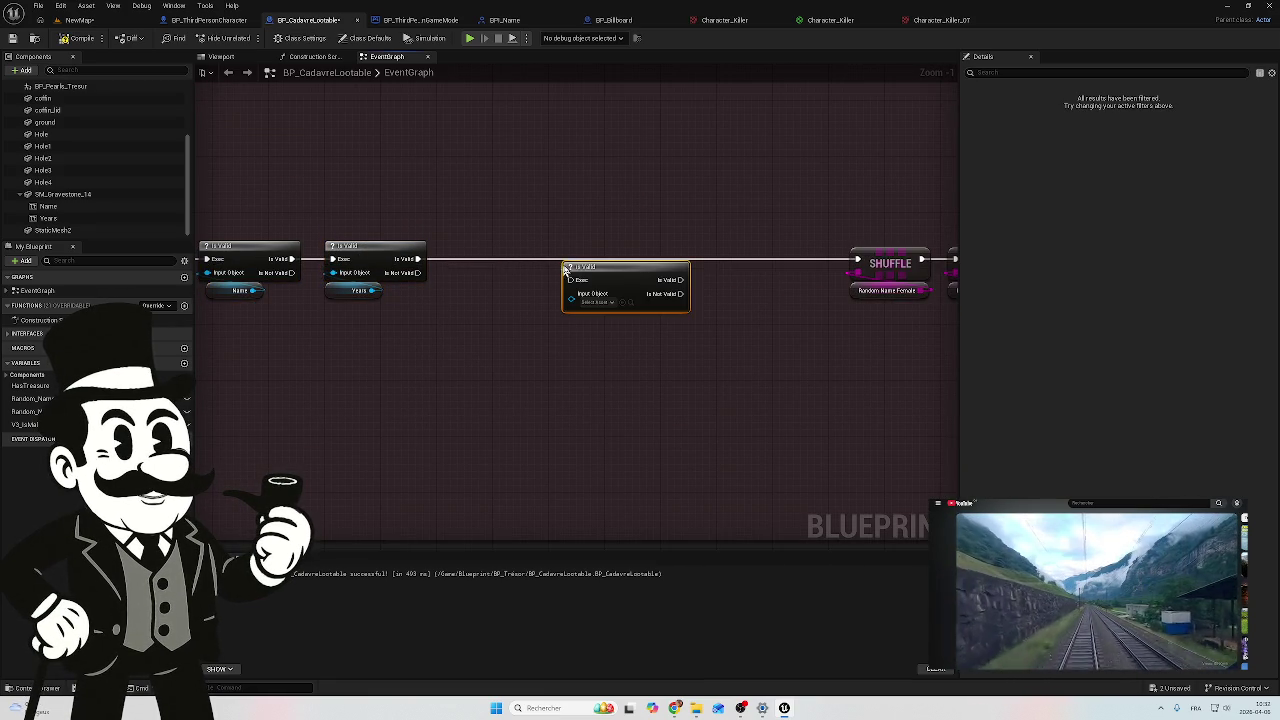
{"action": "key", "text": "ctrl+v"}
{"action": "mouse_move", "coordinate": [657, 251]}
{"action": "left_mouse_down"}
{"action": "mouse_move", "coordinate": [755, 256]}
{"action": "mouse_move", "coordinate": [687, 250]}
{"action": "left_mouse_up"}
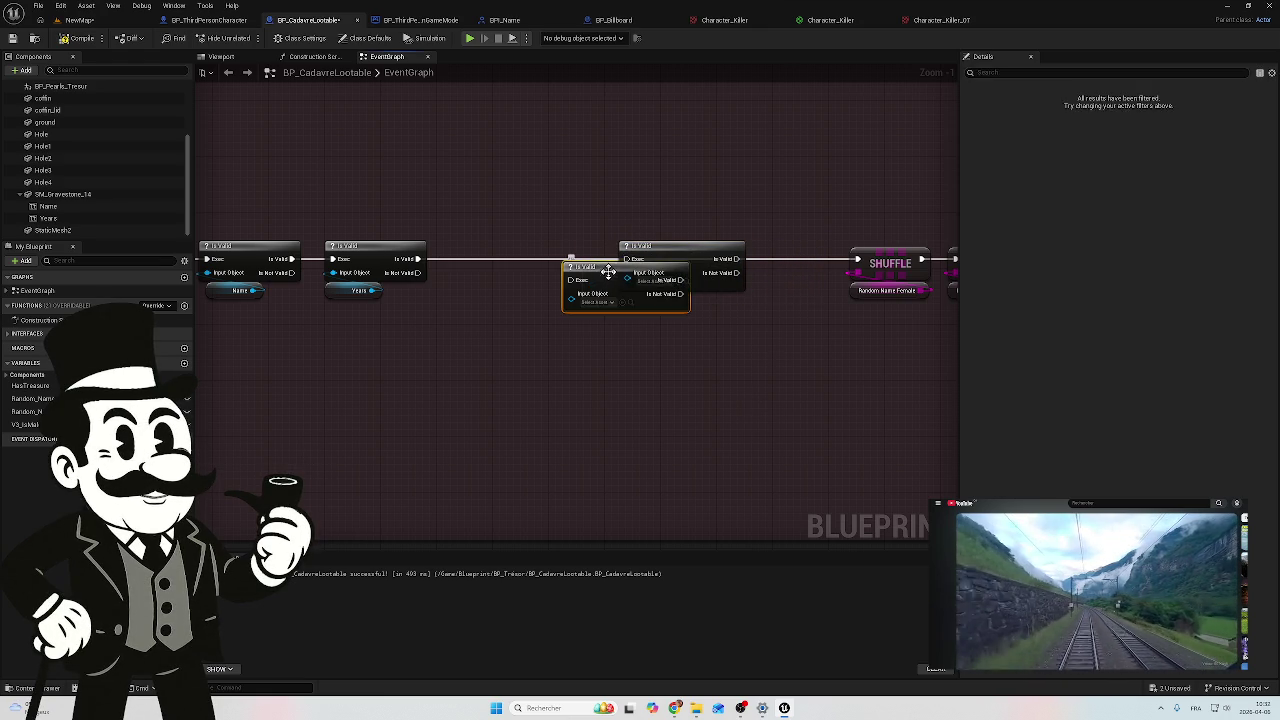
Step: Pull the overlapping Is Valid node left and duplicate the fourth check beside SHUFFLE
{"action": "mouse_move", "coordinate": [608, 281]}
{"action": "left_mouse_down"}
{"action": "mouse_move", "coordinate": [482, 264]}
{"action": "mouse_move", "coordinate": [515, 258]}
{"action": "left_mouse_up"}
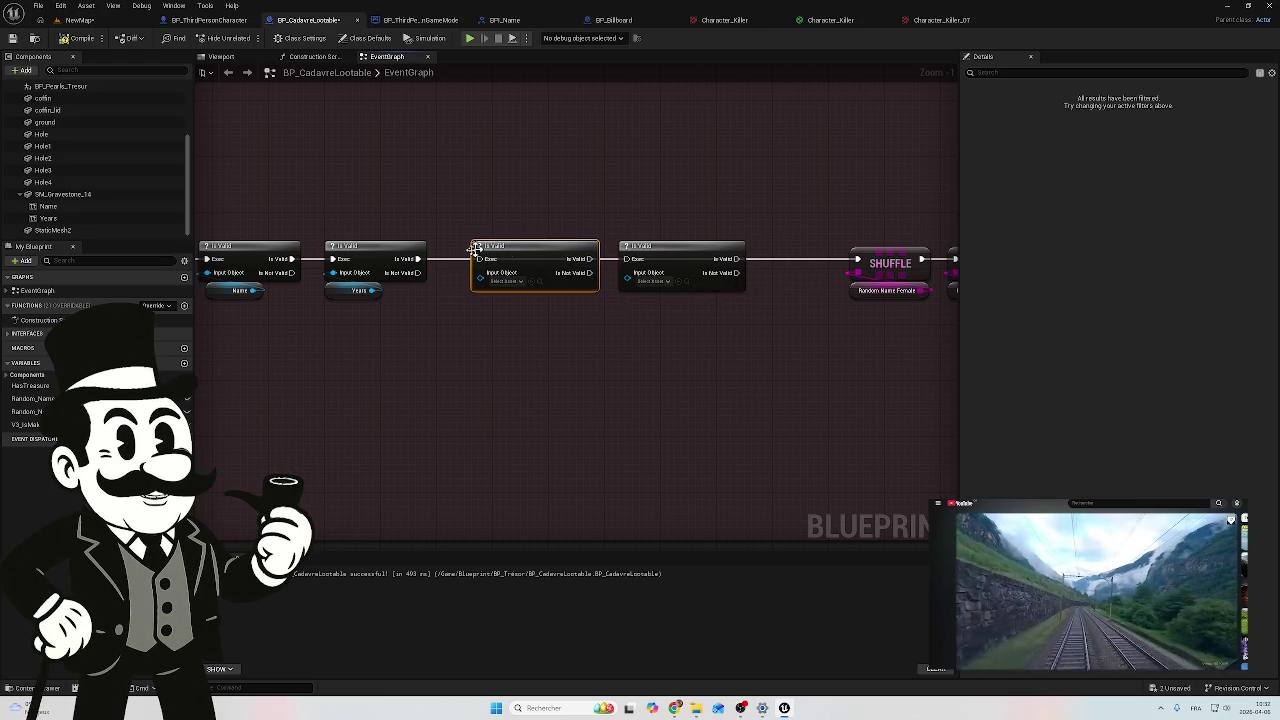
{"action": "left_click", "coordinate": [686, 258]}
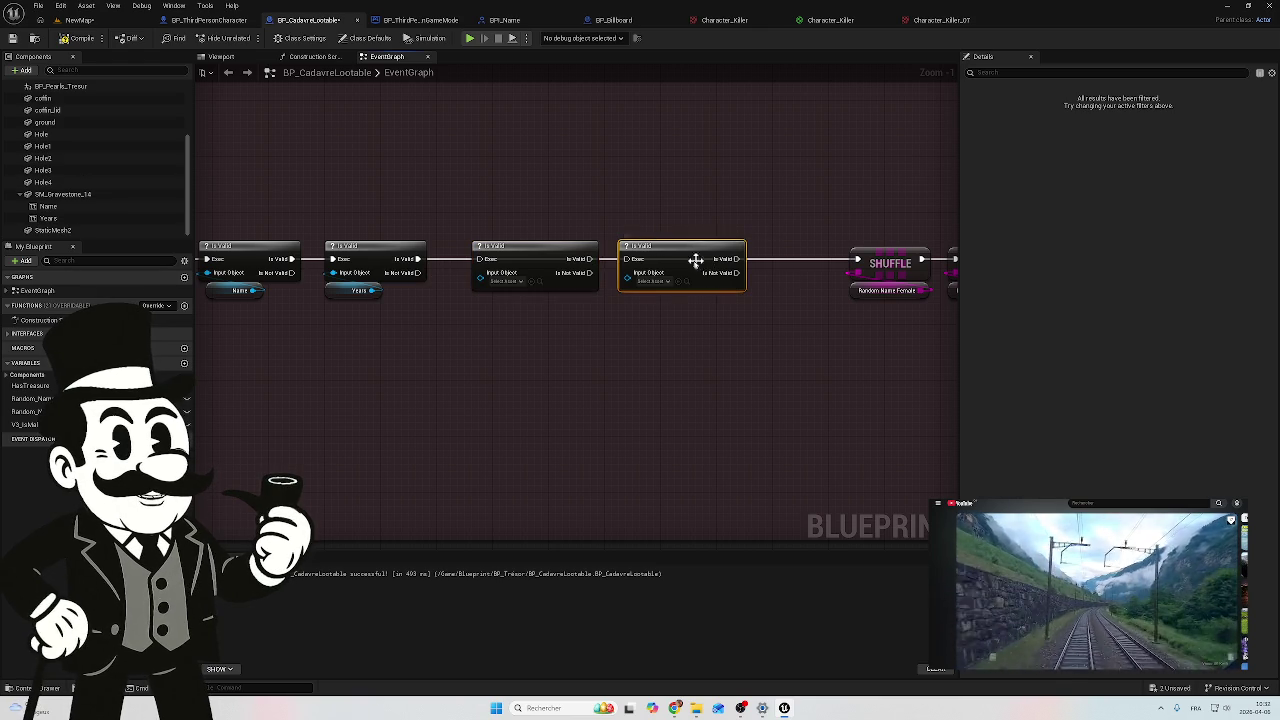
{"action": "key", "text": "ctrl+d"}
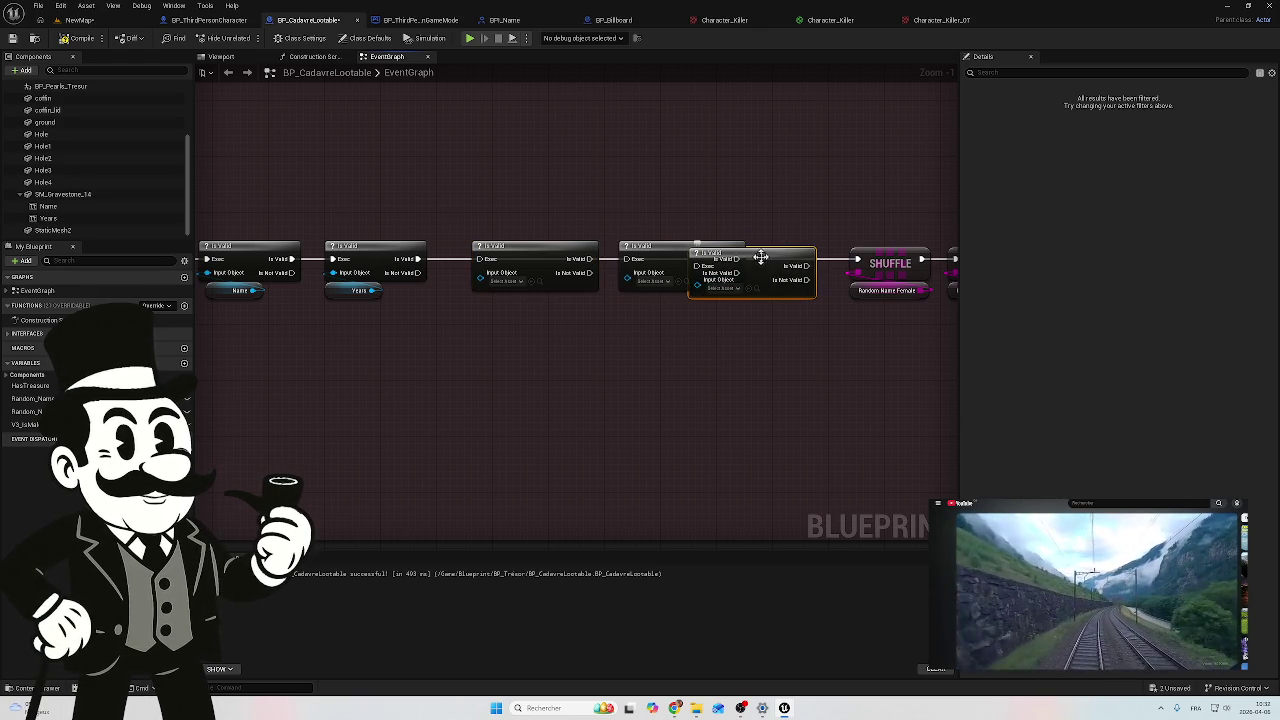
{"action": "left_click_drag", "start_coordinate": [761, 257], "coordinate": [783, 257]}
{"action": "scroll", "coordinate": [596, 277], "scroll_direction": "down", "scroll_amount": 4}
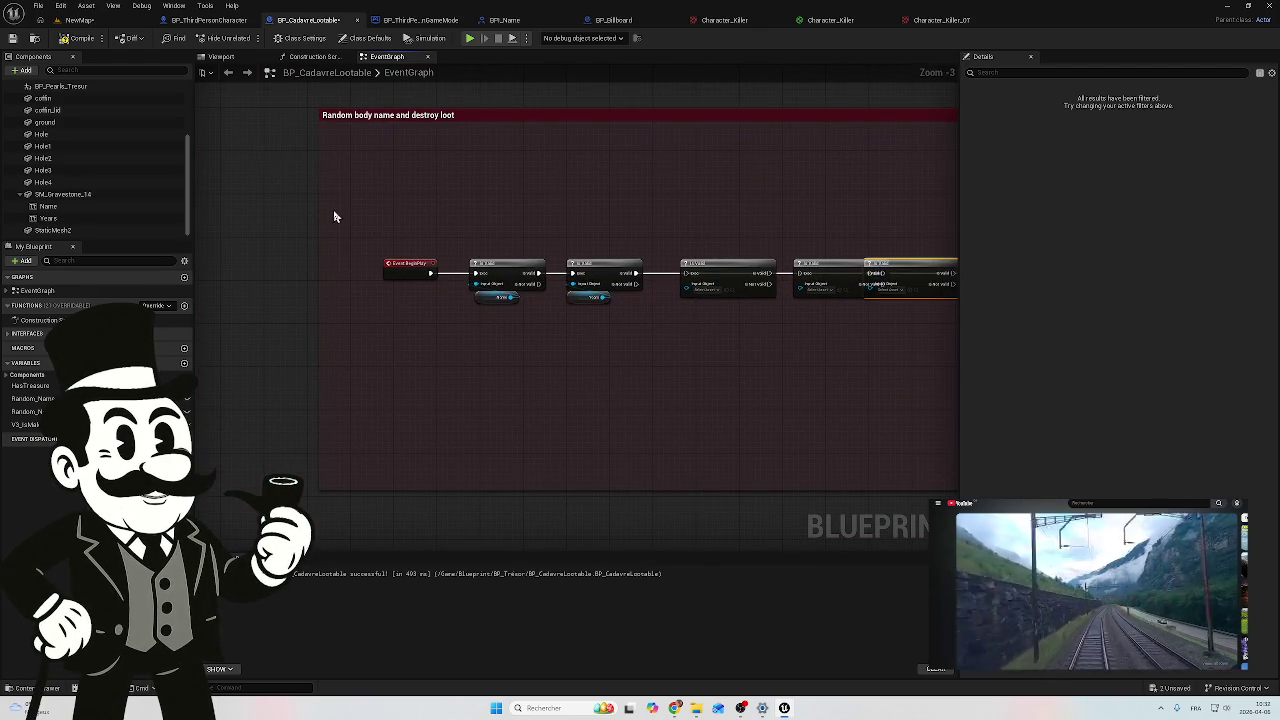
Step: Widen the comment left and slide BeginPlay and the Is Valid nodes left to space them evenly
{"action": "mouse_move", "coordinate": [320, 214]}
{"action": "left_mouse_down"}
{"action": "mouse_move", "coordinate": [226, 209]}
{"action": "mouse_move", "coordinate": [272, 210]}
{"action": "left_mouse_up"}
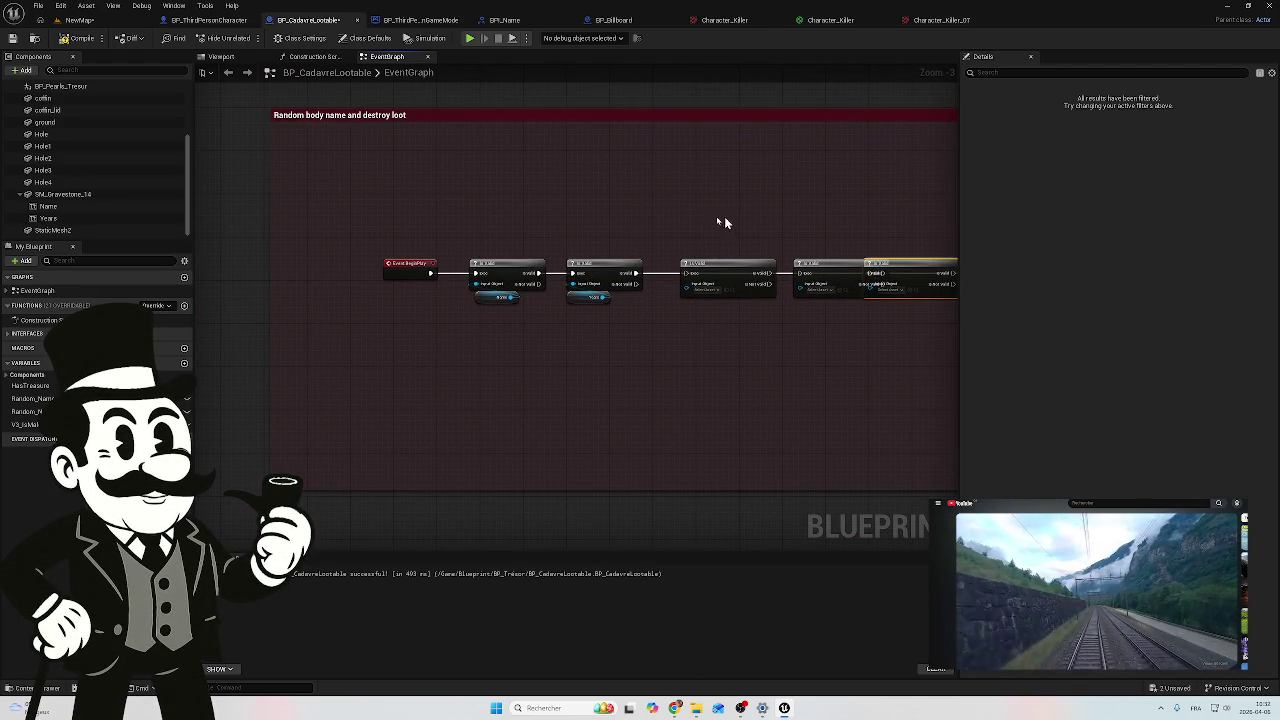
{"action": "left_click_drag", "start_coordinate": [596, 231], "coordinate": [405, 330]}
{"action": "left_click_drag", "start_coordinate": [411, 268], "coordinate": [349, 268]}
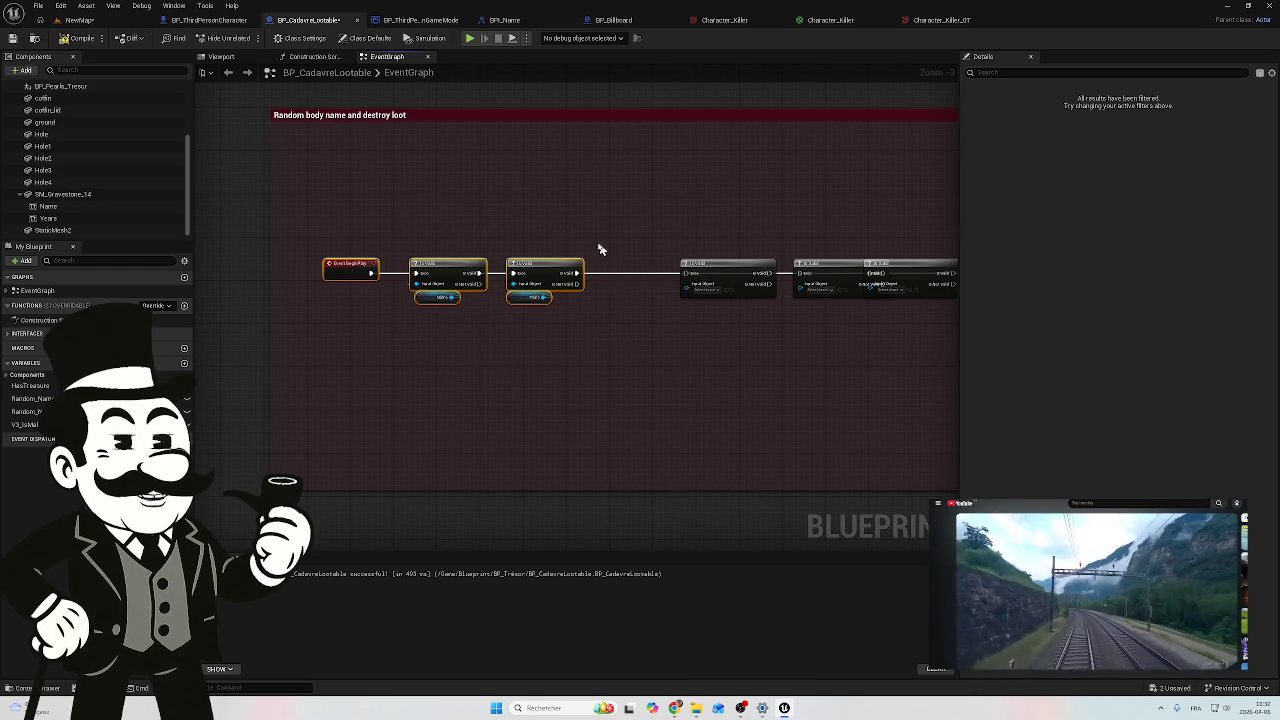
{"action": "left_click_drag", "start_coordinate": [603, 252], "coordinate": [512, 267]}
{"action": "left_click_drag", "start_coordinate": [642, 287], "coordinate": [575, 288]}
{"action": "left_click_drag", "start_coordinate": [749, 291], "coordinate": [700, 295]}
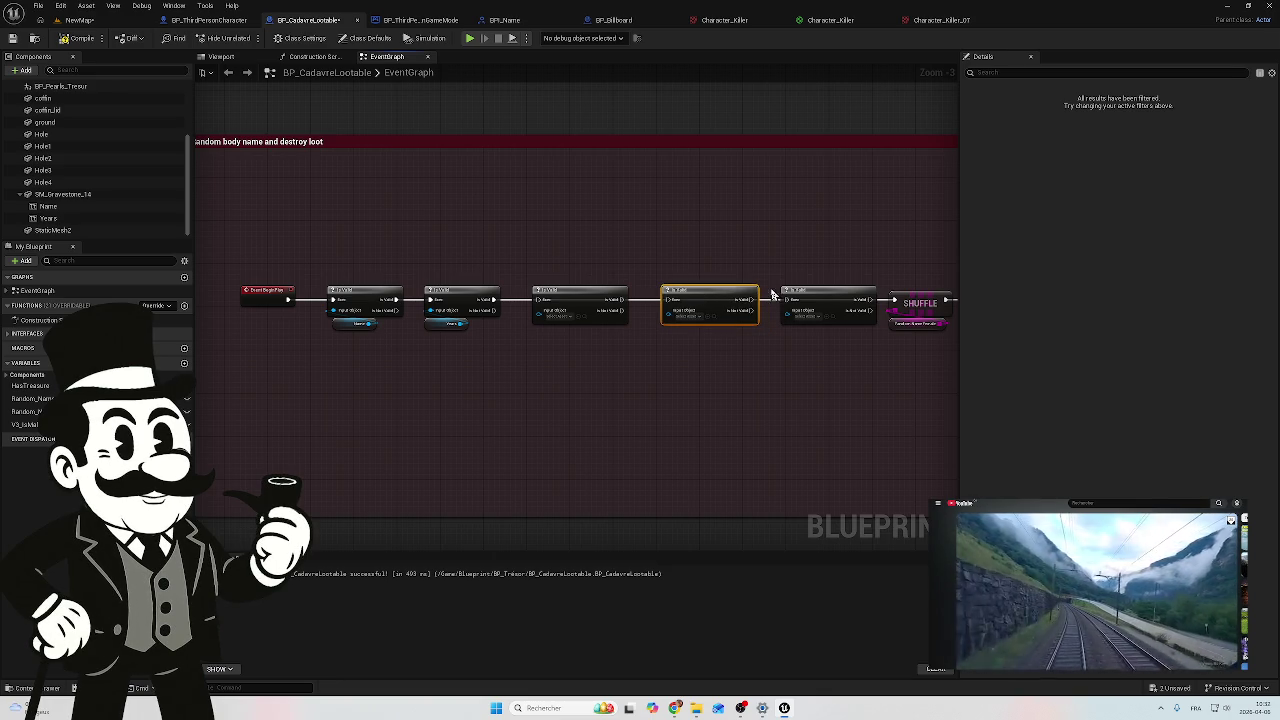
{"action": "scroll", "coordinate": [694, 331], "scroll_direction": "up", "scroll_amount": 2}
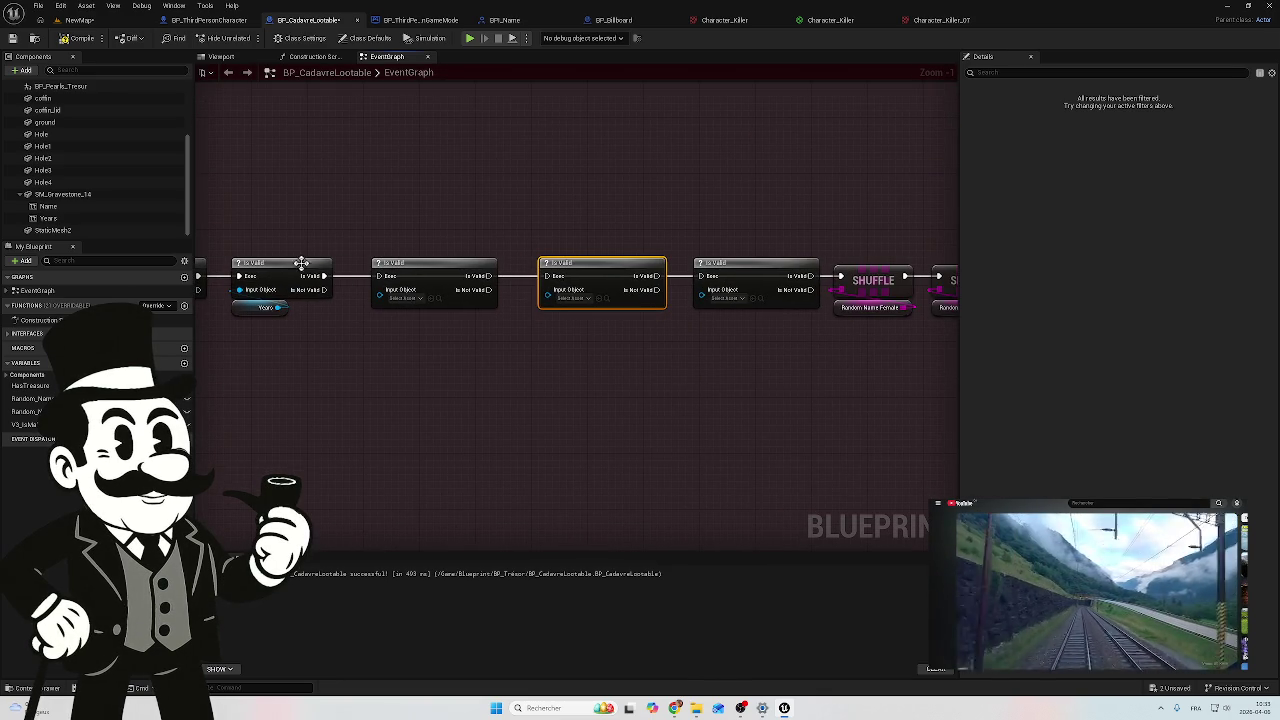
Step: Wire execution from the second Is Valid check through the third and fourth toward SHUFFLE
{"action": "left_click_drag", "start_coordinate": [493, 277], "coordinate": [546, 276]}
{"action": "left_click_drag", "start_coordinate": [648, 276], "coordinate": [701, 277]}
{"action": "left_click_drag", "start_coordinate": [806, 276], "coordinate": [840, 277]}
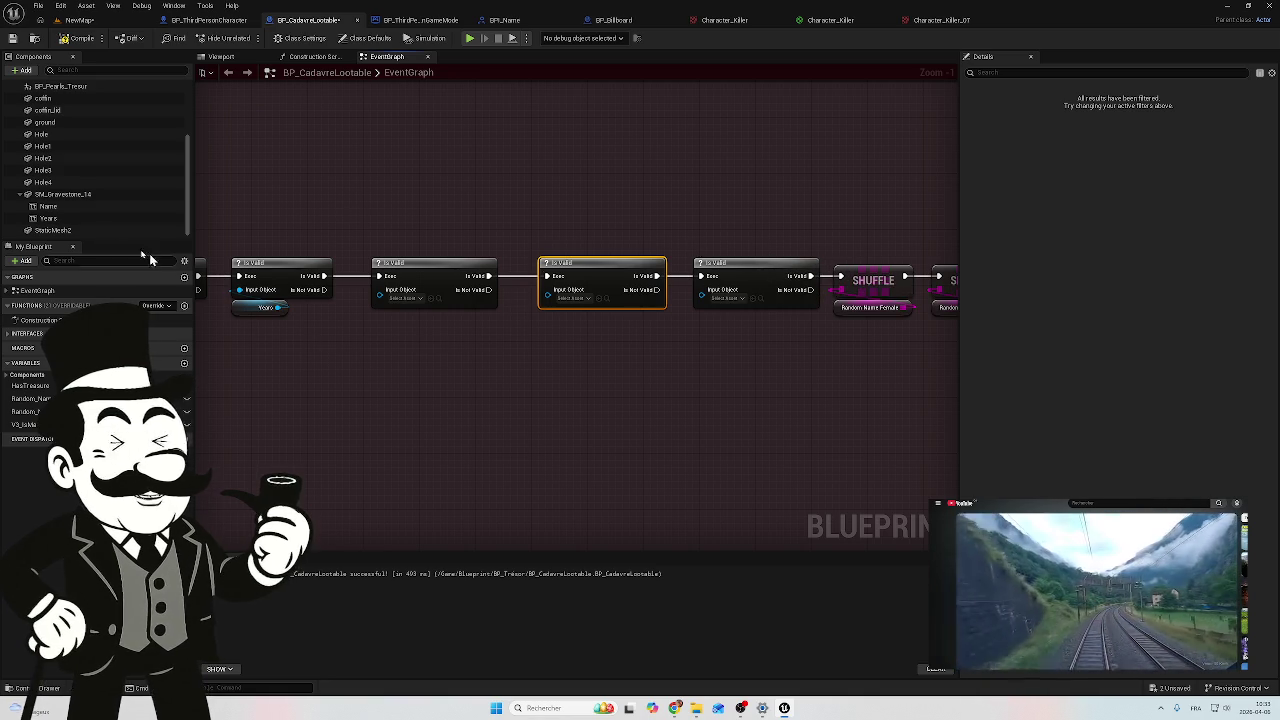
{"action": "scroll", "coordinate": [80, 236], "scroll_direction": "up", "scroll_amount": 3}
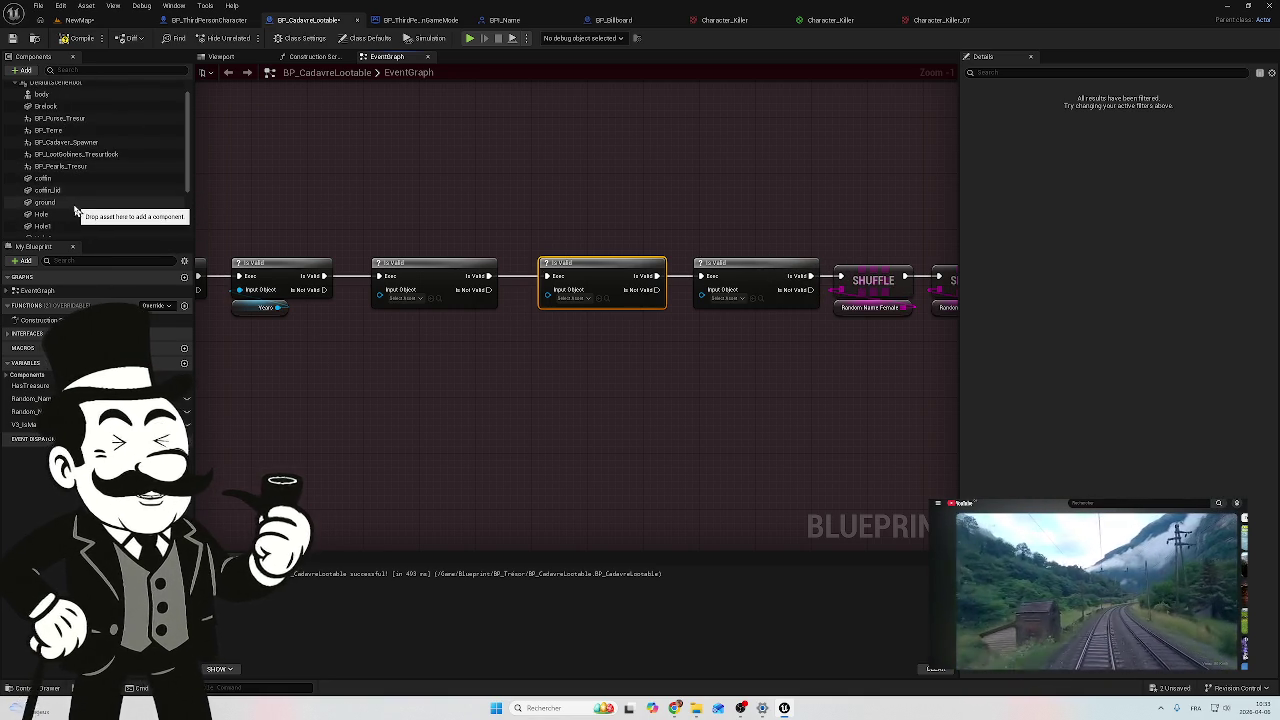
{"action": "left_click_drag", "start_coordinate": [414, 367], "coordinate": [641, 393]}
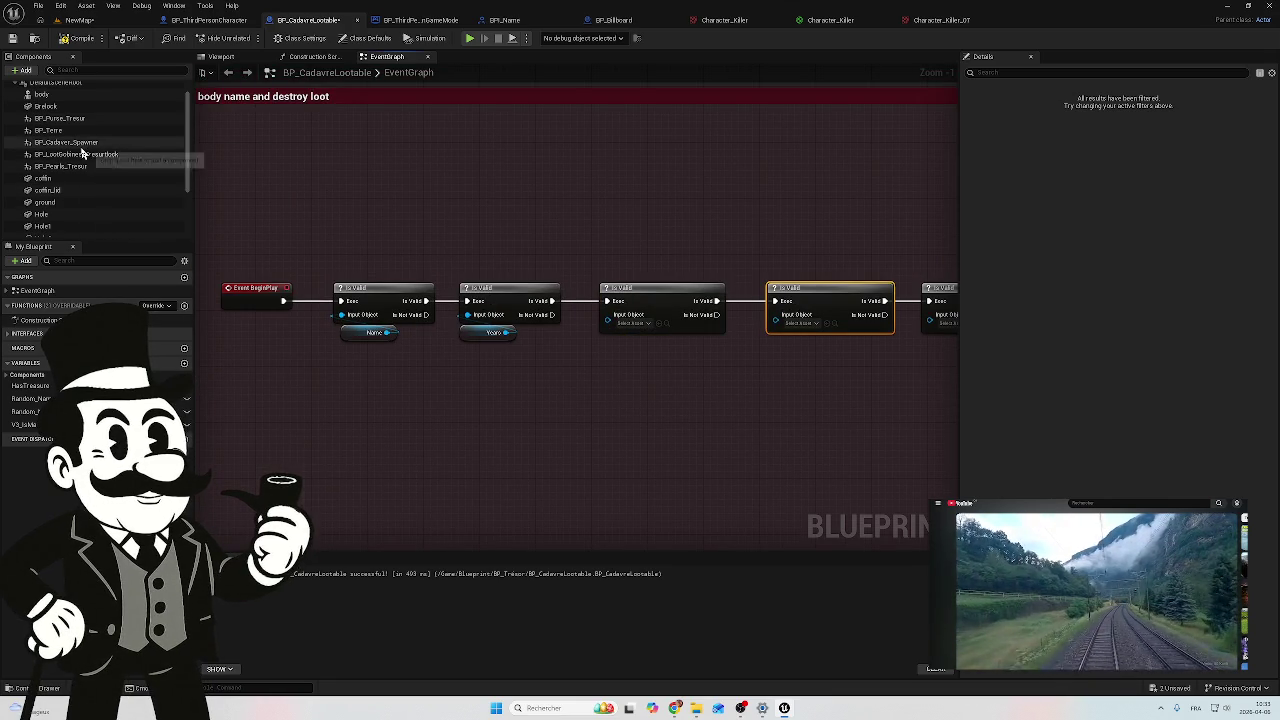
Step: Select the Destroy Component nodes and then the top-right row of nodes in the graph
{"action": "scroll", "coordinate": [105, 207], "scroll_direction": "up", "scroll_amount": 1}
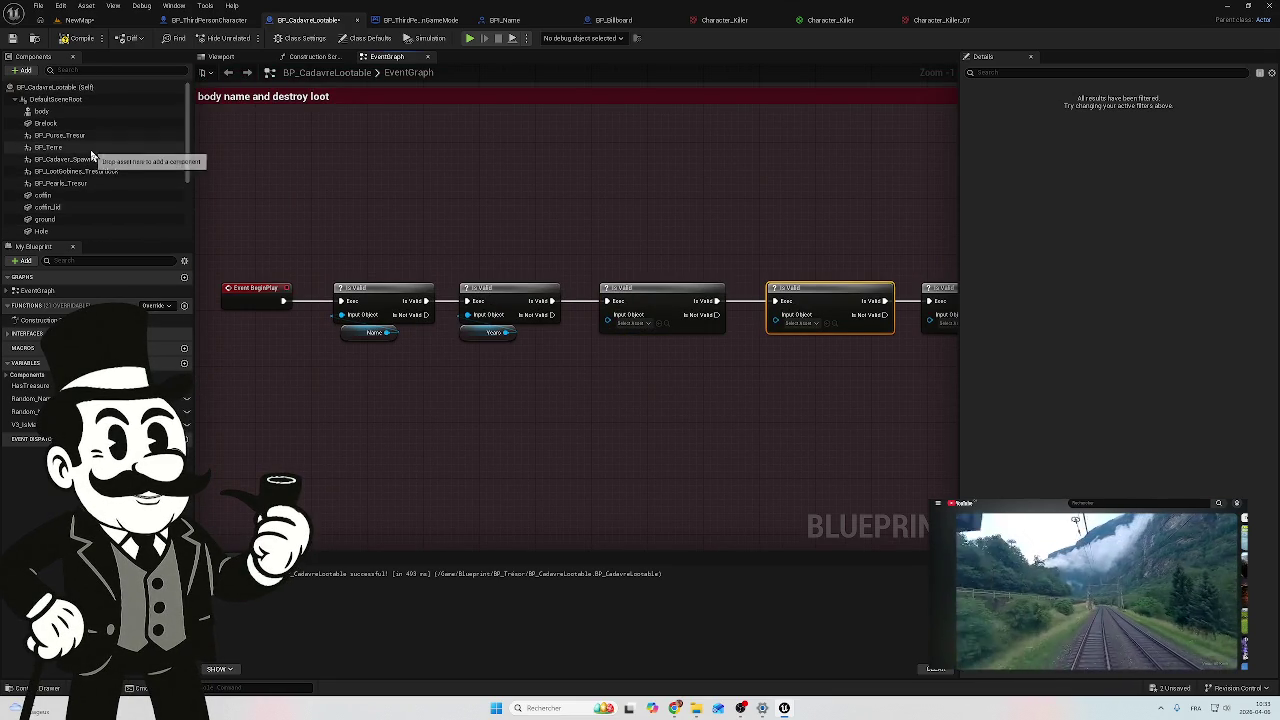
{"action": "scroll", "coordinate": [438, 381], "scroll_direction": "down", "scroll_amount": 5}
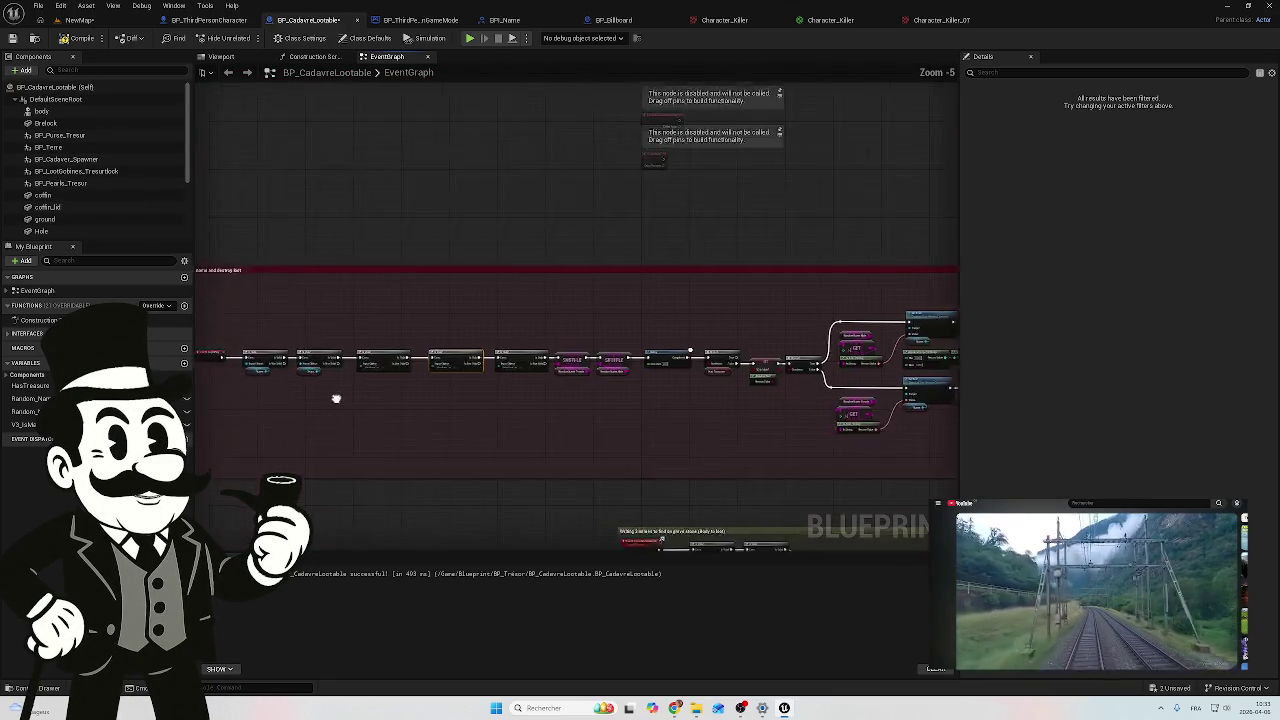
{"action": "scroll", "coordinate": [588, 343], "scroll_direction": "up", "scroll_amount": 1}
{"action": "scroll", "coordinate": [806, 327], "scroll_direction": "up", "scroll_amount": 1}
{"action": "left_click_drag", "start_coordinate": [741, 279], "coordinate": [523, 250]}
{"action": "scroll", "coordinate": [474, 289], "scroll_direction": "down", "scroll_amount": 4}
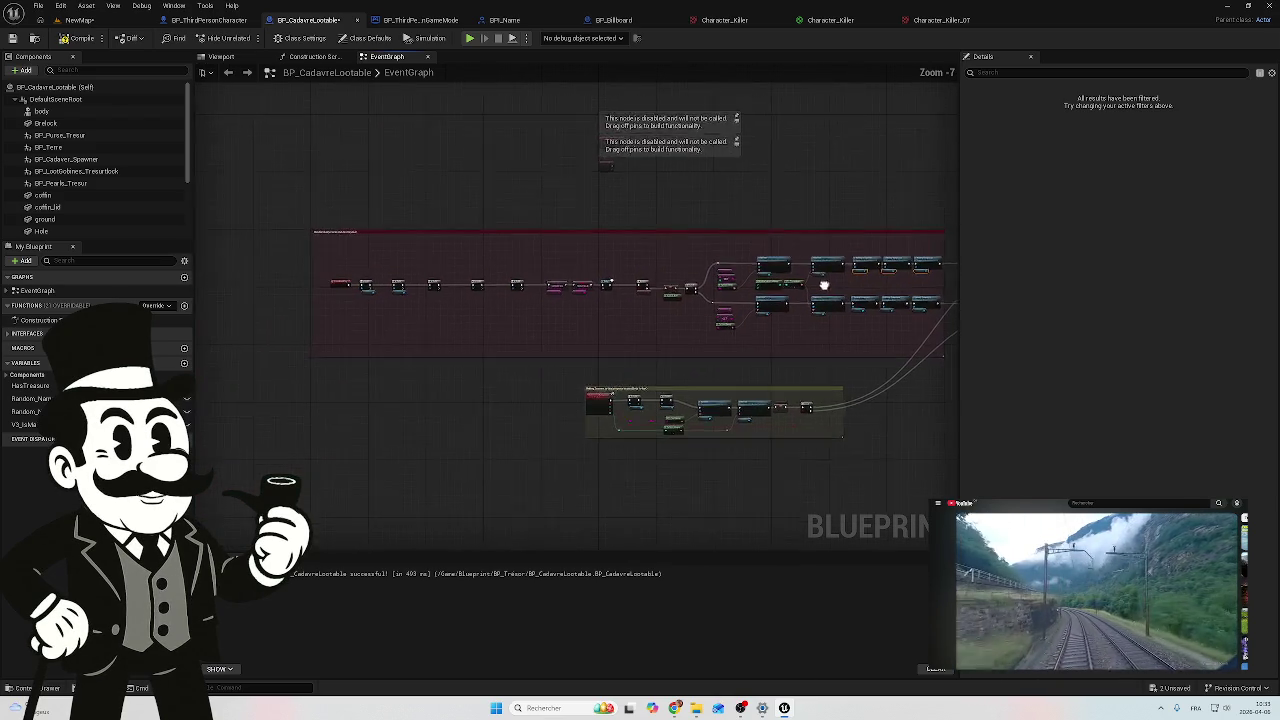
{"action": "left_click_drag", "start_coordinate": [820, 286], "coordinate": [826, 284]}
{"action": "left_click", "coordinate": [435, 315]}
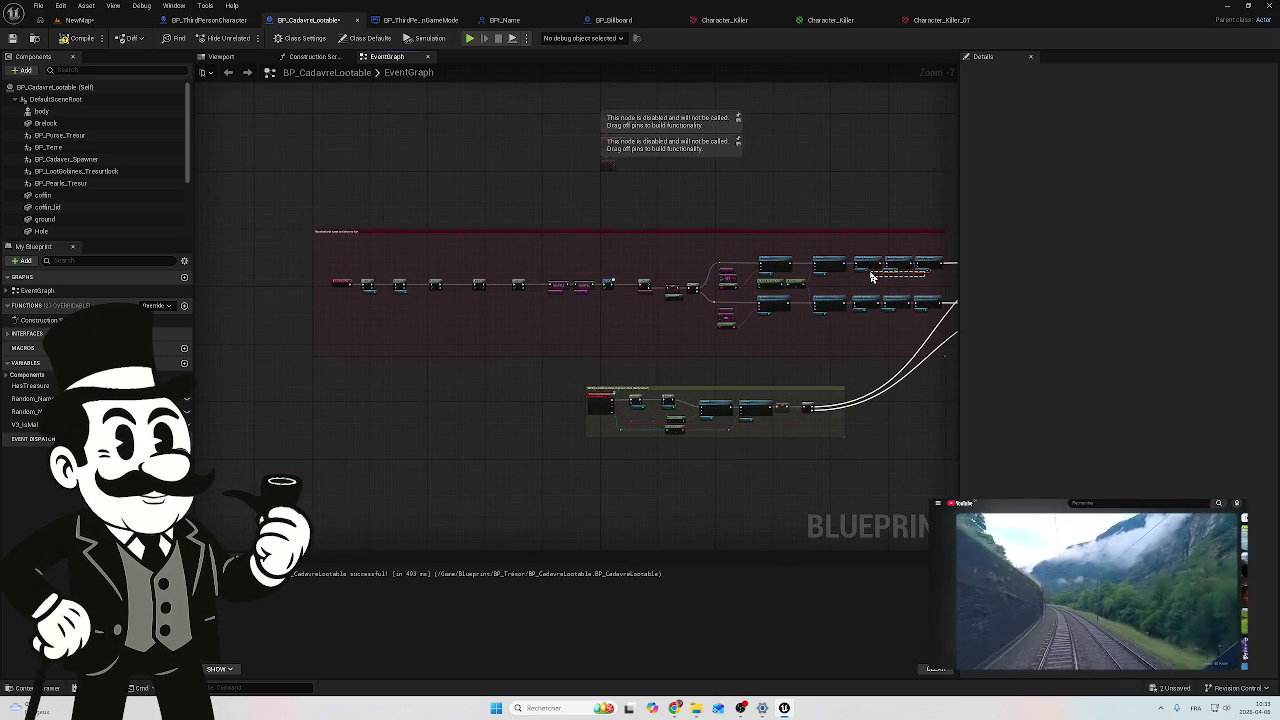
{"action": "left_click_drag", "start_coordinate": [870, 278], "coordinate": [857, 271]}
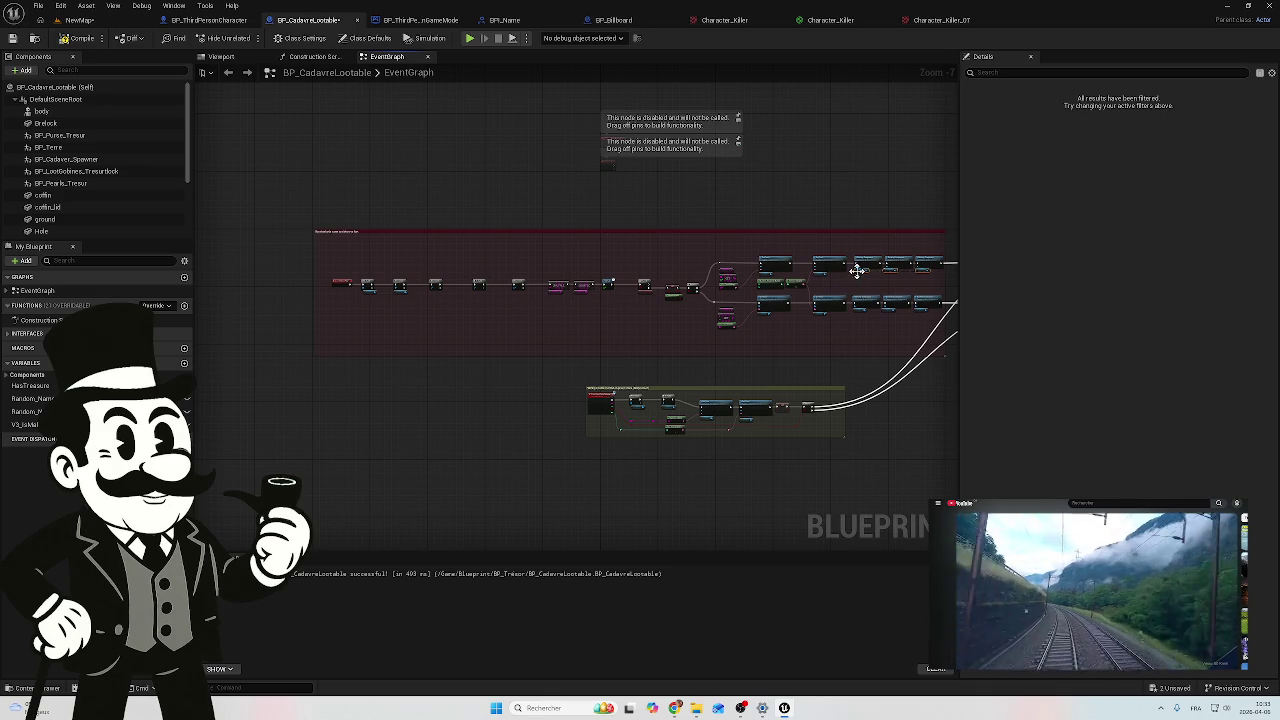
{"action": "left_click", "coordinate": [443, 311]}
{"action": "left_click_drag", "start_coordinate": [928, 278], "coordinate": [855, 278]}
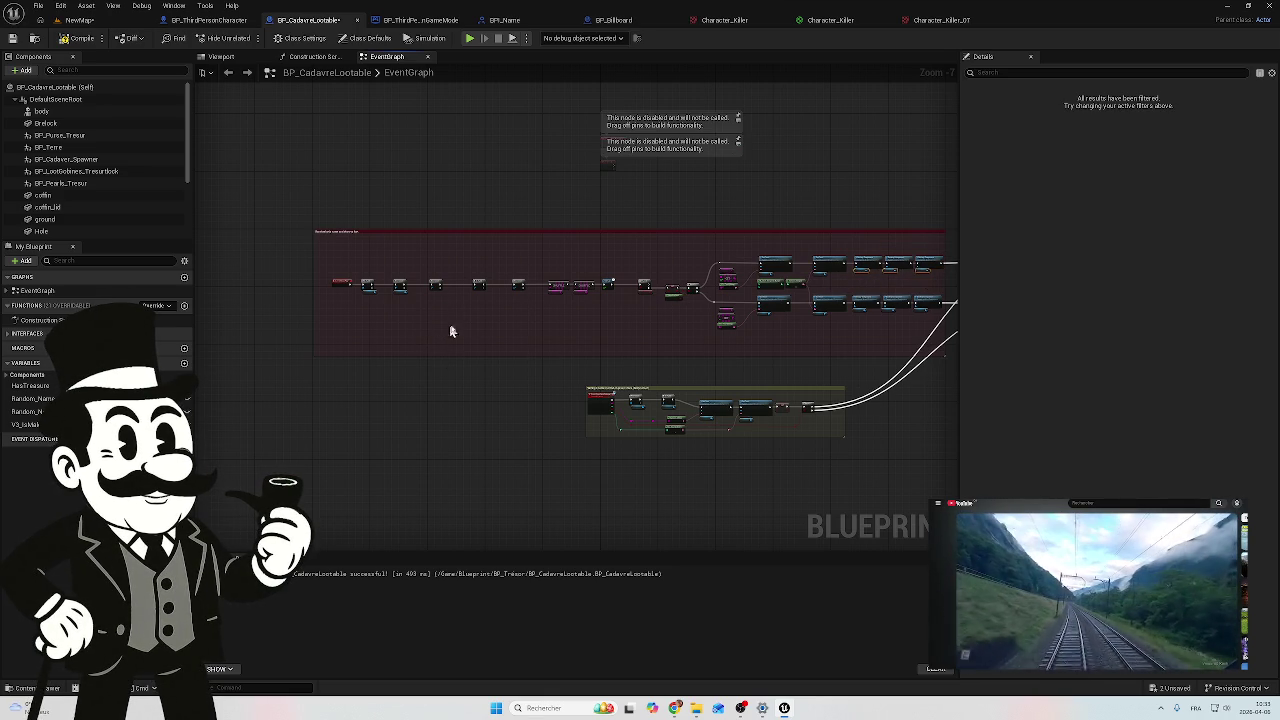
{"action": "scroll", "coordinate": [407, 312], "scroll_direction": "up", "scroll_amount": 5}
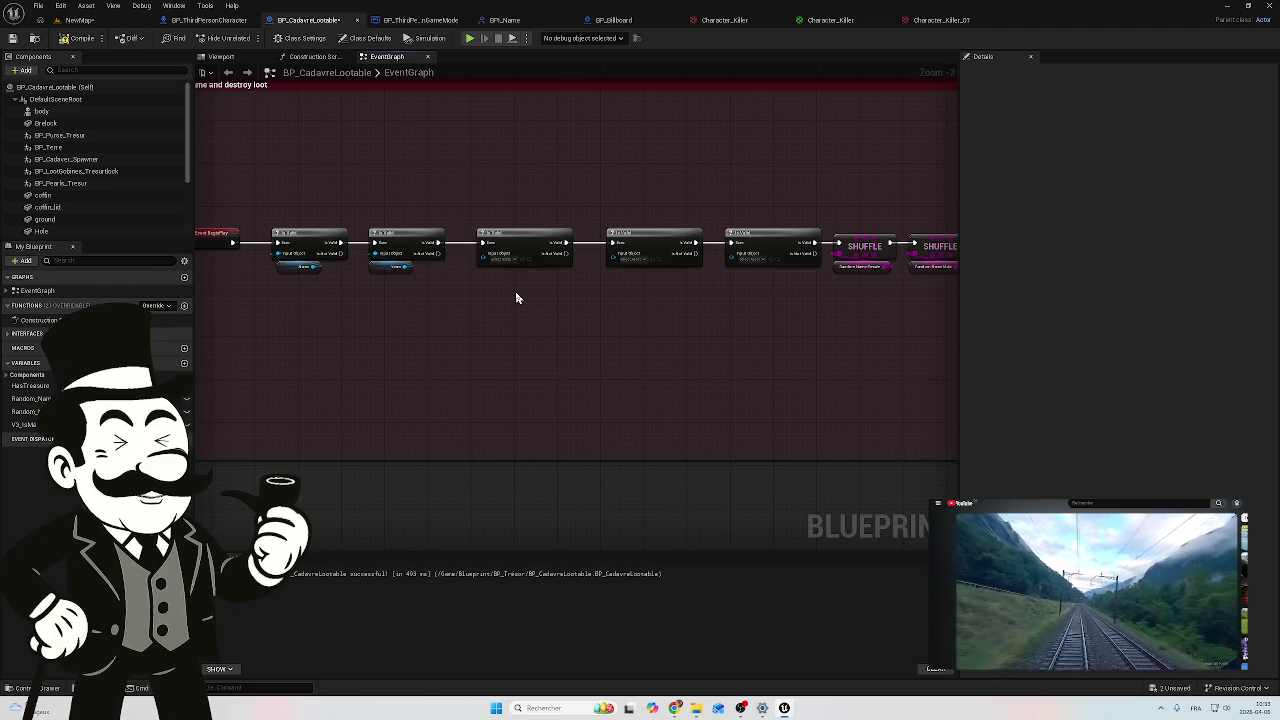
Step: Wire the BP Pearls Tresor, LootGobinez and BP Purse Tresor getters into Is Valid checks and tuck them beneath
{"action": "scroll", "coordinate": [611, 321], "scroll_direction": "up", "scroll_amount": 2}
{"action": "mouse_move", "coordinate": [675, 270]}
{"action": "left_mouse_down"}
{"action": "mouse_move", "coordinate": [381, 332]}
{"action": "mouse_move", "coordinate": [451, 289]}
{"action": "mouse_move", "coordinate": [473, 291]}
{"action": "mouse_move", "coordinate": [428, 250]}
{"action": "left_mouse_up"}
{"action": "left_click", "coordinate": [500, 280]}
{"action": "left_click_drag", "start_coordinate": [618, 290], "coordinate": [594, 252]}
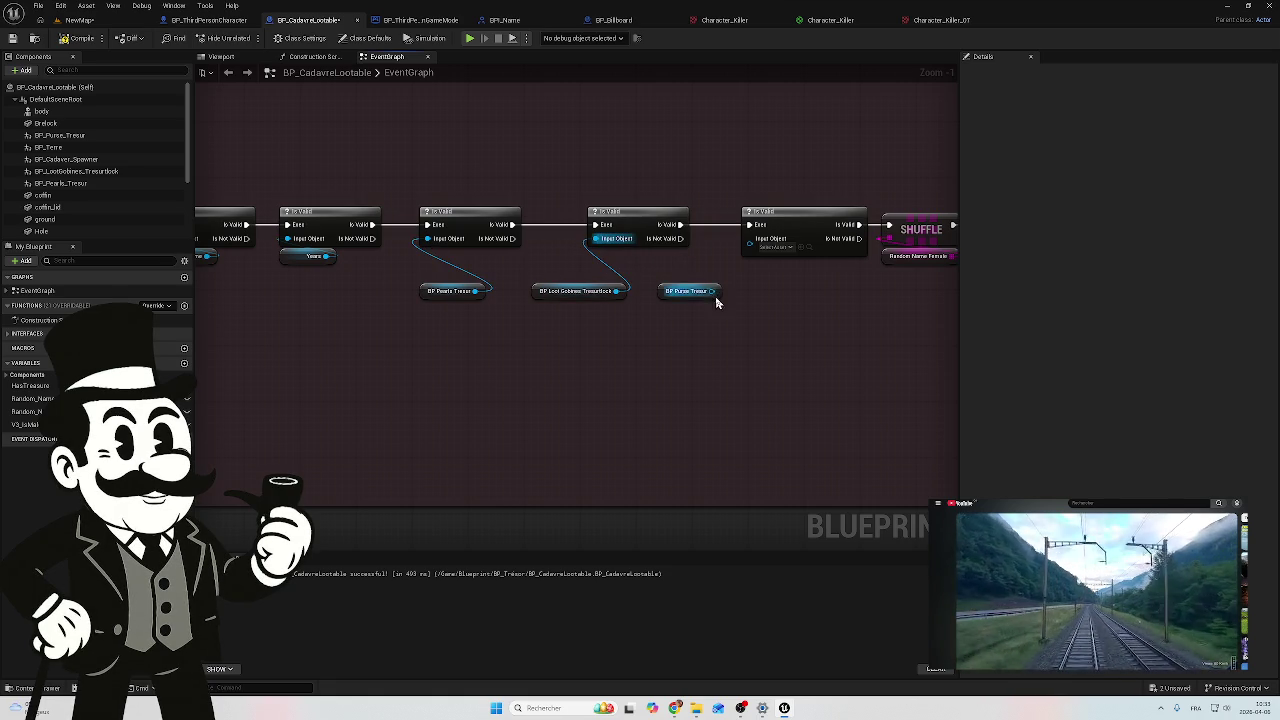
{"action": "left_click_drag", "start_coordinate": [712, 291], "coordinate": [752, 248]}
{"action": "left_click_drag", "start_coordinate": [672, 291], "coordinate": [758, 256]}
{"action": "left_click", "coordinate": [586, 290]}
{"action": "left_click_drag", "start_coordinate": [586, 290], "coordinate": [627, 250]}
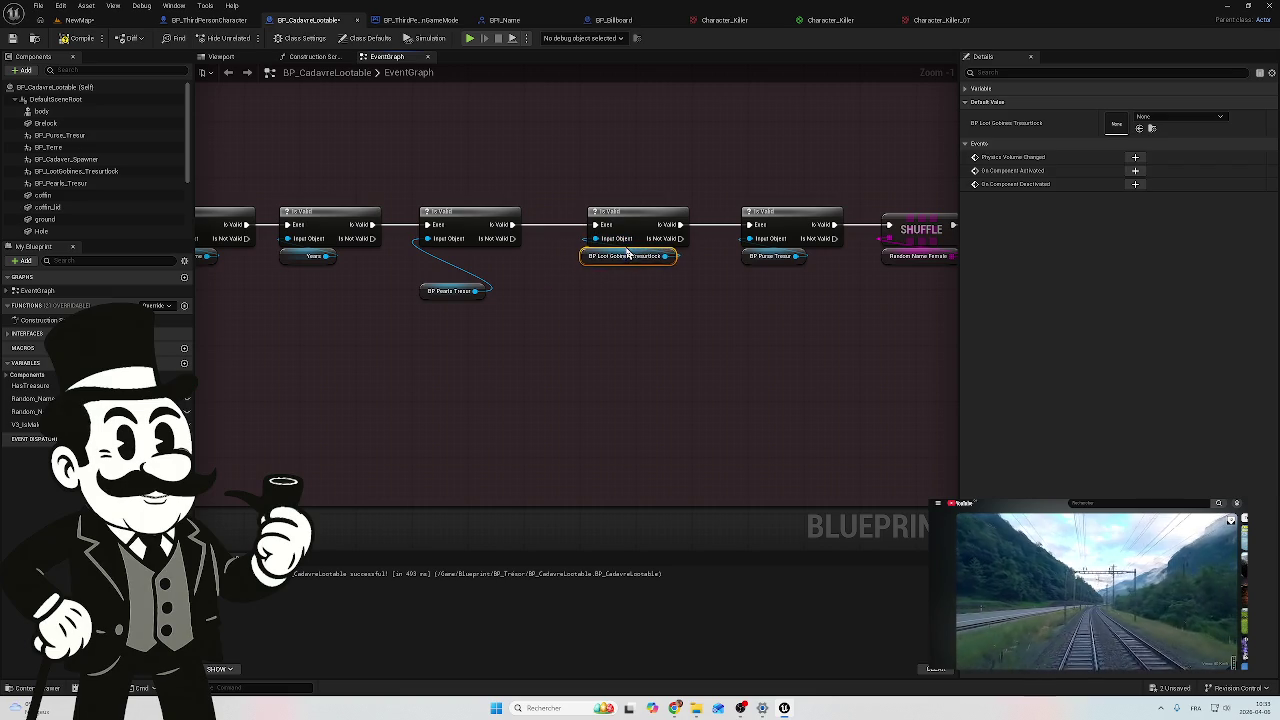
{"action": "left_click", "coordinate": [455, 290]}
{"action": "mouse_move", "coordinate": [456, 285]}
{"action": "left_mouse_down"}
{"action": "mouse_move", "coordinate": [461, 257]}
{"action": "mouse_move", "coordinate": [670, 347]}
{"action": "mouse_move", "coordinate": [587, 354]}
{"action": "left_mouse_up"}
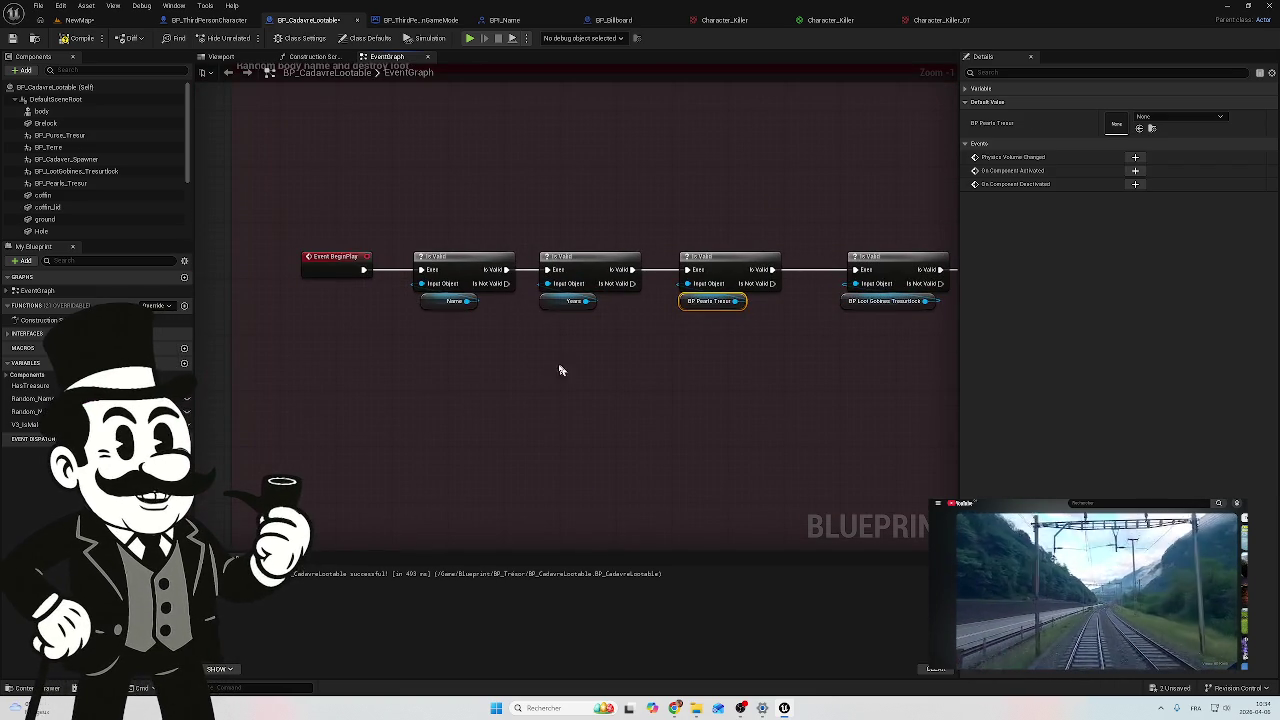
Step: Check the Years, Pearls Tresor, LootGobinez and Purse Tresor Is Valid checks along the chain
{"action": "left_click", "coordinate": [450, 303]}
{"action": "left_click_drag", "start_coordinate": [521, 404], "coordinate": [614, 209]}
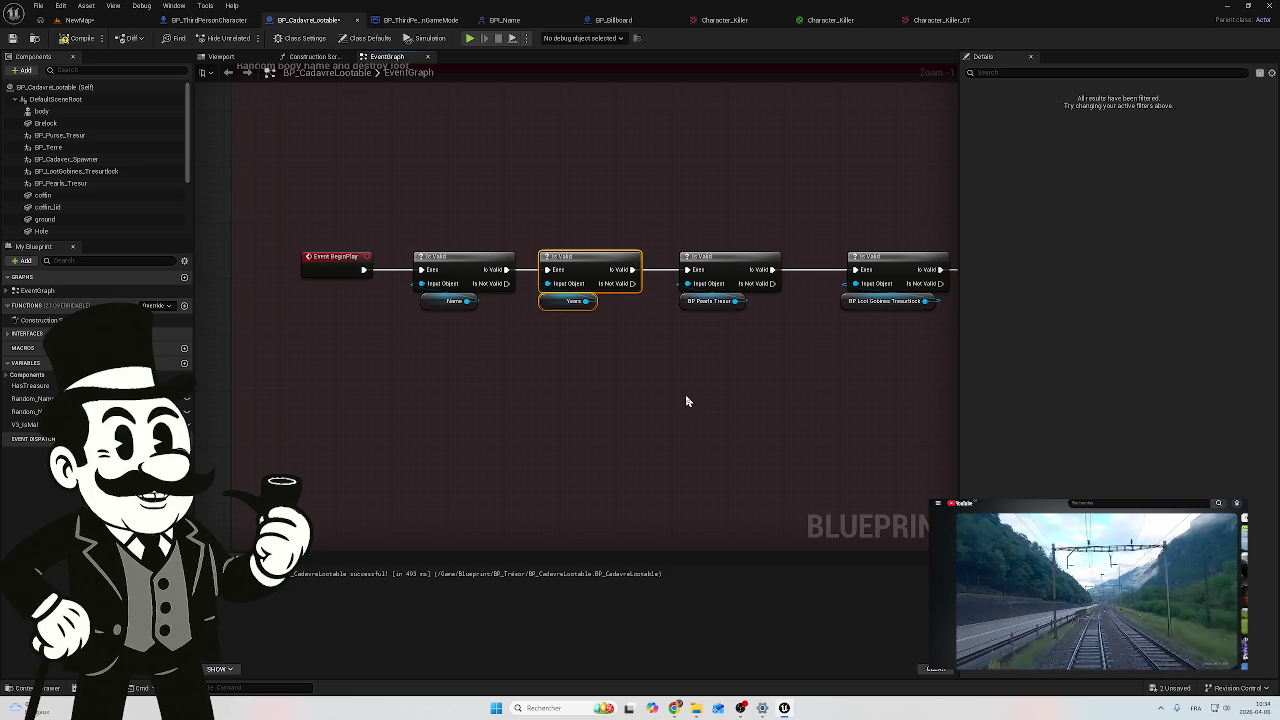
{"action": "left_click", "coordinate": [690, 390]}
{"action": "left_click_drag", "start_coordinate": [713, 379], "coordinate": [528, 384]}
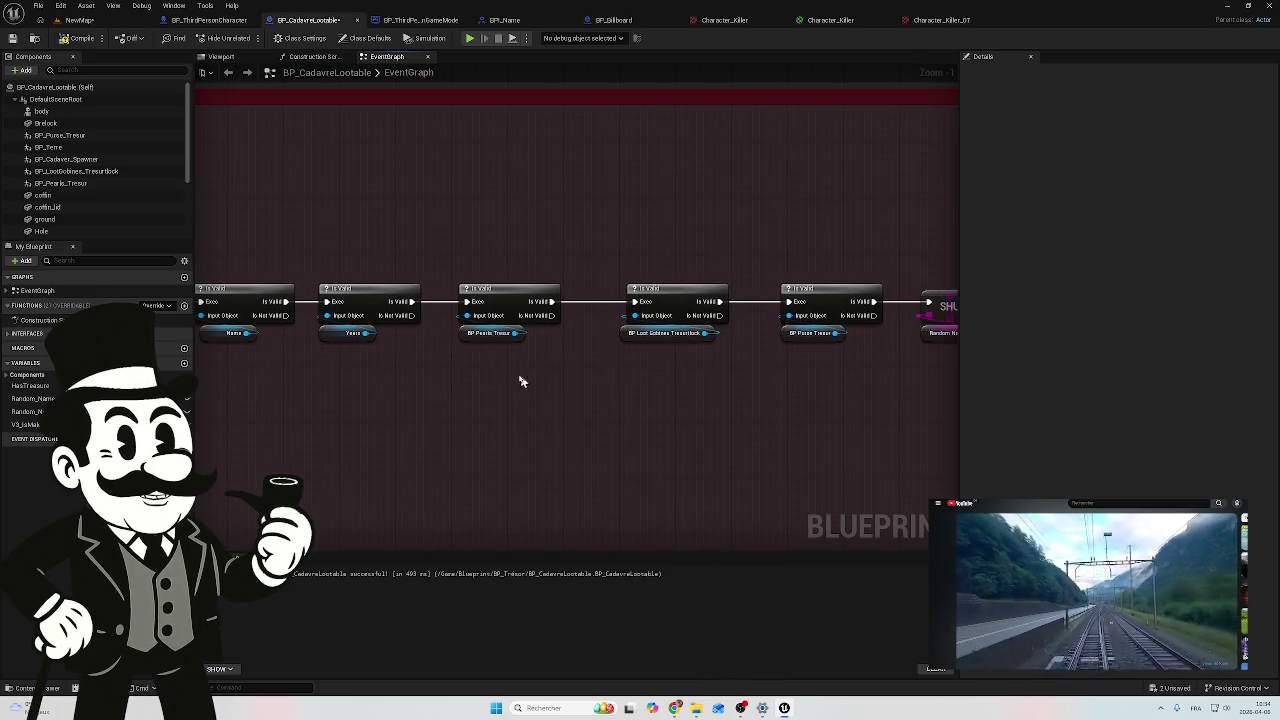
{"action": "left_click", "coordinate": [505, 342]}
{"action": "left_click_drag", "start_coordinate": [648, 386], "coordinate": [566, 386]}
{"action": "left_click", "coordinate": [585, 300]}
{"action": "left_click", "coordinate": [740, 315]}
Step: Set the Delay before the Has Treasure Branch to 0.5 seconds
{"action": "left_click_drag", "start_coordinate": [771, 420], "coordinate": [664, 411]}
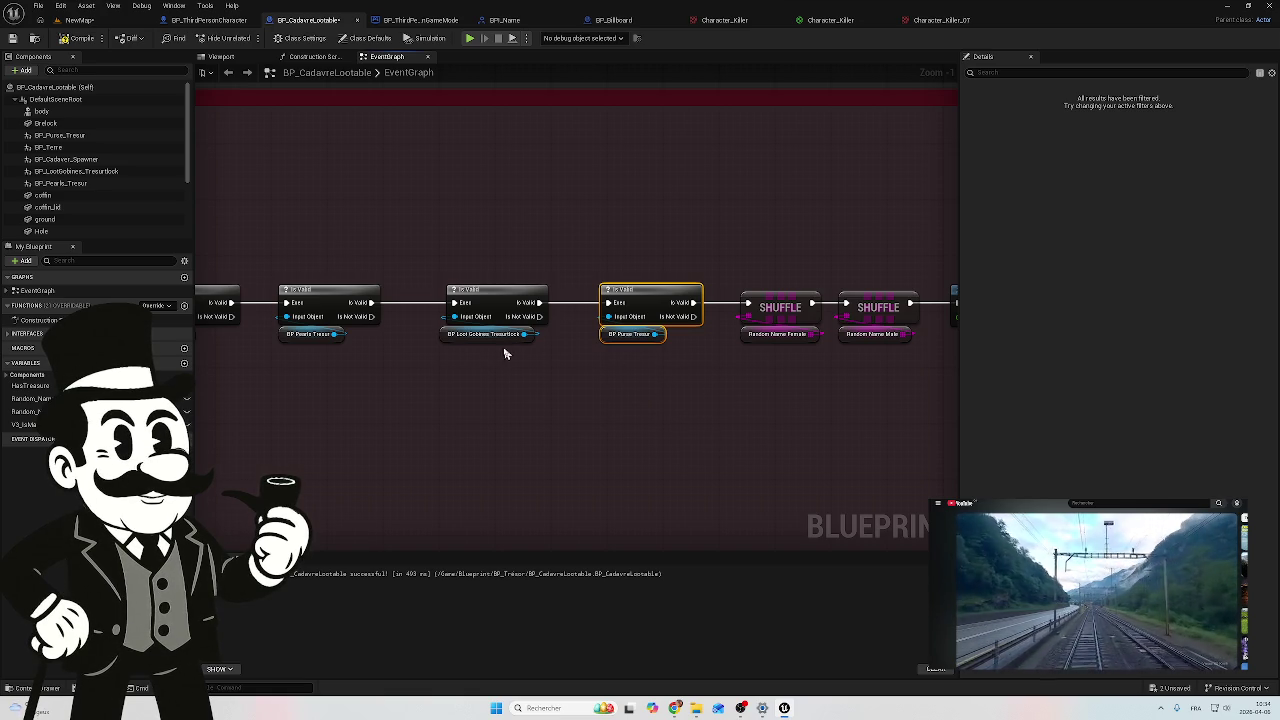
{"action": "left_click_drag", "start_coordinate": [628, 371], "coordinate": [444, 359]}
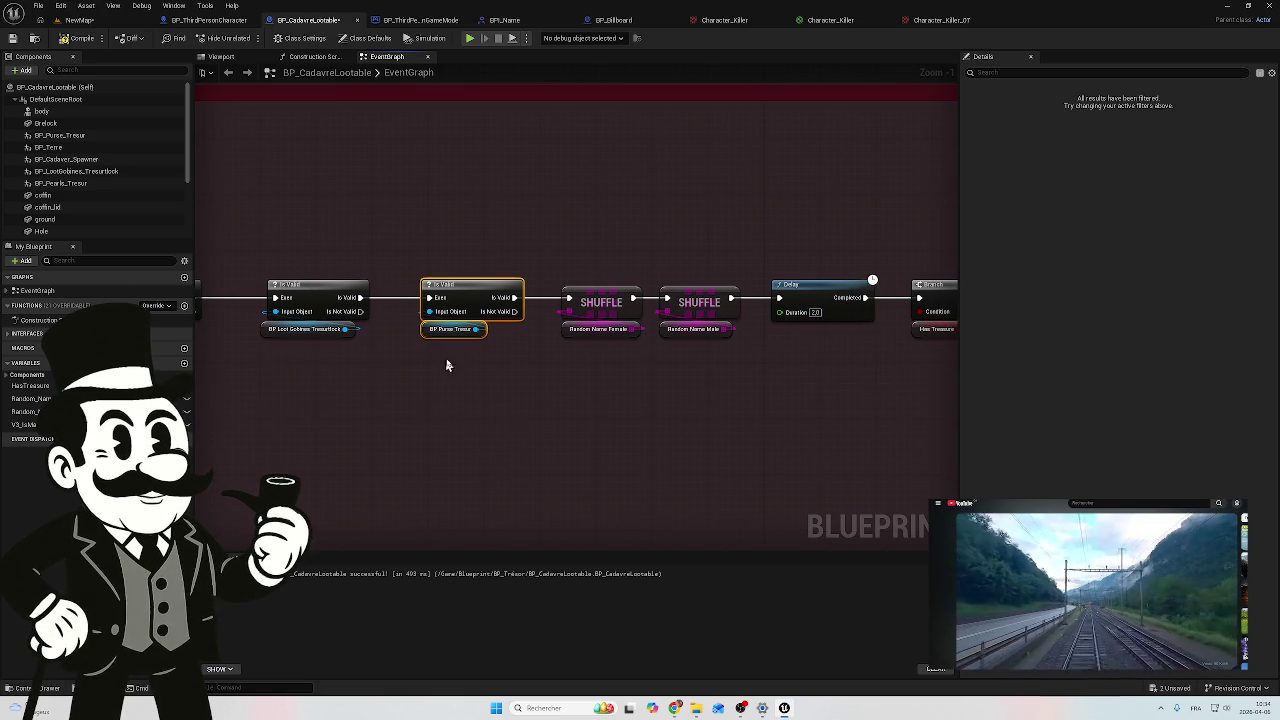
{"action": "mouse_move", "coordinate": [634, 232]}
{"action": "left_mouse_down"}
{"action": "mouse_move", "coordinate": [563, 240]}
{"action": "mouse_move", "coordinate": [559, 265]}
{"action": "mouse_move", "coordinate": [623, 234]}
{"action": "mouse_move", "coordinate": [688, 296]}
{"action": "left_mouse_up"}
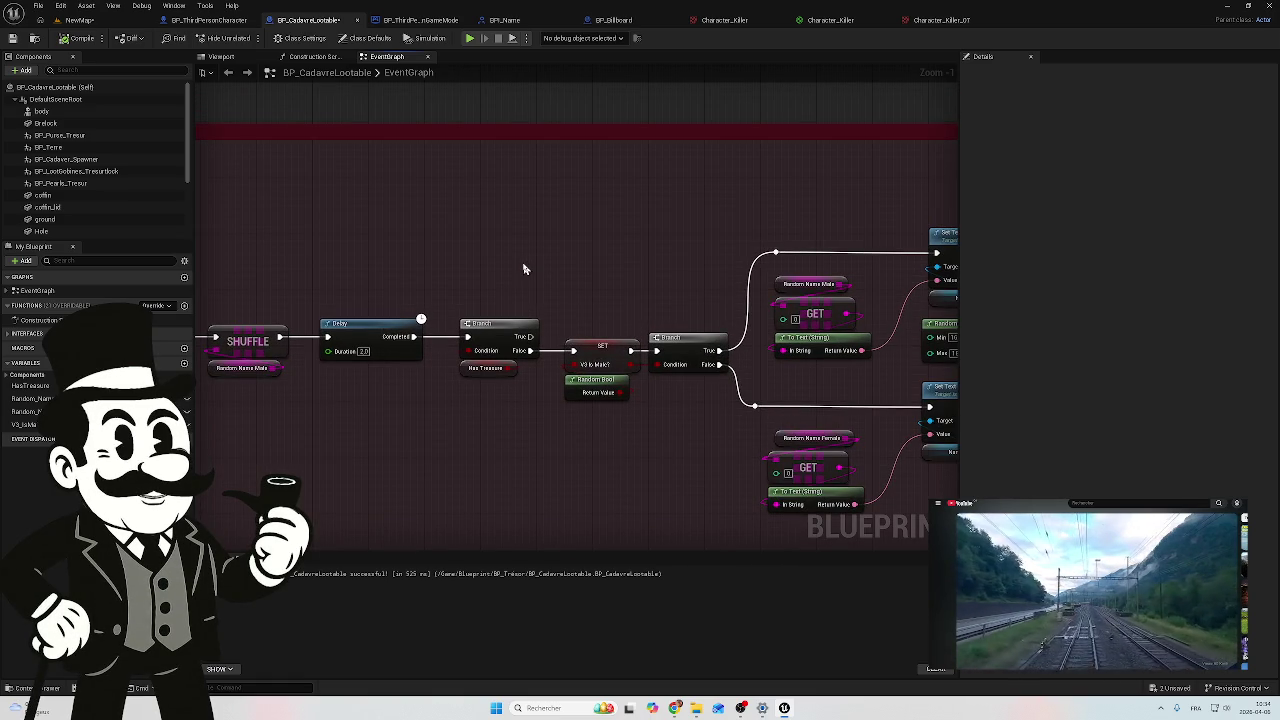
{"action": "scroll", "coordinate": [397, 390], "scroll_direction": "up", "scroll_amount": 2}
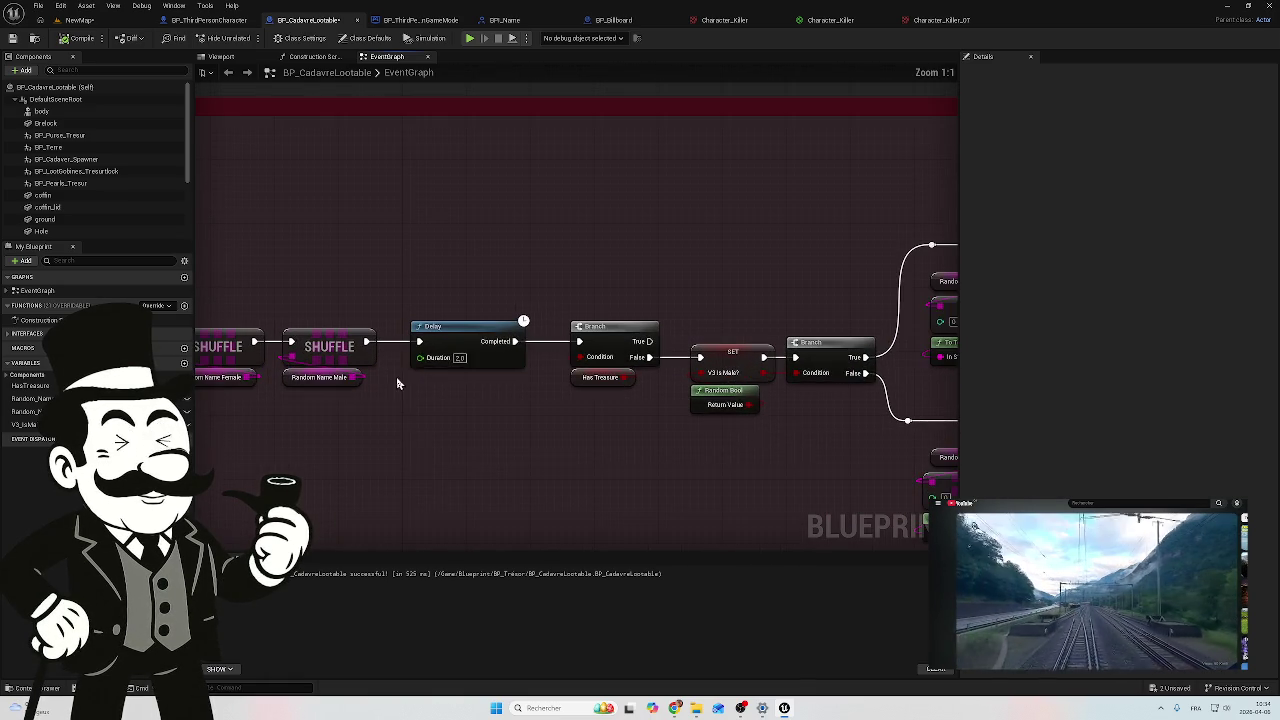
{"action": "left_click", "coordinate": [458, 357]}
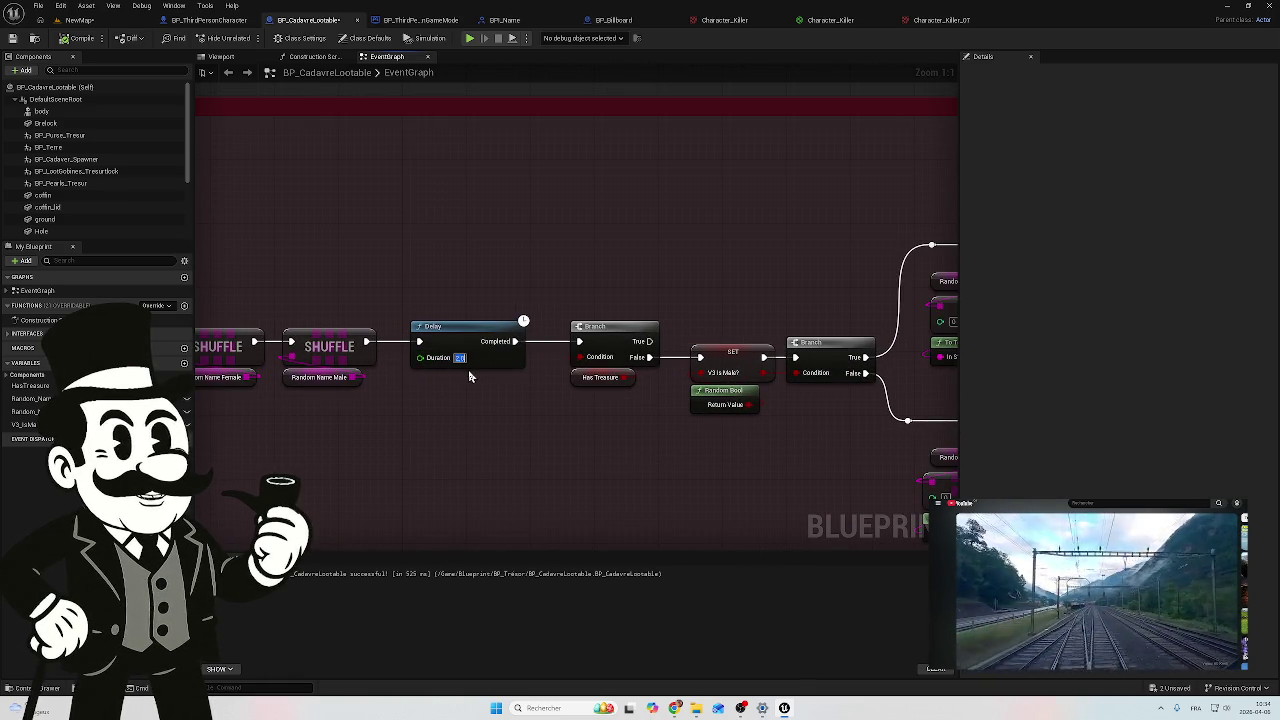
{"action": "type", "text": "0.5"}
{"action": "key", "text": "Return"}
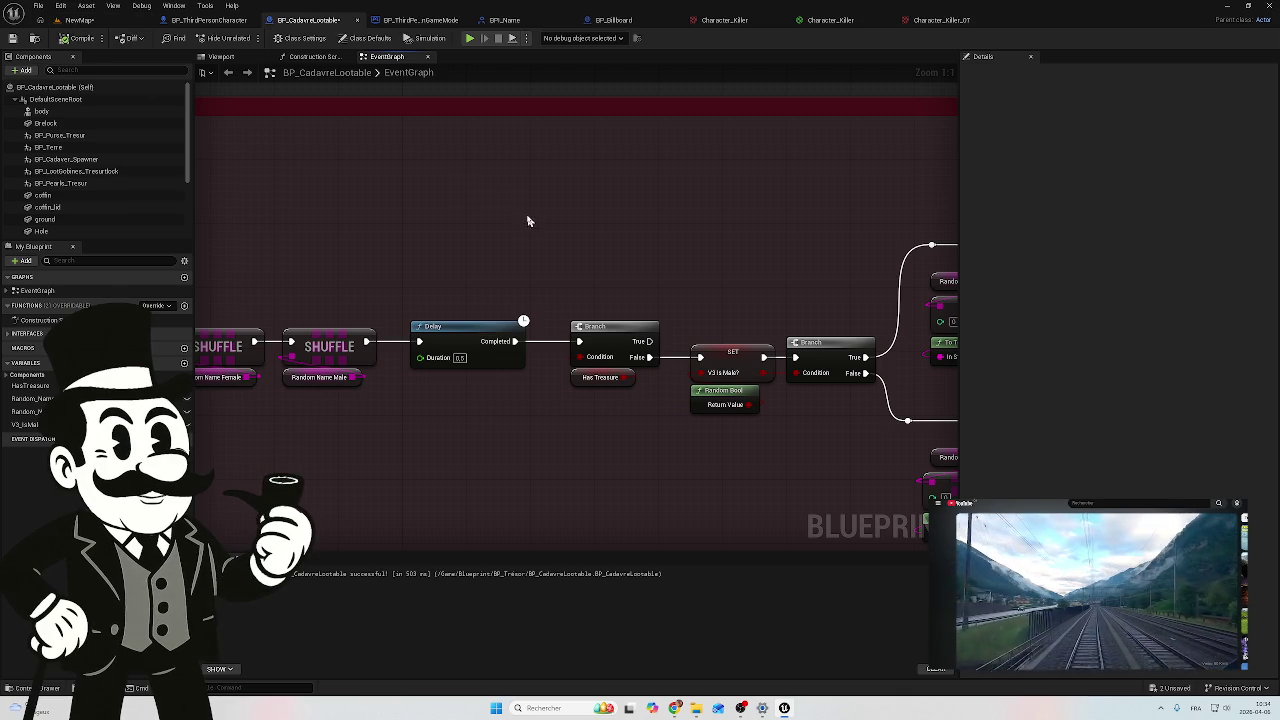
Step: Survey the EventGraph to frame the Switch on Int, mesh and Play Animation nodes
{"action": "left_click_drag", "start_coordinate": [526, 217], "coordinate": [397, 211]}
{"action": "left_click_drag", "start_coordinate": [508, 260], "coordinate": [465, 401]}
{"action": "scroll", "coordinate": [643, 275], "scroll_direction": "down", "scroll_amount": 3}
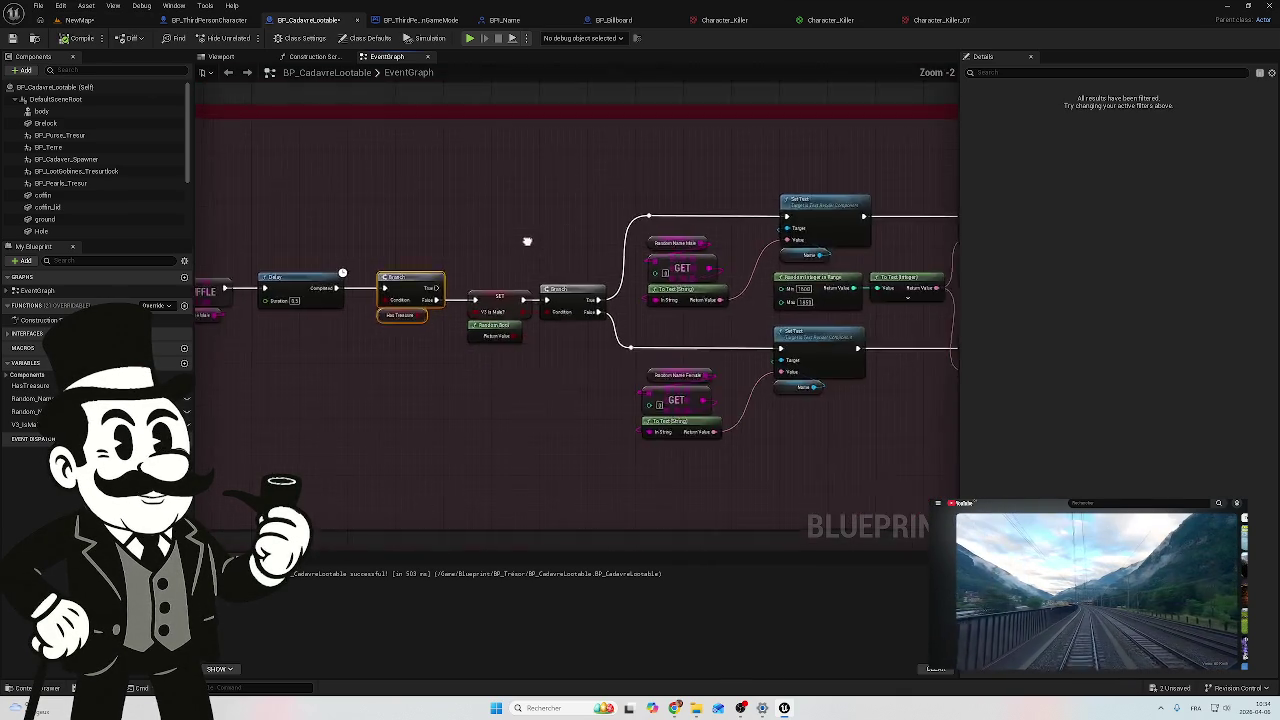
{"action": "scroll", "coordinate": [490, 335], "scroll_direction": "down", "scroll_amount": 2}
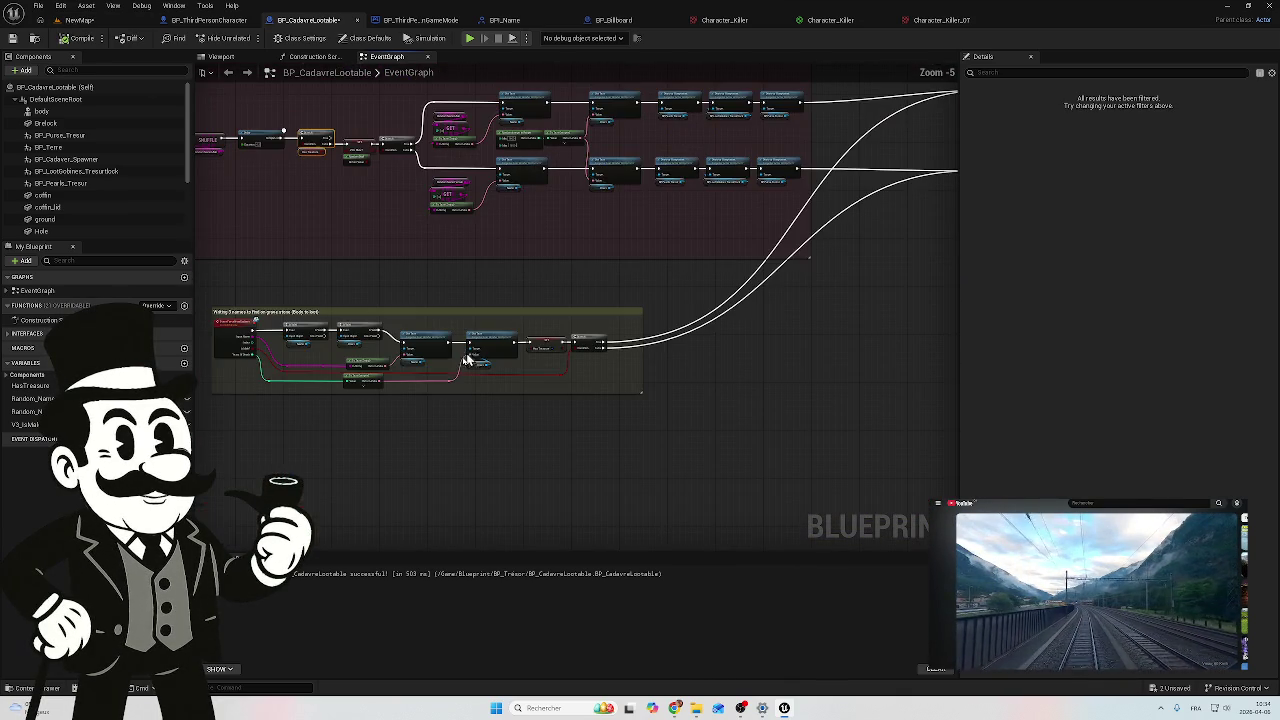
{"action": "left_click_drag", "start_coordinate": [677, 245], "coordinate": [266, 405]}
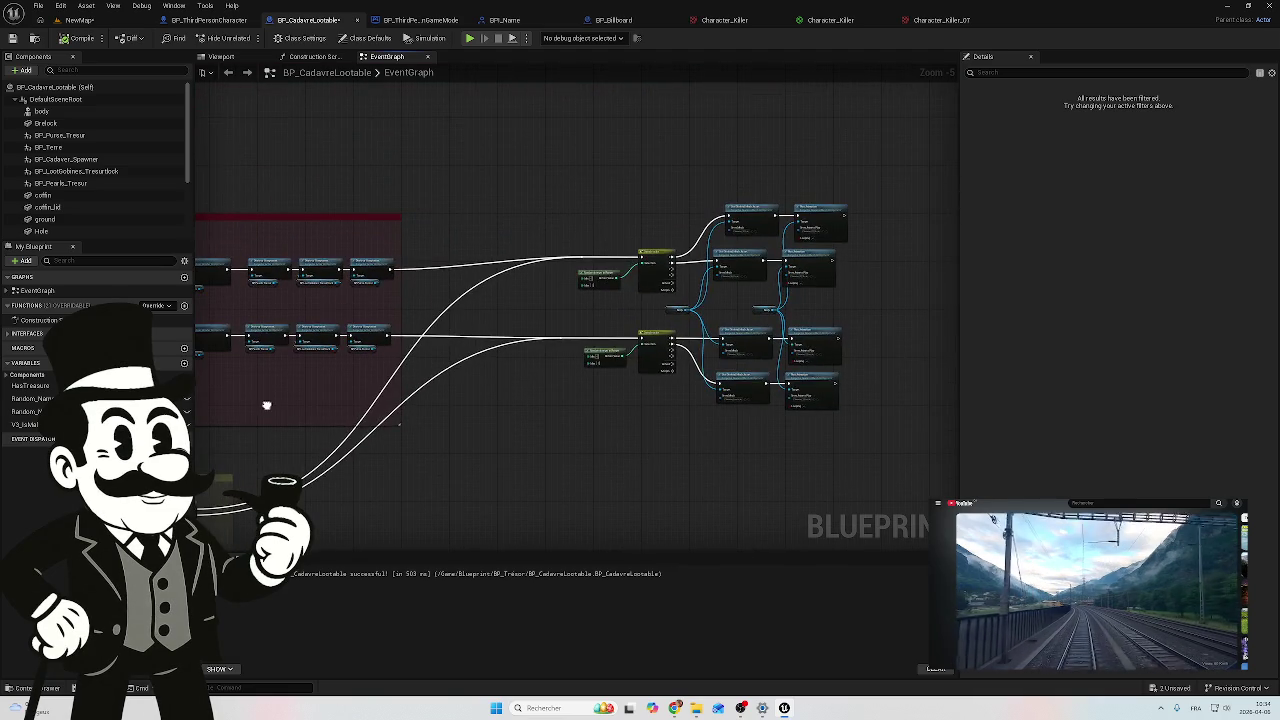
{"action": "scroll", "coordinate": [645, 285], "scroll_direction": "up", "scroll_amount": 5}
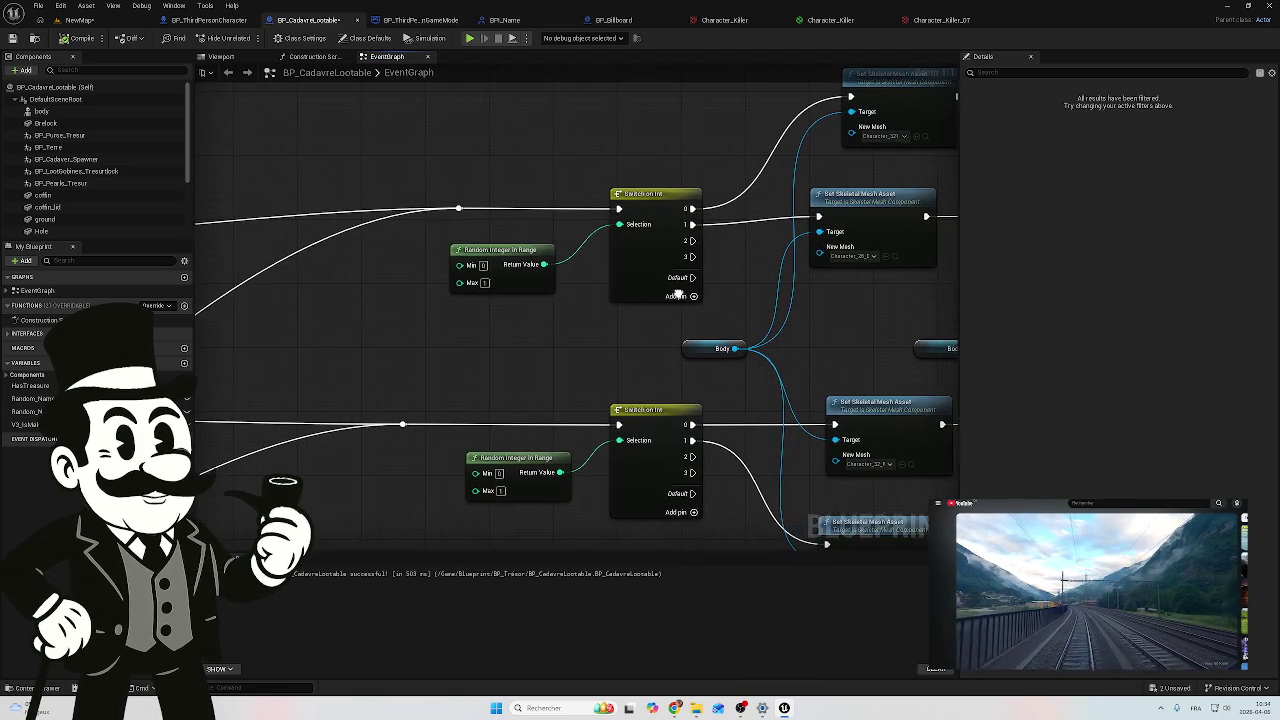
{"action": "left_click_drag", "start_coordinate": [672, 293], "coordinate": [455, 295]}
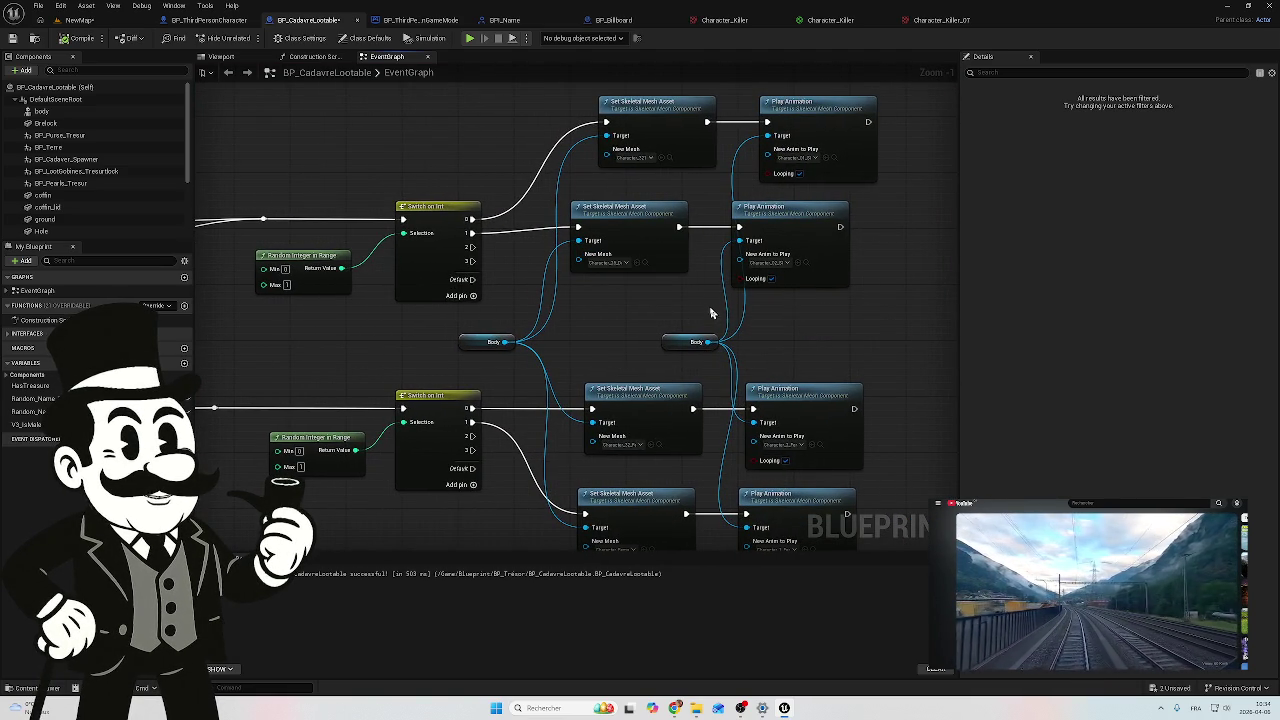
{"action": "left_click_drag", "start_coordinate": [370, 330], "coordinate": [524, 293]}
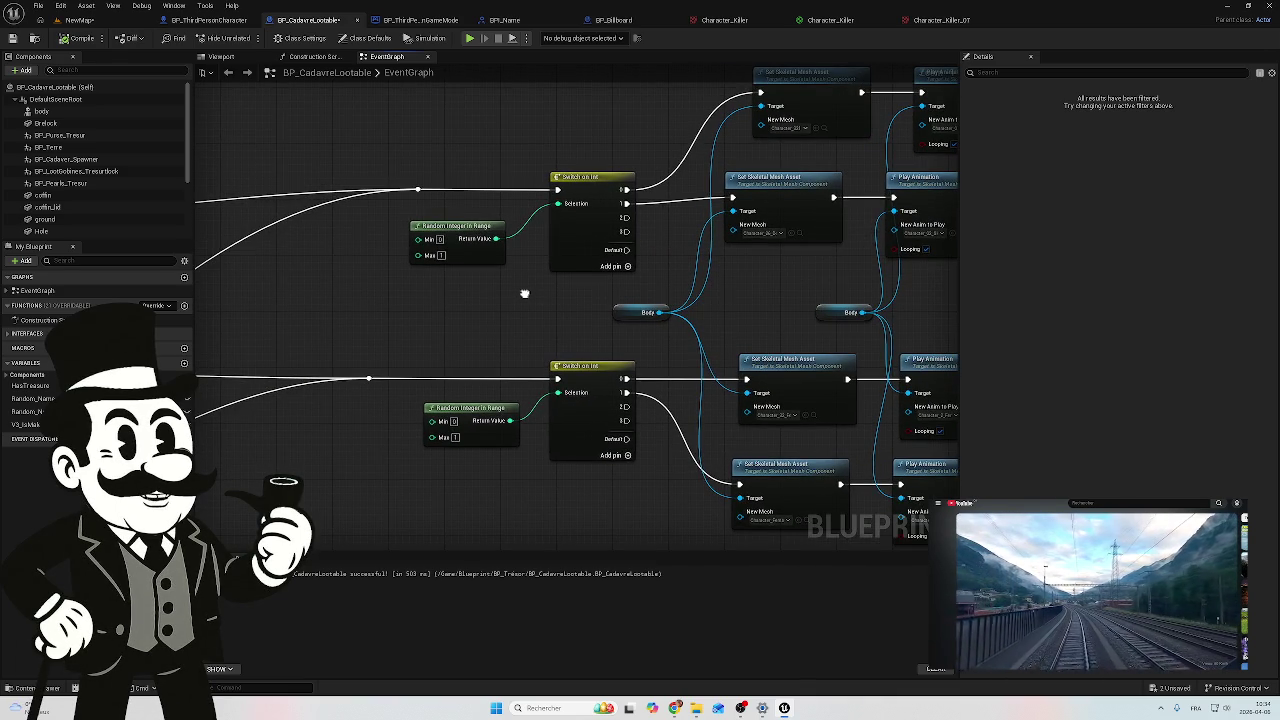
{"action": "scroll", "coordinate": [524, 293], "scroll_direction": "down", "scroll_amount": 1}
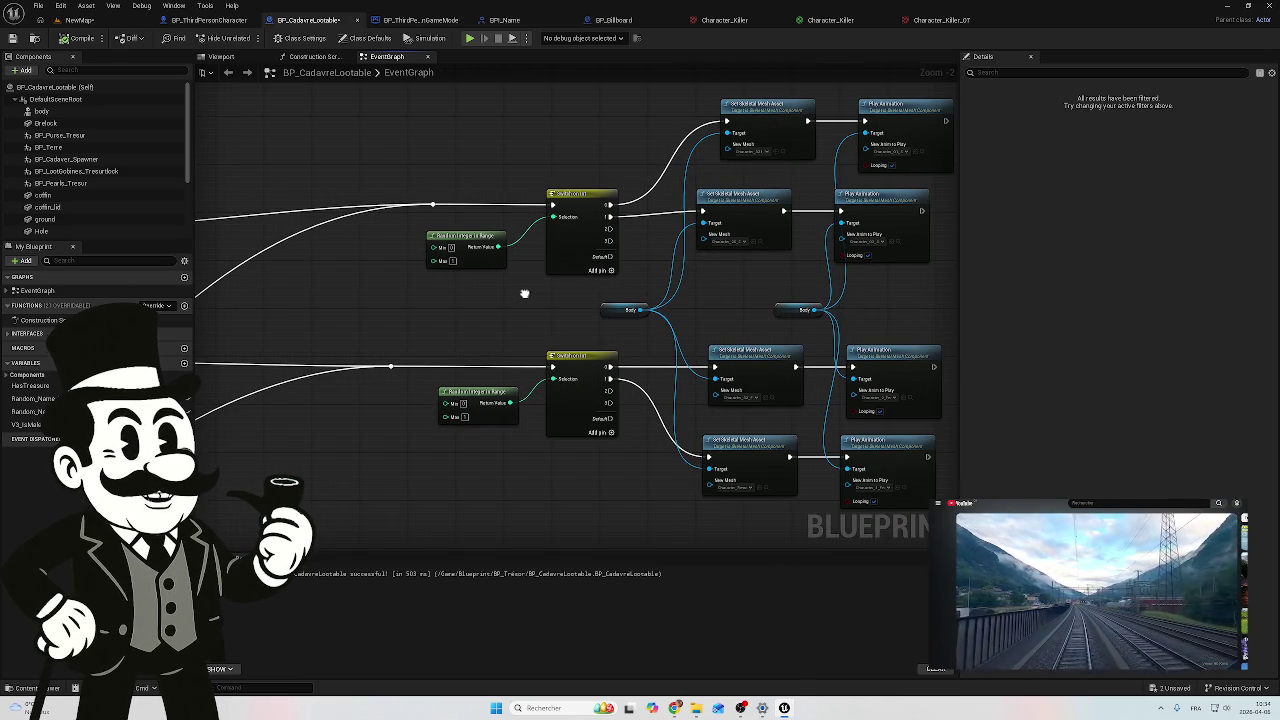
{"action": "mouse_move", "coordinate": [526, 289]}
{"action": "left_mouse_down"}
{"action": "mouse_move", "coordinate": [749, 289]}
{"action": "mouse_move", "coordinate": [669, 297]}
{"action": "mouse_move", "coordinate": [631, 289]}
{"action": "mouse_move", "coordinate": [809, 266]}
{"action": "mouse_move", "coordinate": [908, 277]}
{"action": "mouse_move", "coordinate": [668, 314]}
{"action": "left_mouse_up"}
{"action": "scroll", "coordinate": [631, 293], "scroll_direction": "down", "scroll_amount": 2}
{"action": "scroll", "coordinate": [593, 335], "scroll_direction": "up", "scroll_amount": 3}
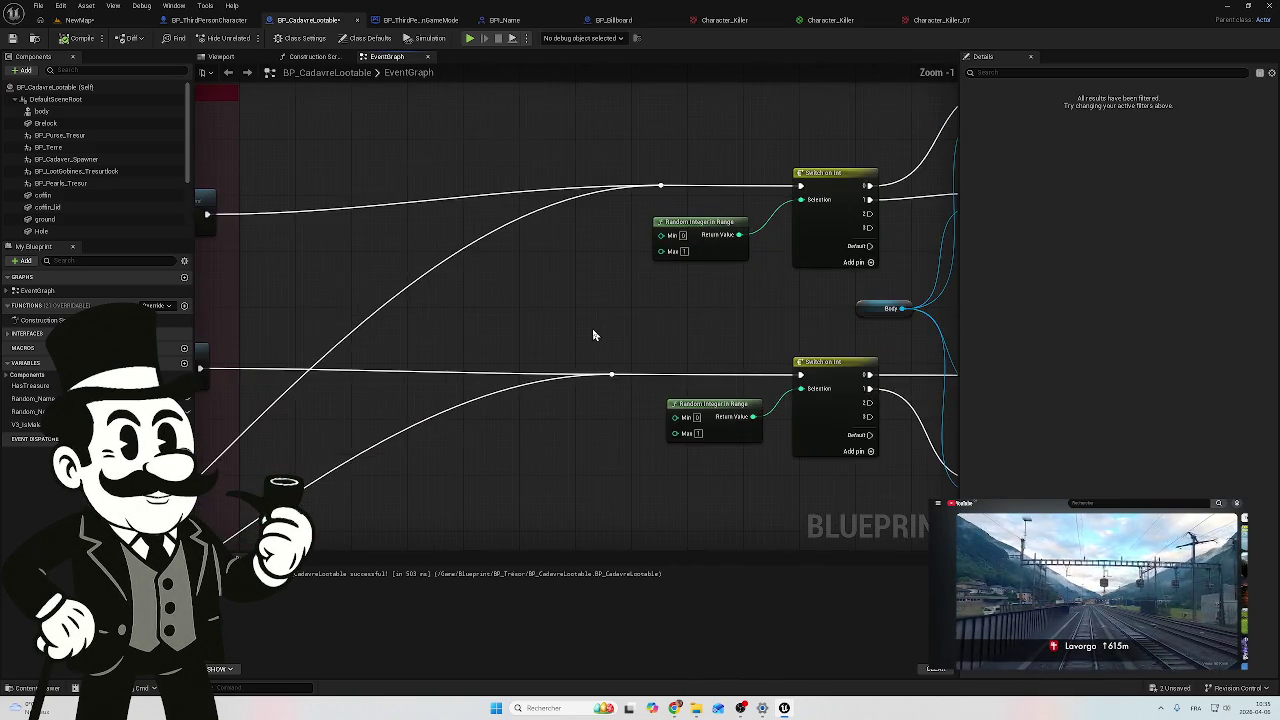
{"action": "scroll", "coordinate": [614, 329], "scroll_direction": "down", "scroll_amount": 3}
Step: Shift the random mesh and animation node group slightly right and pull a wire from Body
{"action": "left_click_drag", "start_coordinate": [733, 255], "coordinate": [451, 466]}
{"action": "left_click_drag", "start_coordinate": [457, 257], "coordinate": [565, 263]}
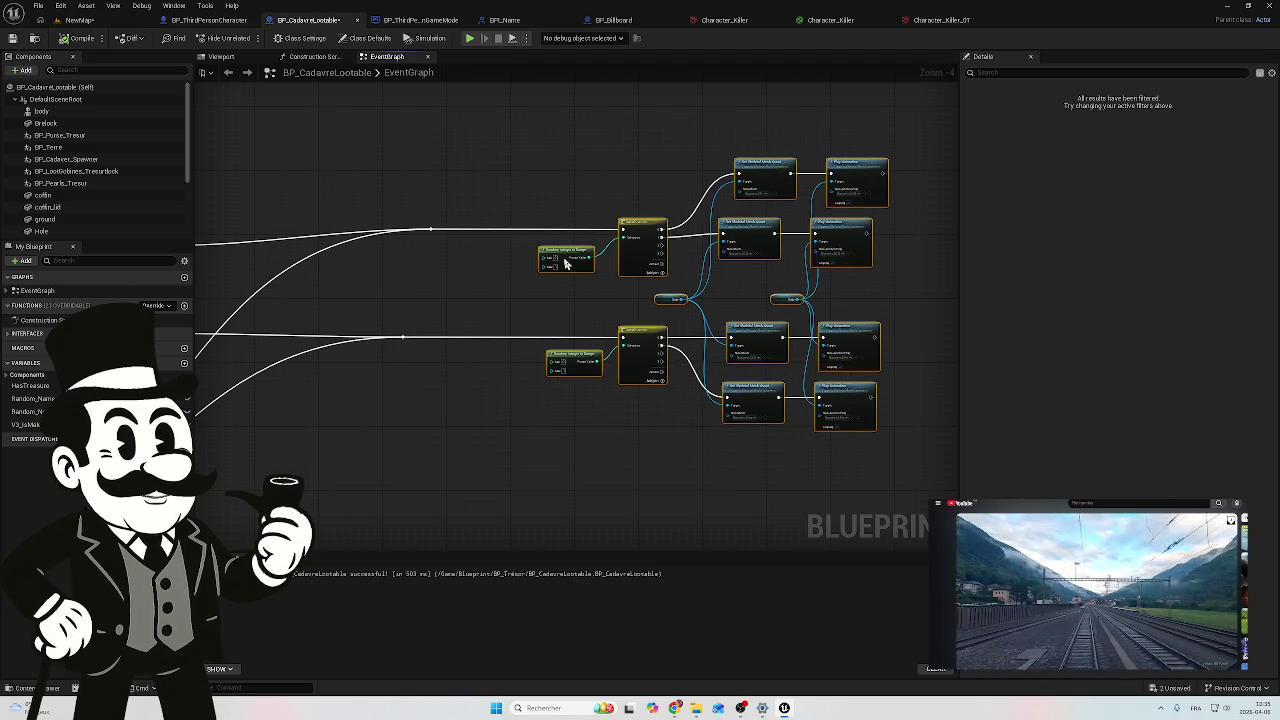
{"action": "mouse_move", "coordinate": [380, 297]}
{"action": "left_mouse_down"}
{"action": "mouse_move", "coordinate": [503, 274]}
{"action": "mouse_move", "coordinate": [421, 295]}
{"action": "left_mouse_up"}
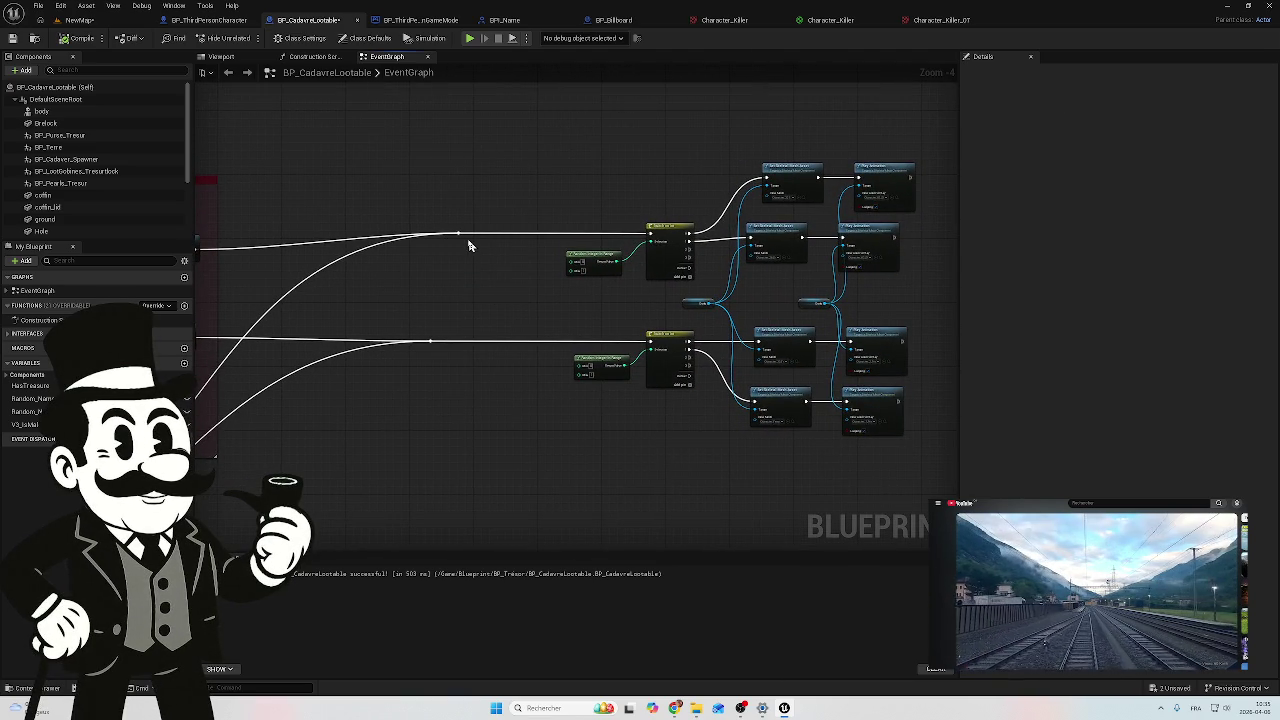
{"action": "scroll", "coordinate": [483, 203], "scroll_direction": "up", "scroll_amount": 4}
{"action": "mouse_move", "coordinate": [548, 338]}
{"action": "left_mouse_down"}
{"action": "mouse_move", "coordinate": [366, 323]}
{"action": "mouse_move", "coordinate": [469, 309]}
{"action": "mouse_move", "coordinate": [590, 320]}
{"action": "left_mouse_up"}
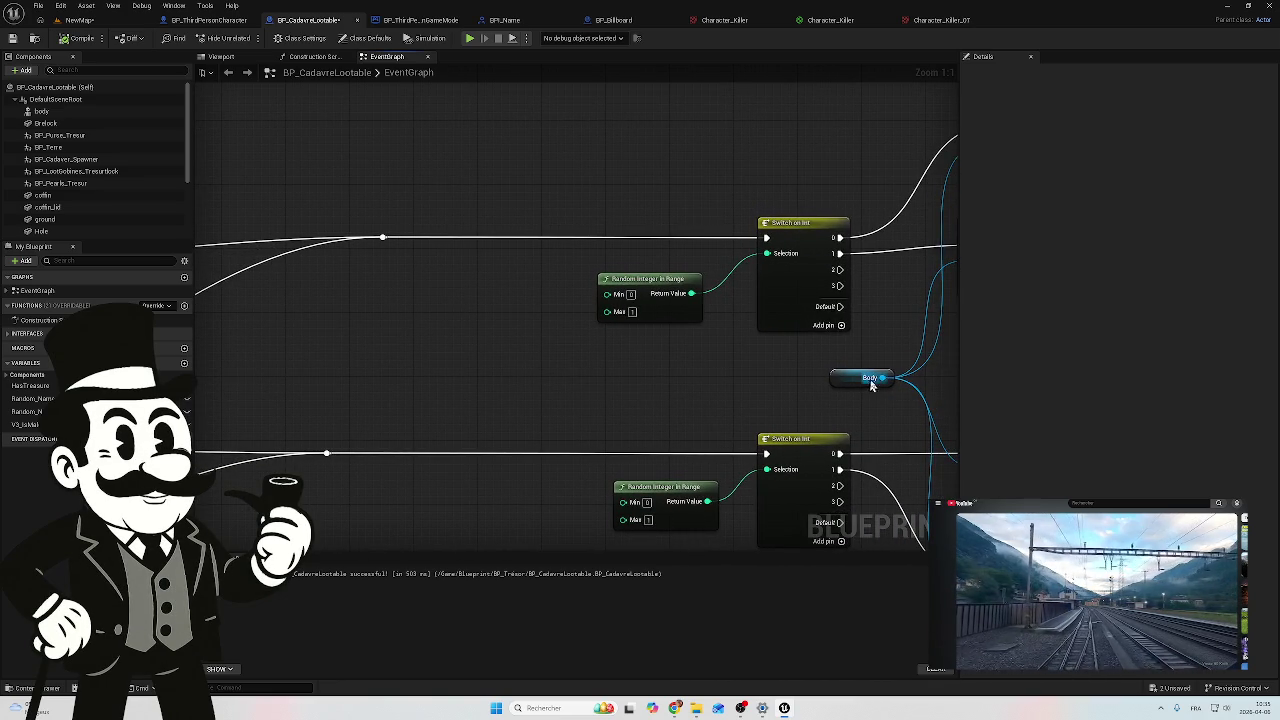
{"action": "left_click_drag", "start_coordinate": [882, 378], "coordinate": [458, 332]}
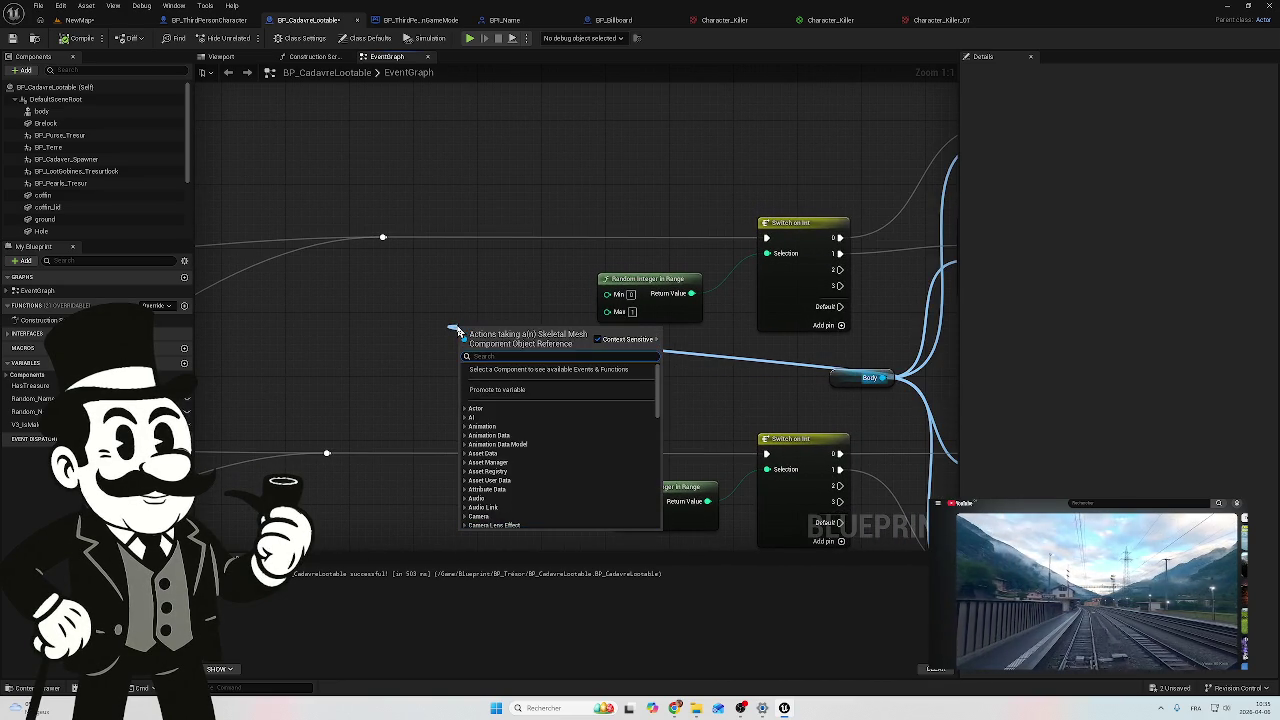
Step: Add an Is Valid node on Body and route it into the upper Switch on Int
{"action": "type", "text": "is"}
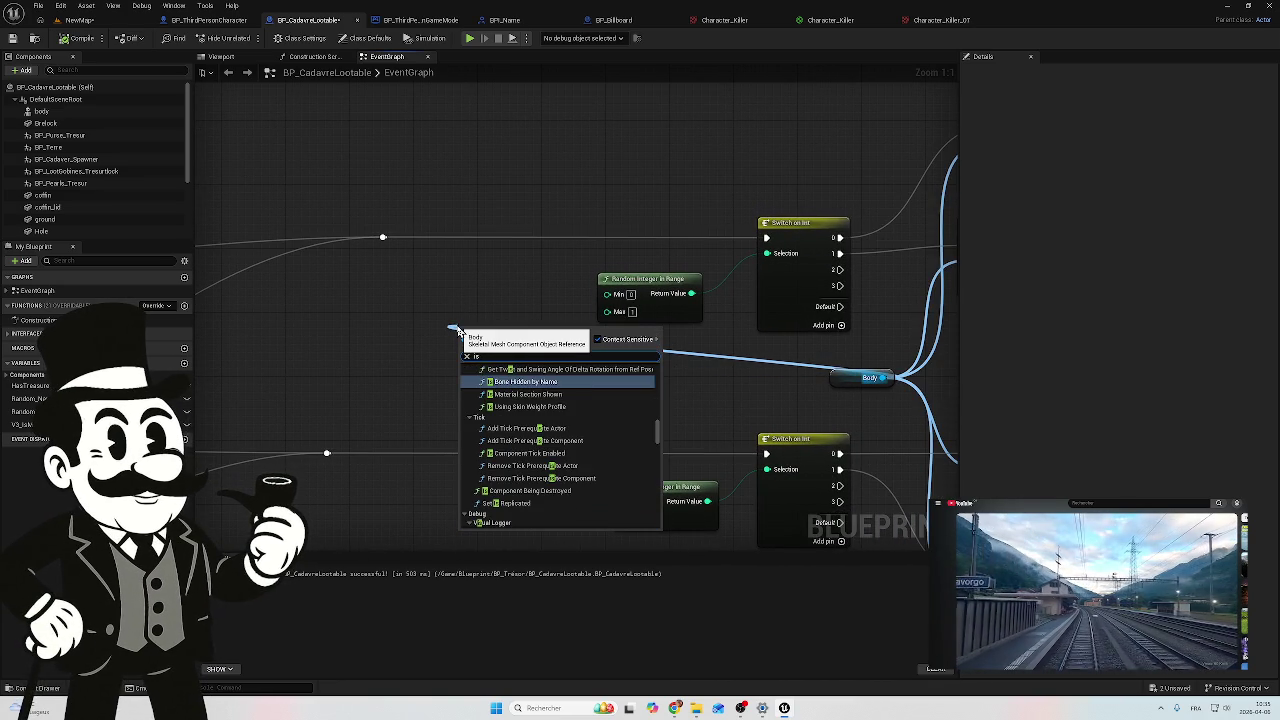
{"action": "type", "text": " va"}
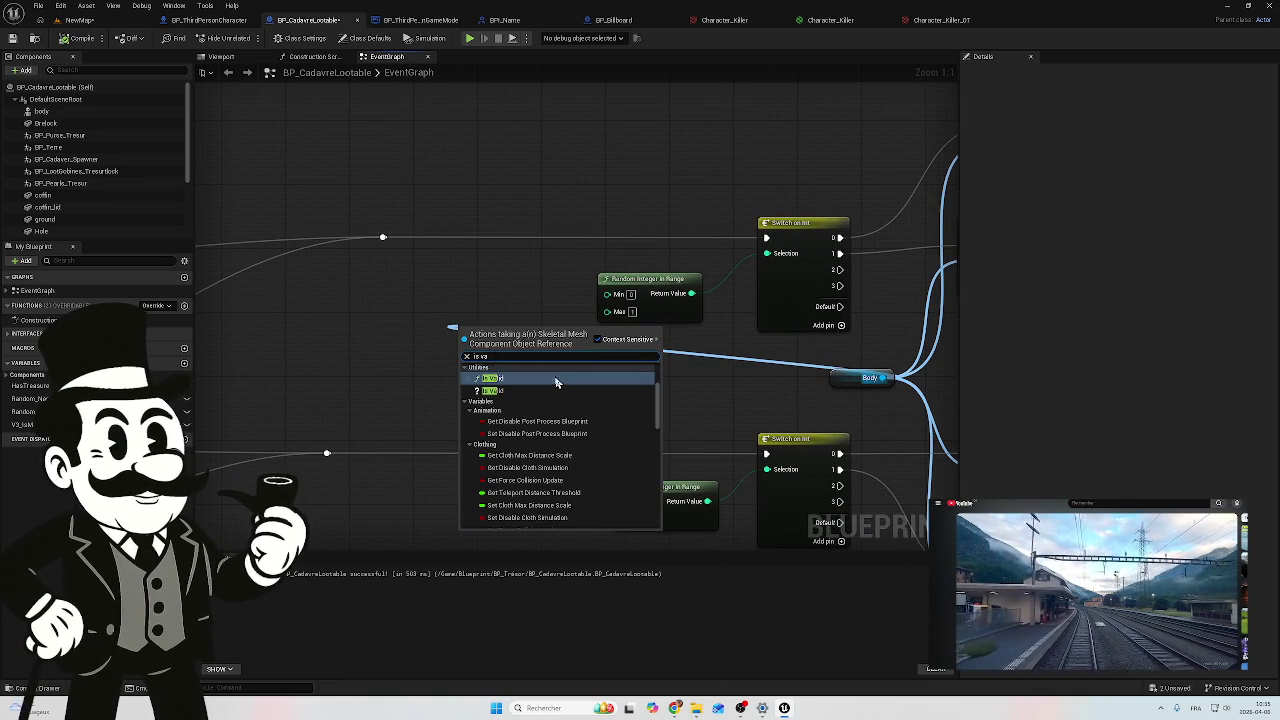
{"action": "left_click", "coordinate": [509, 391]}
{"action": "mouse_move", "coordinate": [365, 334]}
{"action": "left_mouse_down"}
{"action": "mouse_move", "coordinate": [424, 295]}
{"action": "mouse_move", "coordinate": [551, 311]}
{"action": "mouse_move", "coordinate": [643, 300]}
{"action": "mouse_move", "coordinate": [799, 247]}
{"action": "mouse_move", "coordinate": [686, 291]}
{"action": "mouse_move", "coordinate": [471, 304]}
{"action": "mouse_move", "coordinate": [551, 266]}
{"action": "left_mouse_up"}
{"action": "scroll", "coordinate": [424, 295], "scroll_direction": "down", "scroll_amount": 3}
{"action": "scroll", "coordinate": [797, 246], "scroll_direction": "down", "scroll_amount": 1}
{"action": "scroll", "coordinate": [514, 300], "scroll_direction": "up", "scroll_amount": 3}
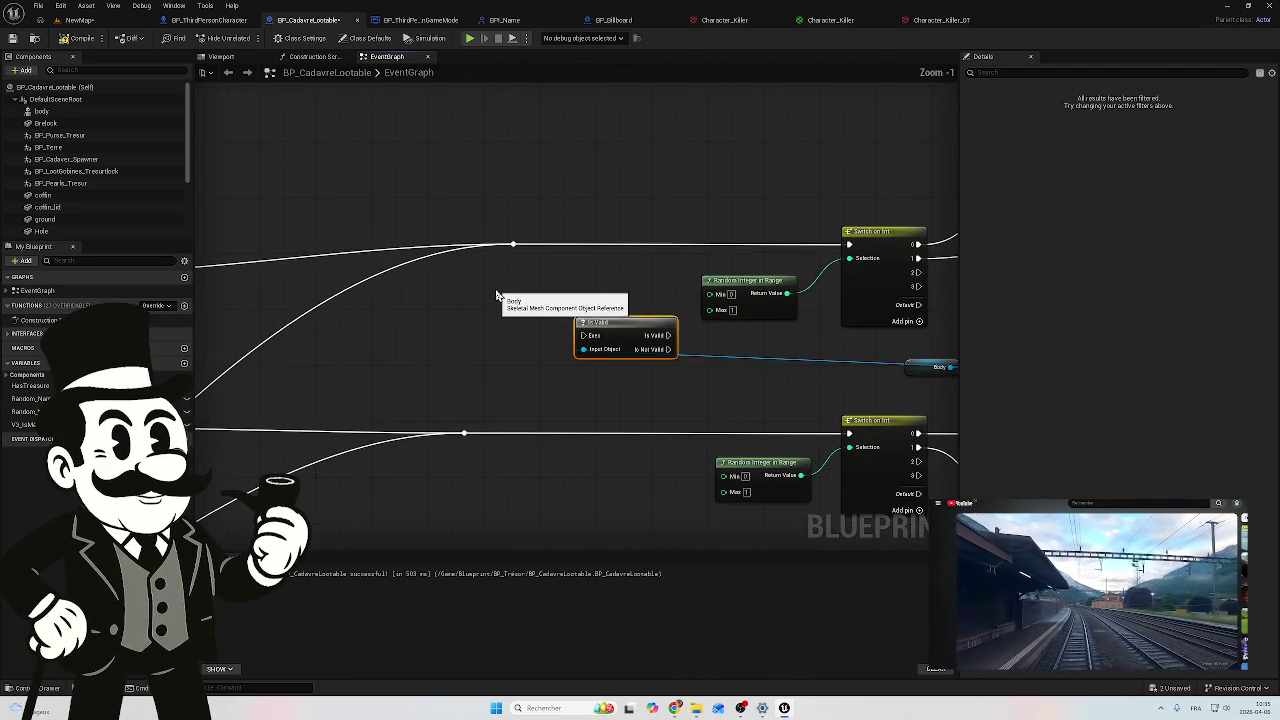
{"action": "mouse_move", "coordinate": [625, 319]}
{"action": "left_mouse_down"}
{"action": "mouse_move", "coordinate": [622, 238]}
{"action": "mouse_move", "coordinate": [607, 233]}
{"action": "left_mouse_up"}
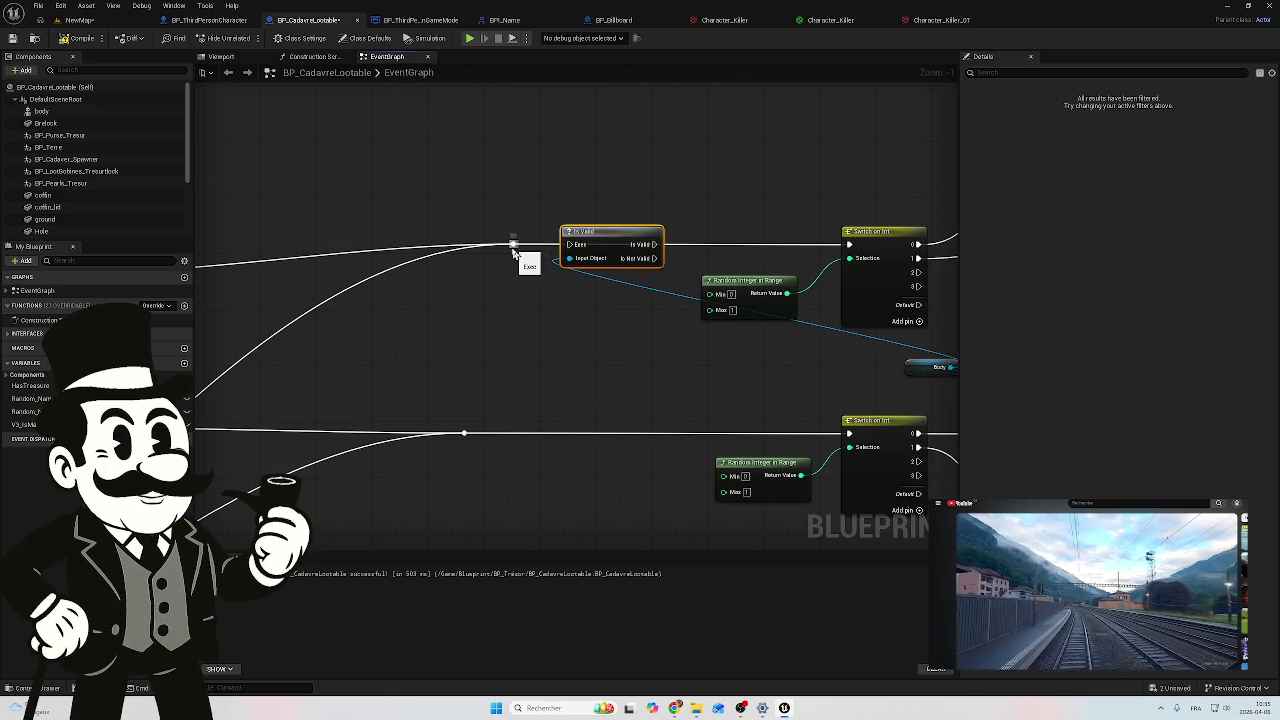
{"action": "left_click_drag", "start_coordinate": [654, 244], "coordinate": [851, 245]}
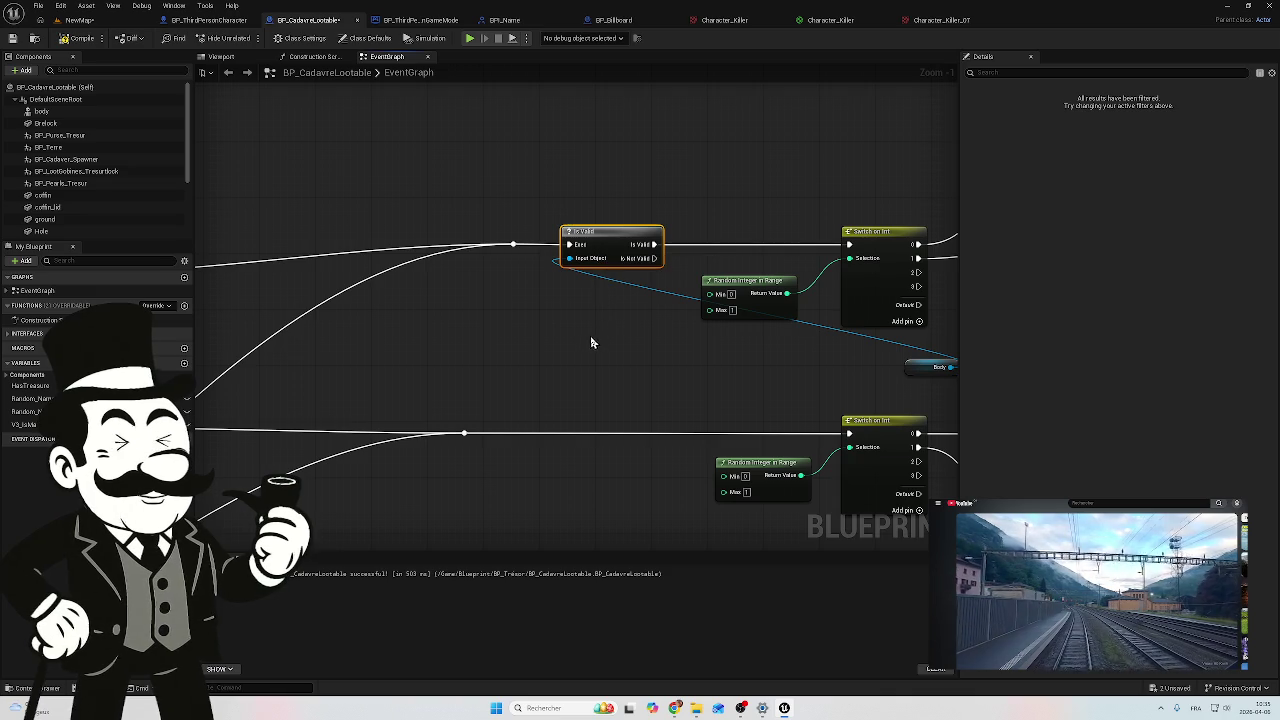
Step: Duplicate the Is Valid for the lower Switch on Int and feed it the Body reference
{"action": "key", "text": "ctrl+c"}
{"action": "key", "text": "ctrl+v"}
{"action": "left_click_drag", "start_coordinate": [606, 387], "coordinate": [601, 420]}
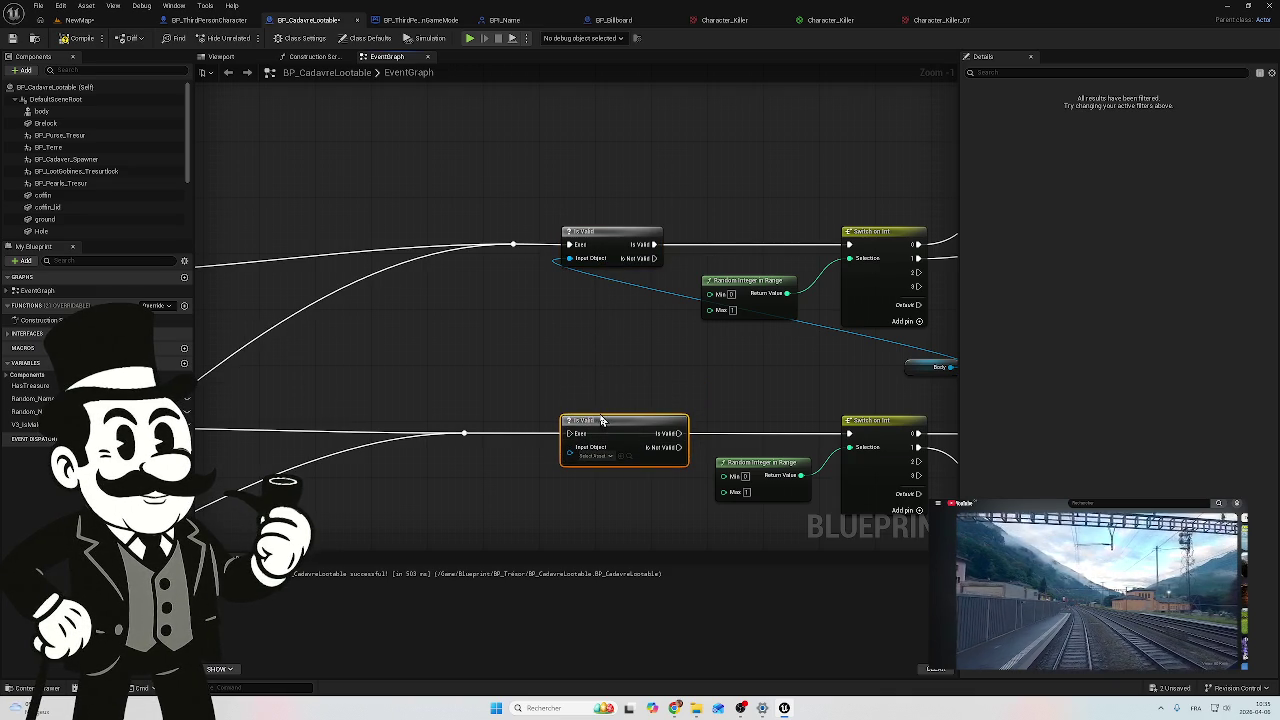
{"action": "left_click_drag", "start_coordinate": [463, 432], "coordinate": [852, 433]}
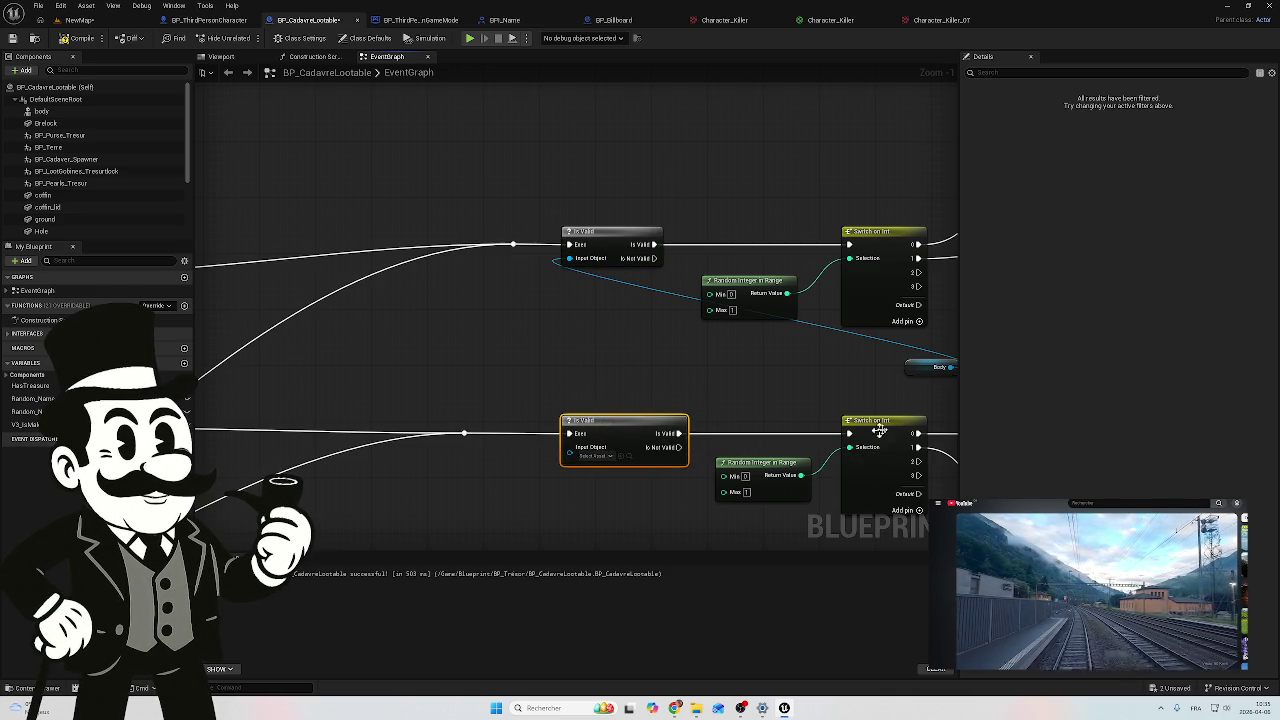
{"action": "mouse_move", "coordinate": [954, 374]}
{"action": "left_mouse_down"}
{"action": "mouse_move", "coordinate": [540, 418]}
{"action": "mouse_move", "coordinate": [515, 446]}
{"action": "mouse_move", "coordinate": [530, 455]}
{"action": "left_mouse_up"}
{"action": "mouse_move", "coordinate": [694, 391]}
{"action": "left_mouse_down"}
{"action": "mouse_move", "coordinate": [736, 322]}
{"action": "mouse_move", "coordinate": [703, 312]}
{"action": "mouse_move", "coordinate": [720, 337]}
{"action": "mouse_move", "coordinate": [816, 348]}
{"action": "mouse_move", "coordinate": [785, 322]}
{"action": "left_mouse_up"}
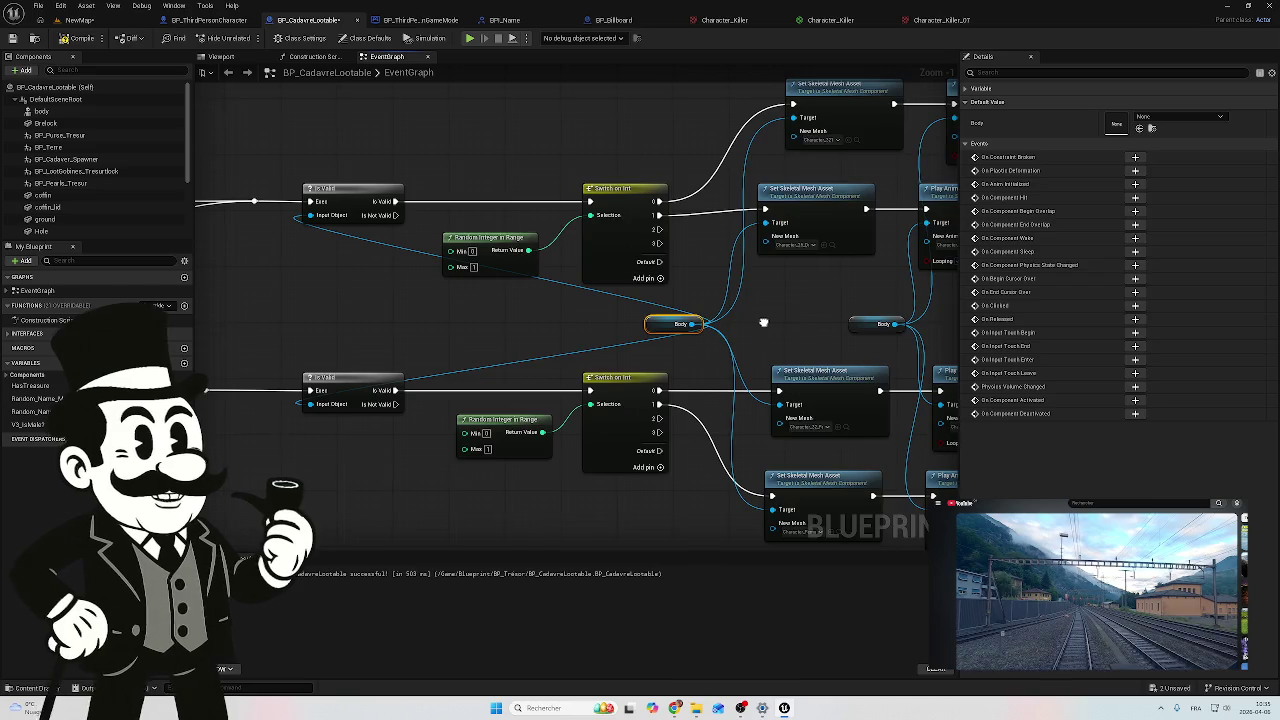
Step: Move the random mesh and animation node group down-left beside the Writing comment group
{"action": "scroll", "coordinate": [764, 322], "scroll_direction": "down", "scroll_amount": 3}
{"action": "scroll", "coordinate": [673, 343], "scroll_direction": "down", "scroll_amount": 4}
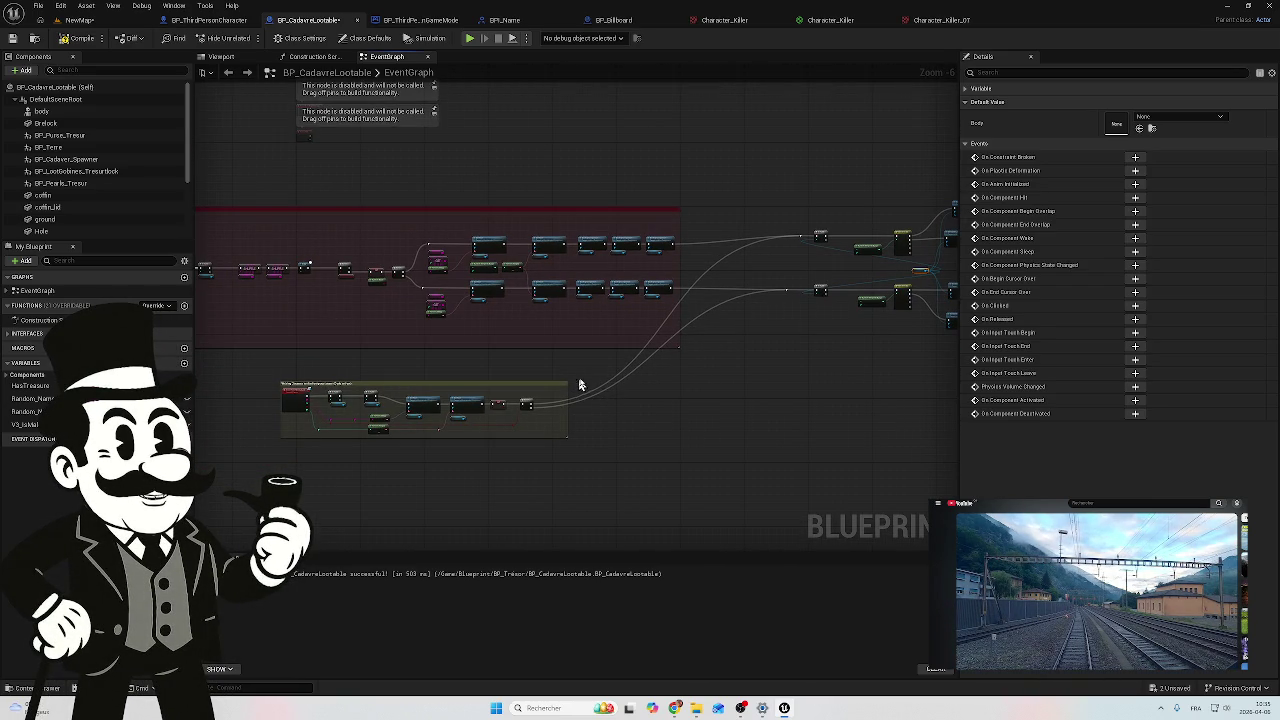
{"action": "scroll", "coordinate": [640, 375], "scroll_direction": "up", "scroll_amount": 4}
{"action": "scroll", "coordinate": [540, 347], "scroll_direction": "down", "scroll_amount": 2}
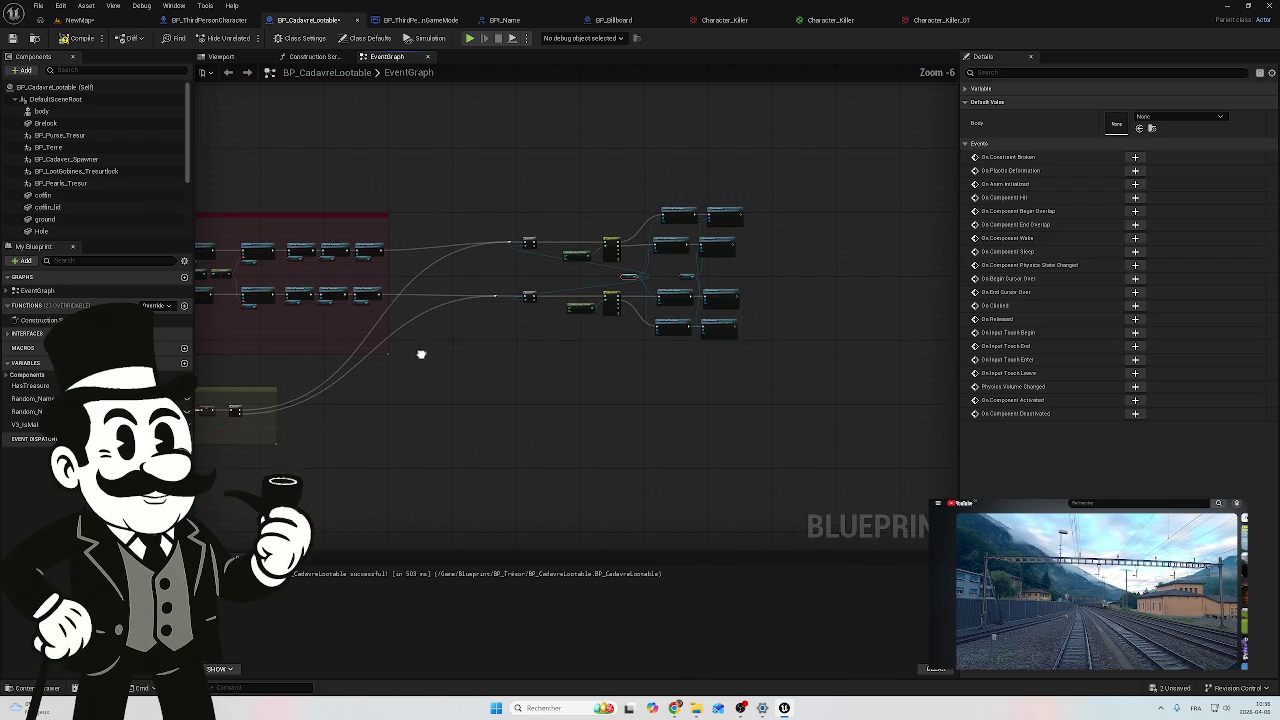
{"action": "left_click_drag", "start_coordinate": [814, 168], "coordinate": [455, 383]}
{"action": "left_click_drag", "start_coordinate": [725, 322], "coordinate": [651, 443]}
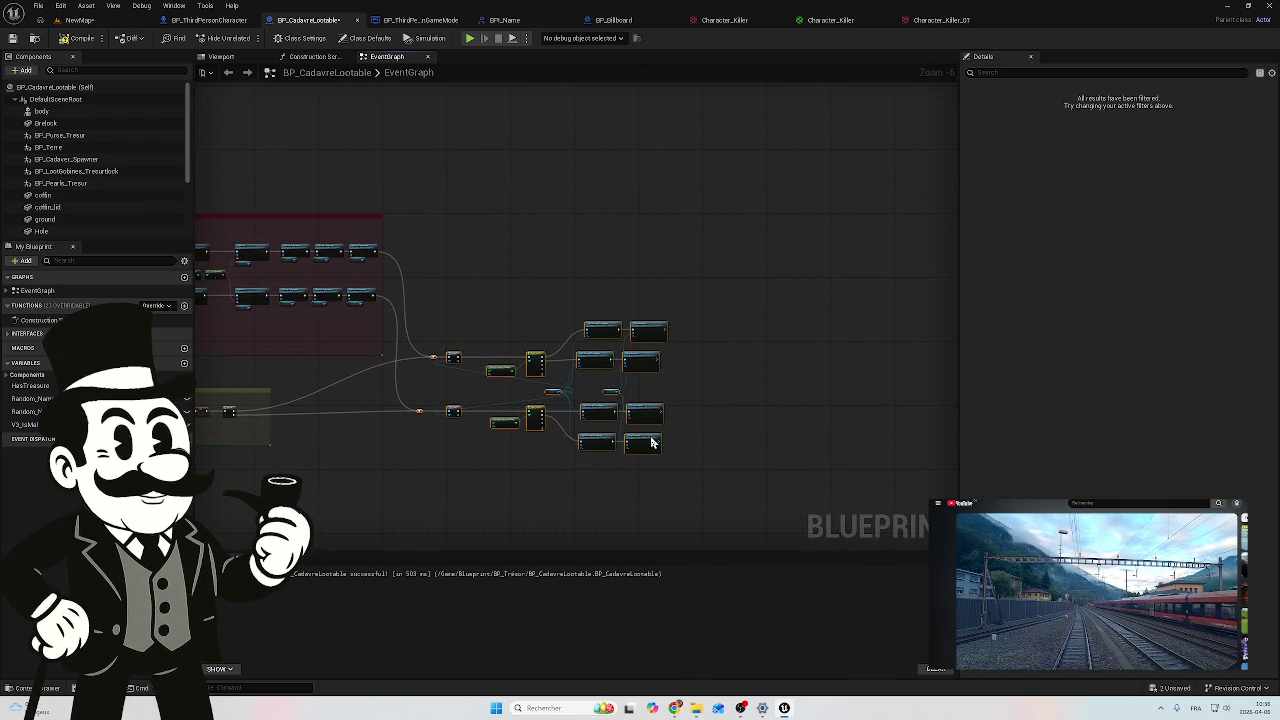
{"action": "mouse_move", "coordinate": [401, 375]}
{"action": "left_mouse_down"}
{"action": "mouse_move", "coordinate": [626, 374]}
{"action": "mouse_move", "coordinate": [646, 456]}
{"action": "mouse_move", "coordinate": [600, 423]}
{"action": "mouse_move", "coordinate": [689, 334]}
{"action": "mouse_move", "coordinate": [900, 328]}
{"action": "mouse_move", "coordinate": [669, 340]}
{"action": "mouse_move", "coordinate": [731, 354]}
{"action": "left_mouse_up"}
{"action": "scroll", "coordinate": [478, 375], "scroll_direction": "up", "scroll_amount": 5}
{"action": "scroll", "coordinate": [646, 456], "scroll_direction": "down", "scroll_amount": 1}
{"action": "scroll", "coordinate": [849, 360], "scroll_direction": "down", "scroll_amount": 4}
{"action": "scroll", "coordinate": [827, 341], "scroll_direction": "down", "scroll_amount": 1}
{"action": "scroll", "coordinate": [731, 355], "scroll_direction": "up", "scroll_amount": 8}
{"action": "mouse_move", "coordinate": [546, 355]}
{"action": "left_mouse_down"}
{"action": "mouse_move", "coordinate": [437, 437]}
{"action": "mouse_move", "coordinate": [450, 444]}
{"action": "left_mouse_up"}
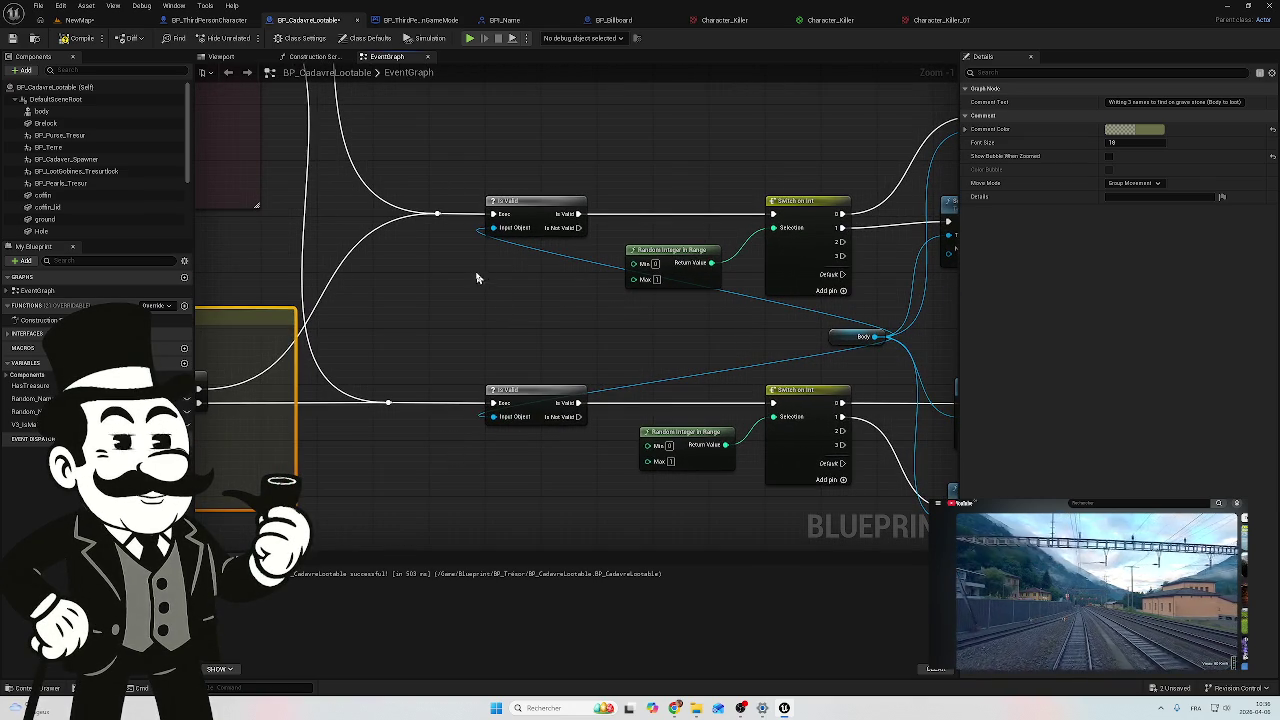
{"action": "mouse_move", "coordinate": [369, 345]}
{"action": "left_mouse_down"}
{"action": "mouse_move", "coordinate": [500, 350]}
{"action": "mouse_move", "coordinate": [416, 353]}
{"action": "mouse_move", "coordinate": [446, 340]}
{"action": "mouse_move", "coordinate": [340, 351]}
{"action": "left_mouse_up"}
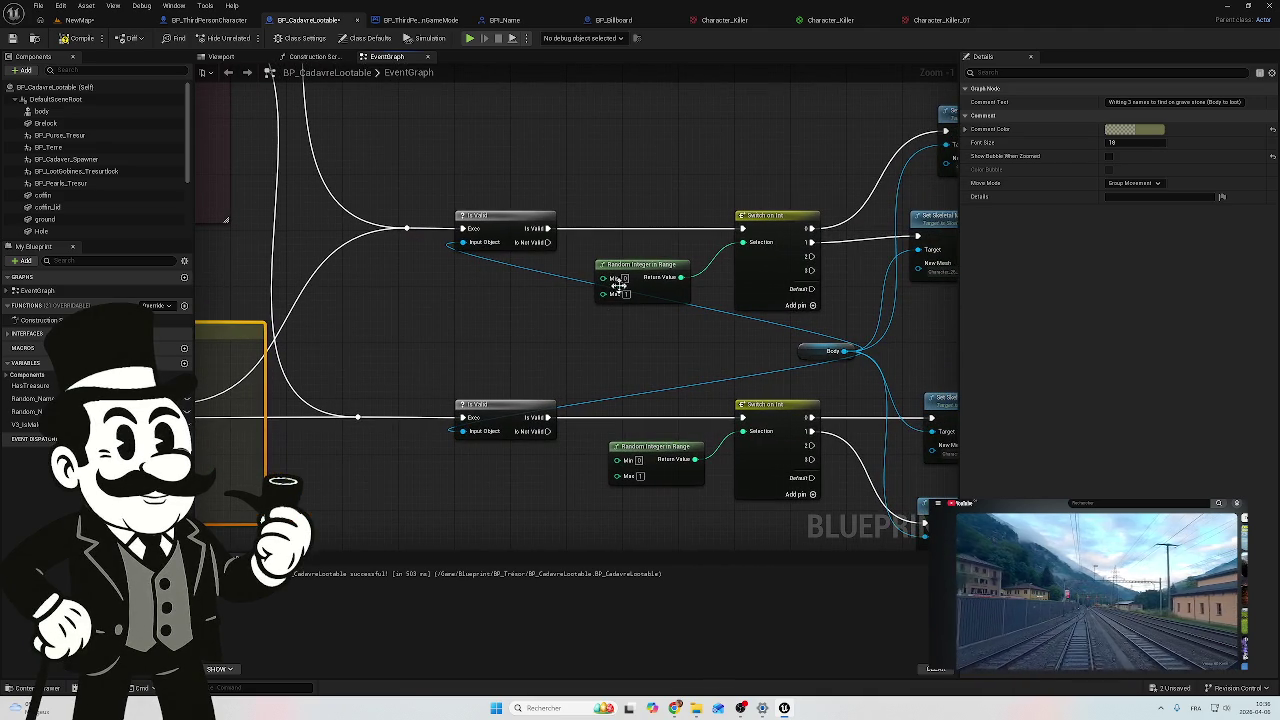
{"action": "mouse_move", "coordinate": [640, 277]}
{"action": "left_mouse_down"}
{"action": "mouse_move", "coordinate": [667, 247]}
{"action": "mouse_move", "coordinate": [654, 256]}
{"action": "left_mouse_up"}
{"action": "left_click_drag", "start_coordinate": [659, 315], "coordinate": [490, 337]}
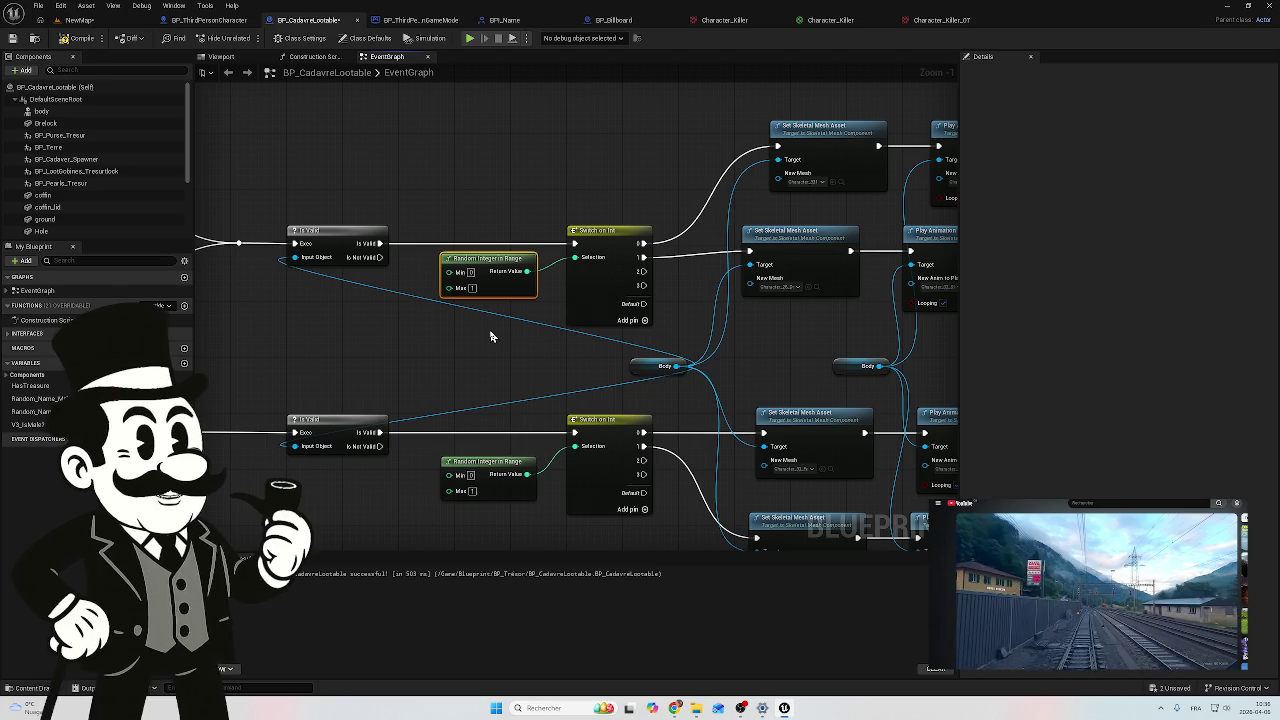
{"action": "left_click_drag", "start_coordinate": [680, 294], "coordinate": [608, 292]}
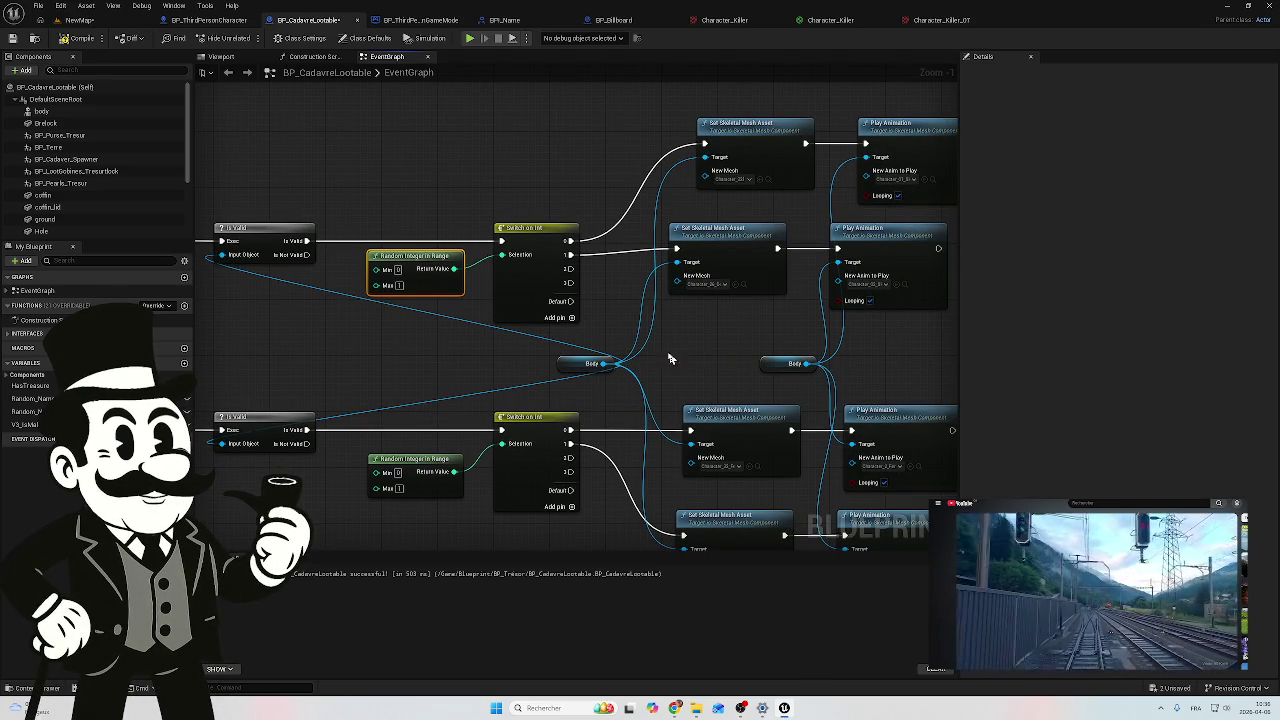
{"action": "left_click", "coordinate": [570, 370]}
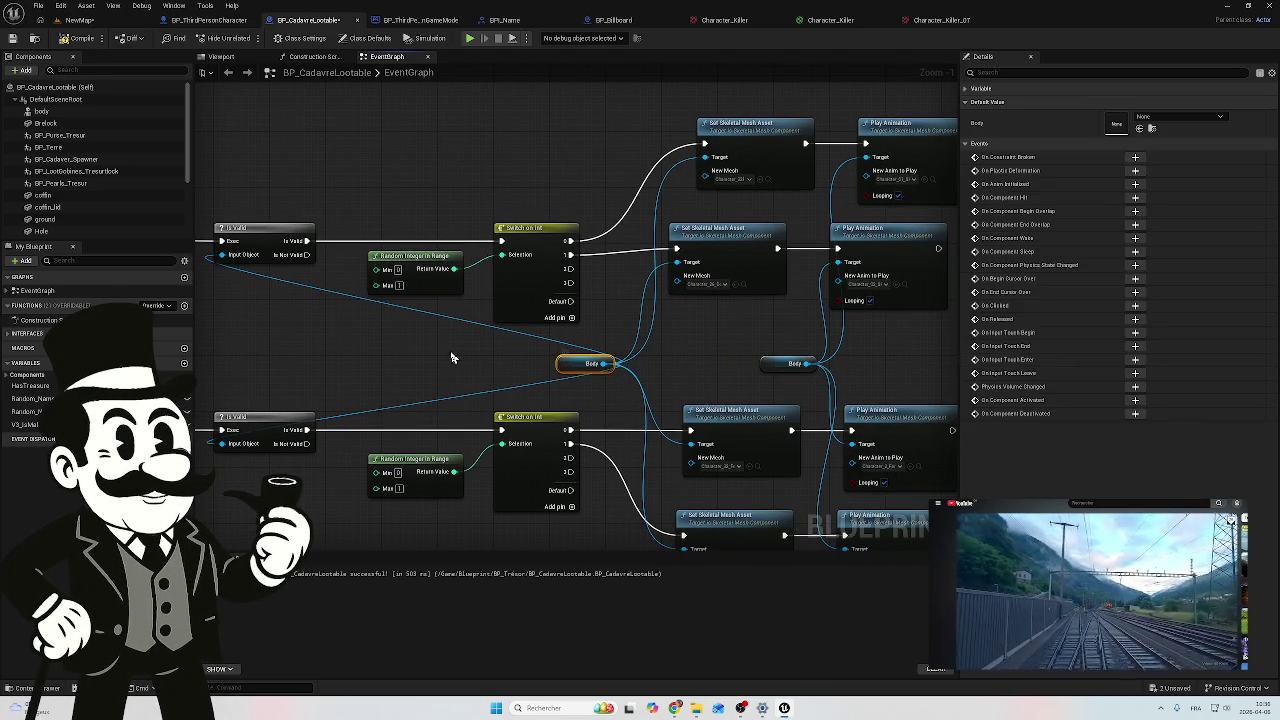
{"action": "left_click_drag", "start_coordinate": [454, 353], "coordinate": [636, 348]}
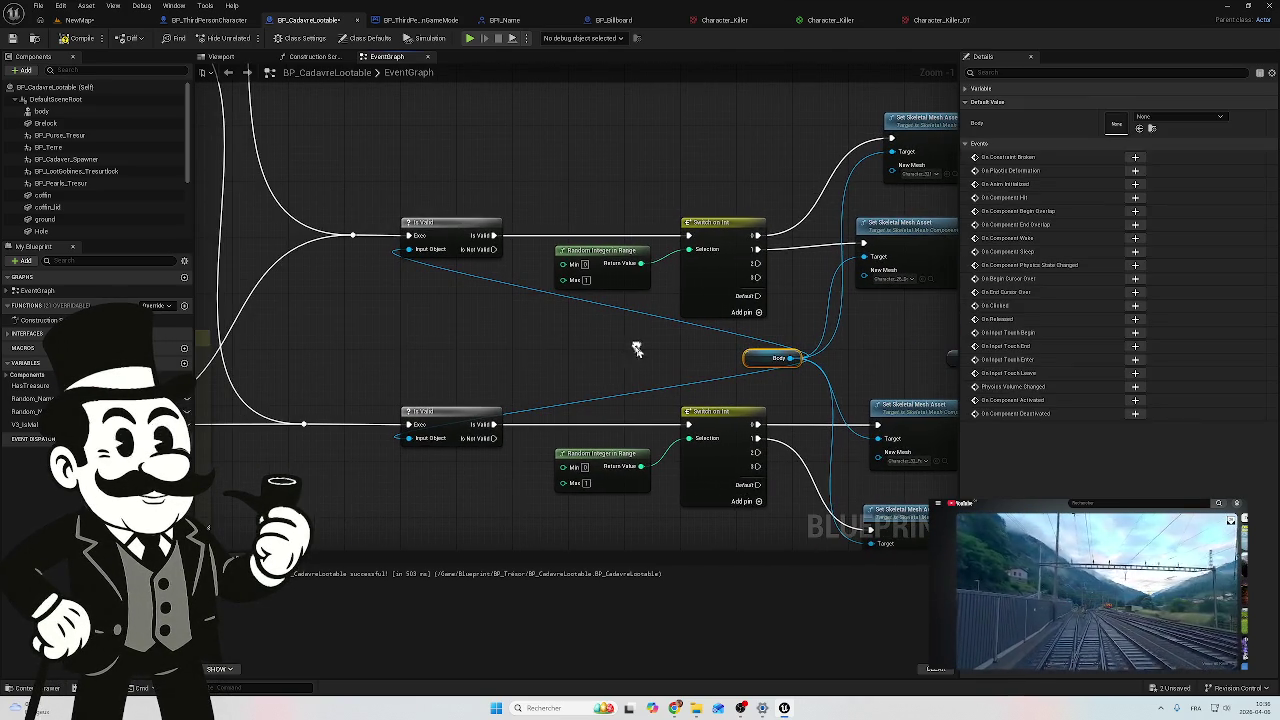
{"action": "left_click", "coordinate": [407, 338]}
{"action": "left_click", "coordinate": [760, 357]}
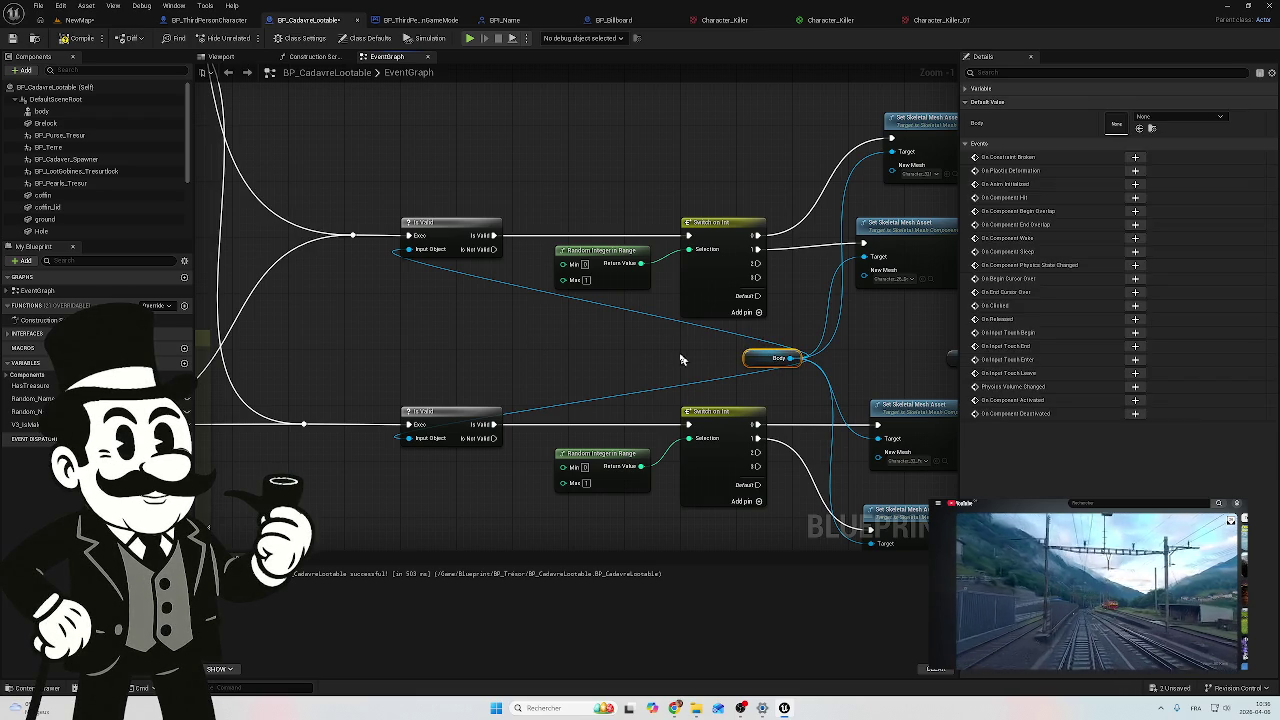
{"action": "key", "text": "ctrl+v"}
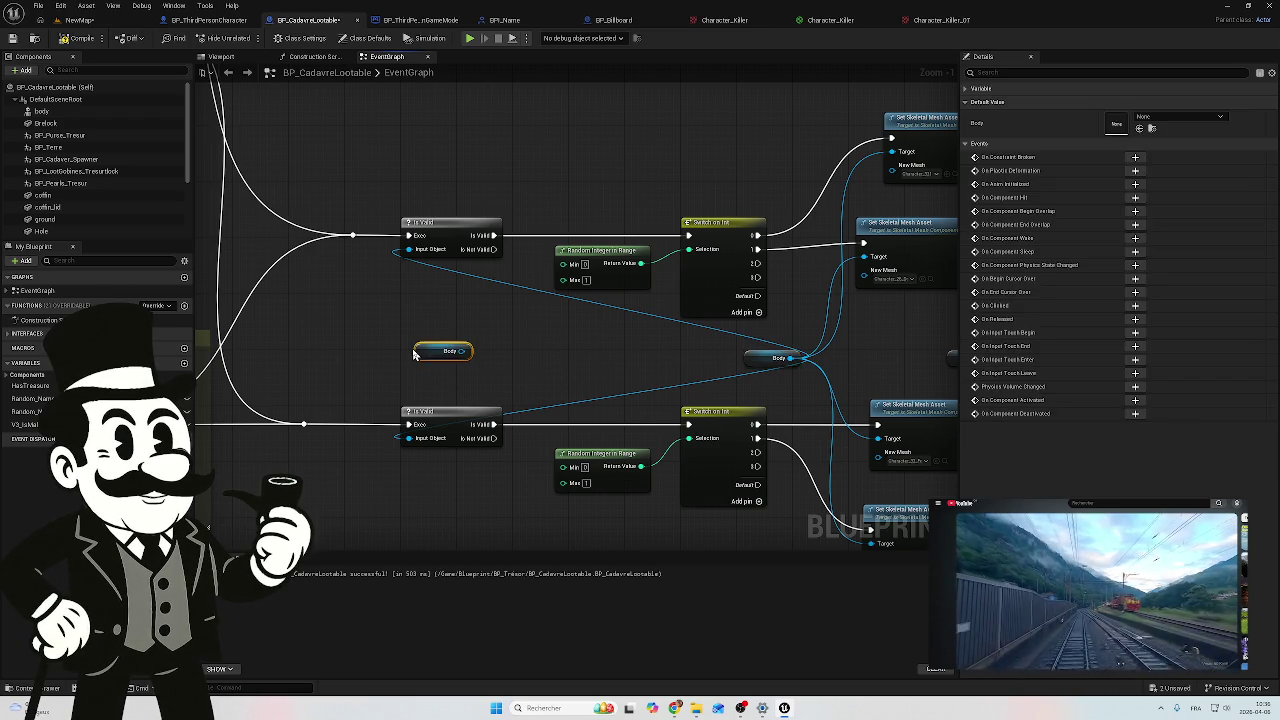
{"action": "mouse_move", "coordinate": [421, 348]}
{"action": "left_mouse_down"}
{"action": "mouse_move", "coordinate": [336, 335]}
{"action": "mouse_move", "coordinate": [423, 271]}
{"action": "mouse_move", "coordinate": [408, 249]}
{"action": "left_mouse_up"}
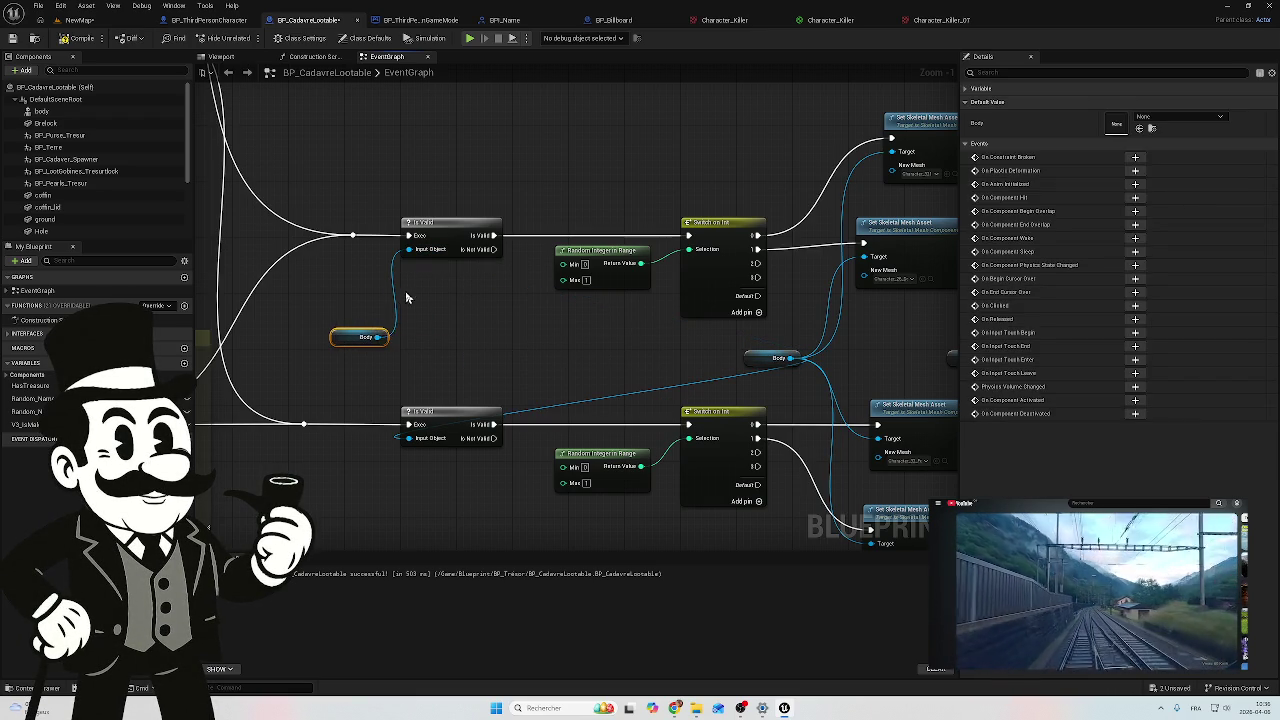
{"action": "left_click_drag", "start_coordinate": [377, 337], "coordinate": [408, 438]}
{"action": "left_click_drag", "start_coordinate": [566, 349], "coordinate": [425, 351]}
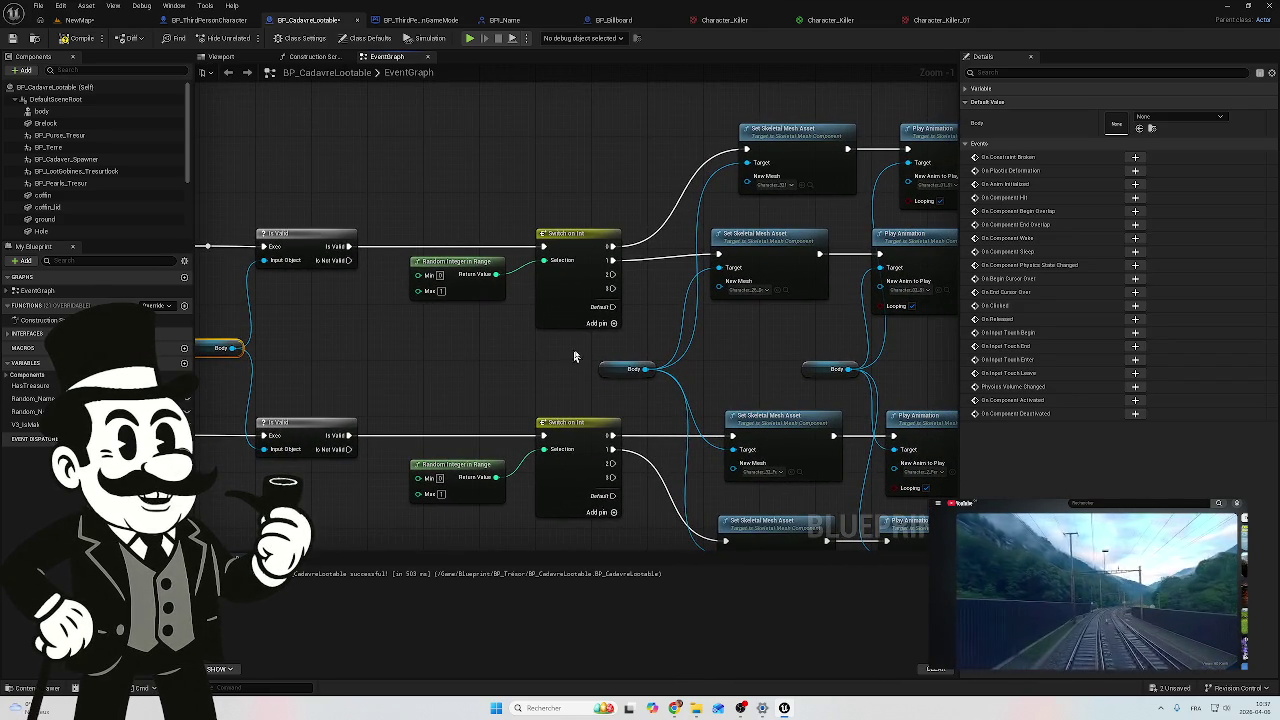
{"action": "left_click_drag", "start_coordinate": [572, 357], "coordinate": [509, 358]}
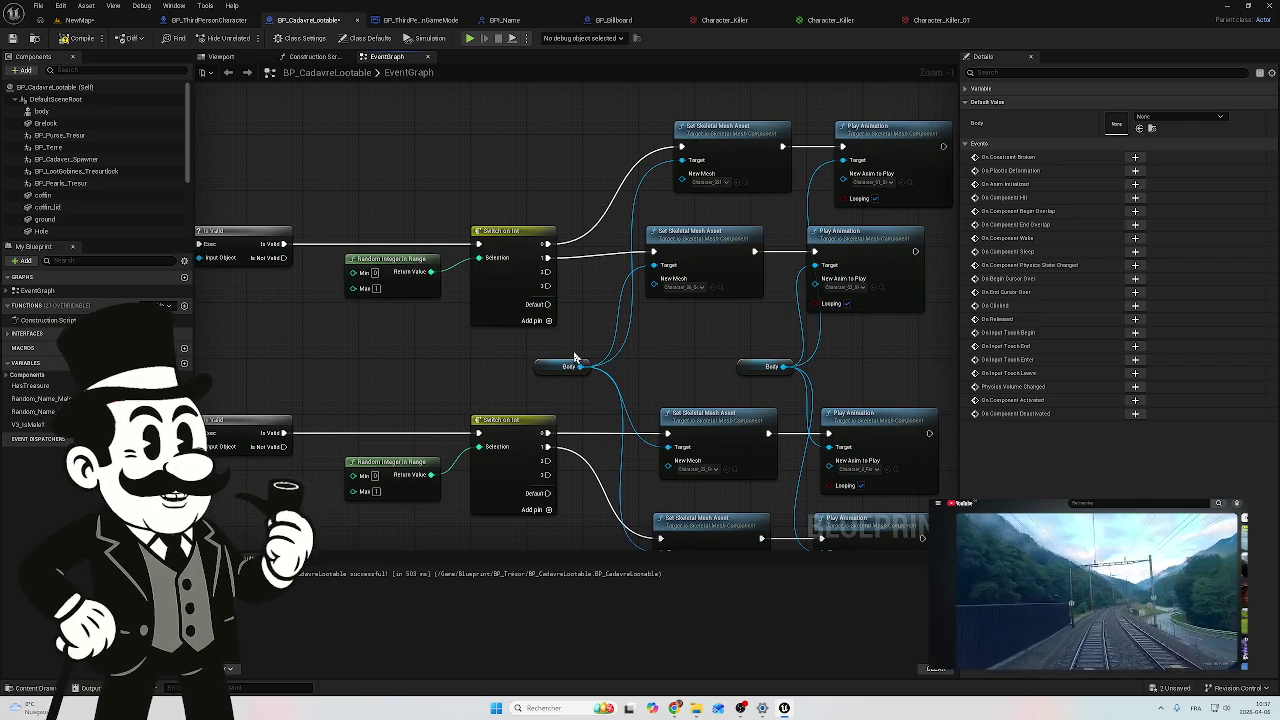
{"action": "left_click_drag", "start_coordinate": [657, 362], "coordinate": [613, 361]}
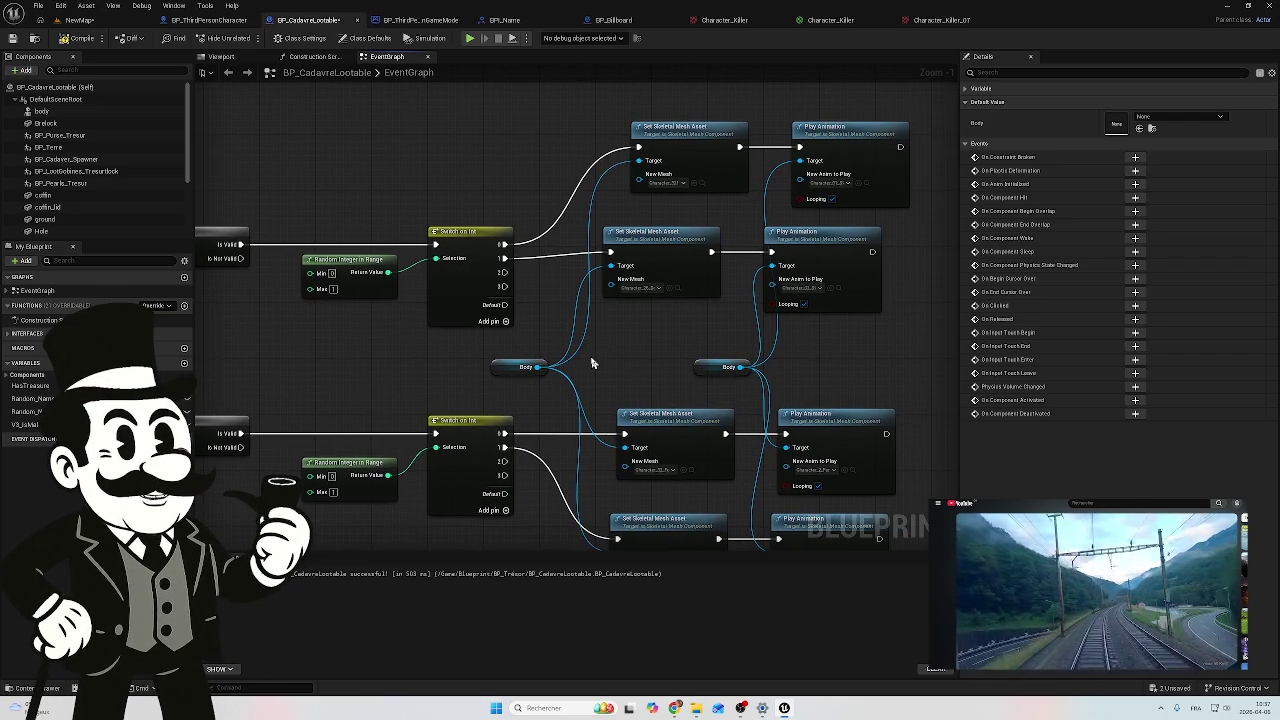
{"action": "left_click_drag", "start_coordinate": [629, 366], "coordinate": [620, 325]}
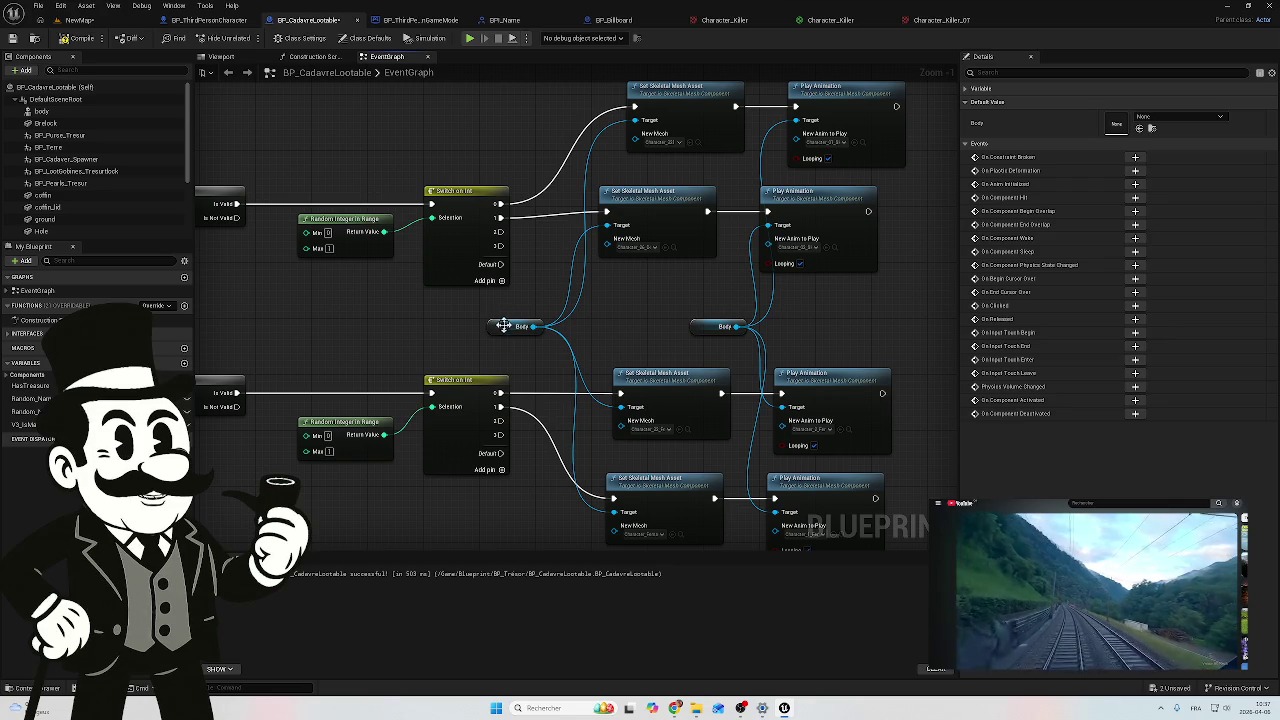
Step: Restore the deleted Body getter with undo and nudge it slightly right
{"action": "key", "text": "Delete"}
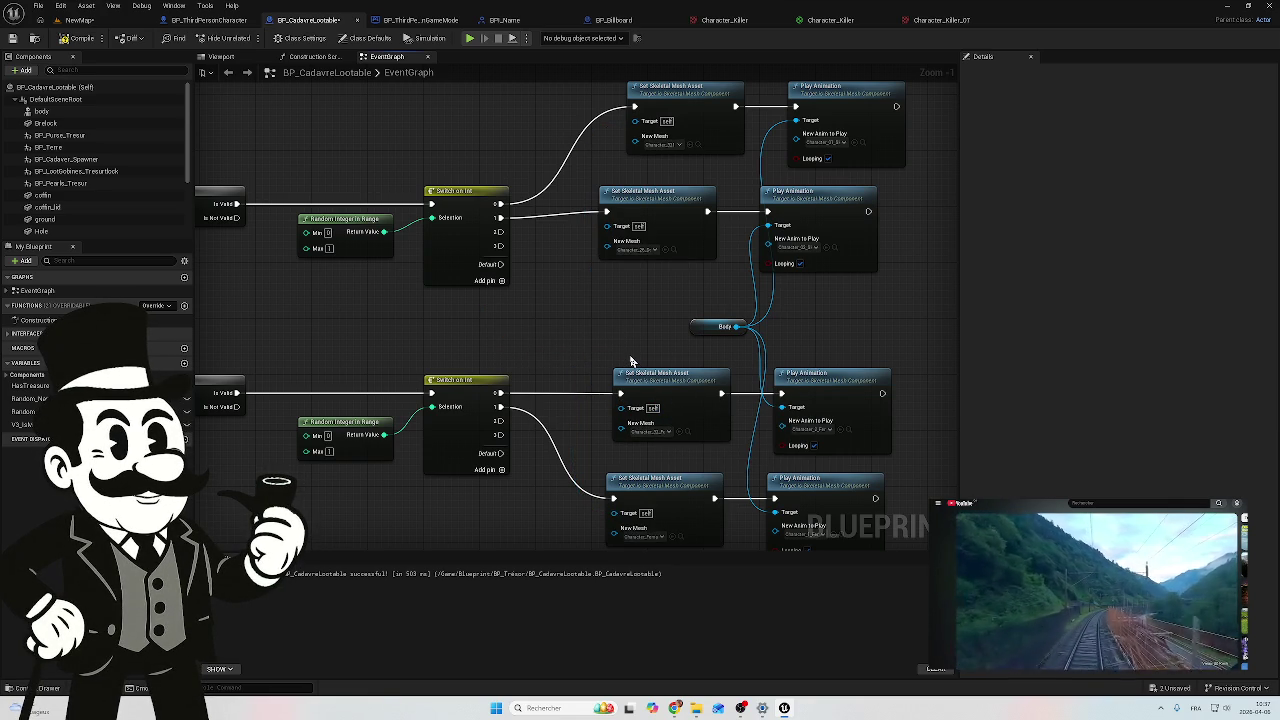
{"action": "key", "text": "ctrl+z"}
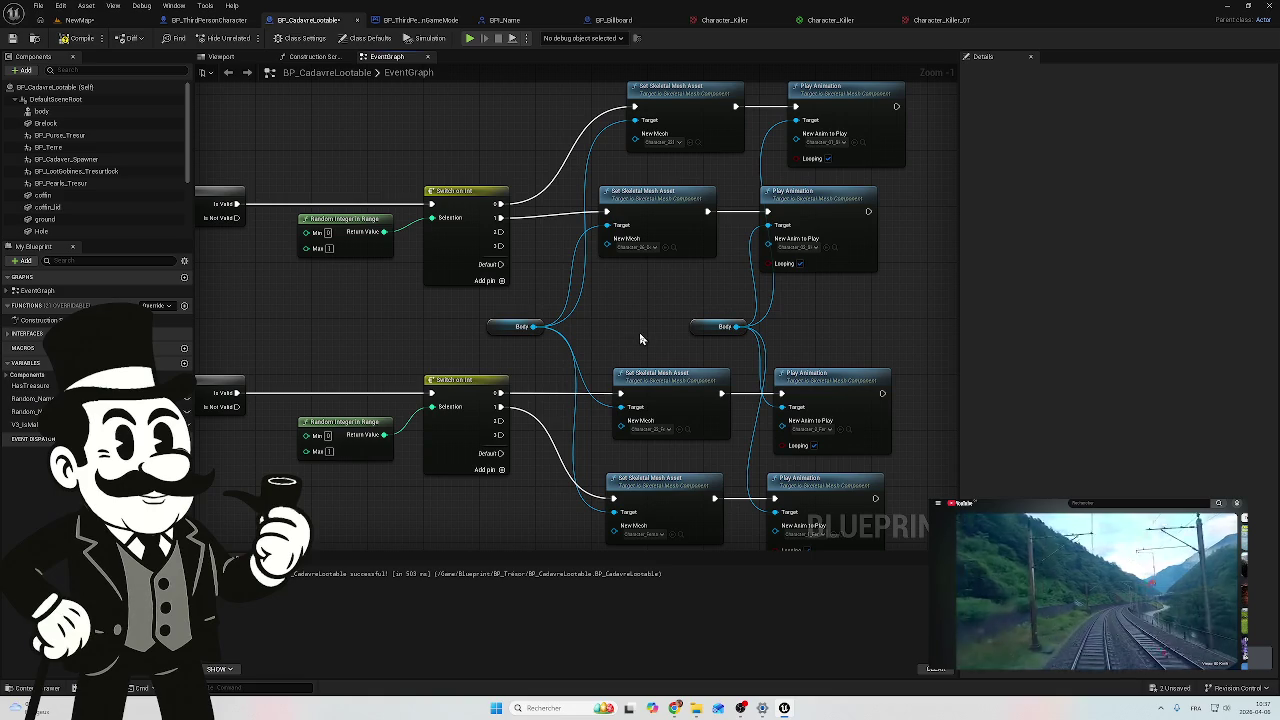
{"action": "left_click", "coordinate": [498, 327]}
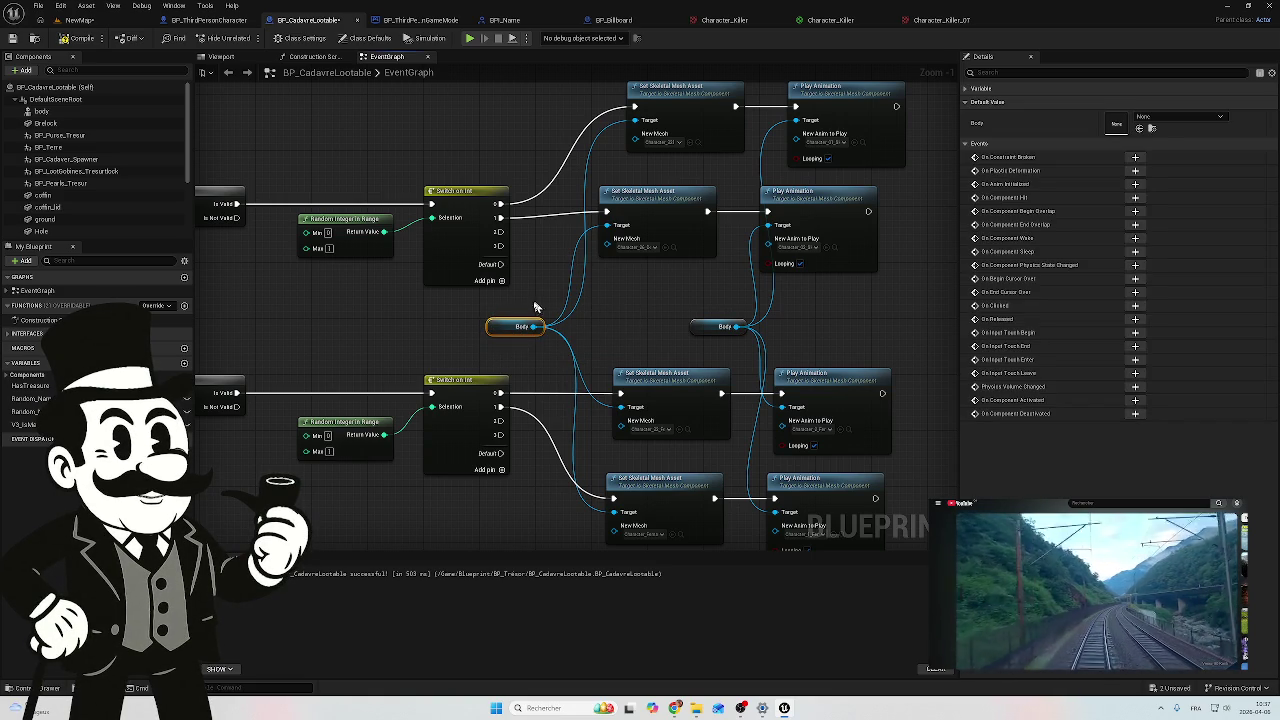
{"action": "mouse_move", "coordinate": [495, 328]}
{"action": "left_mouse_down"}
{"action": "mouse_move", "coordinate": [576, 326]}
{"action": "mouse_move", "coordinate": [499, 327]}
{"action": "left_mouse_up"}
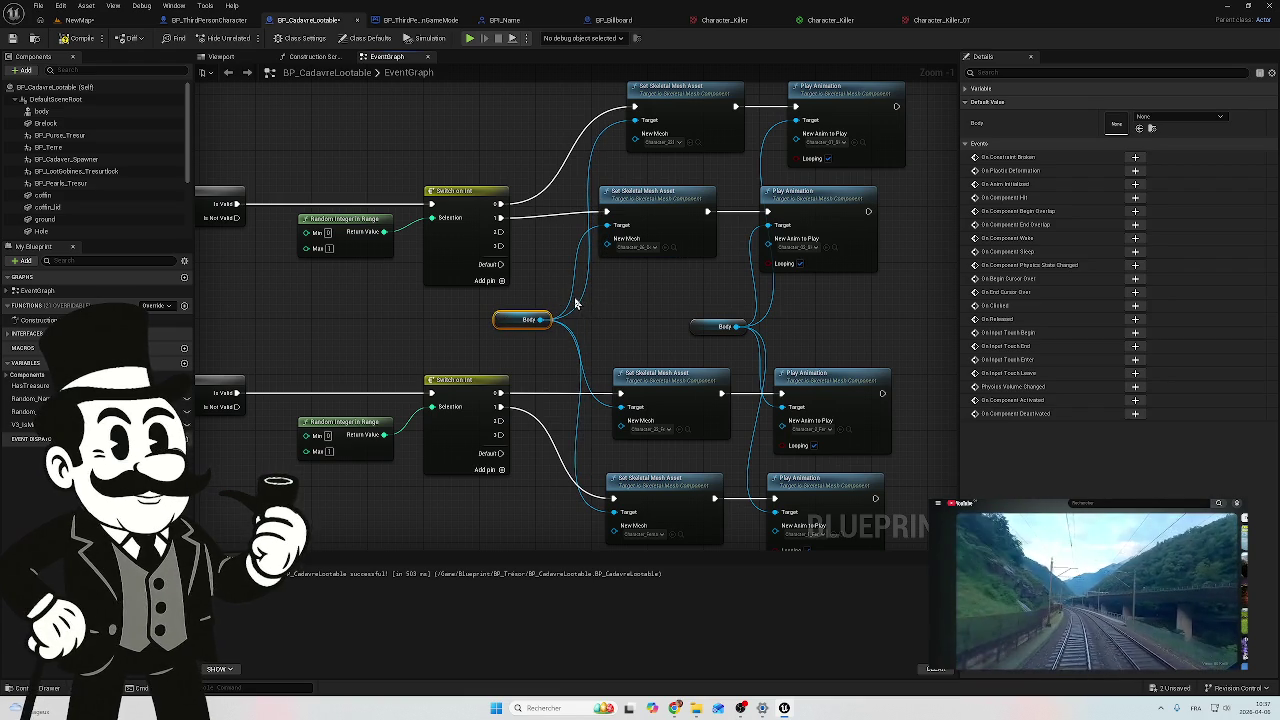
{"action": "left_click", "coordinate": [584, 305]}
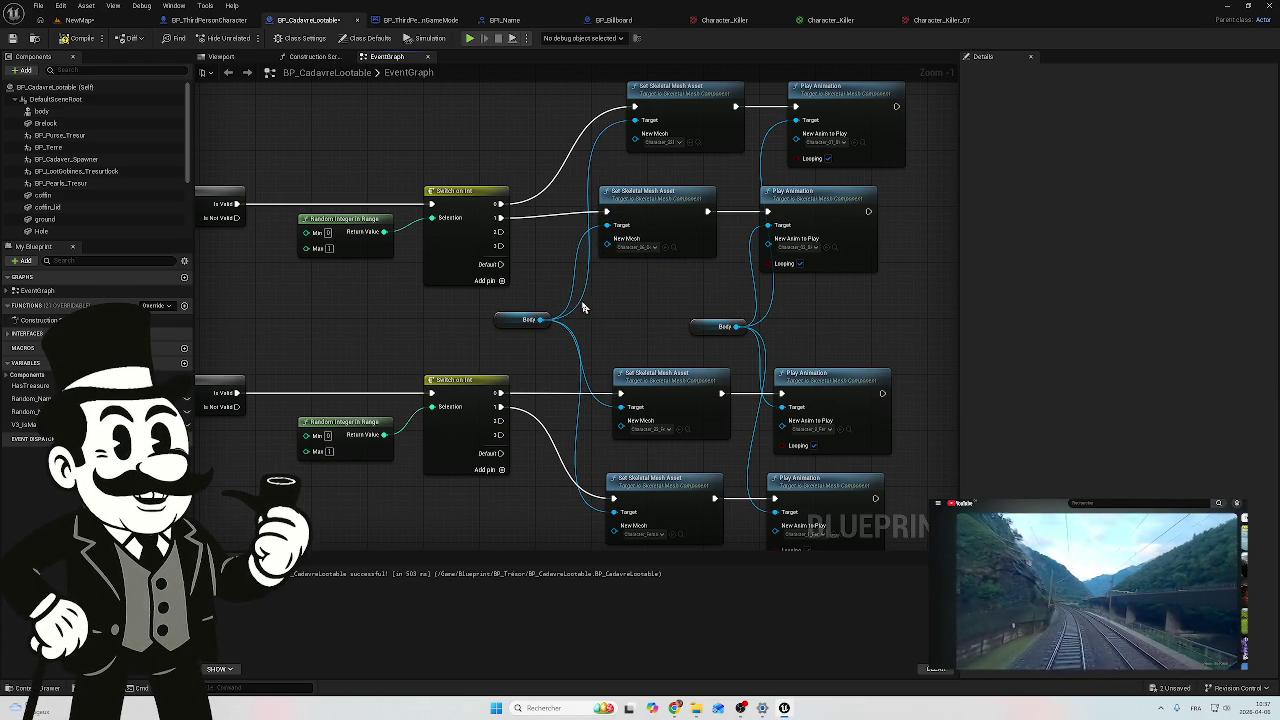
Step: Add reroute knots on the Body wire and connect it to the top mesh node's Target
{"action": "left_click", "coordinate": [582, 305], "text": "alt"}
{"action": "double_click", "coordinate": [587, 238]}
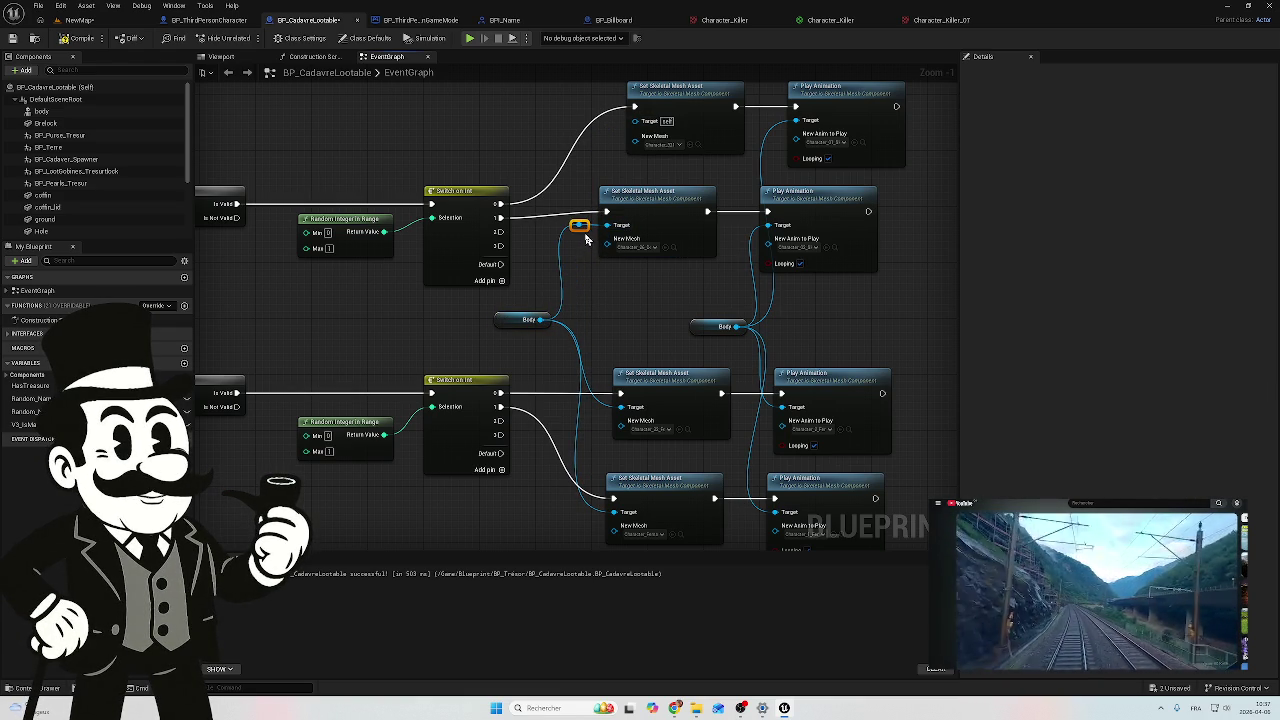
{"action": "mouse_move", "coordinate": [580, 222]}
{"action": "left_mouse_down"}
{"action": "mouse_move", "coordinate": [612, 168]}
{"action": "mouse_move", "coordinate": [628, 165]}
{"action": "left_mouse_up"}
{"action": "left_click", "coordinate": [598, 176]}
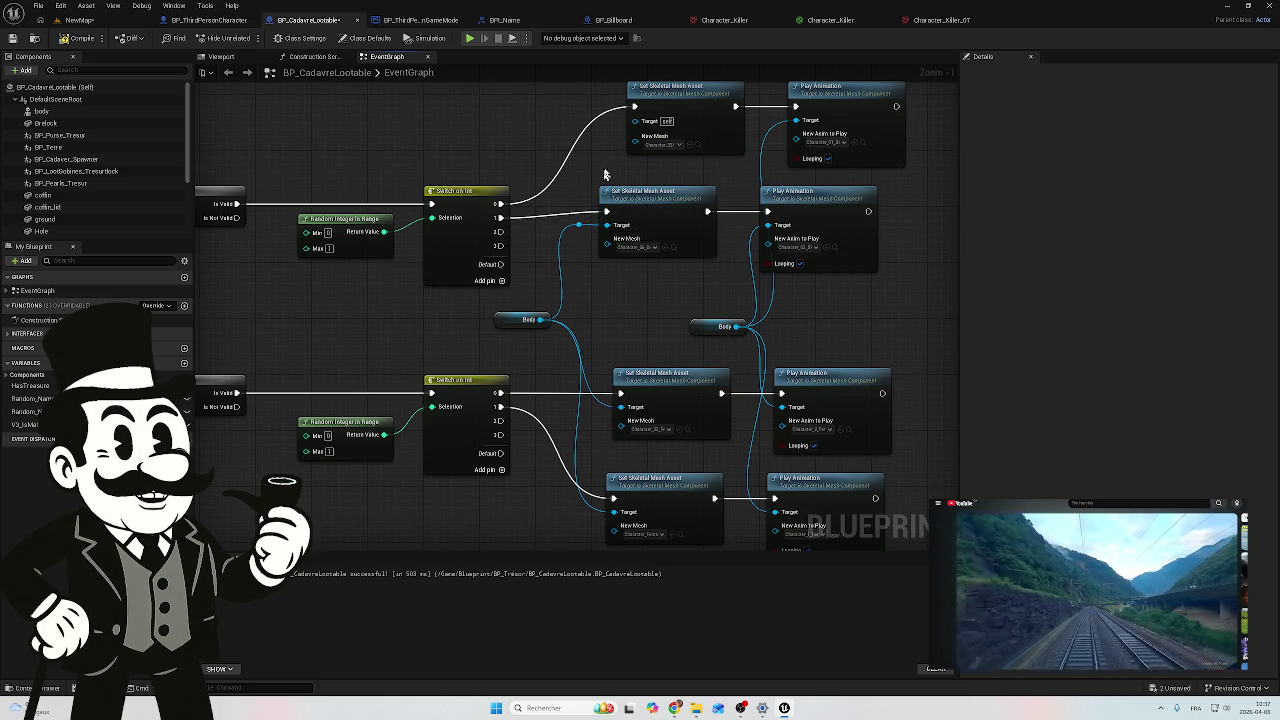
{"action": "mouse_move", "coordinate": [579, 224]}
{"action": "left_mouse_down"}
{"action": "mouse_move", "coordinate": [600, 160]}
{"action": "mouse_move", "coordinate": [645, 125]}
{"action": "mouse_move", "coordinate": [633, 122]}
{"action": "left_mouse_up"}
{"action": "double_click", "coordinate": [607, 155]}
{"action": "right_click", "coordinate": [607, 155]}
{"action": "left_click", "coordinate": [597, 147]}
{"action": "left_click_drag", "start_coordinate": [607, 155], "coordinate": [617, 121]}
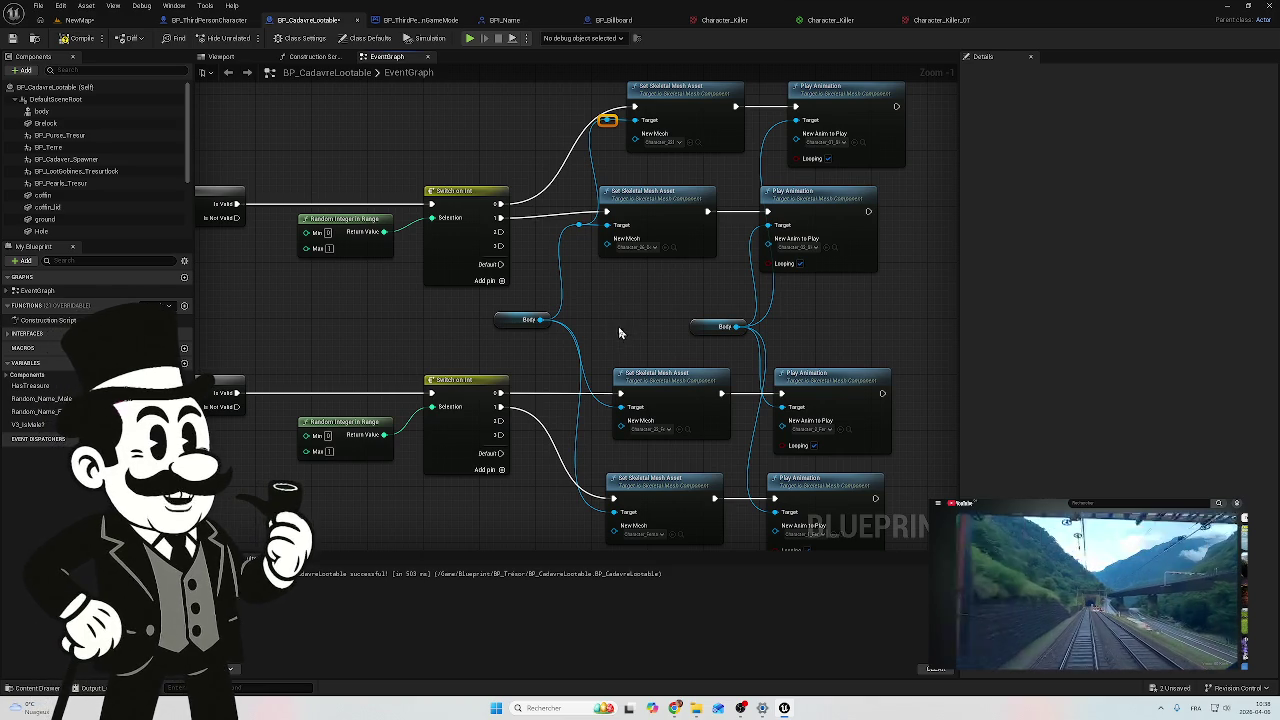
Step: Add a reroute knot on the lower Target wire and slide it beside the Target pin
{"action": "left_click_drag", "start_coordinate": [620, 331], "coordinate": [634, 308]}
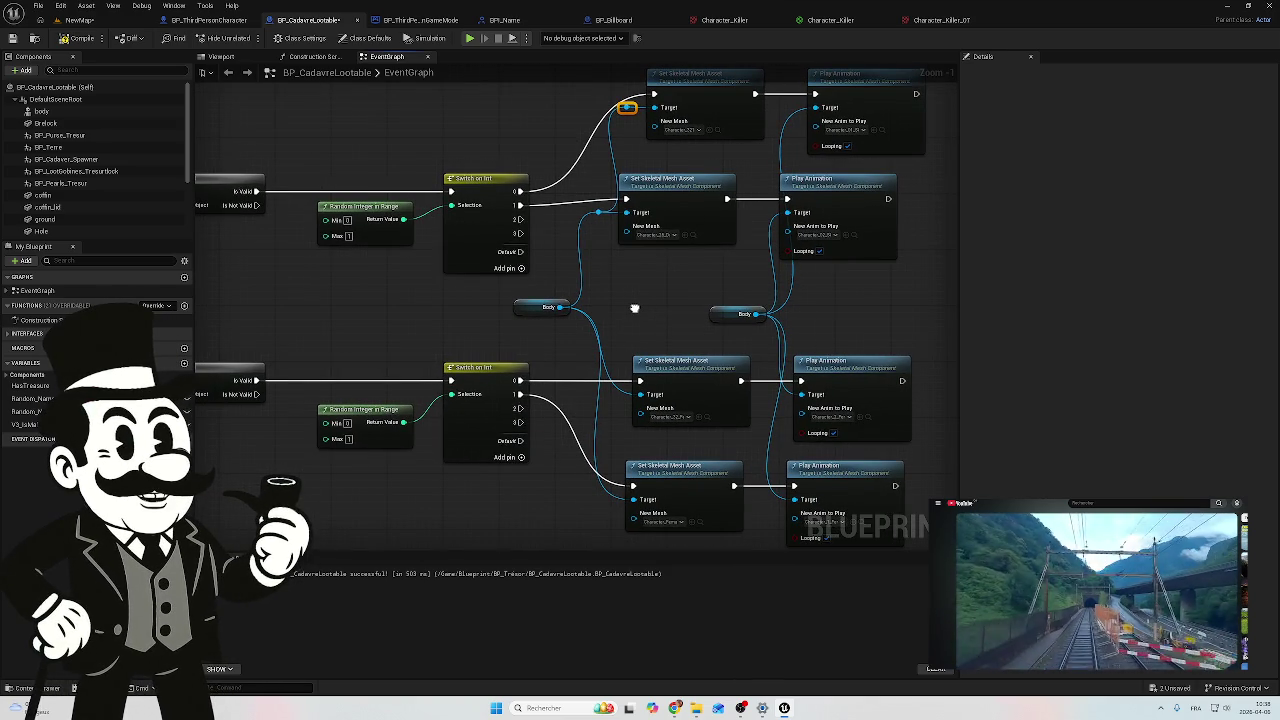
{"action": "double_click", "coordinate": [620, 382]}
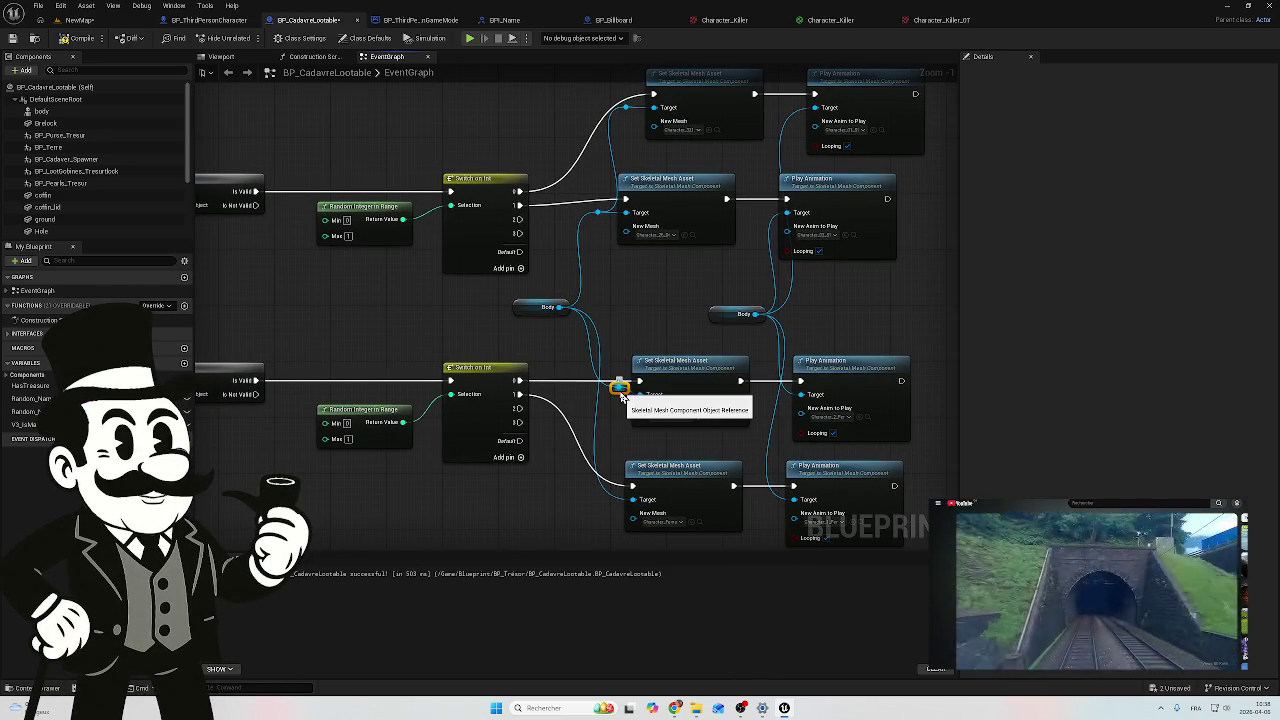
{"action": "mouse_move", "coordinate": [620, 394]}
{"action": "left_mouse_down"}
{"action": "mouse_move", "coordinate": [596, 455]}
{"action": "mouse_move", "coordinate": [632, 499]}
{"action": "left_mouse_up"}
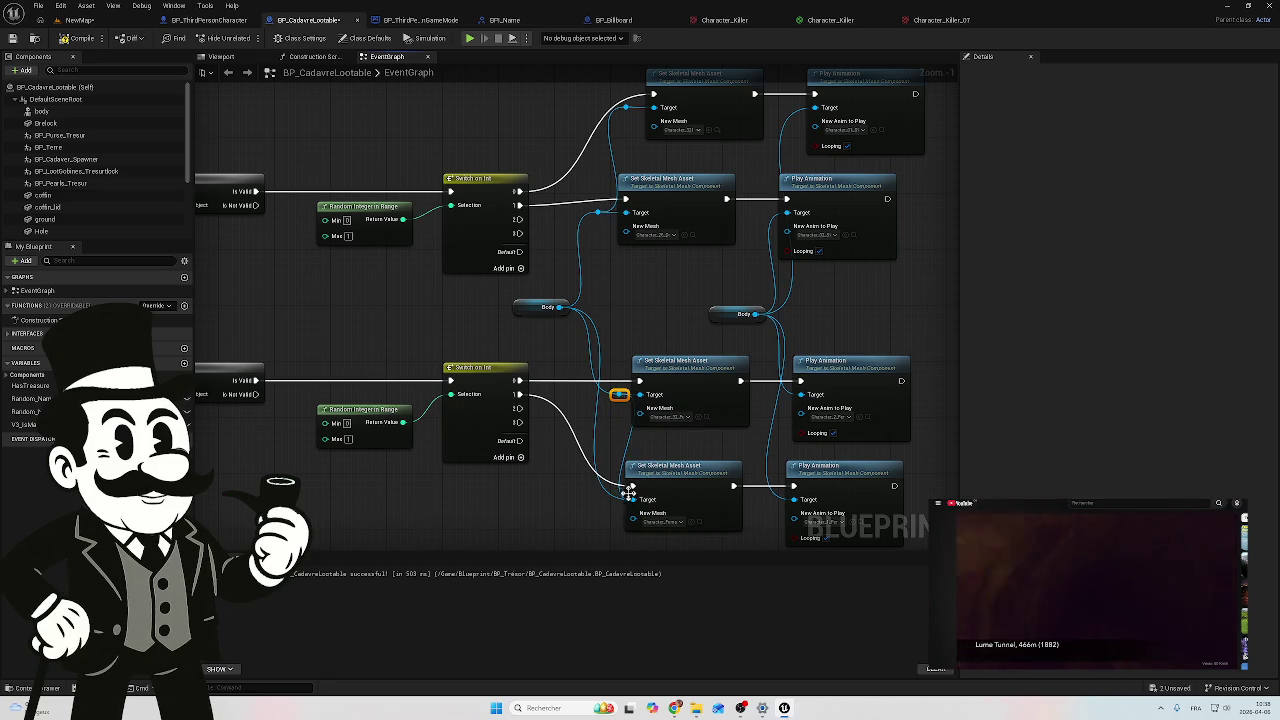
{"action": "left_click", "coordinate": [620, 442]}
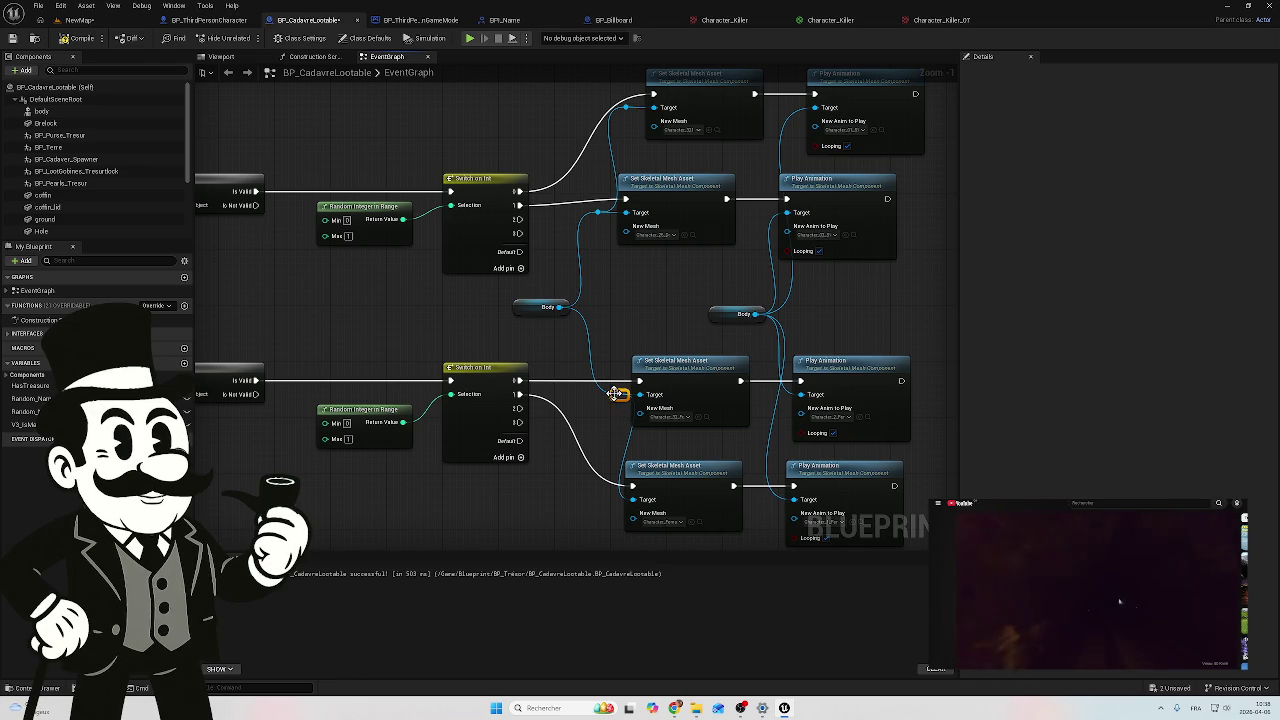
{"action": "left_click_drag", "start_coordinate": [617, 405], "coordinate": [600, 405]}
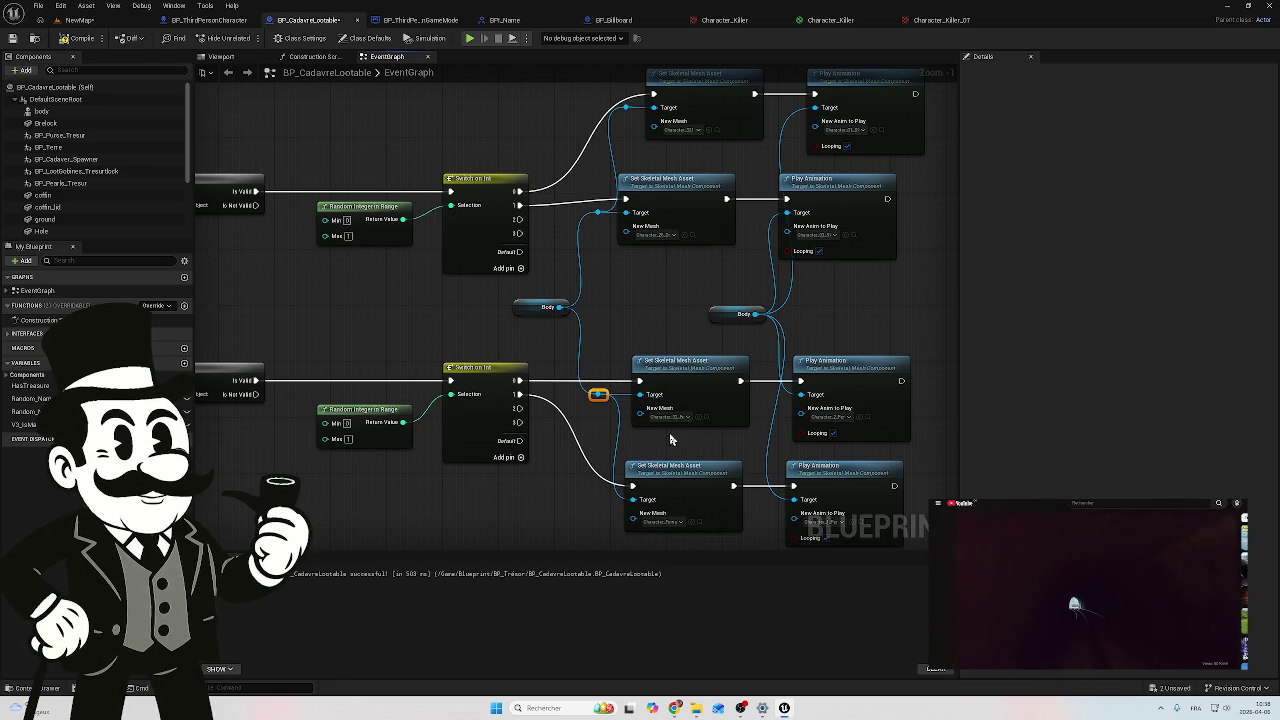
Step: Delete the second Body getter and wire Body through a knot to the Play Animation Targets
{"action": "left_click_drag", "start_coordinate": [691, 449], "coordinate": [556, 434]}
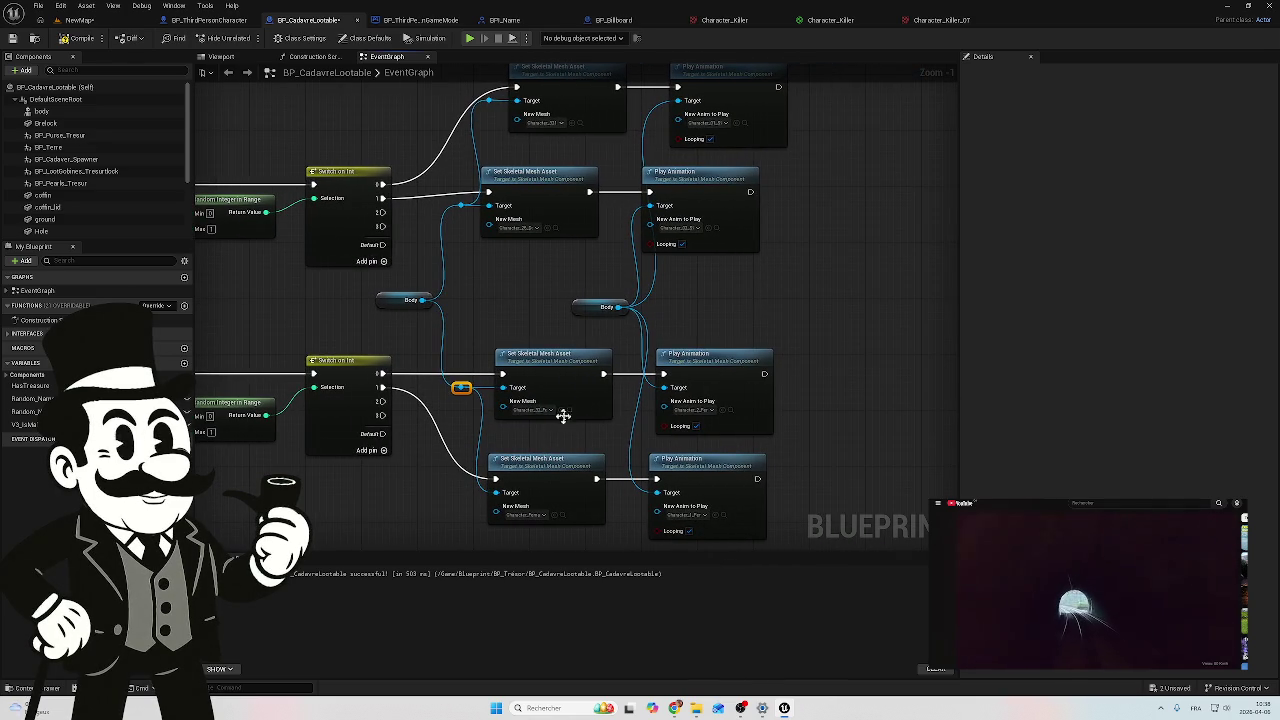
{"action": "left_click_drag", "start_coordinate": [676, 320], "coordinate": [555, 285]}
{"action": "key", "text": "Delete"}
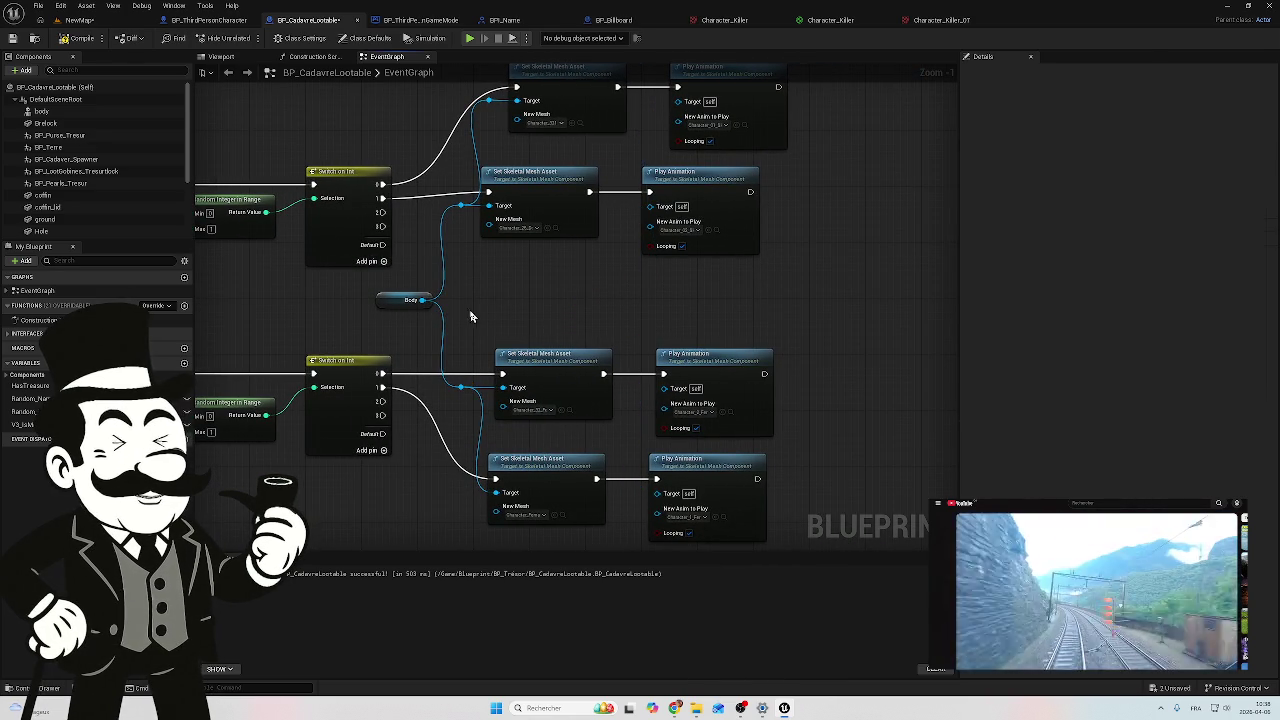
{"action": "mouse_move", "coordinate": [422, 300]}
{"action": "left_mouse_down"}
{"action": "mouse_move", "coordinate": [655, 250]}
{"action": "mouse_move", "coordinate": [650, 206]}
{"action": "mouse_move", "coordinate": [616, 248]}
{"action": "mouse_move", "coordinate": [628, 310]}
{"action": "mouse_move", "coordinate": [617, 312]}
{"action": "mouse_move", "coordinate": [645, 336]}
{"action": "mouse_move", "coordinate": [663, 390]}
{"action": "left_mouse_up"}
{"action": "double_click", "coordinate": [618, 211]}
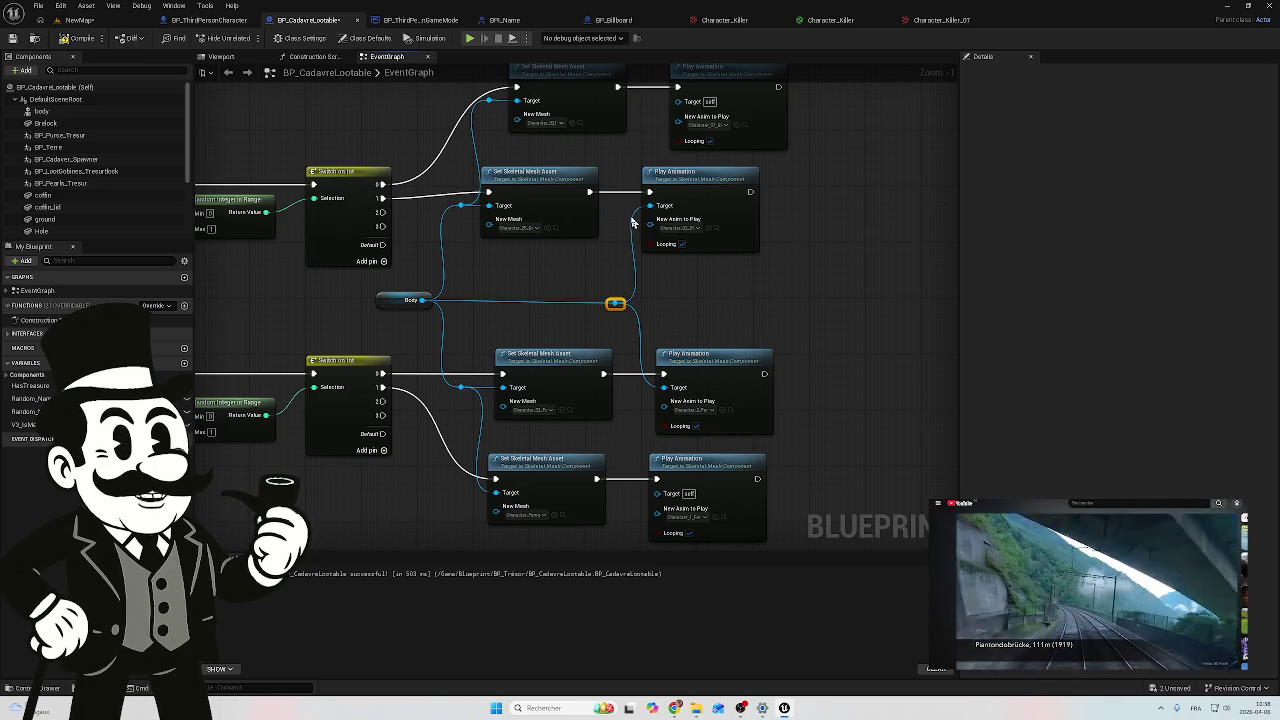
{"action": "mouse_move", "coordinate": [635, 227]}
{"action": "left_mouse_down"}
{"action": "mouse_move", "coordinate": [629, 197]}
{"action": "mouse_move", "coordinate": [676, 110]}
{"action": "left_mouse_up"}
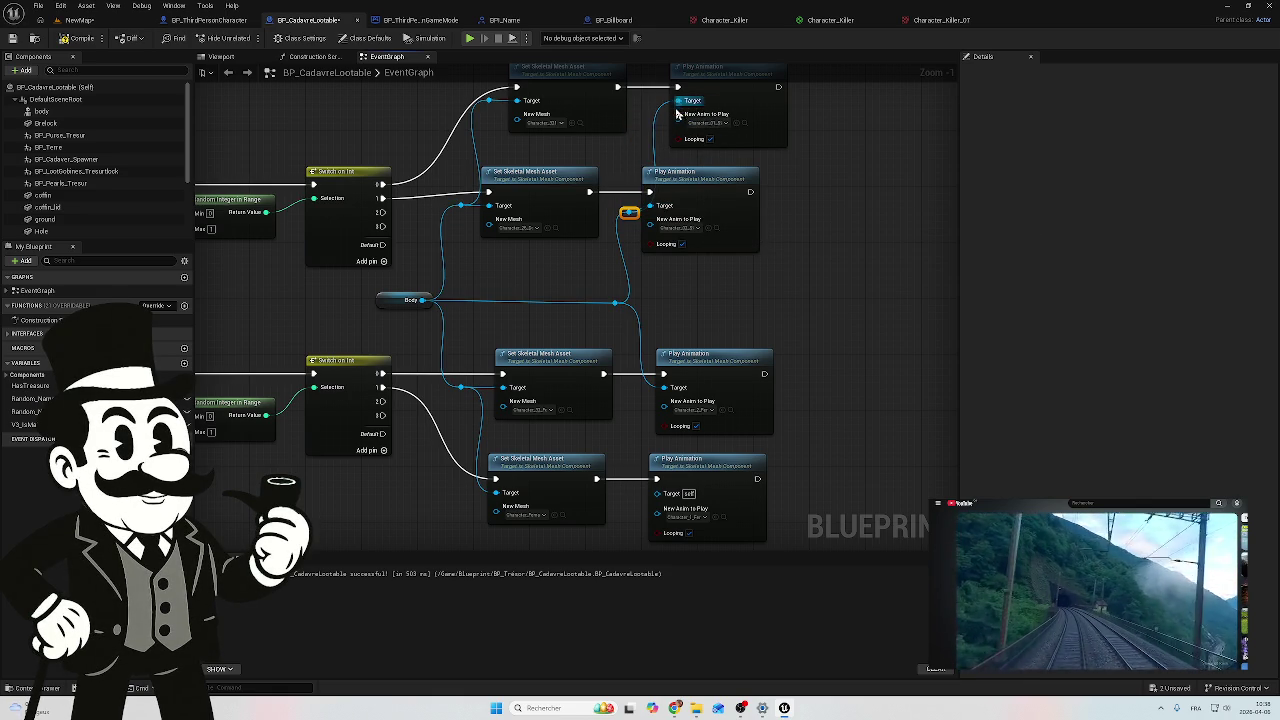
Step: Marquee-select the four Play Animation nodes; Ctrl+Alt+S opens the Save Asset As dialog
{"action": "left_click_drag", "start_coordinate": [826, 175], "coordinate": [792, 204]}
{"action": "scroll", "coordinate": [792, 214], "scroll_direction": "down", "scroll_amount": 1}
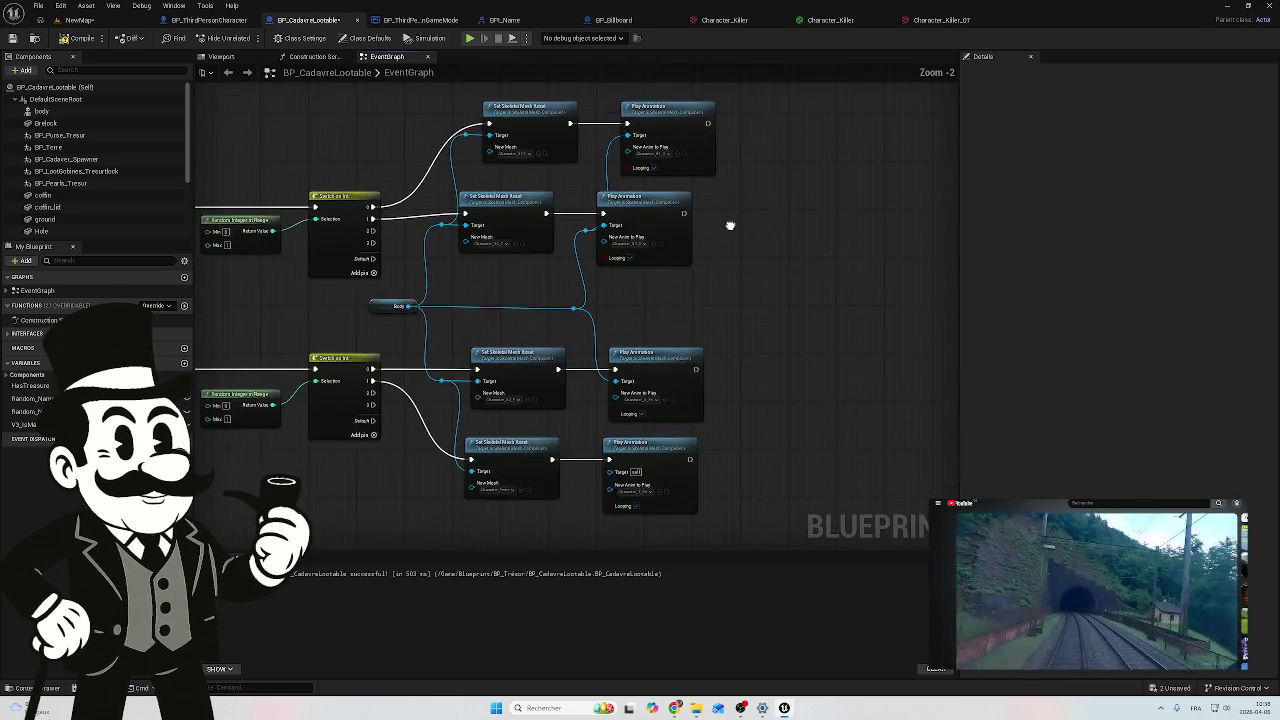
{"action": "mouse_move", "coordinate": [768, 115]}
{"action": "left_mouse_down"}
{"action": "mouse_move", "coordinate": [537, 500]}
{"action": "mouse_move", "coordinate": [630, 464]}
{"action": "left_mouse_up"}
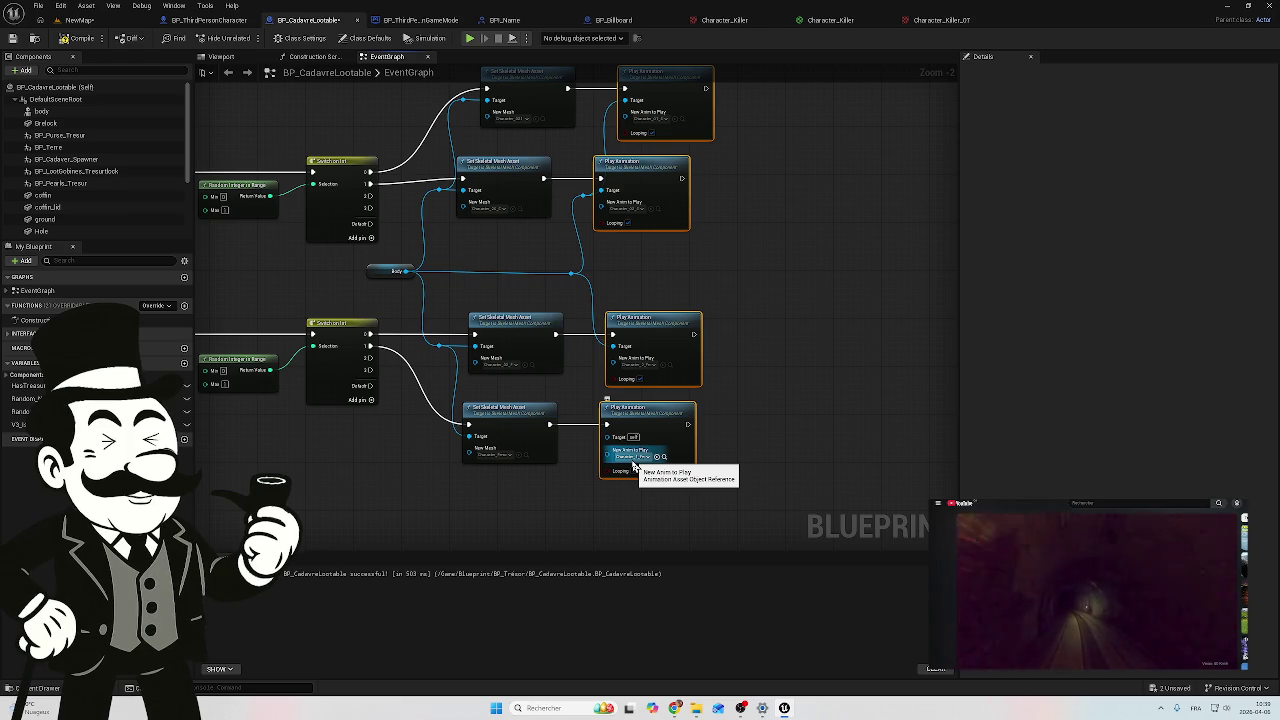
{"action": "key", "text": "ctrl+alt+s"}
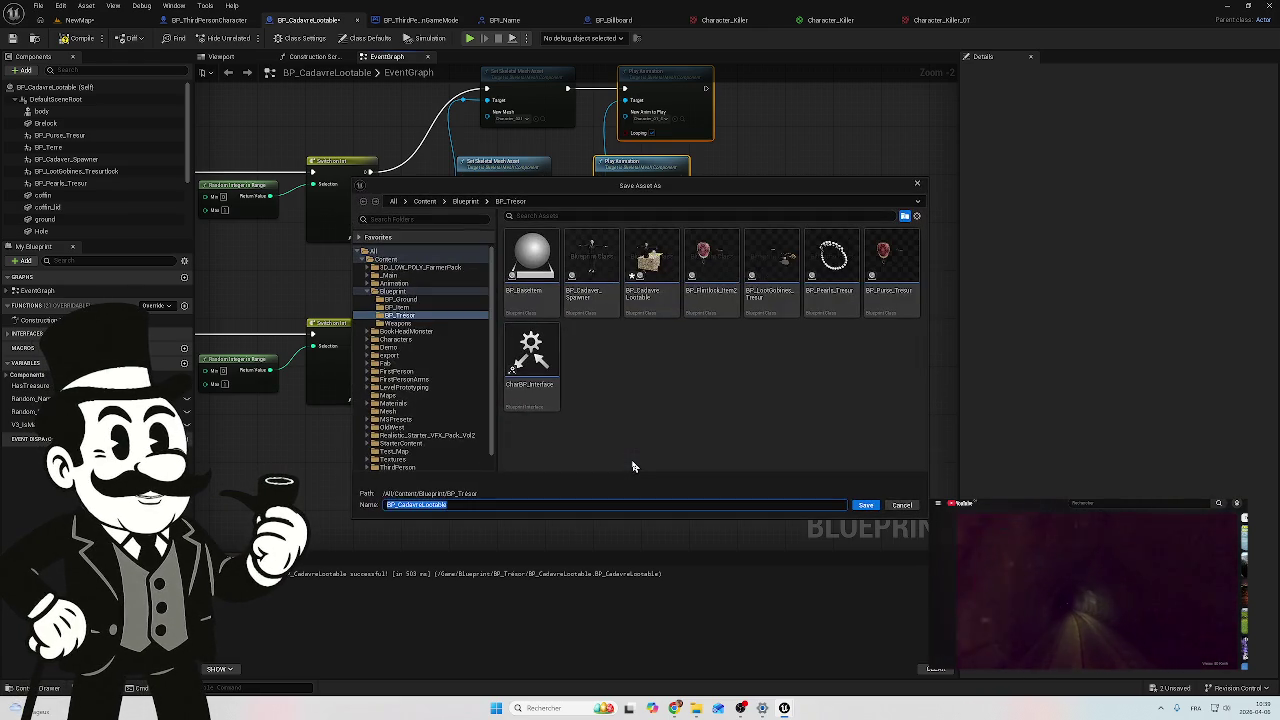
Step: Close the save dialog and centre-align the four Play Animation nodes in one column
{"action": "left_click", "coordinate": [920, 184]}
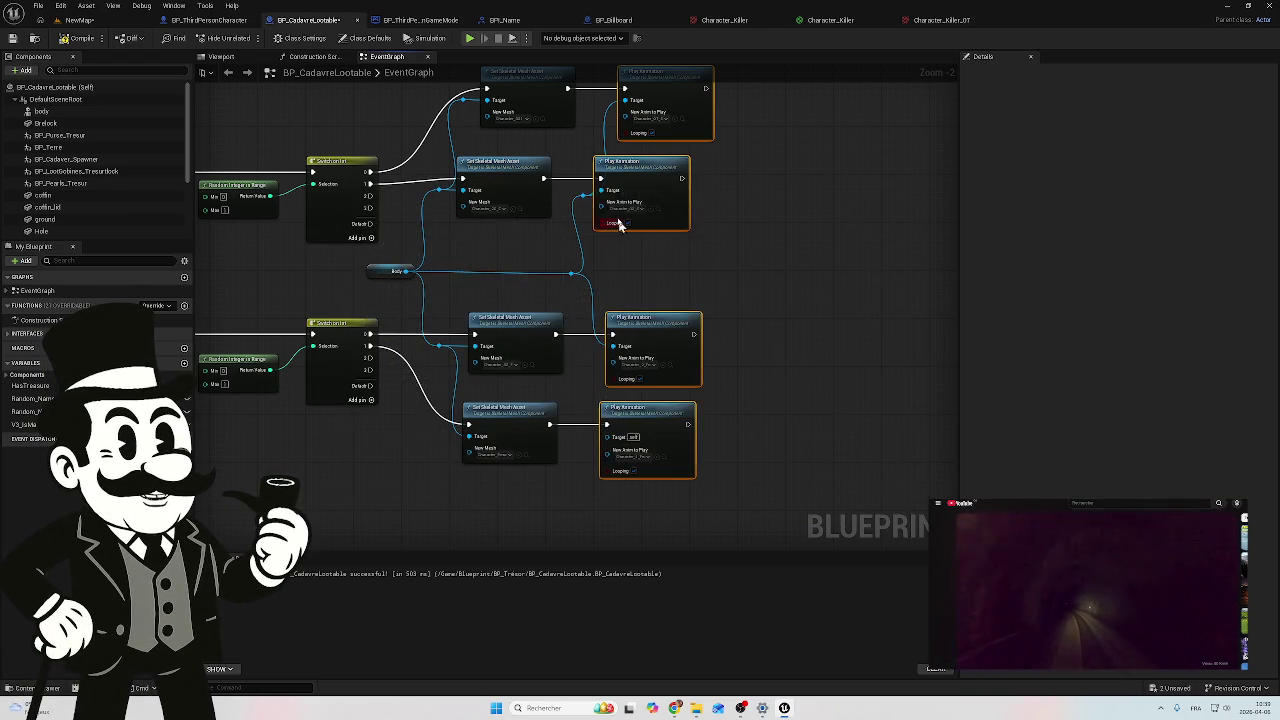
{"action": "right_click", "coordinate": [638, 187]}
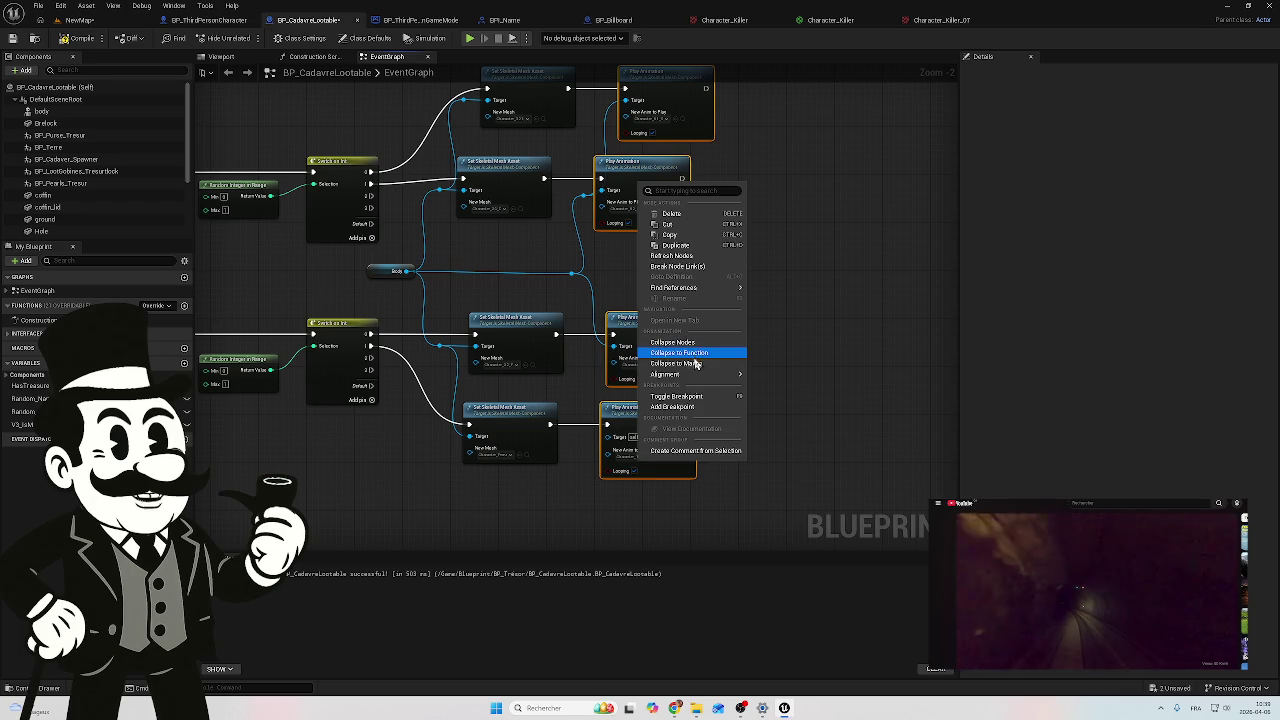
{"action": "mouse_move", "coordinate": [695, 378]}
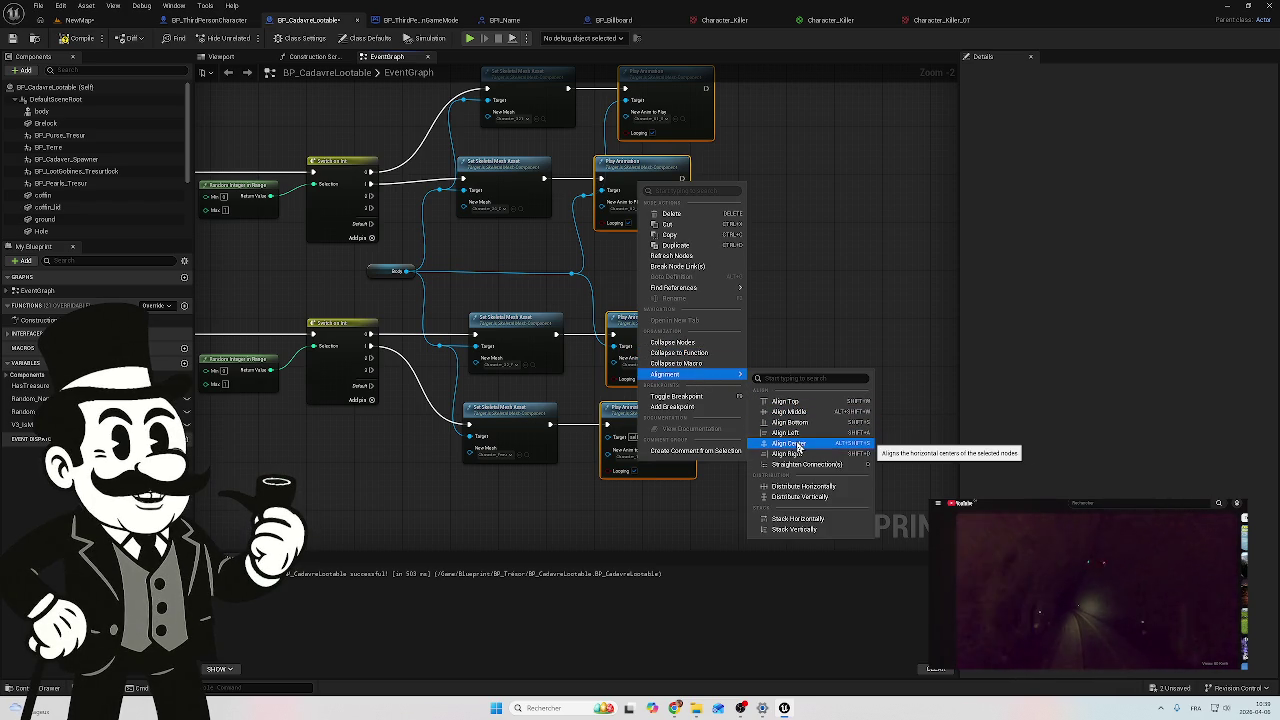
{"action": "left_click", "coordinate": [811, 320]}
{"action": "mouse_move", "coordinate": [771, 100]}
{"action": "left_mouse_down"}
{"action": "mouse_move", "coordinate": [674, 234]}
{"action": "mouse_move", "coordinate": [669, 440]}
{"action": "left_mouse_up"}
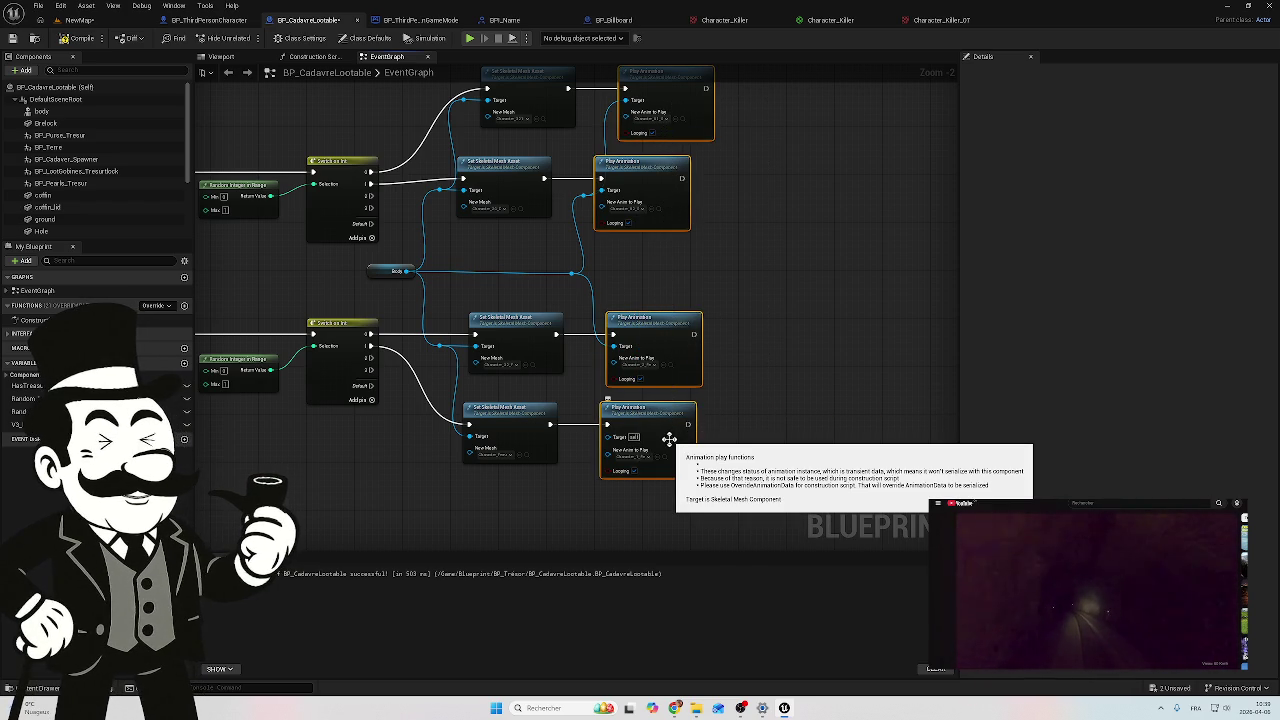
{"action": "key", "text": "alt+shift+s"}
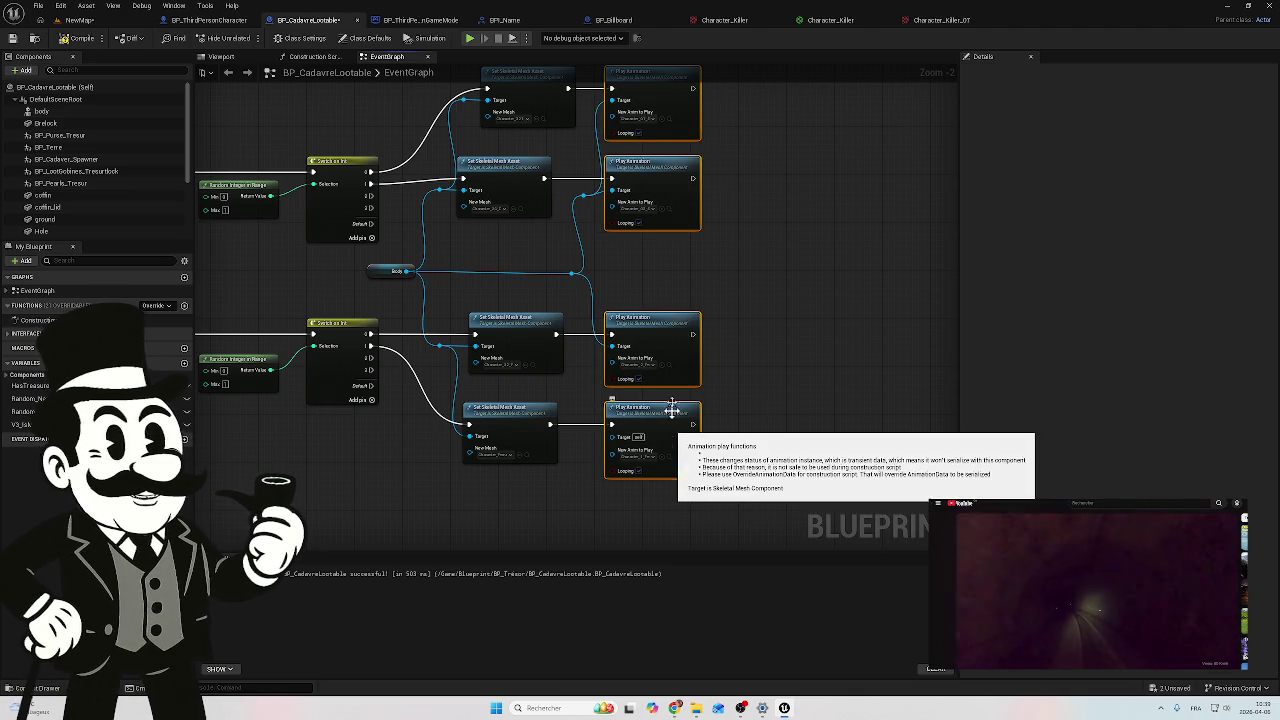
Step: Centre-align the four Set Skeletal Mesh Asset nodes in one column
{"action": "scroll", "coordinate": [672, 167], "scroll_direction": "down", "scroll_amount": 1}
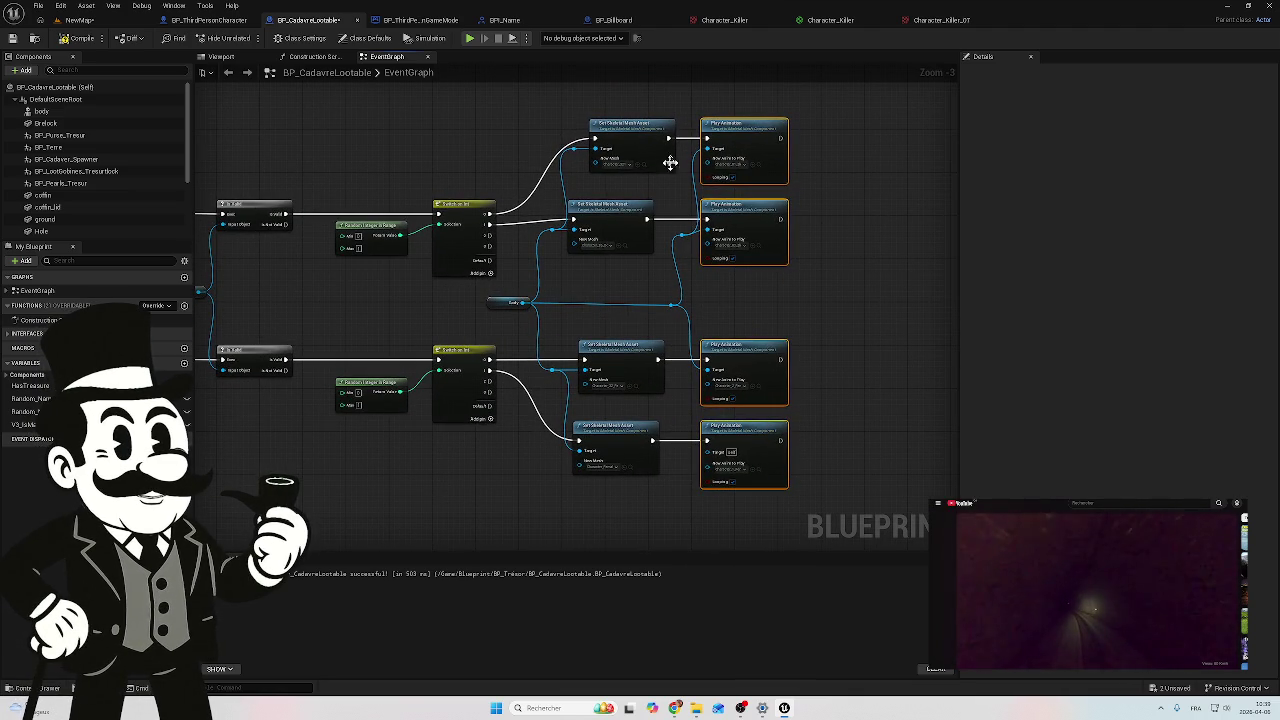
{"action": "mouse_move", "coordinate": [634, 113]}
{"action": "left_mouse_down"}
{"action": "mouse_move", "coordinate": [574, 471]}
{"action": "mouse_move", "coordinate": [591, 487]}
{"action": "left_mouse_up"}
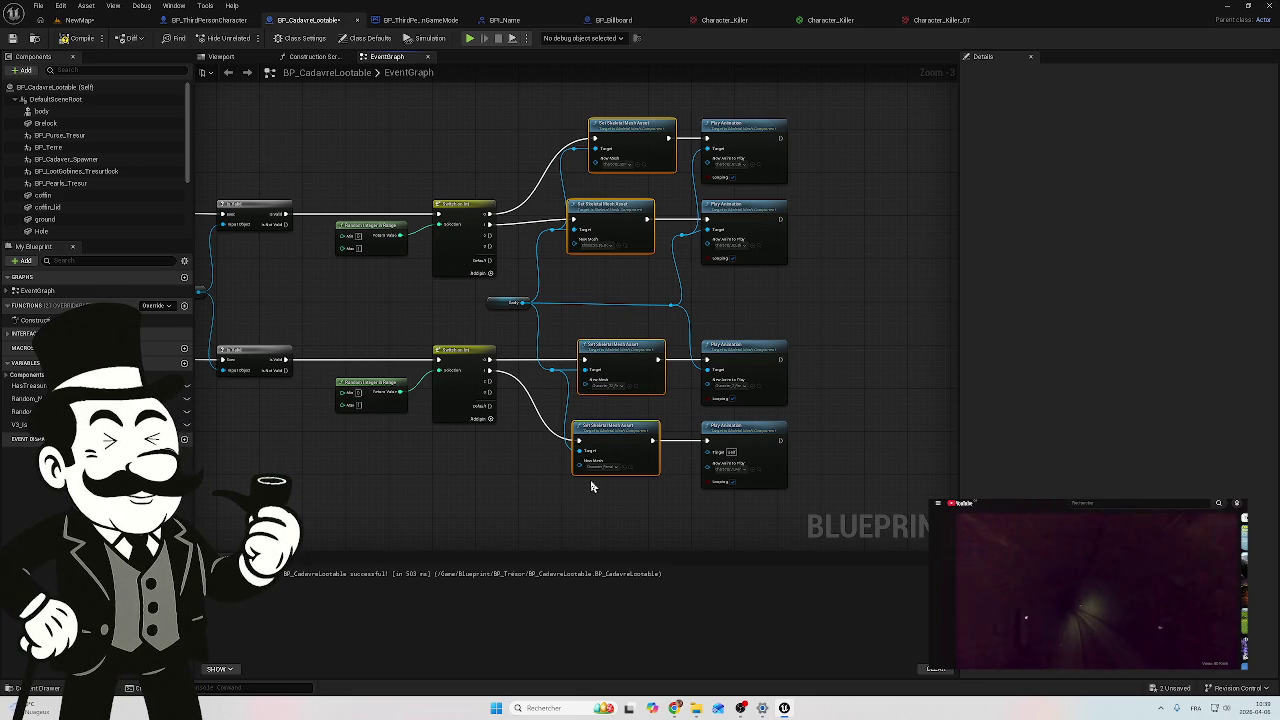
{"action": "key", "text": "alt+shift+s"}
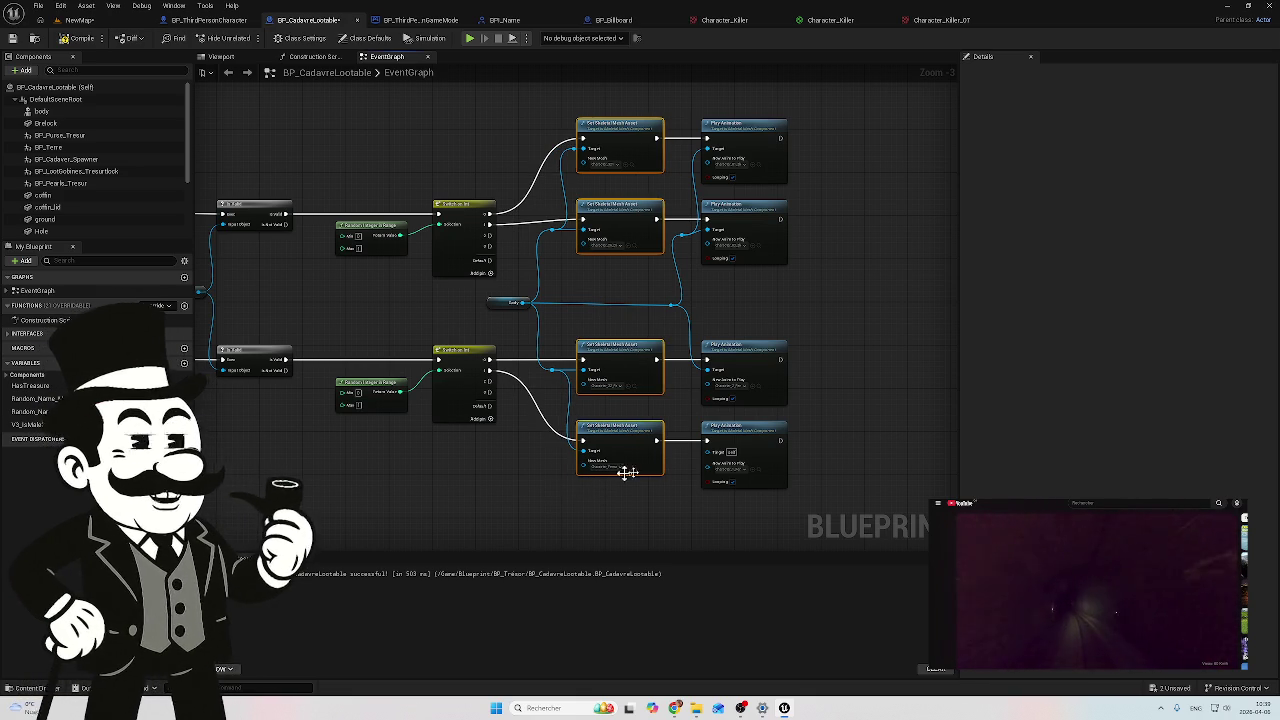
{"action": "left_click_drag", "start_coordinate": [526, 494], "coordinate": [544, 502]}
Step: Undo the stray Body wire and add reroute points beside the third and fourth Play Animation Targets
{"action": "scroll", "coordinate": [745, 323], "scroll_direction": "up", "scroll_amount": 1}
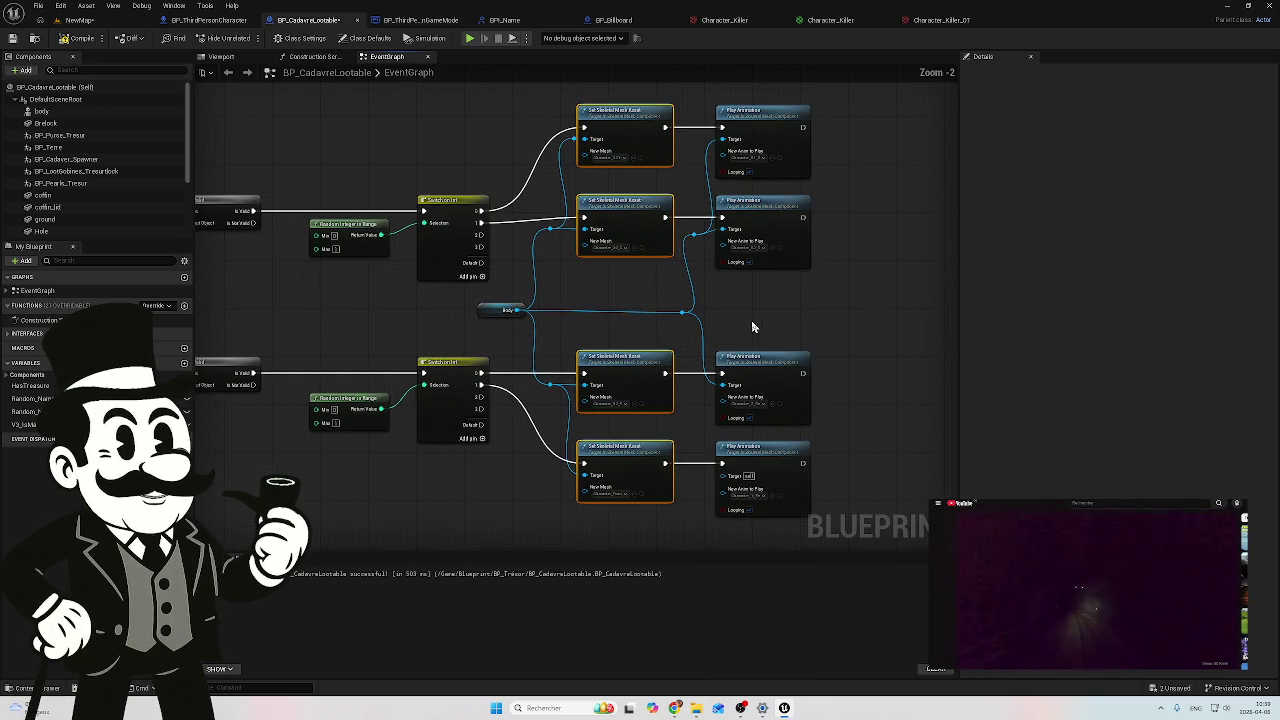
{"action": "mouse_move", "coordinate": [684, 314]}
{"action": "left_mouse_down"}
{"action": "mouse_move", "coordinate": [705, 510]}
{"action": "mouse_move", "coordinate": [721, 486]}
{"action": "left_mouse_up"}
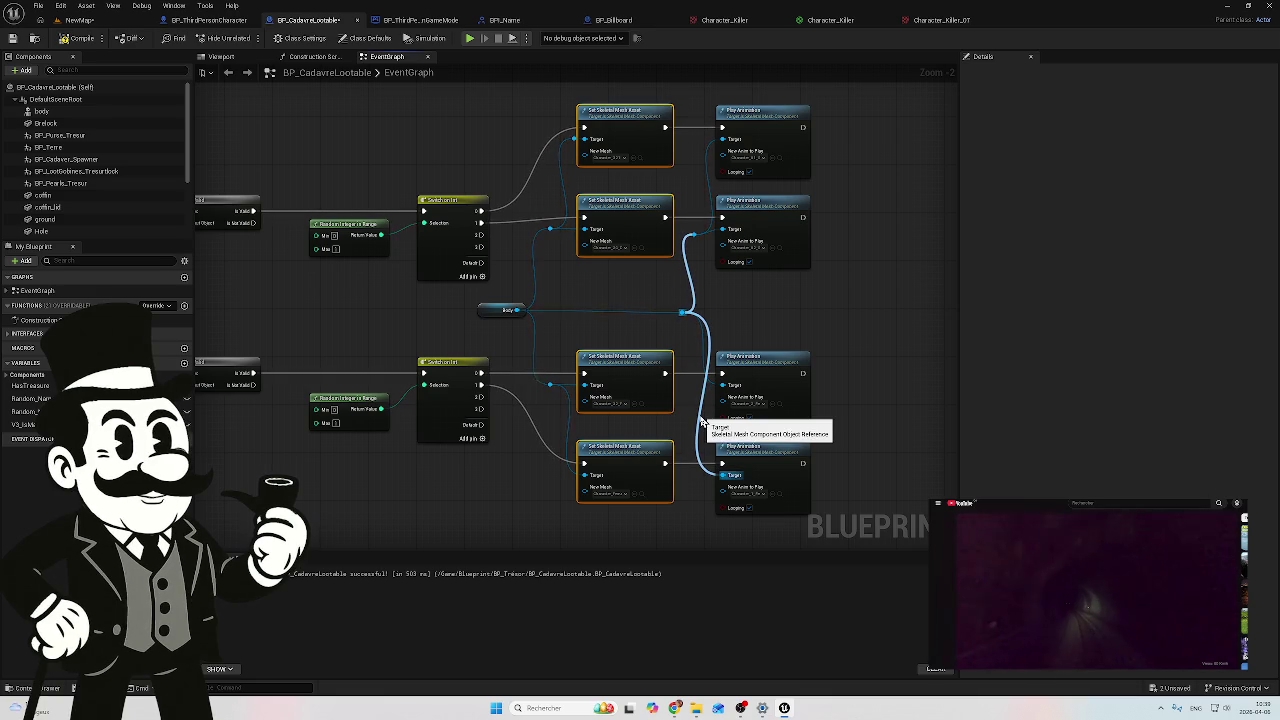
{"action": "key", "text": "ctrl+z"}
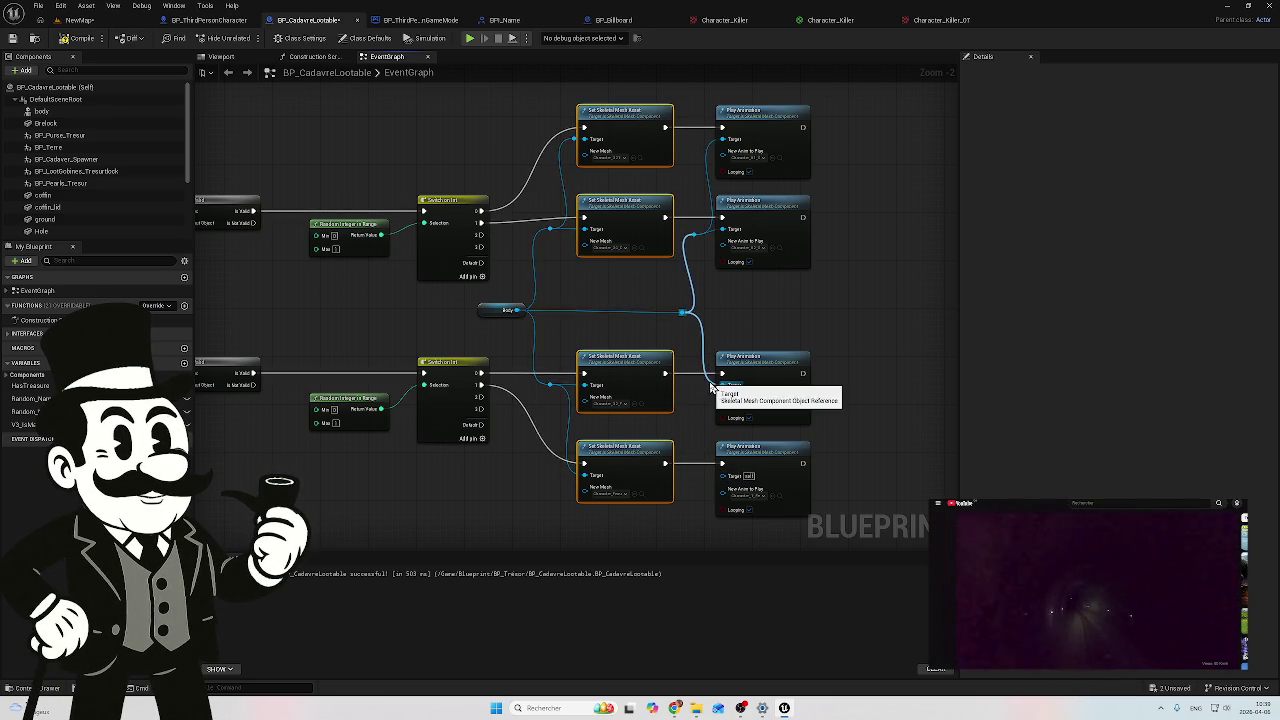
{"action": "double_click", "coordinate": [706, 379]}
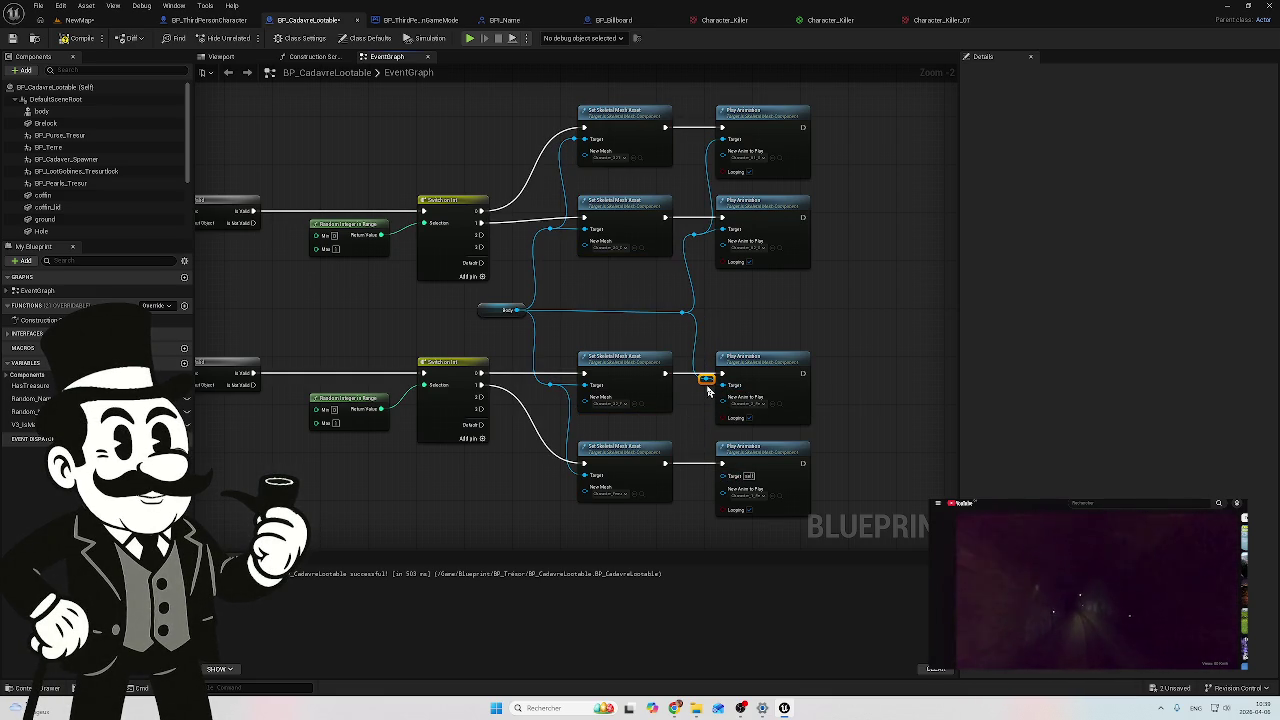
{"action": "left_click_drag", "start_coordinate": [707, 383], "coordinate": [719, 479]}
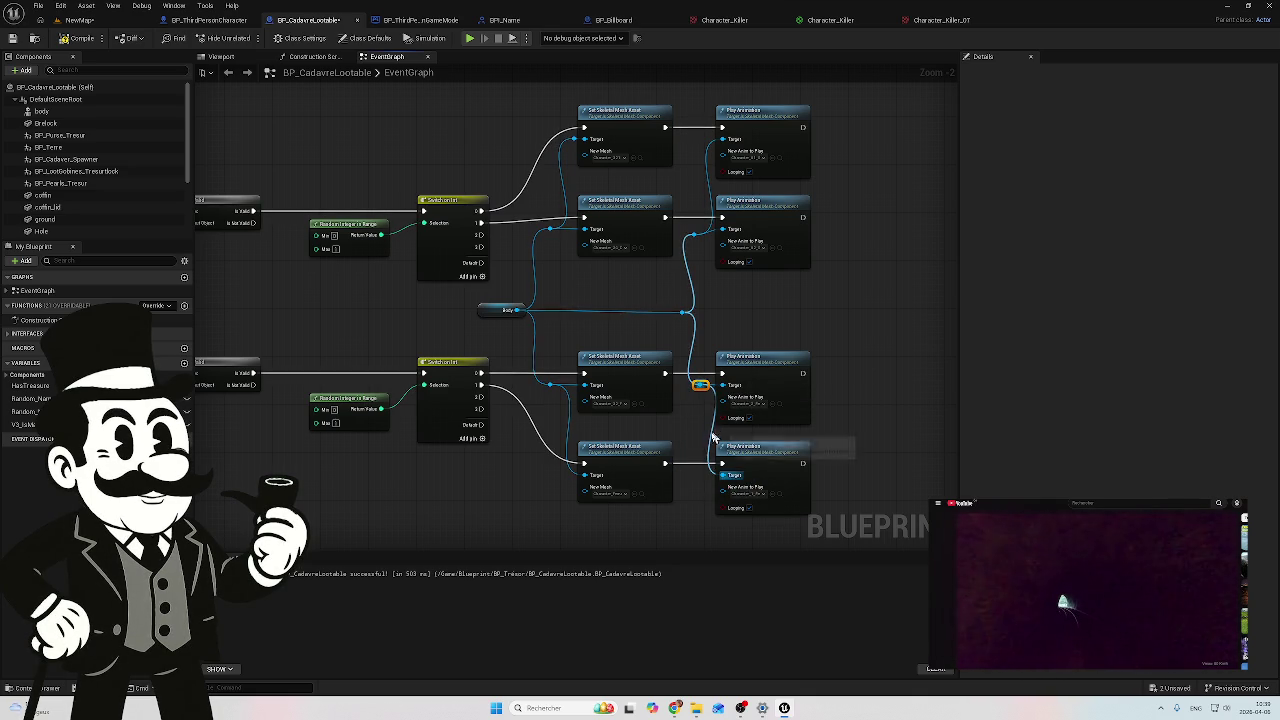
{"action": "double_click", "coordinate": [707, 469]}
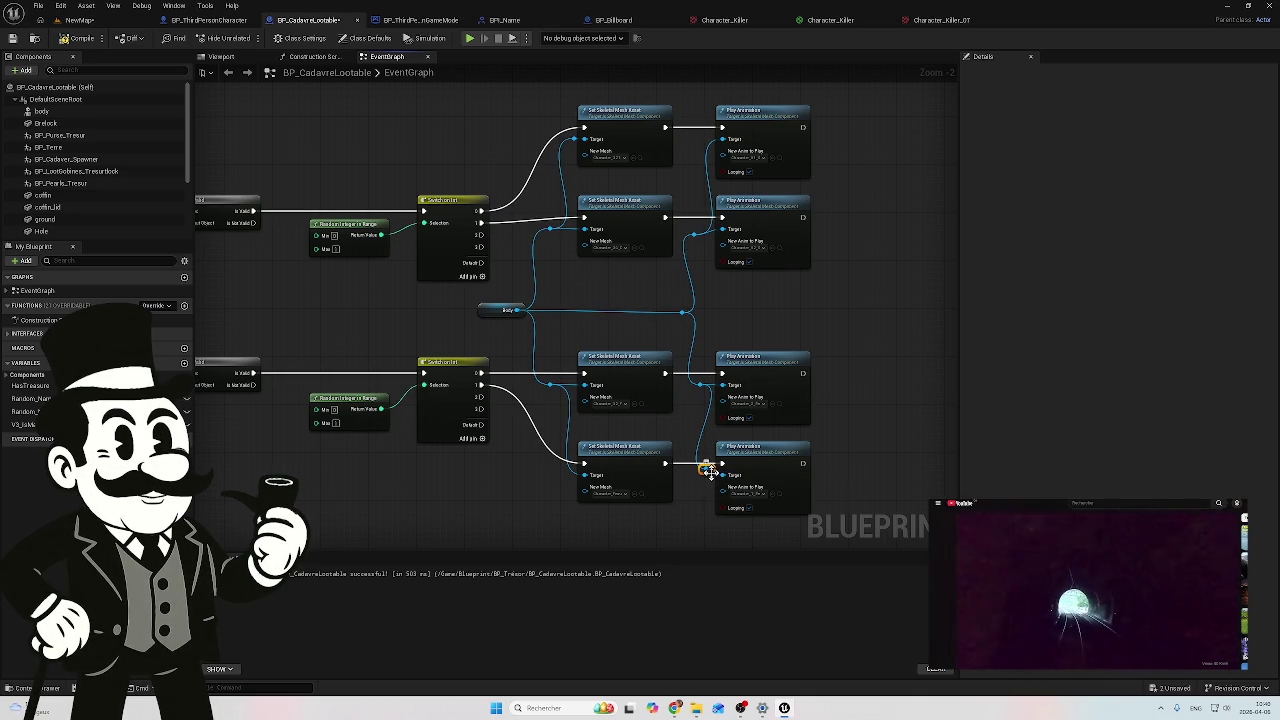
{"action": "mouse_move", "coordinate": [706, 470]}
{"action": "left_mouse_down"}
{"action": "mouse_move", "coordinate": [694, 380]}
{"action": "mouse_move", "coordinate": [708, 384]}
{"action": "left_mouse_up"}
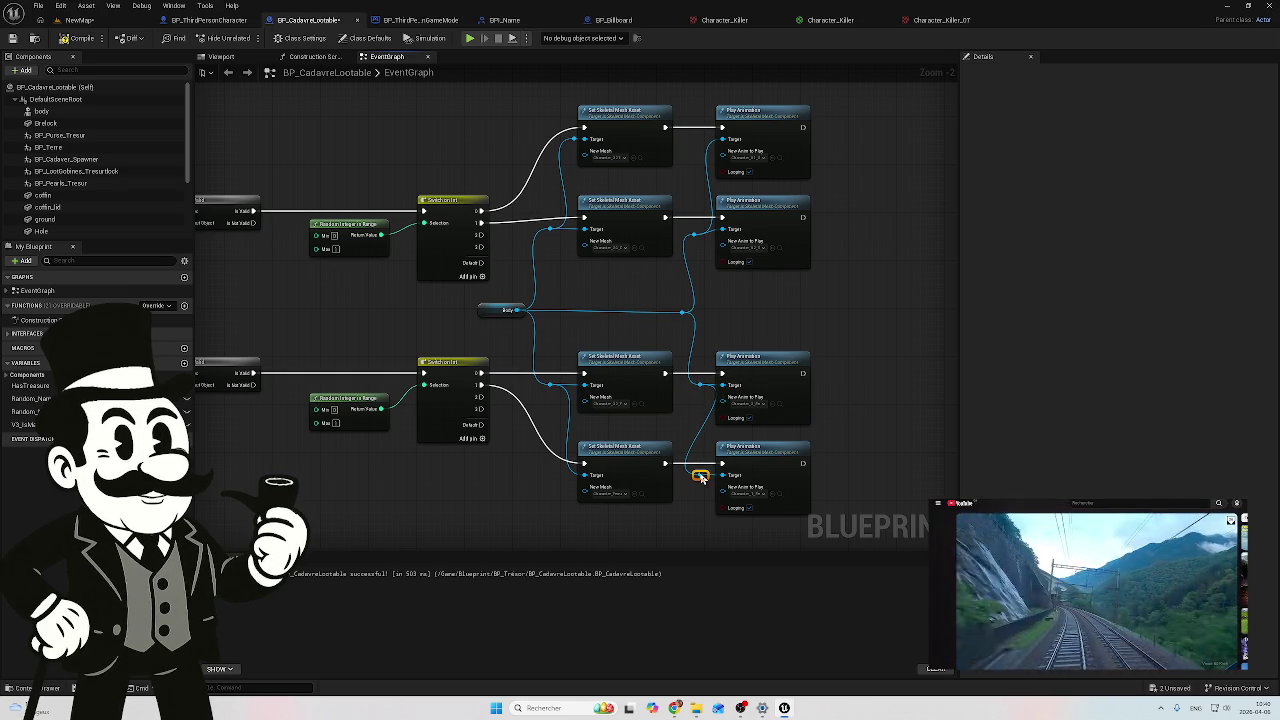
{"action": "left_click_drag", "start_coordinate": [700, 475], "coordinate": [697, 393]}
Step: Add reroute points on the remaining Body wires and align all four in one column
{"action": "scroll", "coordinate": [808, 318], "scroll_direction": "down", "scroll_amount": 2}
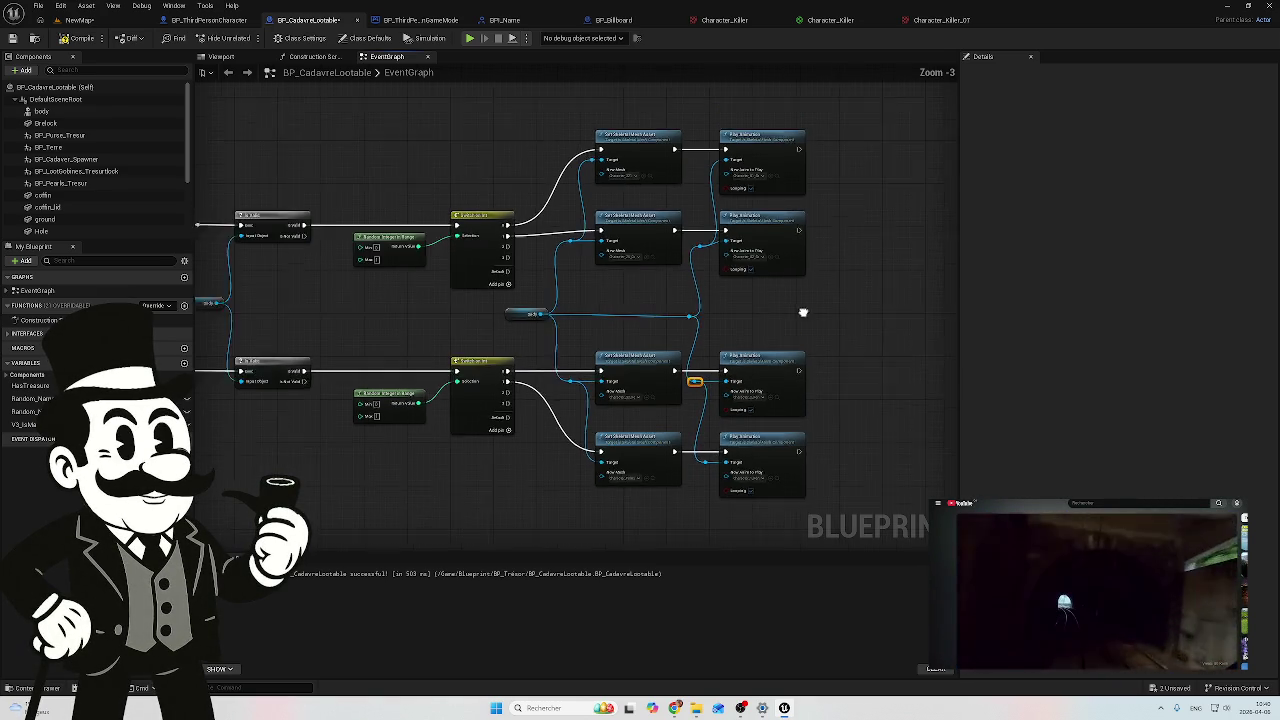
{"action": "left_click", "coordinate": [649, 258]}
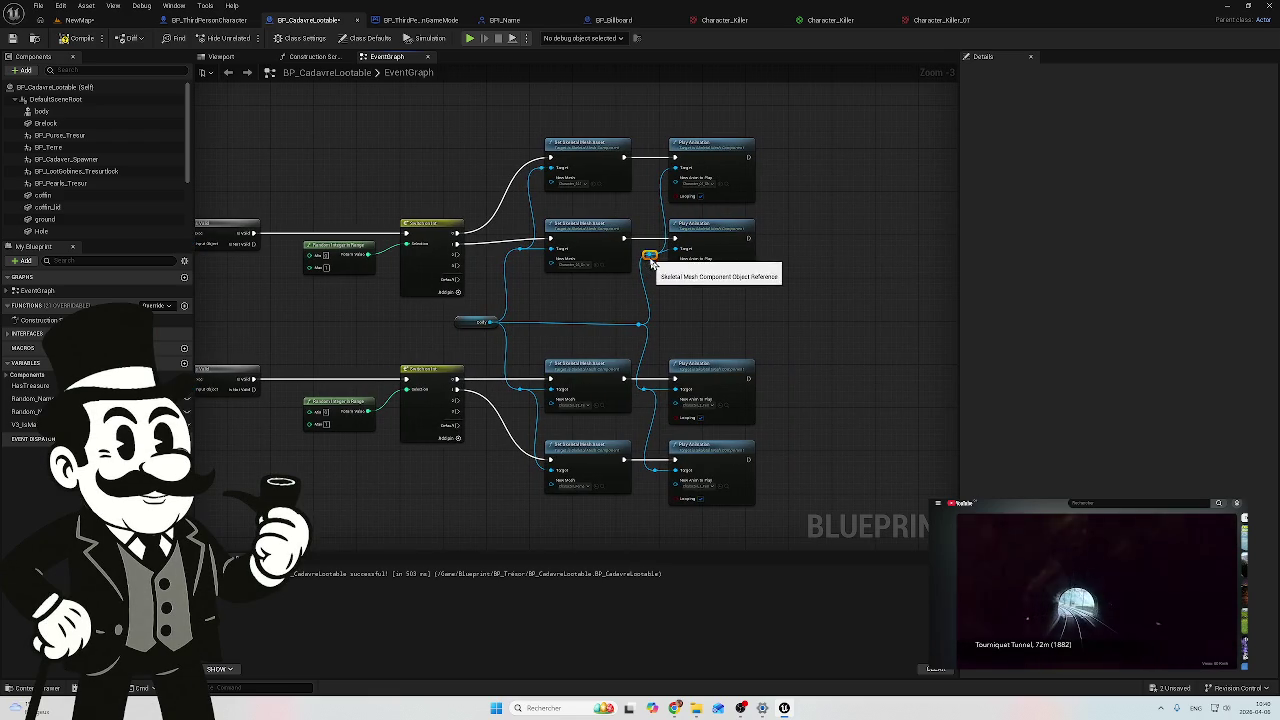
{"action": "left_click_drag", "start_coordinate": [651, 258], "coordinate": [645, 251]}
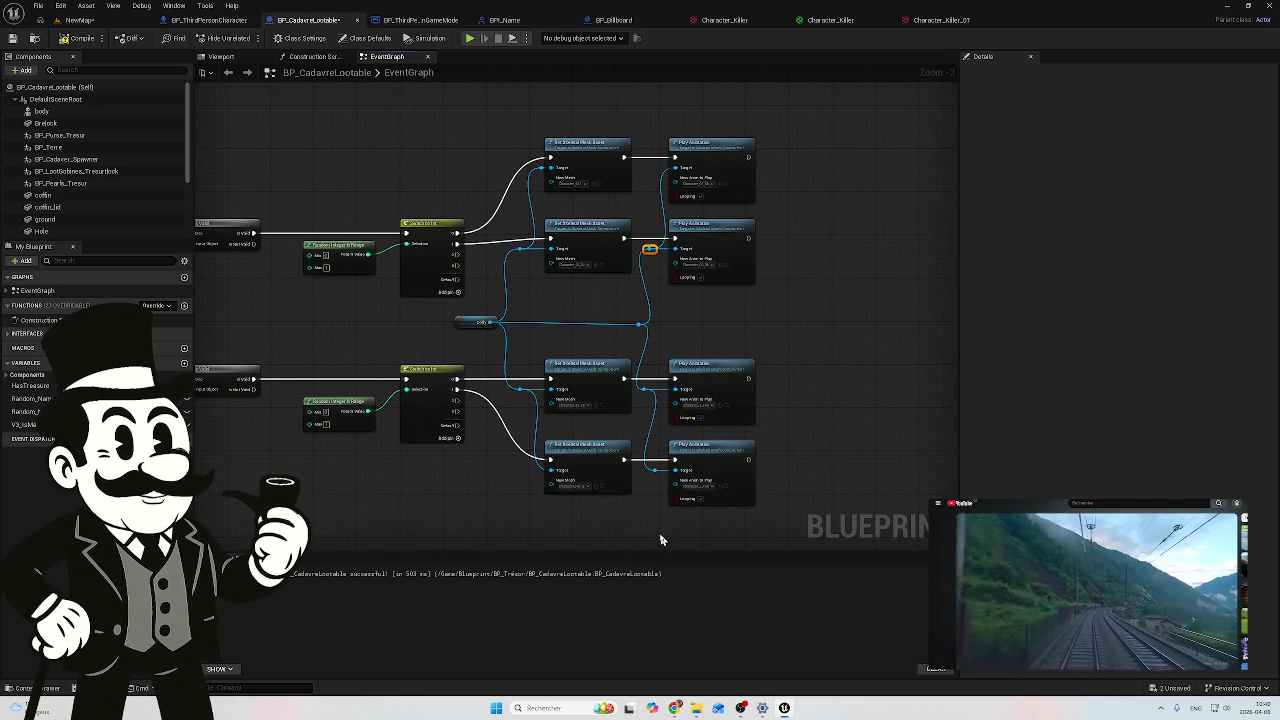
{"action": "double_click", "coordinate": [654, 470]}
{"action": "double_click", "coordinate": [644, 389]}
{"action": "double_click", "coordinate": [638, 325]}
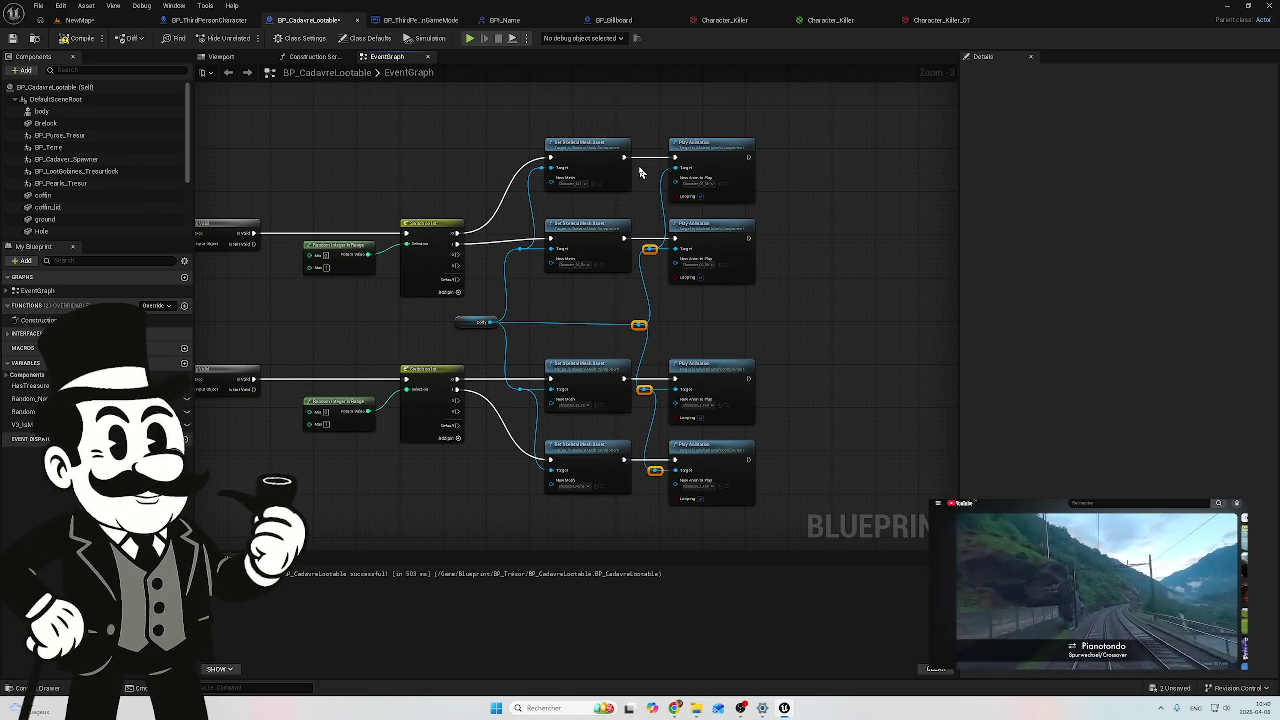
{"action": "key", "text": "alt+shift+s"}
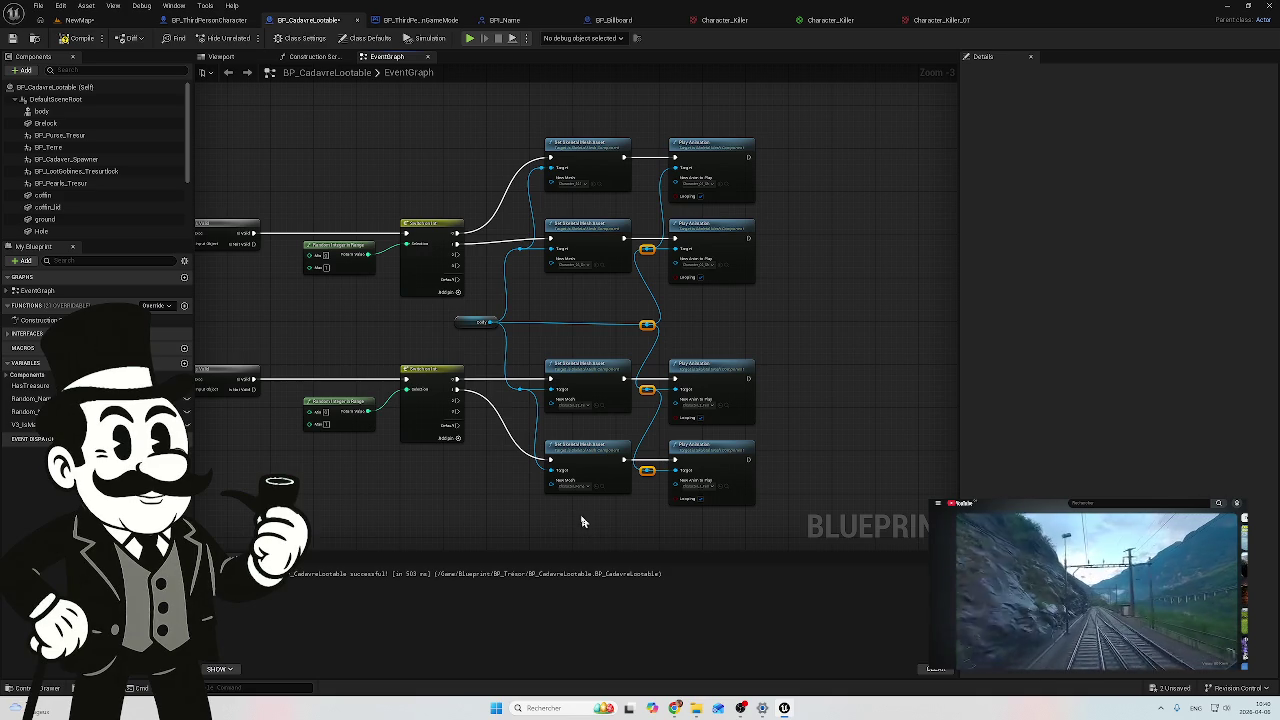
Step: Move the central Body reroute point further left toward the Body getter
{"action": "left_click", "coordinate": [491, 492]}
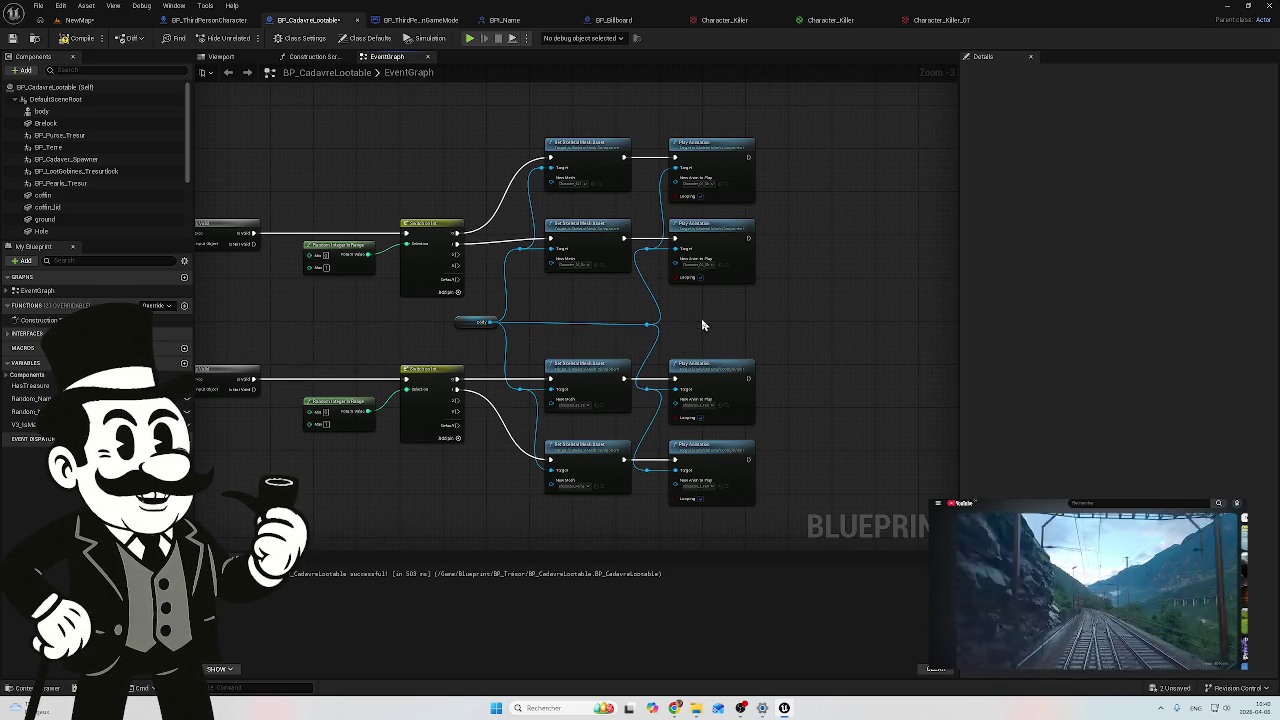
{"action": "scroll", "coordinate": [702, 325], "scroll_direction": "up", "scroll_amount": 5}
{"action": "left_click", "coordinate": [627, 330]}
{"action": "left_click_drag", "start_coordinate": [628, 335], "coordinate": [587, 341]}
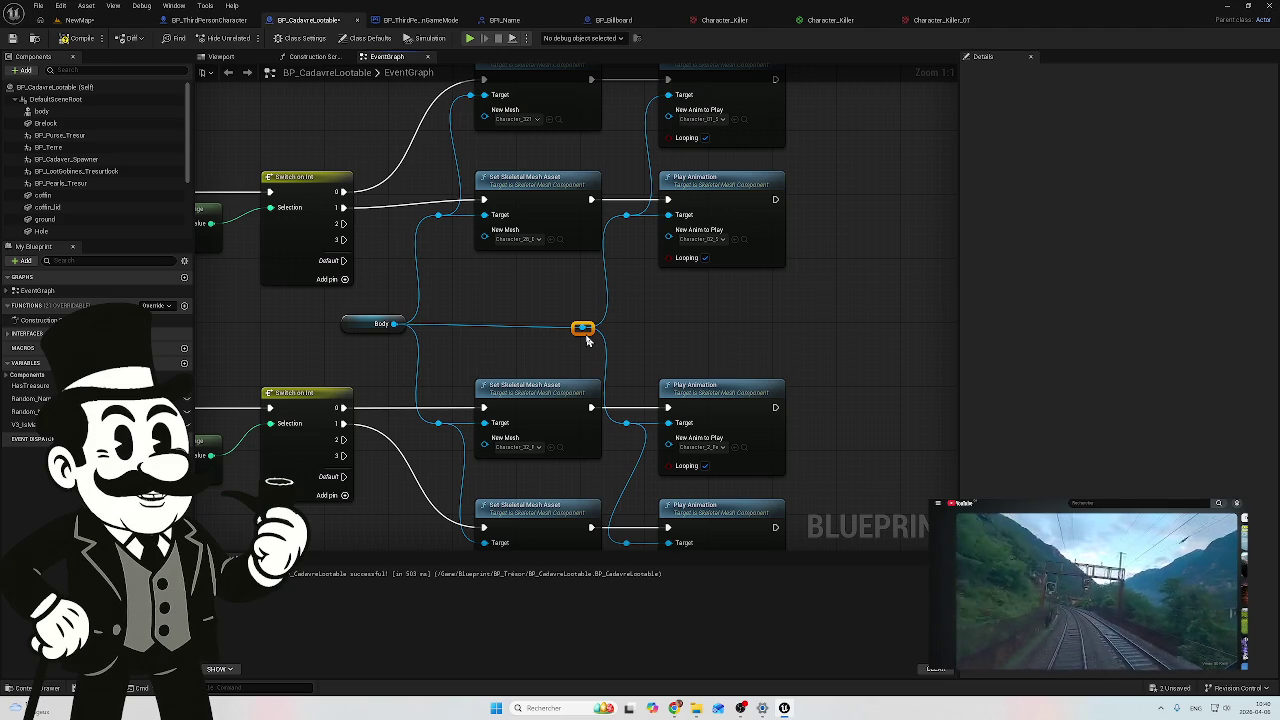
{"action": "scroll", "coordinate": [646, 342], "scroll_direction": "down", "scroll_amount": 1}
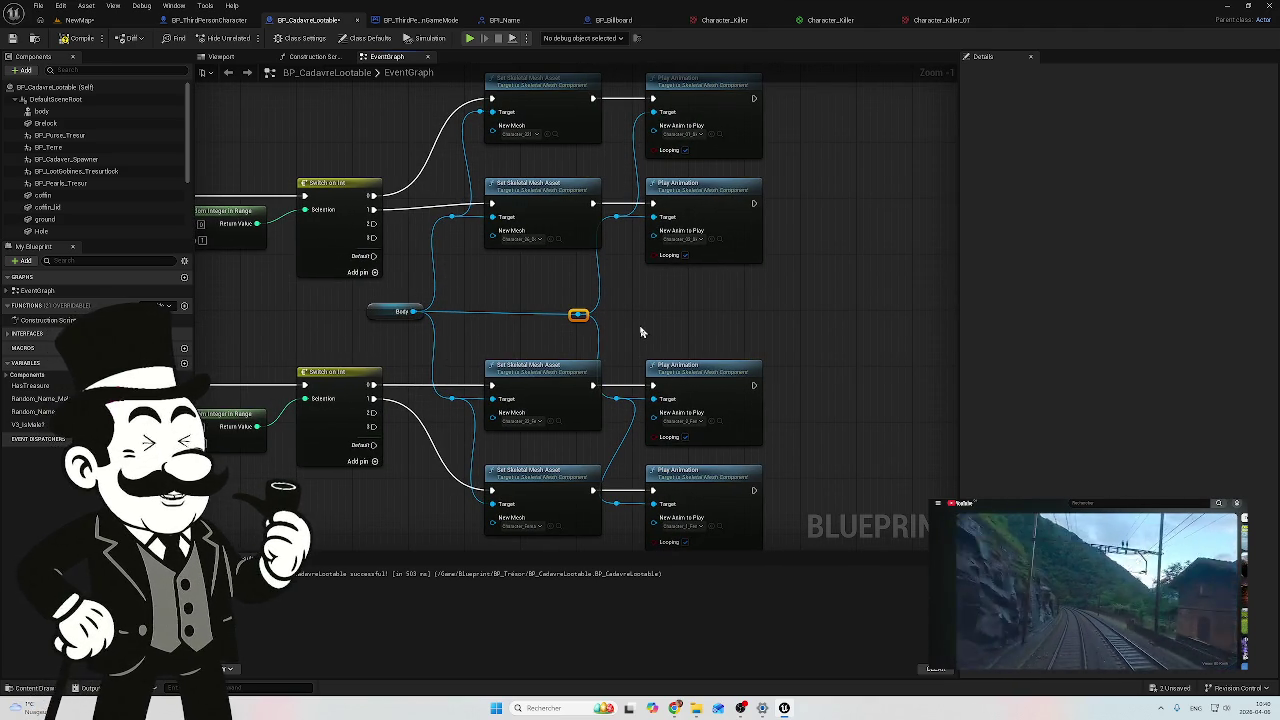
{"action": "scroll", "coordinate": [341, 294], "scroll_direction": "down", "scroll_amount": 1}
{"action": "mouse_move", "coordinate": [341, 294]}
{"action": "left_mouse_down"}
{"action": "mouse_move", "coordinate": [731, 257]}
{"action": "mouse_move", "coordinate": [614, 277]}
{"action": "mouse_move", "coordinate": [842, 275]}
{"action": "mouse_move", "coordinate": [703, 294]}
{"action": "mouse_move", "coordinate": [591, 289]}
{"action": "mouse_move", "coordinate": [674, 286]}
{"action": "left_mouse_up"}
{"action": "scroll", "coordinate": [703, 294], "scroll_direction": "down", "scroll_amount": 2}
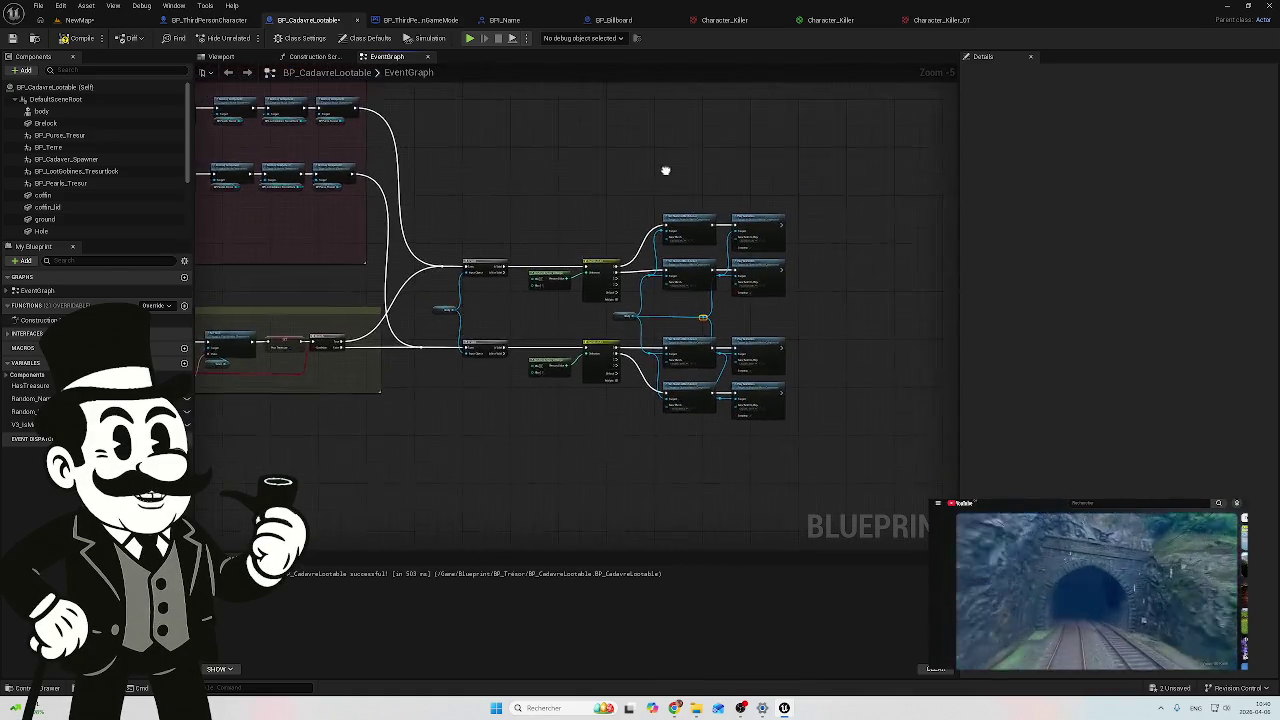
{"action": "scroll", "coordinate": [640, 223], "scroll_direction": "up", "scroll_amount": 6}
{"action": "left_click_drag", "start_coordinate": [666, 234], "coordinate": [570, 184]}
{"action": "scroll", "coordinate": [597, 191], "scroll_direction": "down", "scroll_amount": 1}
{"action": "scroll", "coordinate": [570, 184], "scroll_direction": "down", "scroll_amount": 1}
{"action": "scroll", "coordinate": [663, 177], "scroll_direction": "down", "scroll_amount": 1}
{"action": "scroll", "coordinate": [660, 180], "scroll_direction": "down", "scroll_amount": 1}
{"action": "right_click", "coordinate": [586, 163]}
{"action": "left_click", "coordinate": [563, 162]}
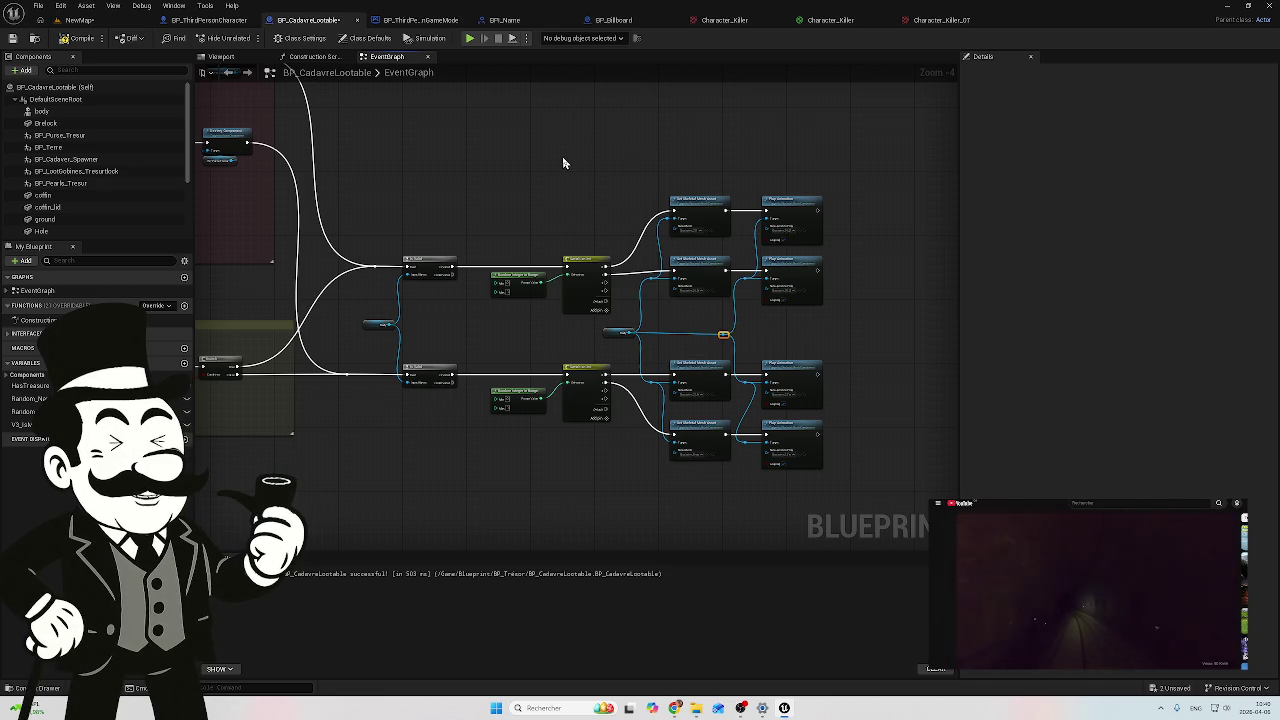
{"action": "key", "text": "c"}
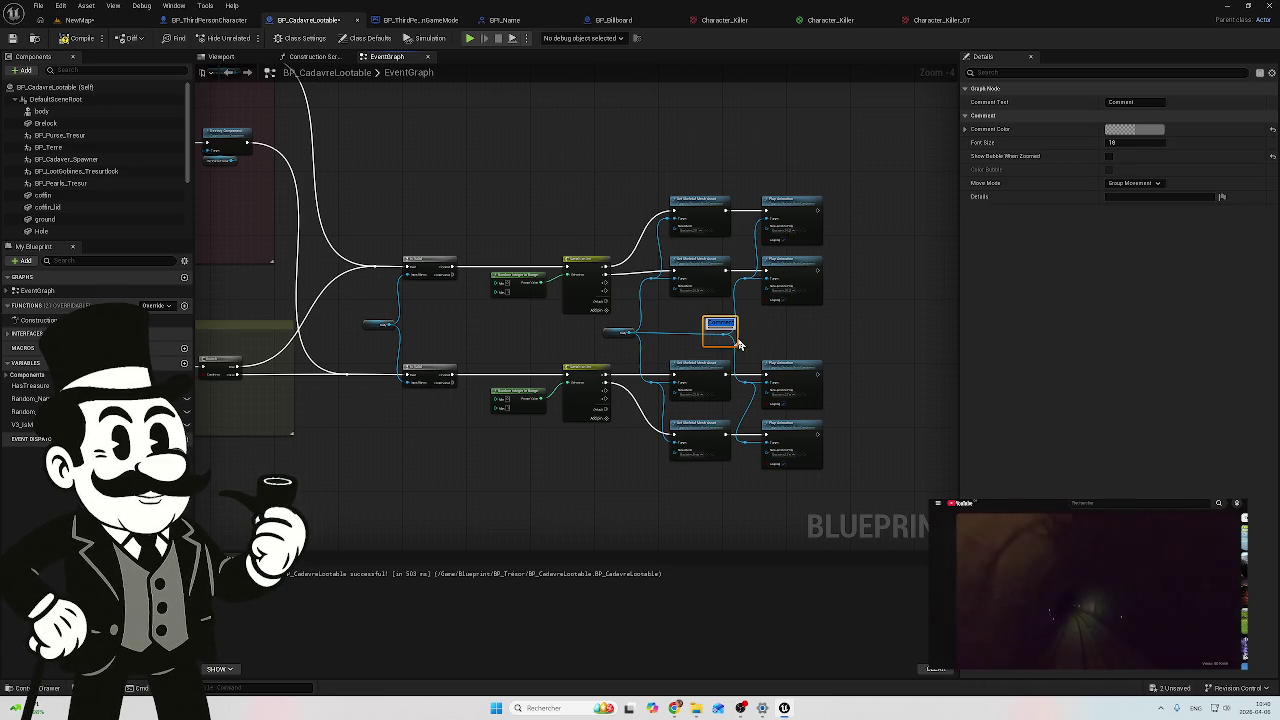
Step: Stretch the comment box around all body mesh and animation nodes and title it 'General'
{"action": "left_click_drag", "start_coordinate": [736, 340], "coordinate": [858, 334]}
{"action": "left_click_drag", "start_coordinate": [705, 334], "coordinate": [362, 310]}
{"action": "mouse_move", "coordinate": [443, 317]}
{"action": "left_mouse_down"}
{"action": "mouse_move", "coordinate": [475, 155]}
{"action": "mouse_move", "coordinate": [477, 169]}
{"action": "left_mouse_up"}
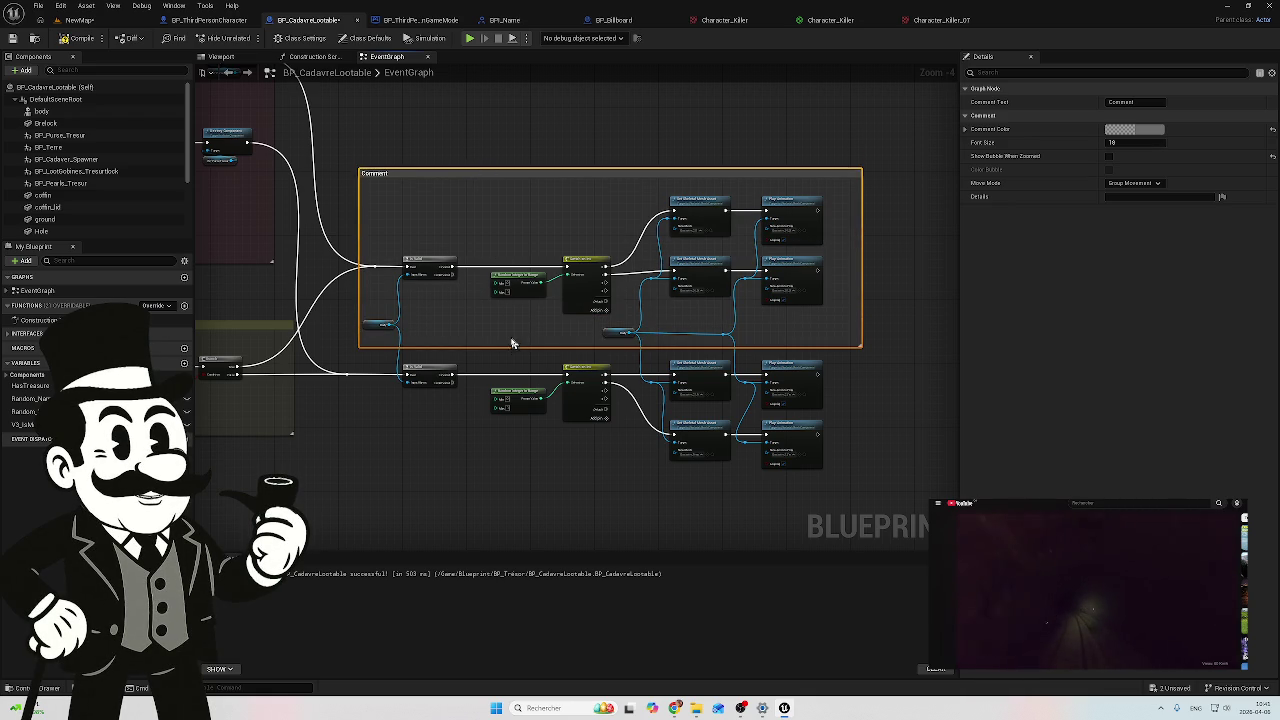
{"action": "left_click_drag", "start_coordinate": [511, 349], "coordinate": [491, 519]}
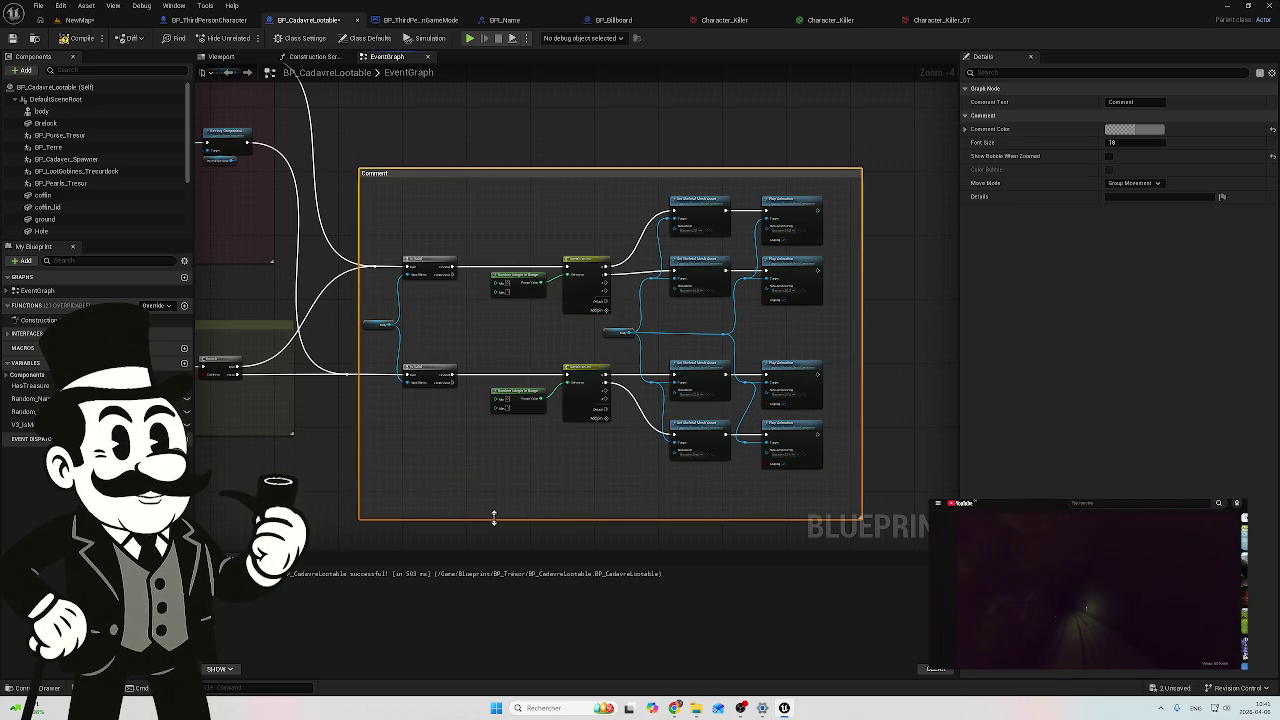
{"action": "left_click", "coordinate": [1120, 102]}
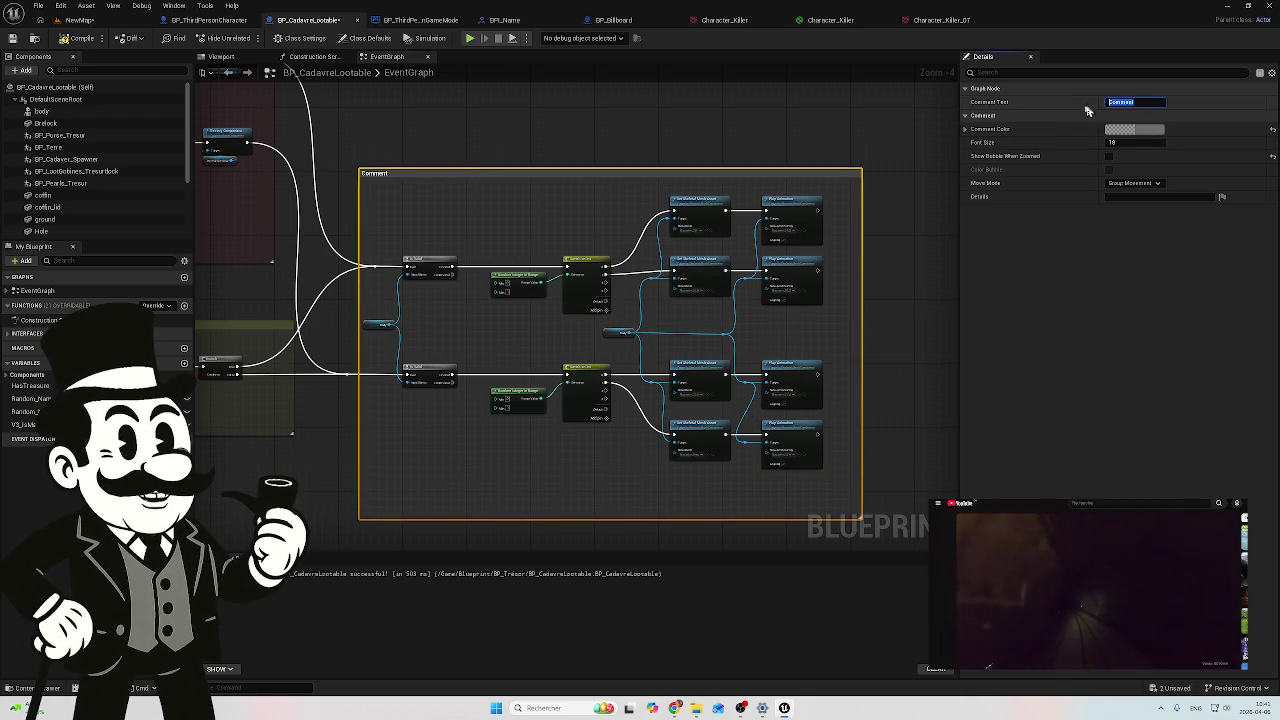
{"action": "type", "text": "Ge"}
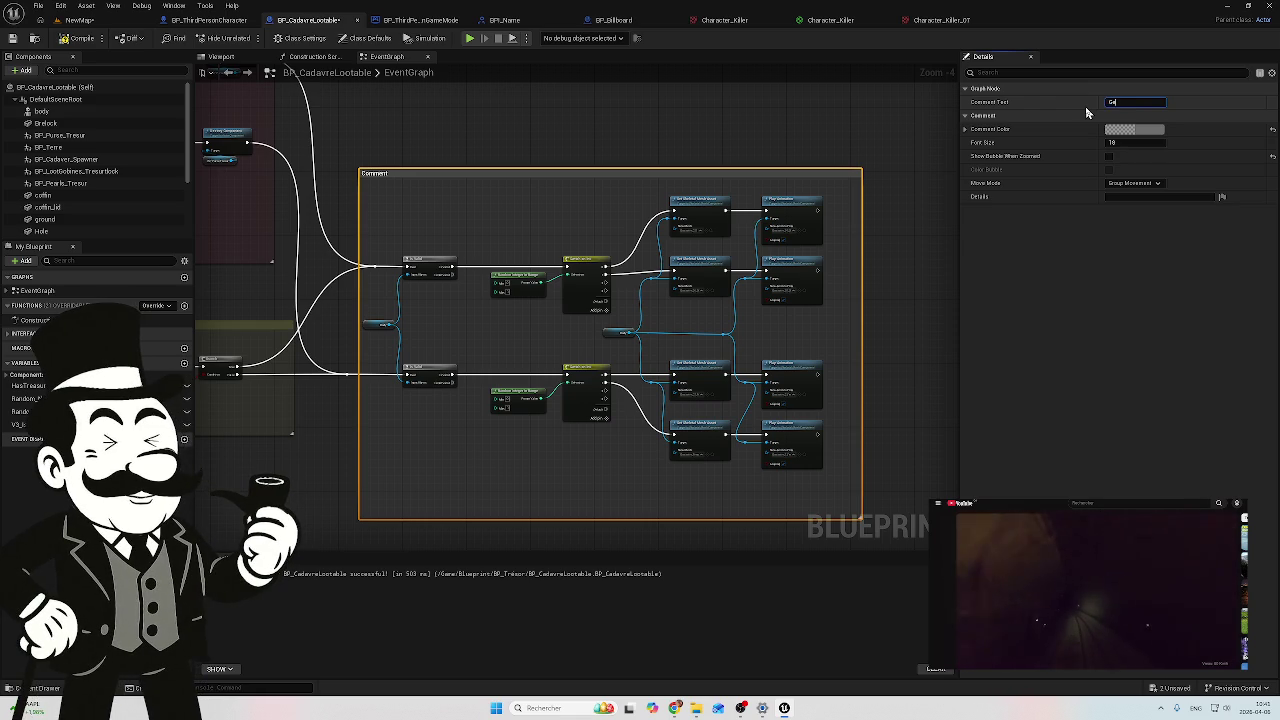
{"action": "type", "text": "neral"}
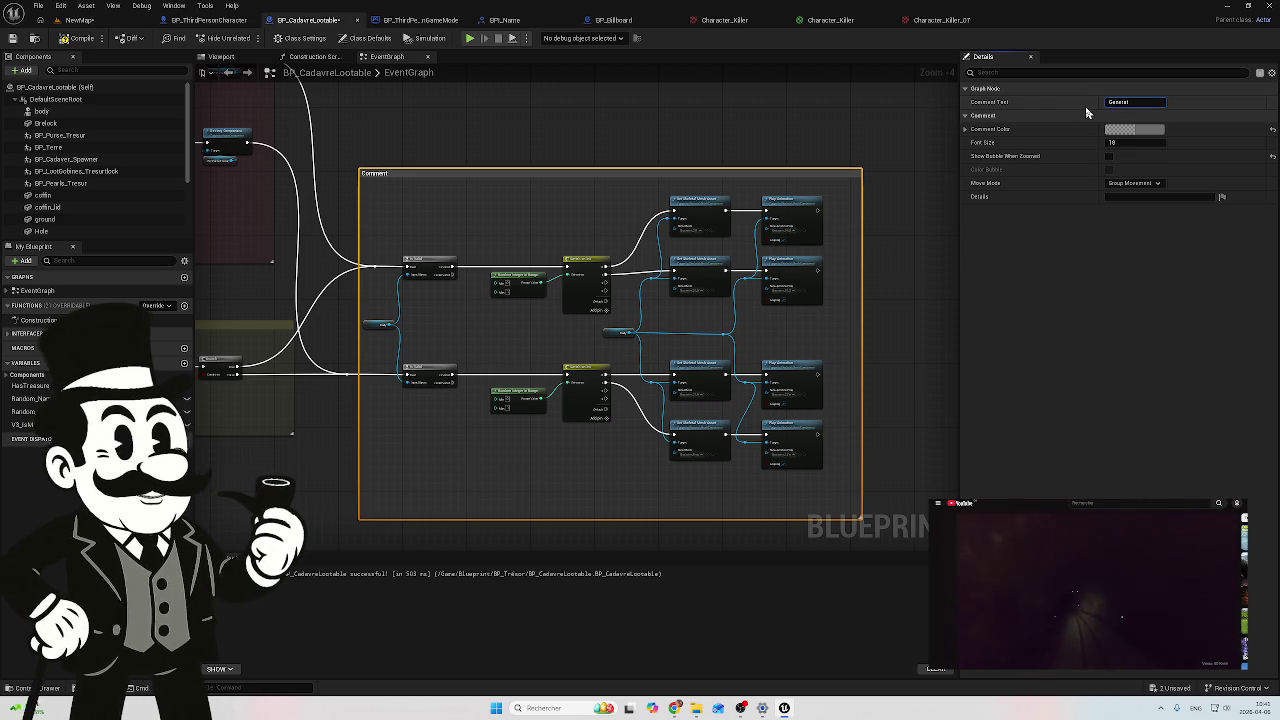
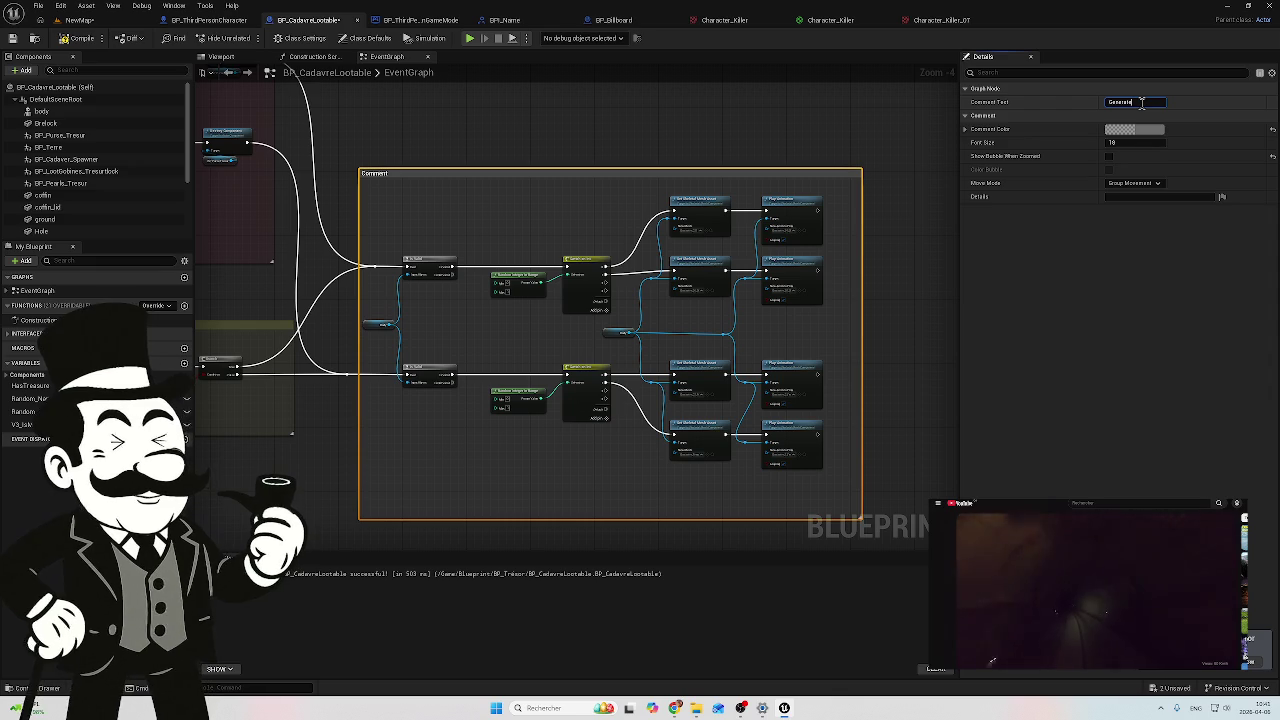
Step: Retitle the spawn-logic comment from loot to 'Generate body' and colour it teal
{"action": "type", "text": " loot"}
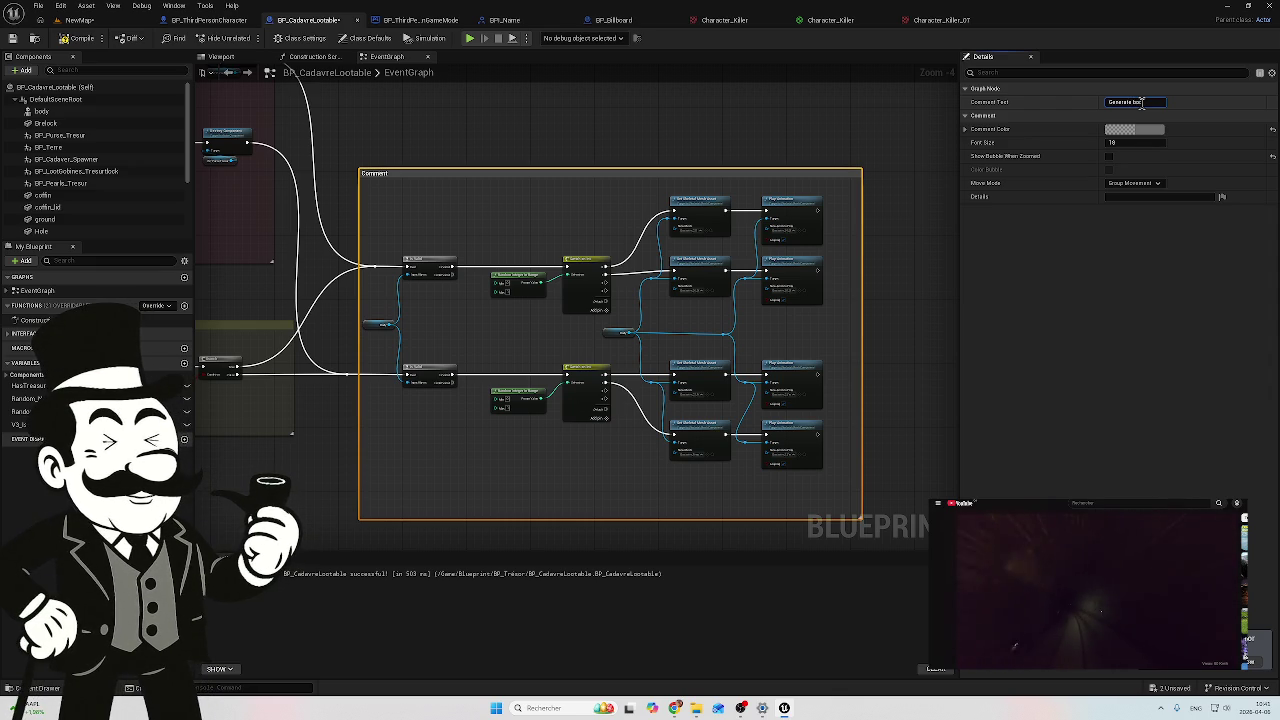
{"action": "key", "text": "BackSpace"}
{"action": "key", "text": "BackSpace"}
{"action": "key", "text": "BackSpace"}
{"action": "type", "text": "body"}
{"action": "key", "text": "Return"}
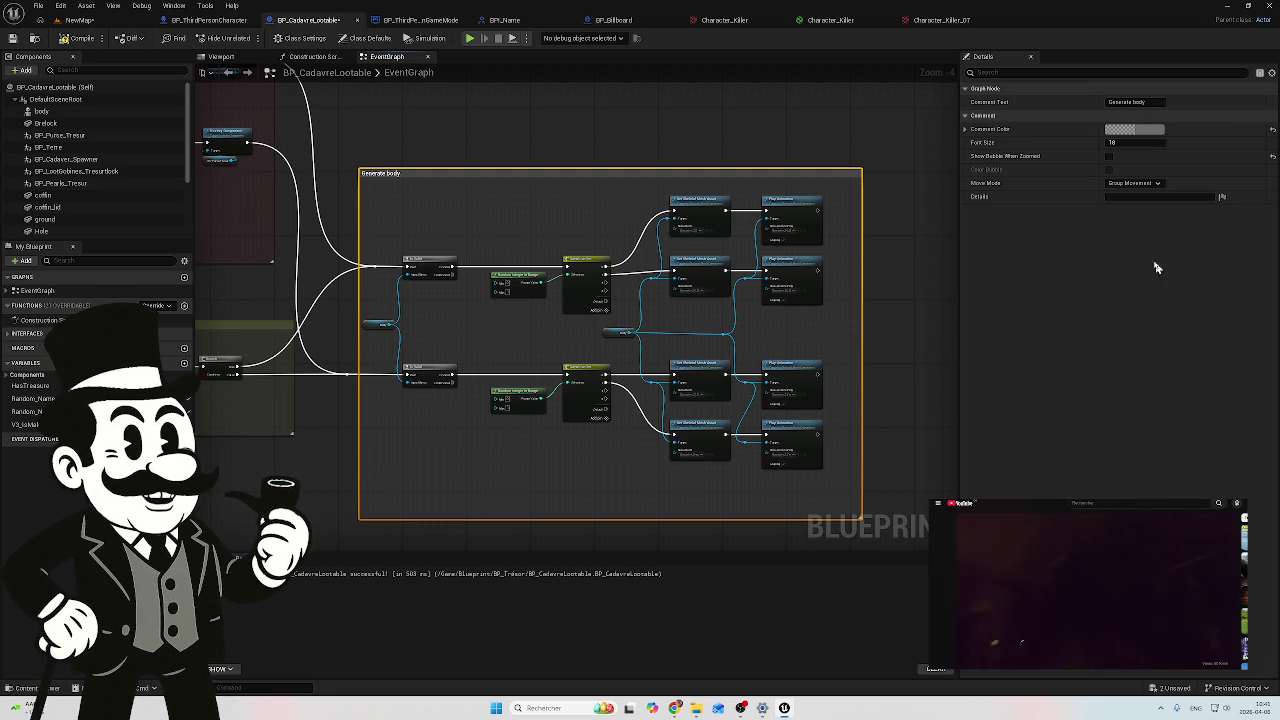
{"action": "left_click", "coordinate": [1134, 129]}
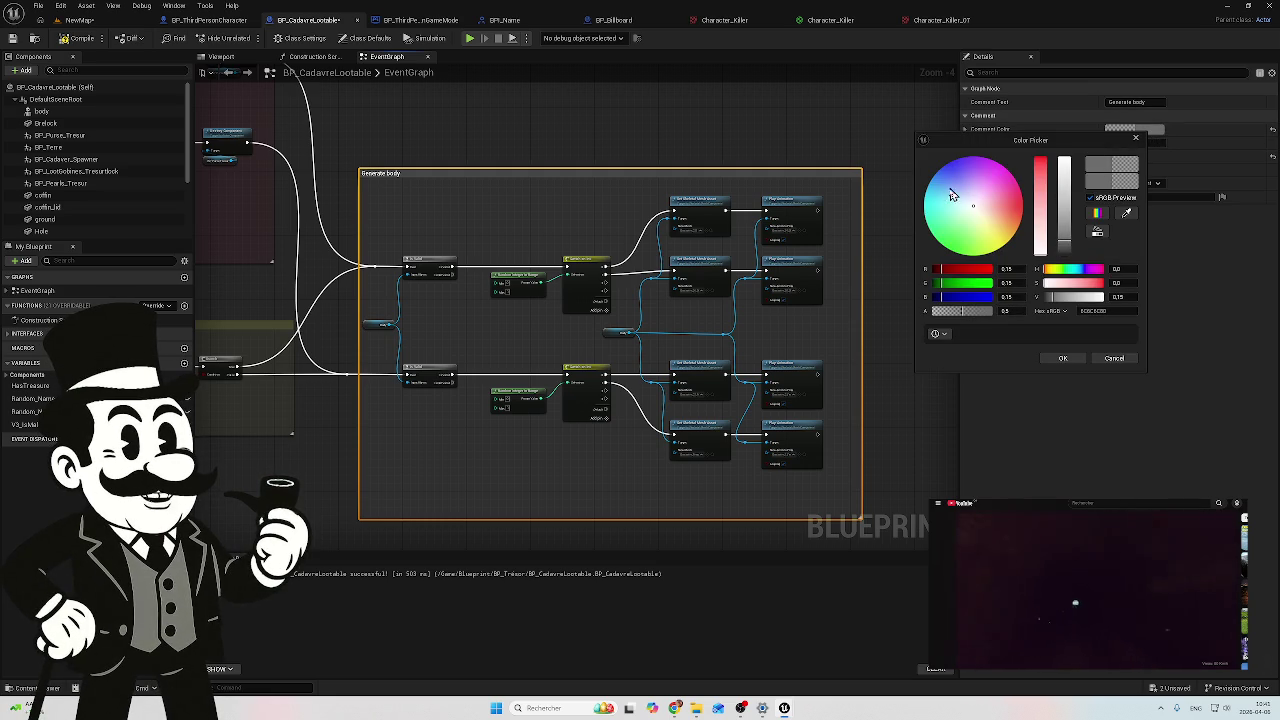
{"action": "left_click", "coordinate": [942, 214]}
{"action": "left_click", "coordinate": [675, 128]}
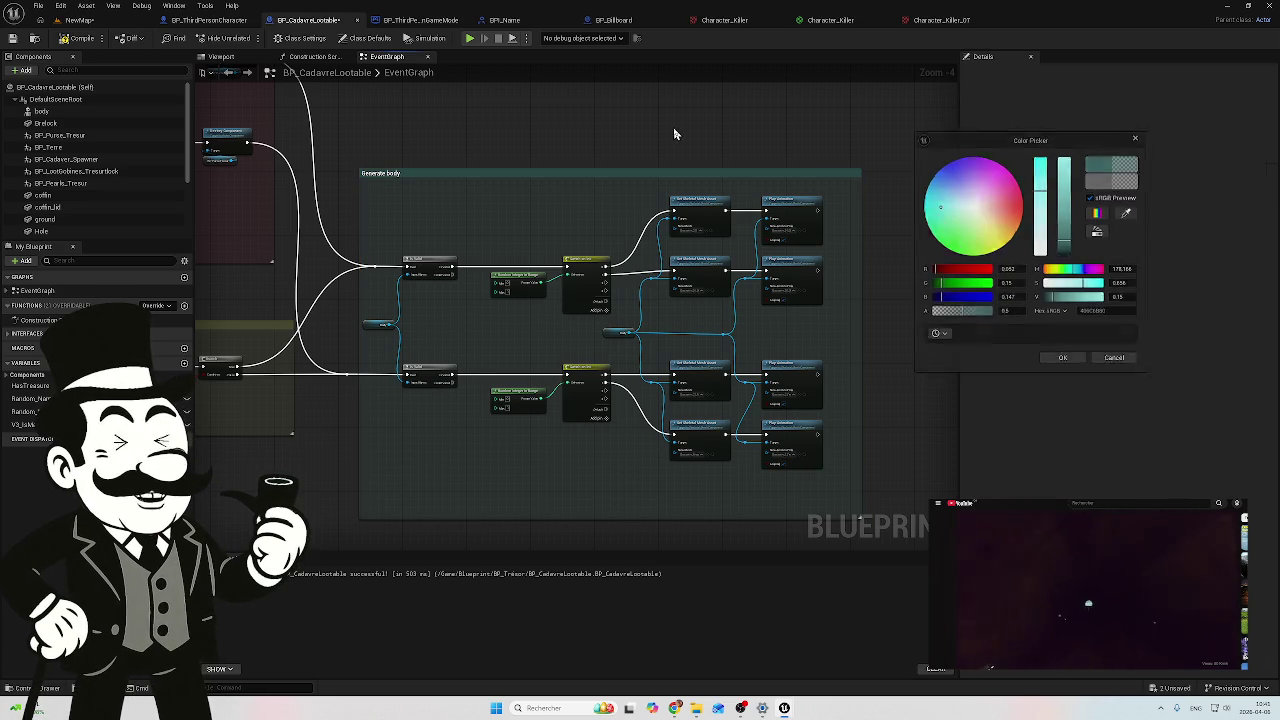
{"action": "left_click_drag", "start_coordinate": [563, 134], "coordinate": [611, 146]}
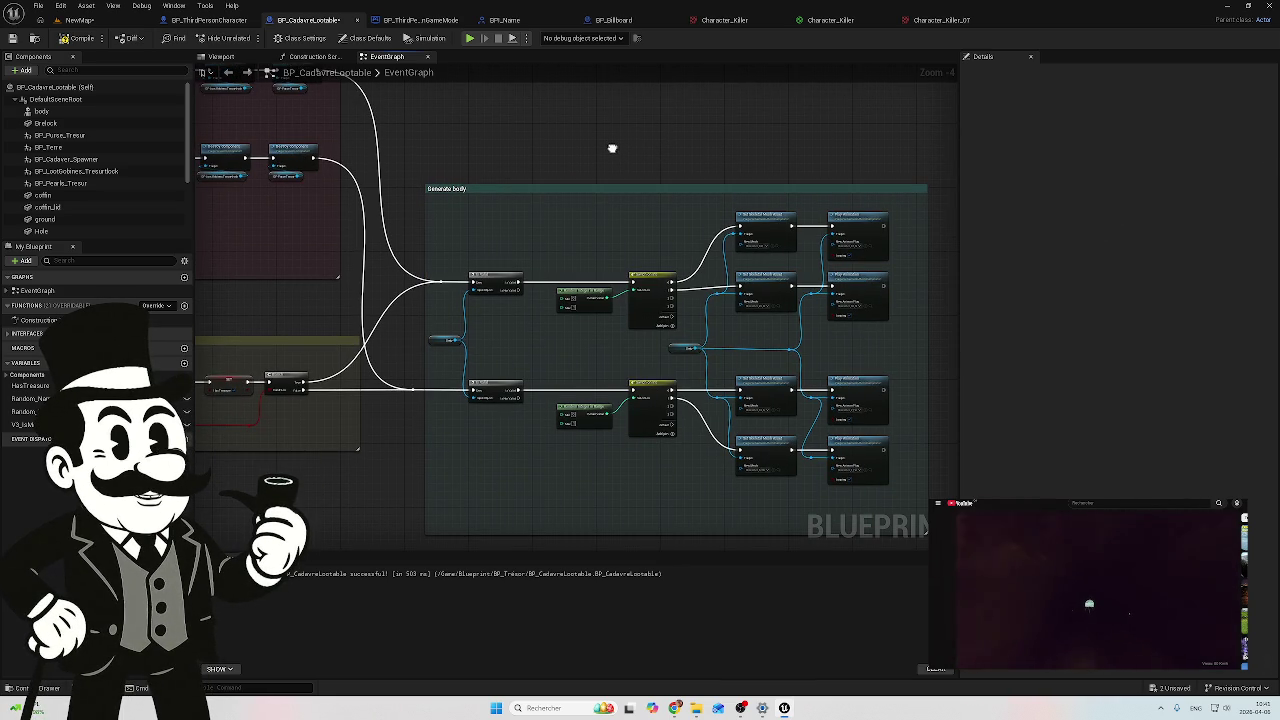
Step: Pan and zoom across the graph to review the red comment row and name-writing nodes
{"action": "scroll", "coordinate": [684, 187], "scroll_direction": "down", "scroll_amount": 4}
{"action": "mouse_move", "coordinate": [684, 187]}
{"action": "left_mouse_down"}
{"action": "mouse_move", "coordinate": [737, 266]}
{"action": "mouse_move", "coordinate": [817, 286]}
{"action": "mouse_move", "coordinate": [914, 286]}
{"action": "left_mouse_up"}
{"action": "scroll", "coordinate": [349, 208], "scroll_direction": "up", "scroll_amount": 4}
{"action": "scroll", "coordinate": [349, 208], "scroll_direction": "up", "scroll_amount": 2}
{"action": "mouse_move", "coordinate": [406, 211]}
{"action": "left_mouse_down"}
{"action": "mouse_move", "coordinate": [617, 233]}
{"action": "mouse_move", "coordinate": [460, 131]}
{"action": "left_mouse_up"}
{"action": "scroll", "coordinate": [617, 233], "scroll_direction": "down", "scroll_amount": 1}
{"action": "scroll", "coordinate": [560, 179], "scroll_direction": "down", "scroll_amount": 2}
{"action": "left_click_drag", "start_coordinate": [560, 179], "coordinate": [494, 140]}
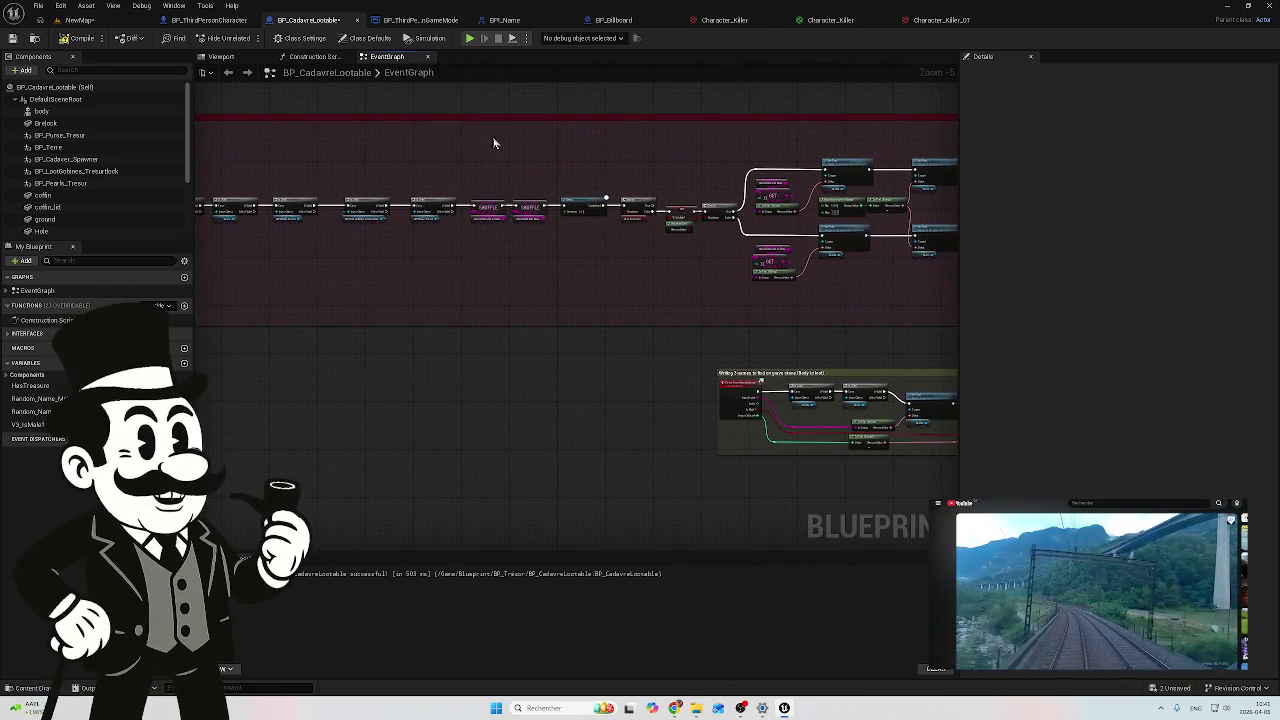
{"action": "scroll", "coordinate": [646, 420], "scroll_direction": "up", "scroll_amount": 2}
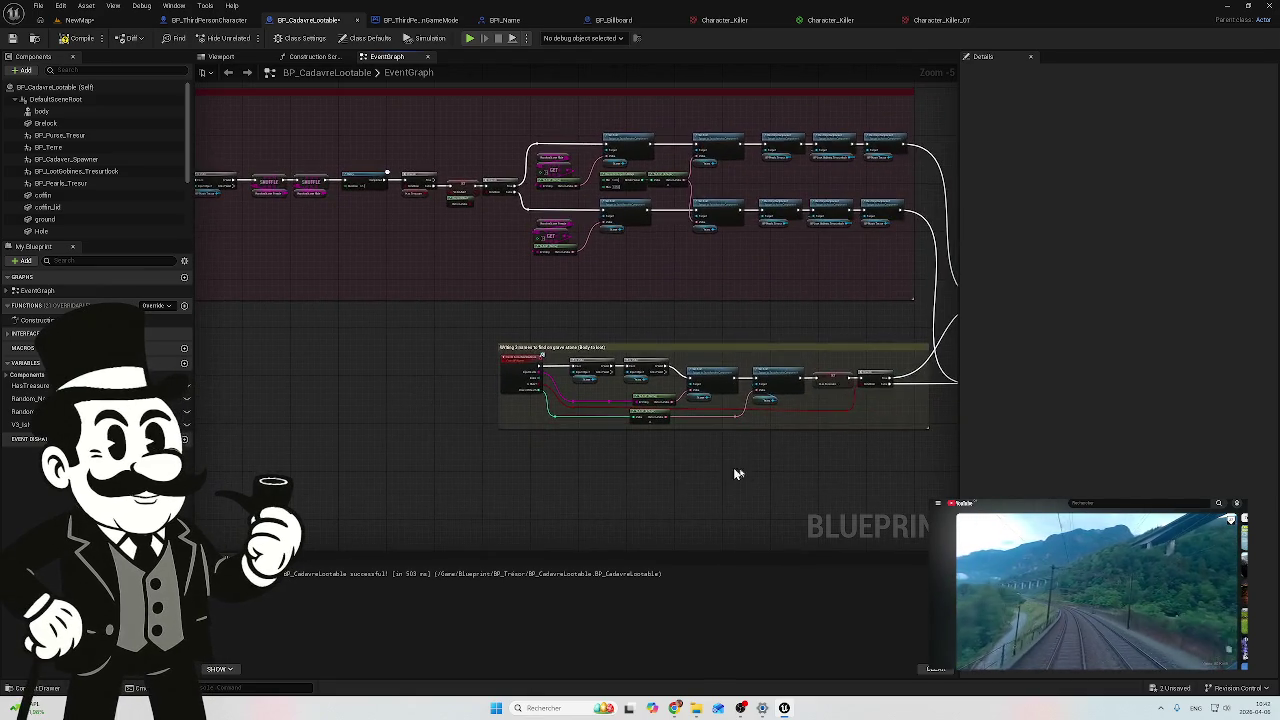
{"action": "left_click_drag", "start_coordinate": [688, 459], "coordinate": [480, 443]}
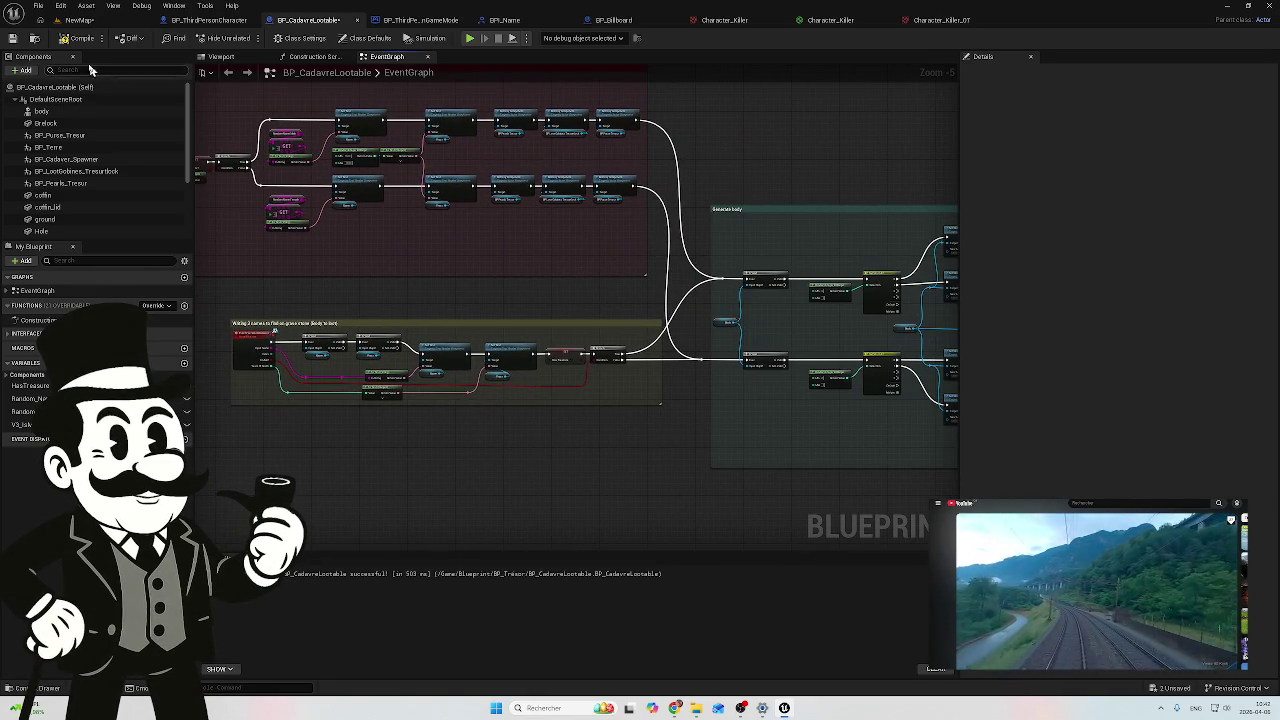
Step: Compile BP_CadavreLootable and bring the Set Text nodes into view
{"action": "left_click", "coordinate": [70, 41]}
{"action": "left_click_drag", "start_coordinate": [857, 160], "coordinate": [644, 188]}
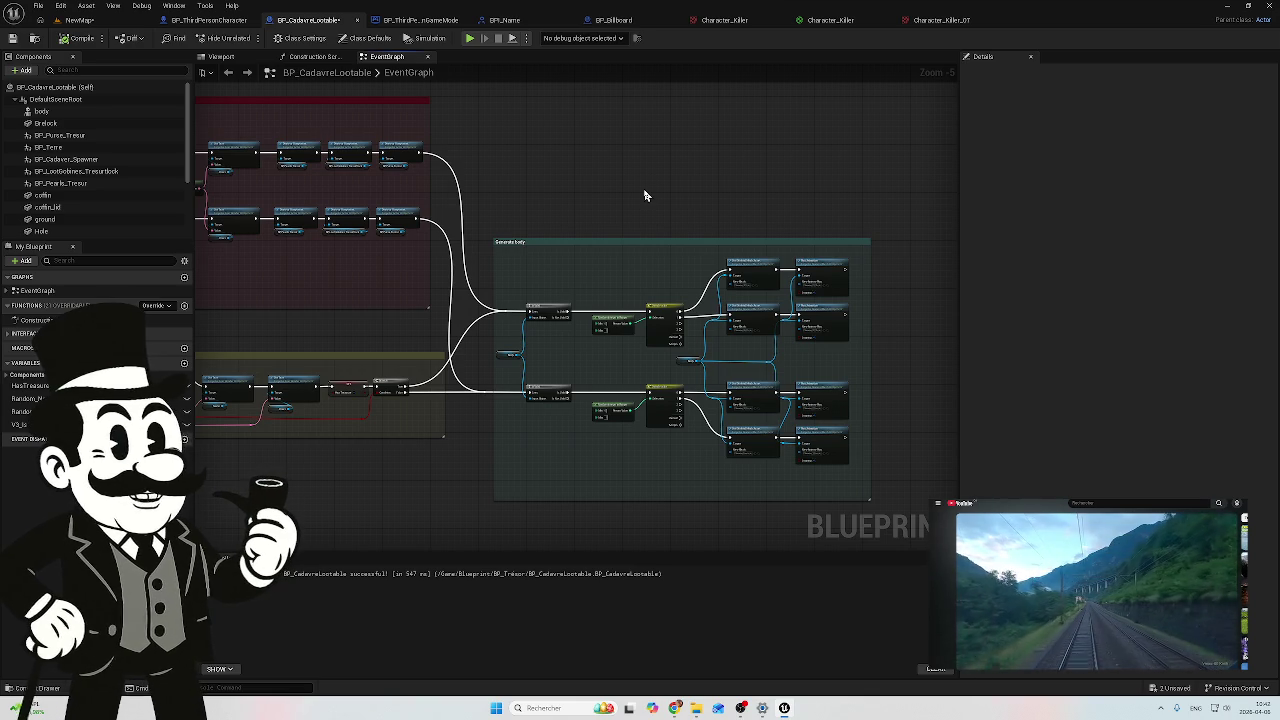
{"action": "scroll", "coordinate": [644, 190], "scroll_direction": "up", "scroll_amount": 1}
{"action": "scroll", "coordinate": [404, 219], "scroll_direction": "up", "scroll_amount": 2}
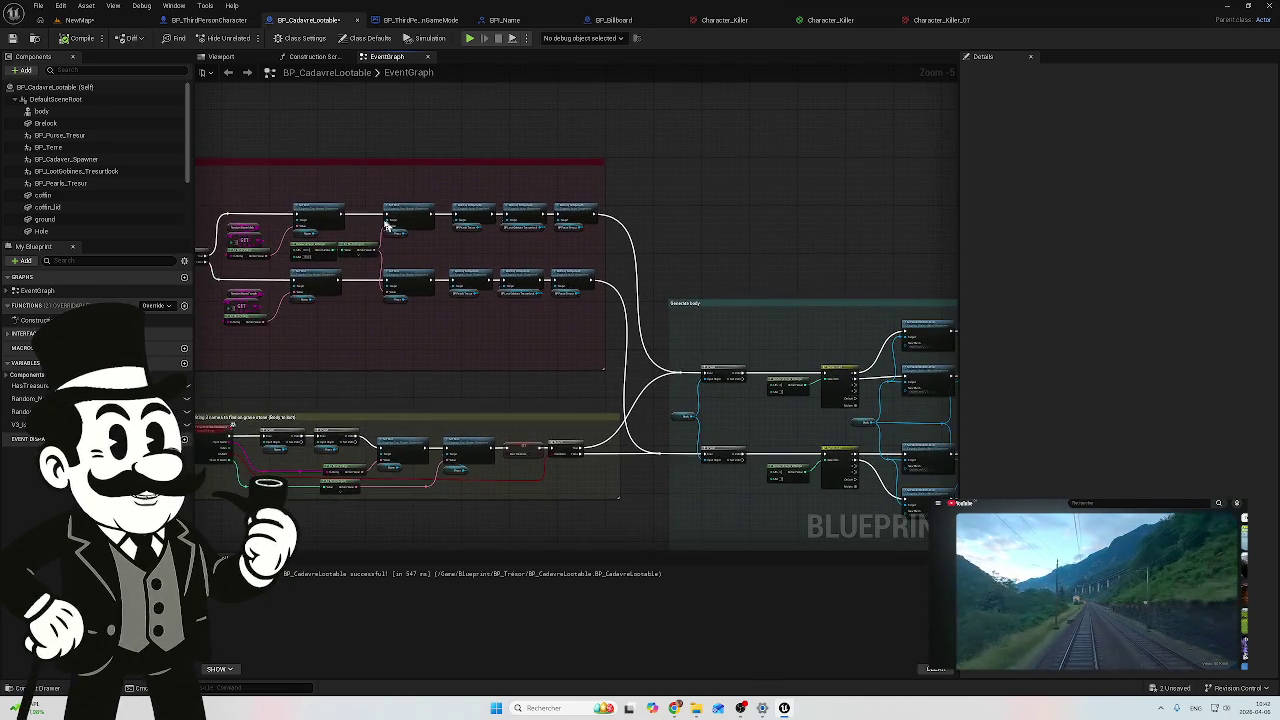
{"action": "scroll", "coordinate": [420, 276], "scroll_direction": "up", "scroll_amount": 2}
{"action": "left_click_drag", "start_coordinate": [397, 376], "coordinate": [681, 385]}
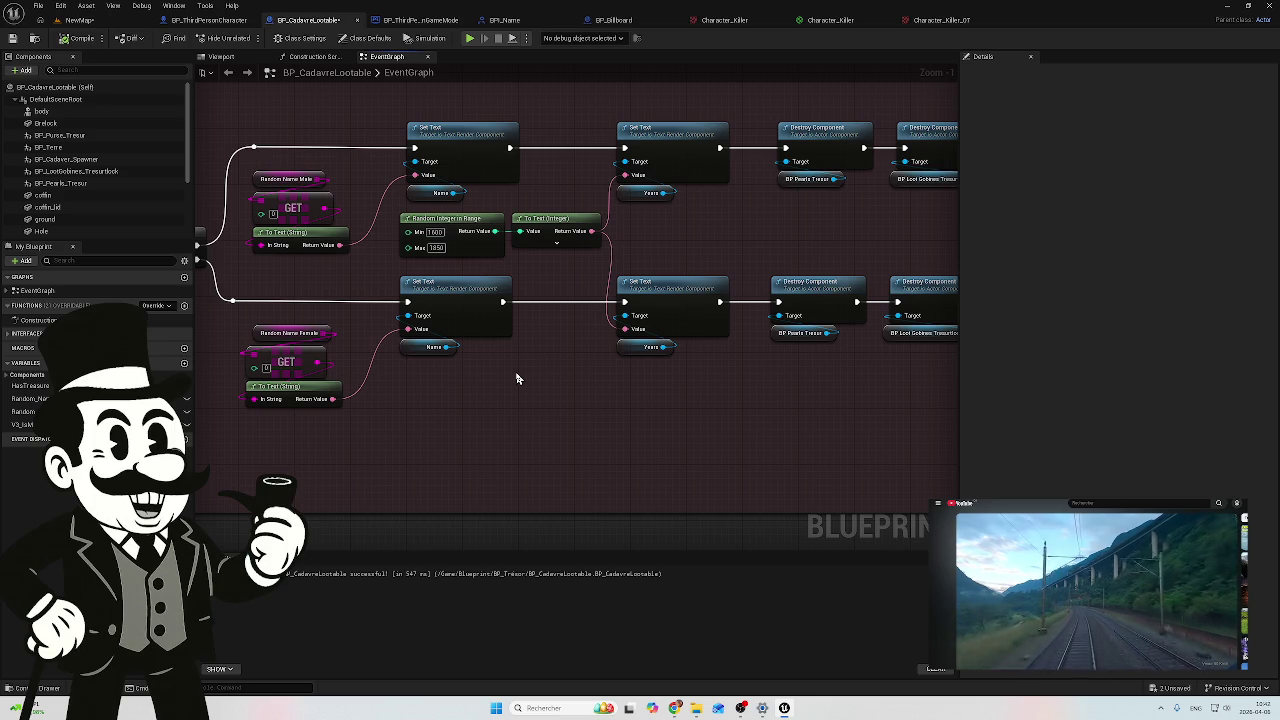
Step: Box-select the Set Text and Destroy Component nodes
{"action": "mouse_move", "coordinate": [514, 378]}
{"action": "left_mouse_down"}
{"action": "mouse_move", "coordinate": [409, 411]}
{"action": "mouse_move", "coordinate": [295, 416]}
{"action": "left_mouse_up"}
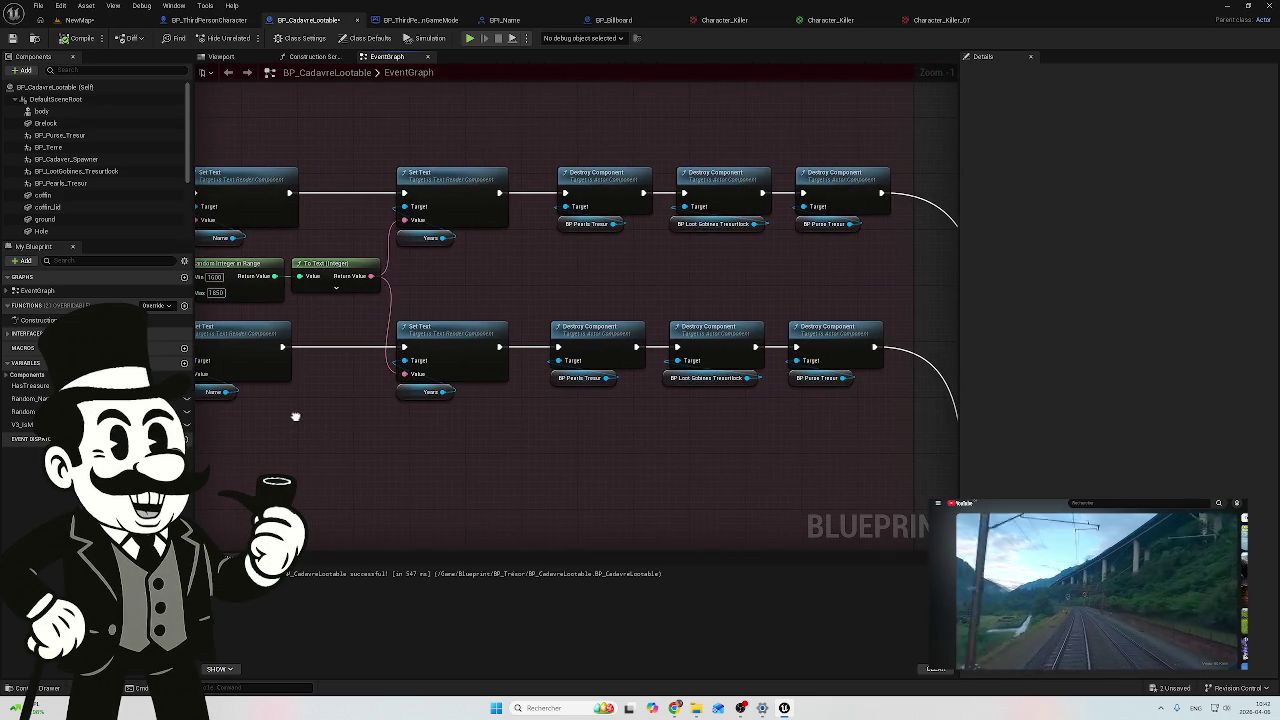
{"action": "mouse_move", "coordinate": [427, 445]}
{"action": "left_mouse_down"}
{"action": "mouse_move", "coordinate": [543, 257]}
{"action": "mouse_move", "coordinate": [810, 220]}
{"action": "mouse_move", "coordinate": [749, 206]}
{"action": "mouse_move", "coordinate": [886, 210]}
{"action": "mouse_move", "coordinate": [833, 86]}
{"action": "mouse_move", "coordinate": [728, 310]}
{"action": "left_mouse_up"}
{"action": "left_click_drag", "start_coordinate": [817, 258], "coordinate": [817, 258]}
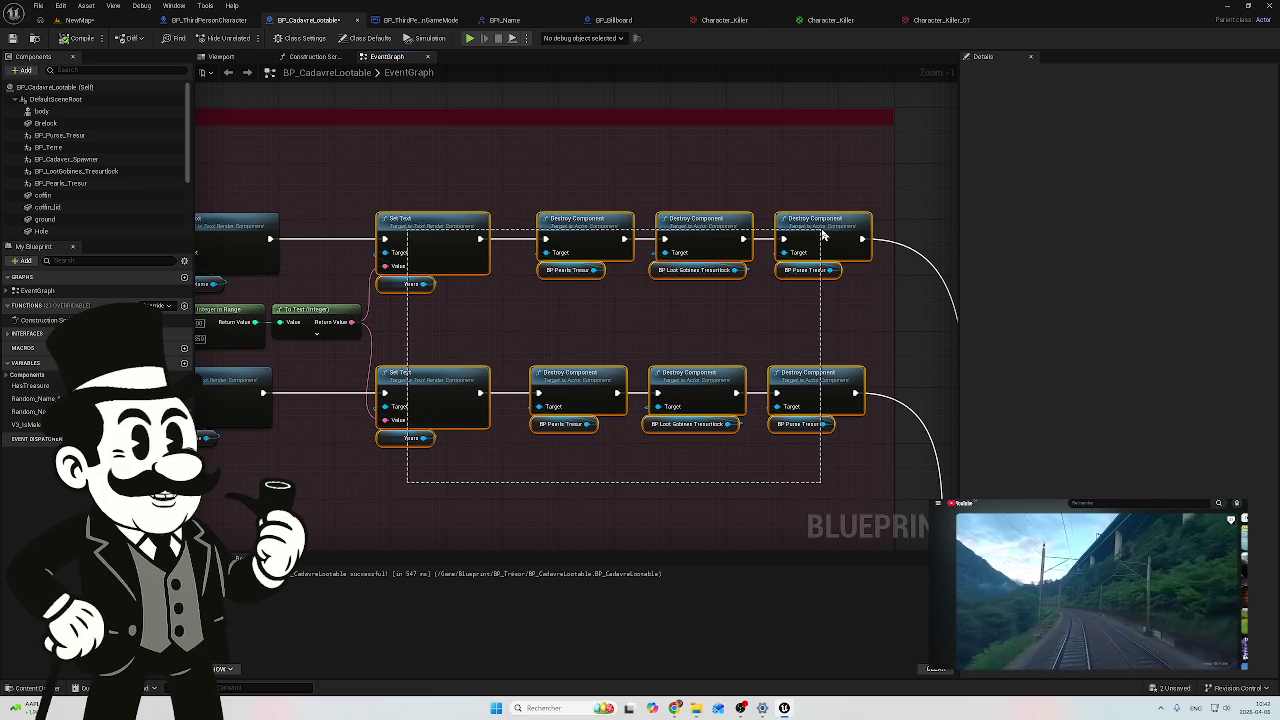
{"action": "left_click_drag", "start_coordinate": [591, 200], "coordinate": [670, 187]}
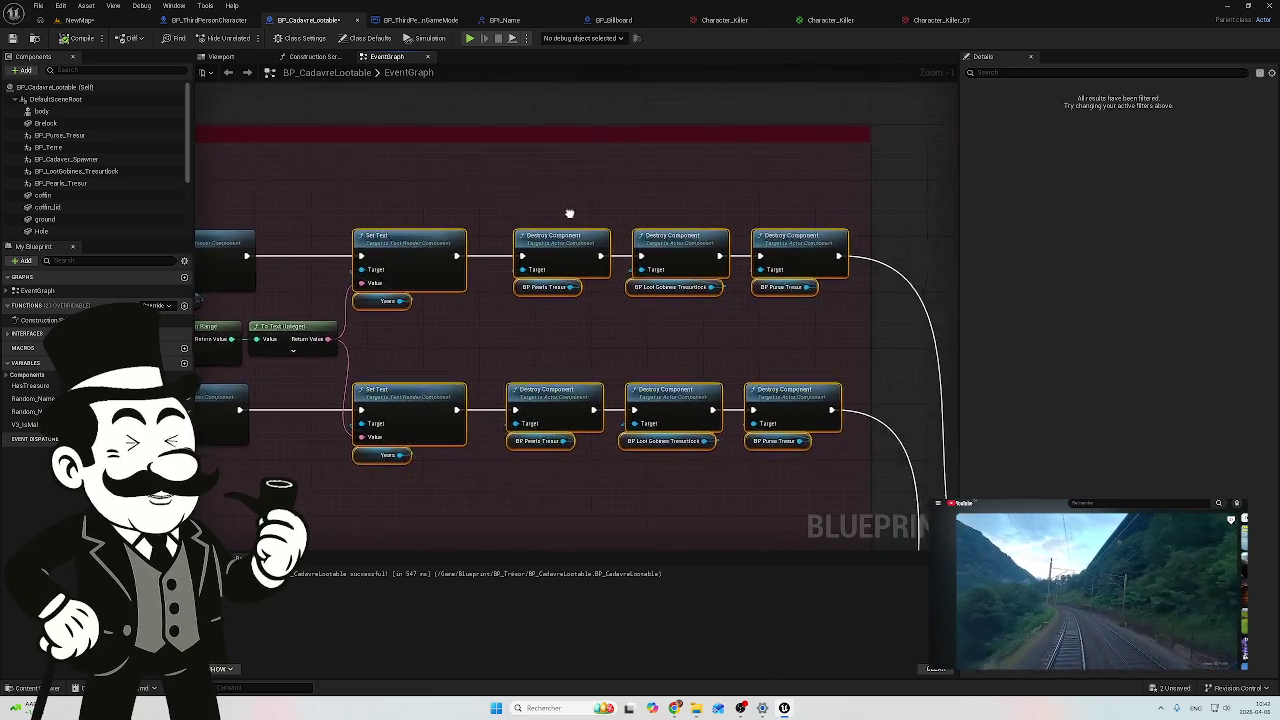
{"action": "left_click_drag", "start_coordinate": [390, 305], "coordinate": [502, 283]}
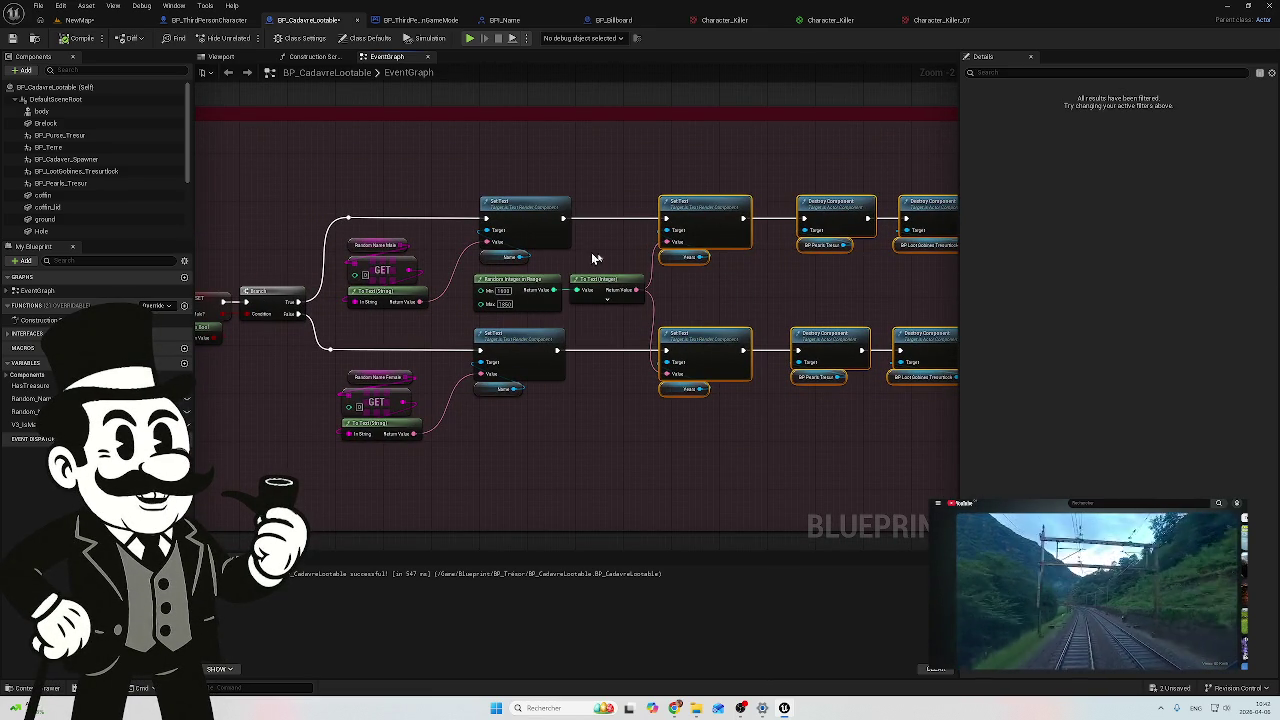
Step: Connect the female-name Set Text to the upper Years Set Text, leaving the lower Years node unlinked
{"action": "mouse_move", "coordinate": [731, 439]}
{"action": "left_mouse_down"}
{"action": "mouse_move", "coordinate": [668, 340]}
{"action": "mouse_move", "coordinate": [723, 314]}
{"action": "mouse_move", "coordinate": [652, 323]}
{"action": "left_mouse_up"}
{"action": "left_click_drag", "start_coordinate": [772, 416], "coordinate": [705, 300]}
{"action": "left_click_drag", "start_coordinate": [781, 314], "coordinate": [711, 300]}
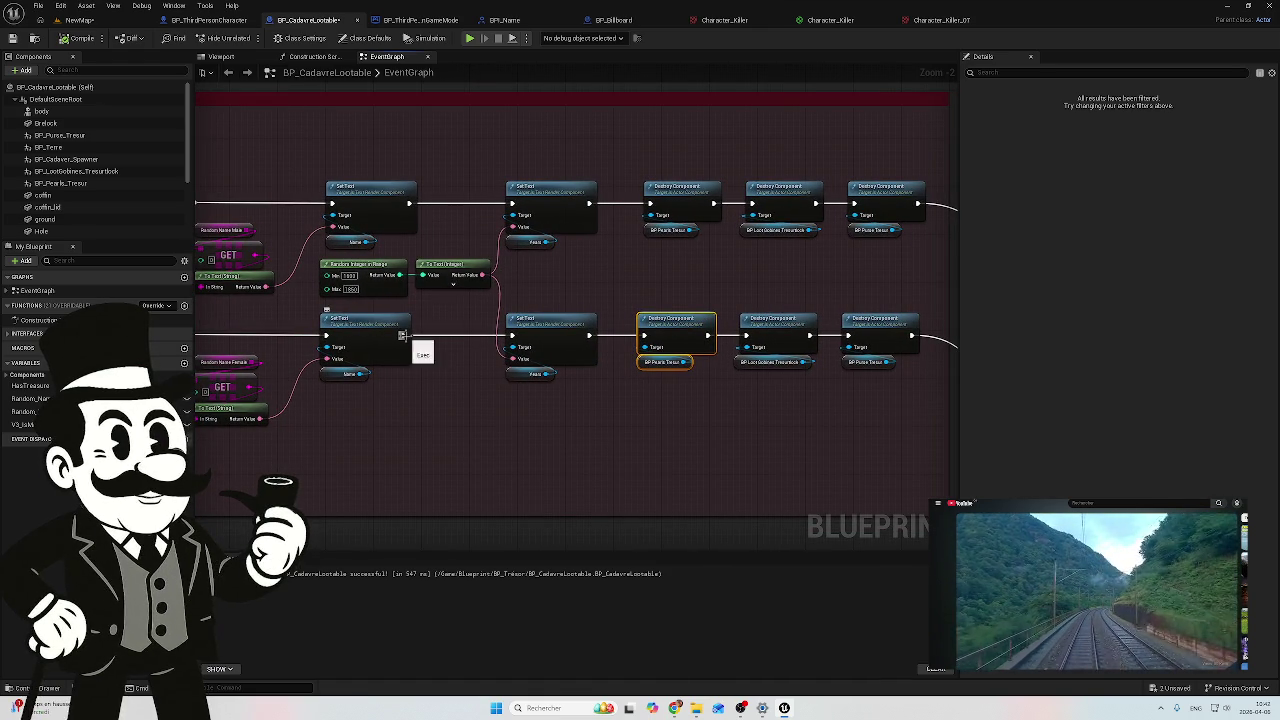
{"action": "mouse_move", "coordinate": [401, 335]}
{"action": "left_mouse_down"}
{"action": "mouse_move", "coordinate": [423, 346]}
{"action": "mouse_move", "coordinate": [507, 260]}
{"action": "mouse_move", "coordinate": [511, 204]}
{"action": "left_mouse_up"}
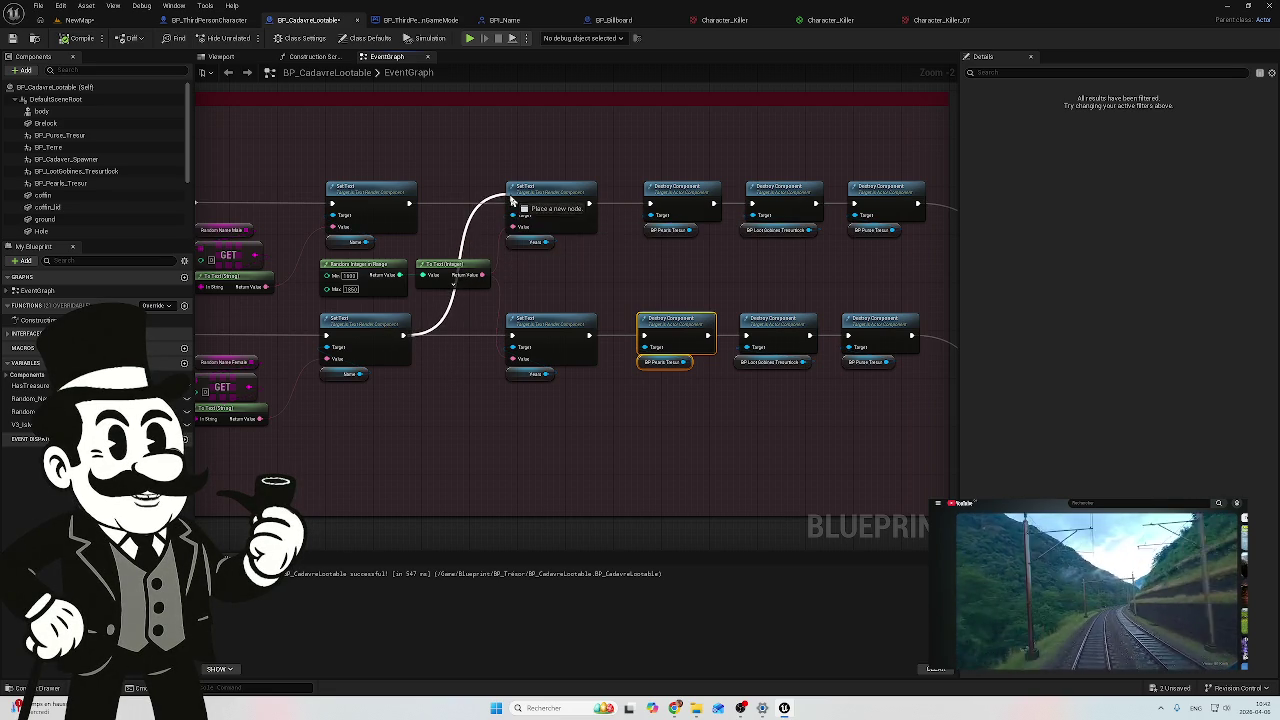
Step: Box-select the female name nodes together with their Set Text
{"action": "mouse_move", "coordinate": [364, 401]}
{"action": "left_mouse_down"}
{"action": "mouse_move", "coordinate": [523, 400]}
{"action": "mouse_move", "coordinate": [492, 403]}
{"action": "left_mouse_up"}
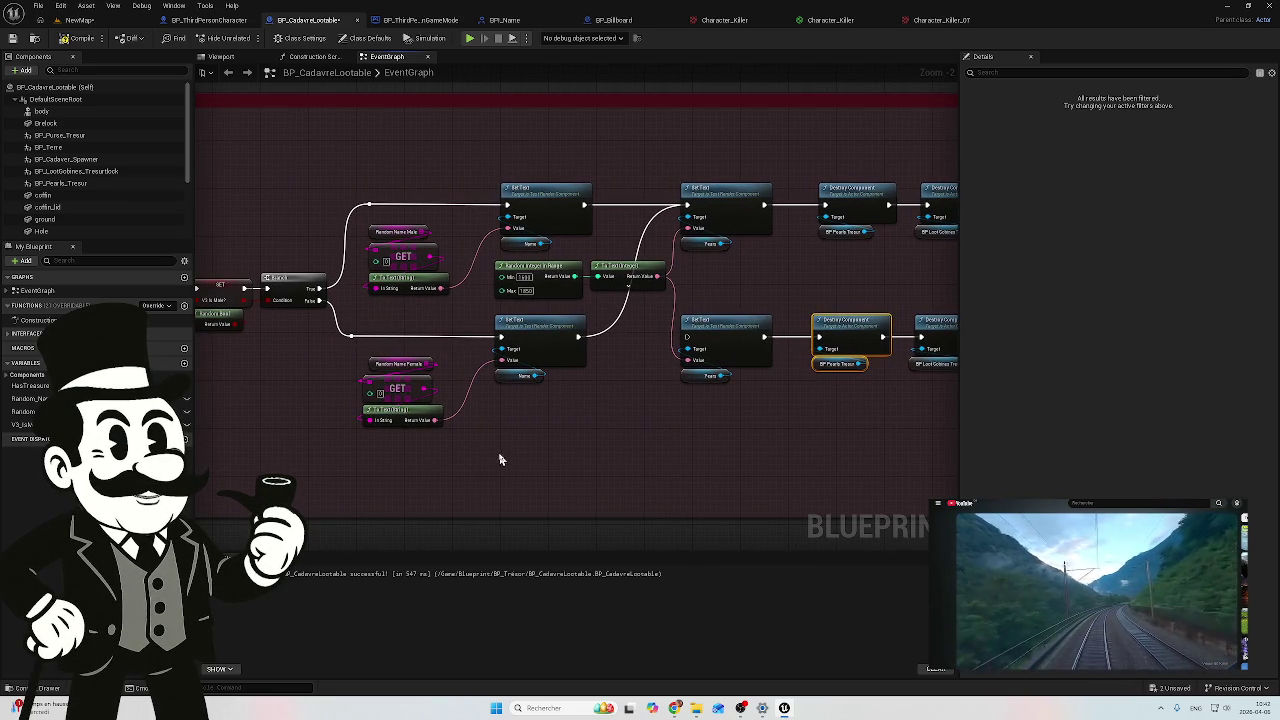
{"action": "scroll", "coordinate": [398, 410], "scroll_direction": "up", "scroll_amount": 1}
{"action": "mouse_move", "coordinate": [423, 448]}
{"action": "left_mouse_down"}
{"action": "mouse_move", "coordinate": [514, 329]}
{"action": "mouse_move", "coordinate": [574, 295]}
{"action": "left_mouse_up"}
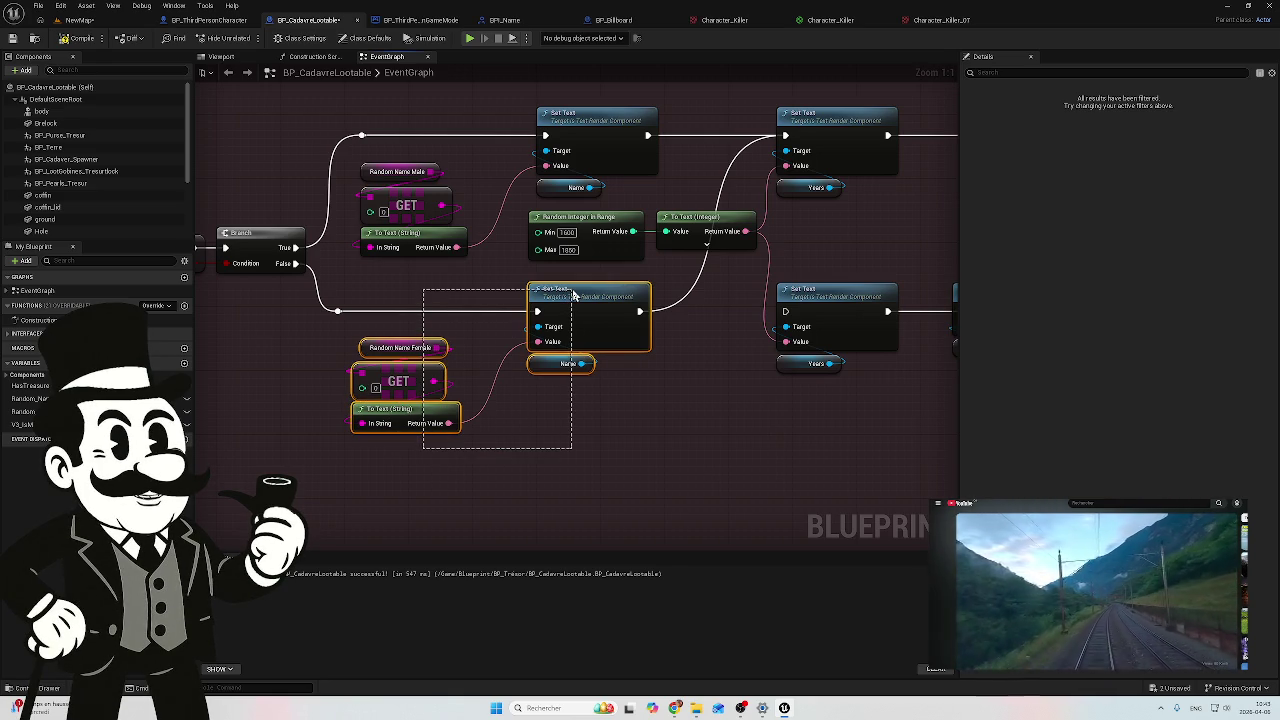
{"action": "left_click_drag", "start_coordinate": [573, 288], "coordinate": [572, 290]}
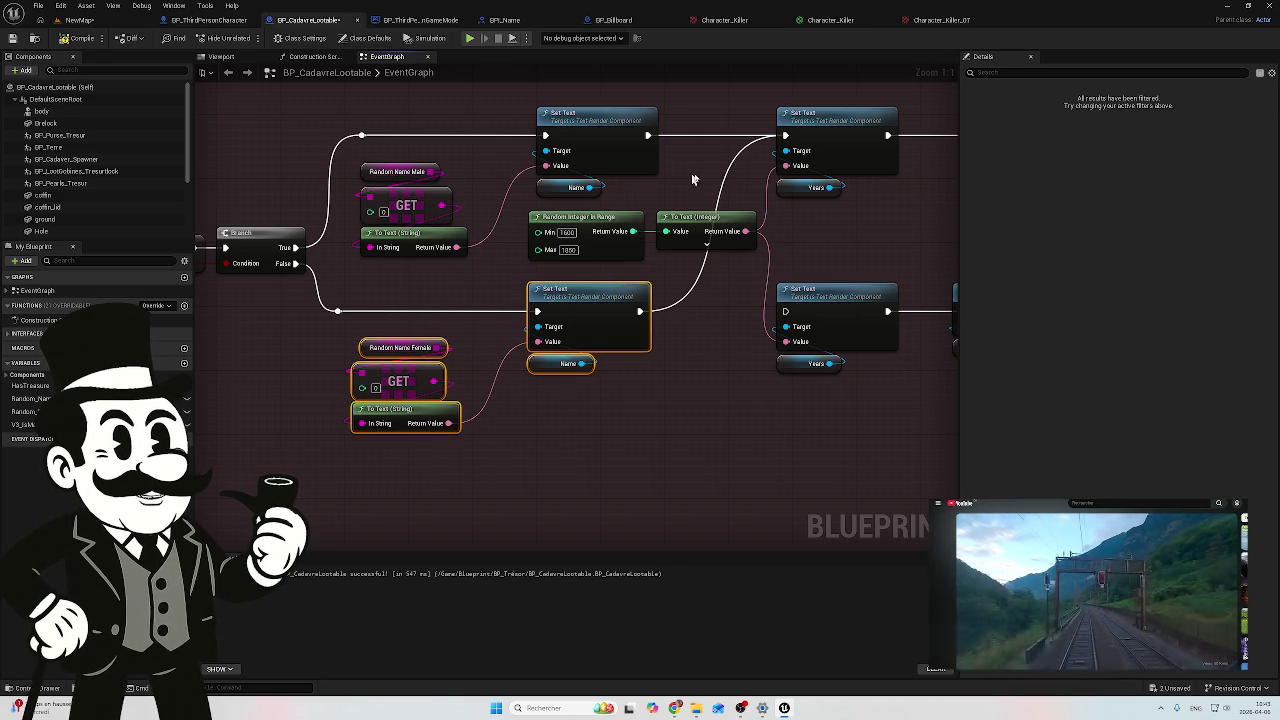
{"action": "scroll", "coordinate": [668, 170], "scroll_direction": "right", "scroll_amount": 5}
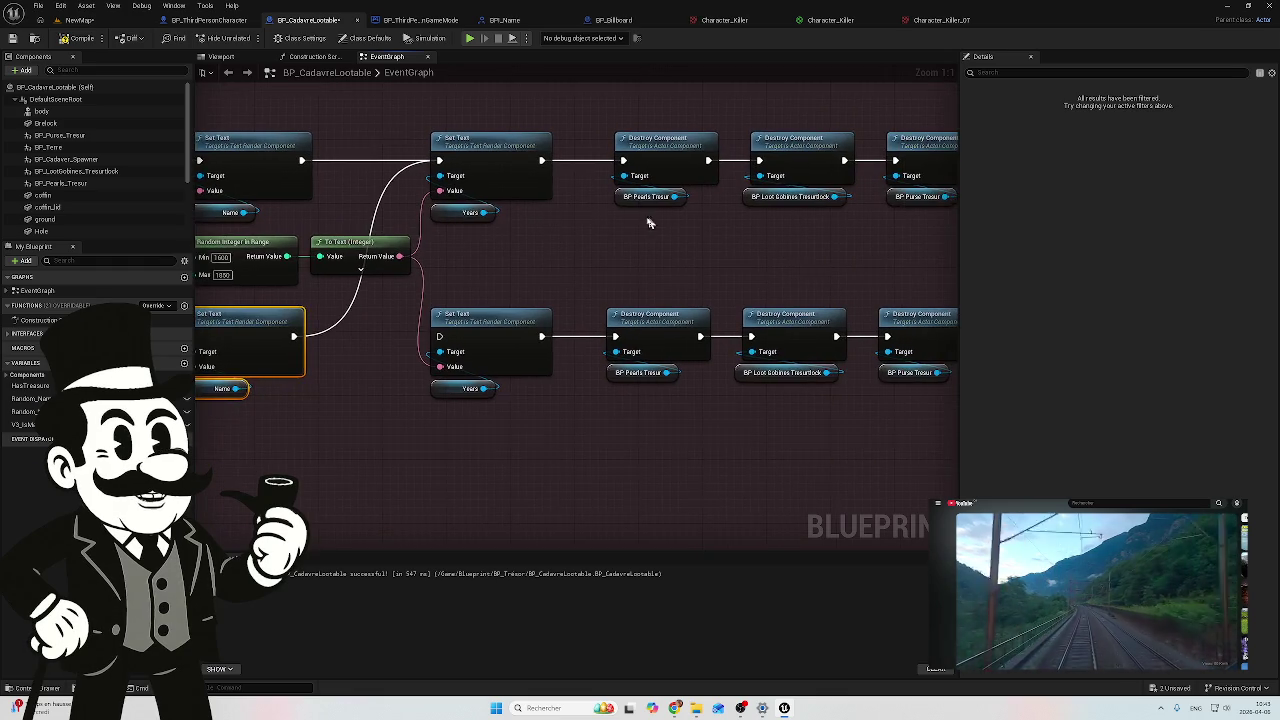
{"action": "scroll", "coordinate": [650, 219], "scroll_direction": "right", "scroll_amount": 3}
{"action": "scroll", "coordinate": [611, 275], "scroll_direction": "down", "scroll_amount": 6}
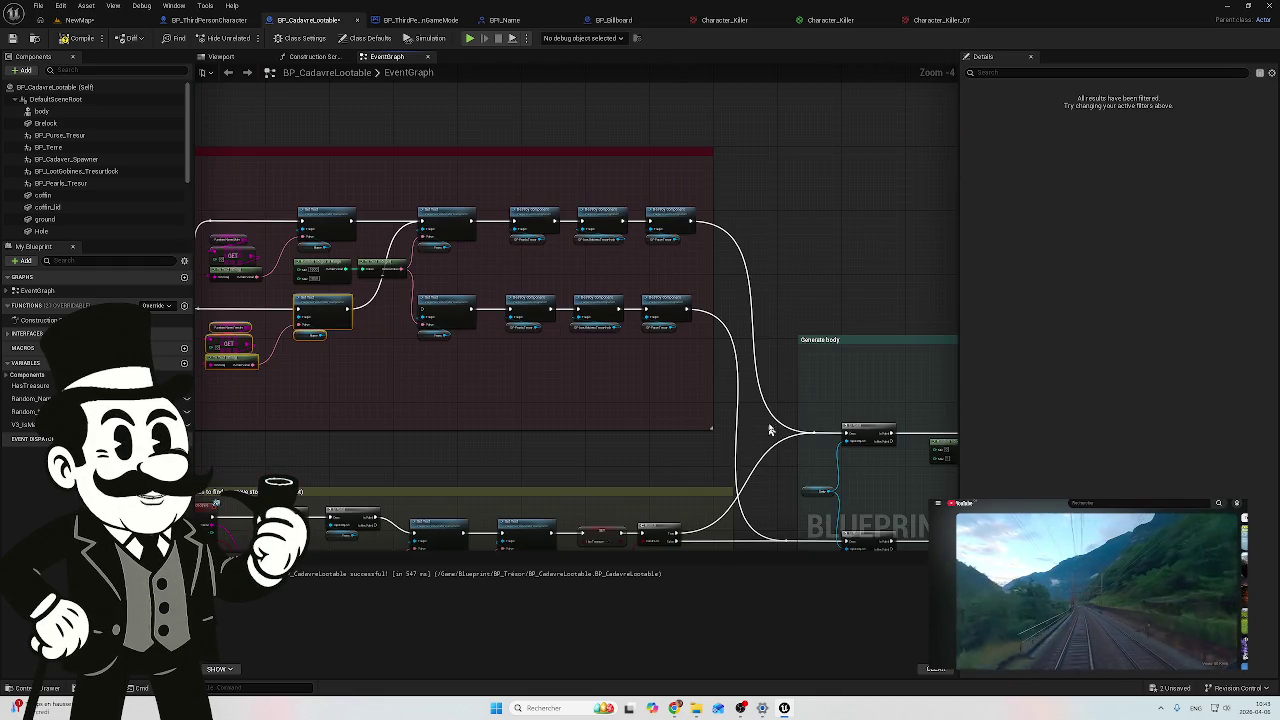
{"action": "scroll", "coordinate": [641, 267], "scroll_direction": "up", "scroll_amount": 2}
{"action": "scroll", "coordinate": [506, 289], "scroll_direction": "up", "scroll_amount": 3}
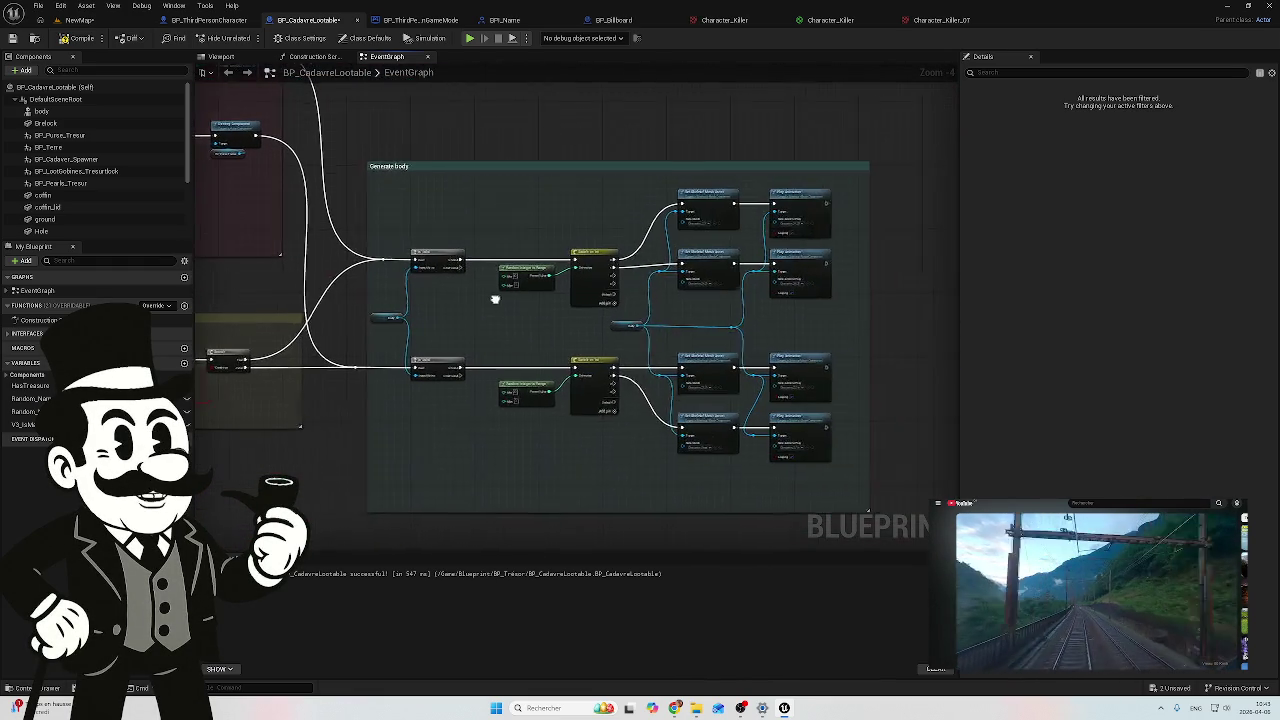
{"action": "scroll", "coordinate": [408, 292], "scroll_direction": "up", "scroll_amount": 2}
{"action": "mouse_move", "coordinate": [408, 292]}
{"action": "left_mouse_down"}
{"action": "mouse_move", "coordinate": [714, 300]}
{"action": "mouse_move", "coordinate": [797, 363]}
{"action": "mouse_move", "coordinate": [791, 420]}
{"action": "left_mouse_up"}
{"action": "scroll", "coordinate": [790, 411], "scroll_direction": "down", "scroll_amount": 1}
{"action": "scroll", "coordinate": [790, 411], "scroll_direction": "down", "scroll_amount": 3}
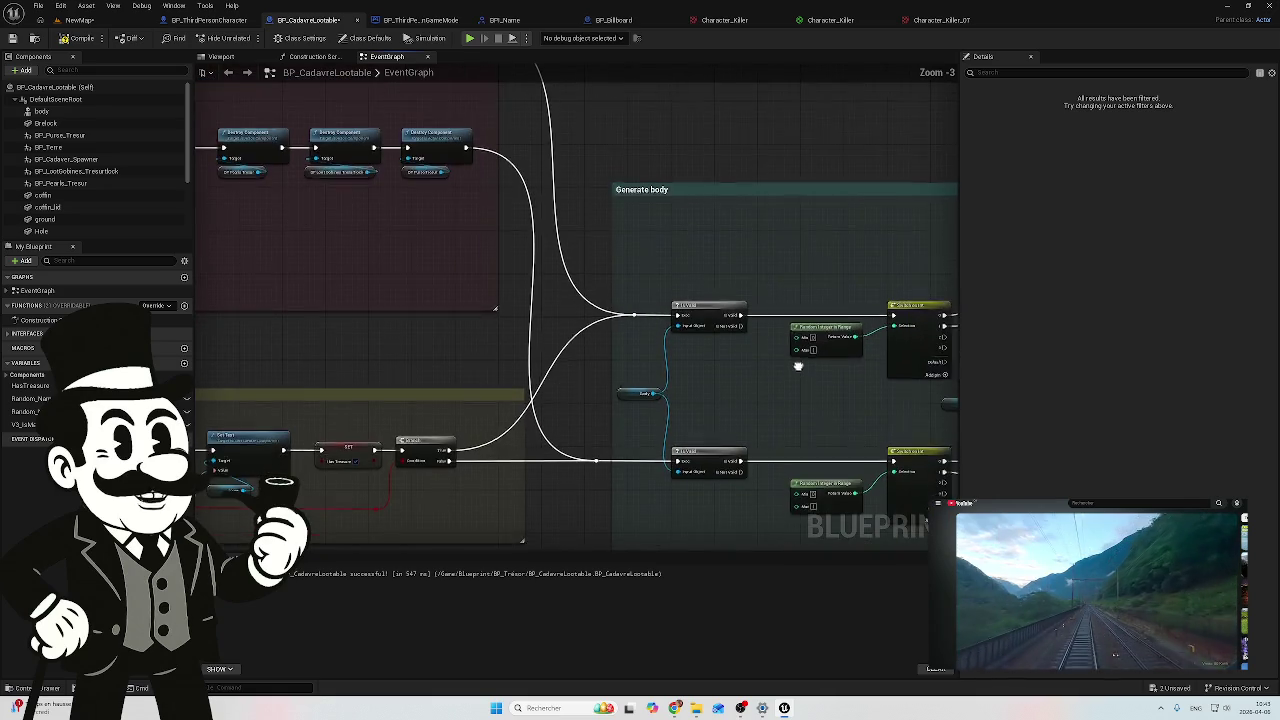
{"action": "left_click_drag", "start_coordinate": [781, 347], "coordinate": [800, 354]}
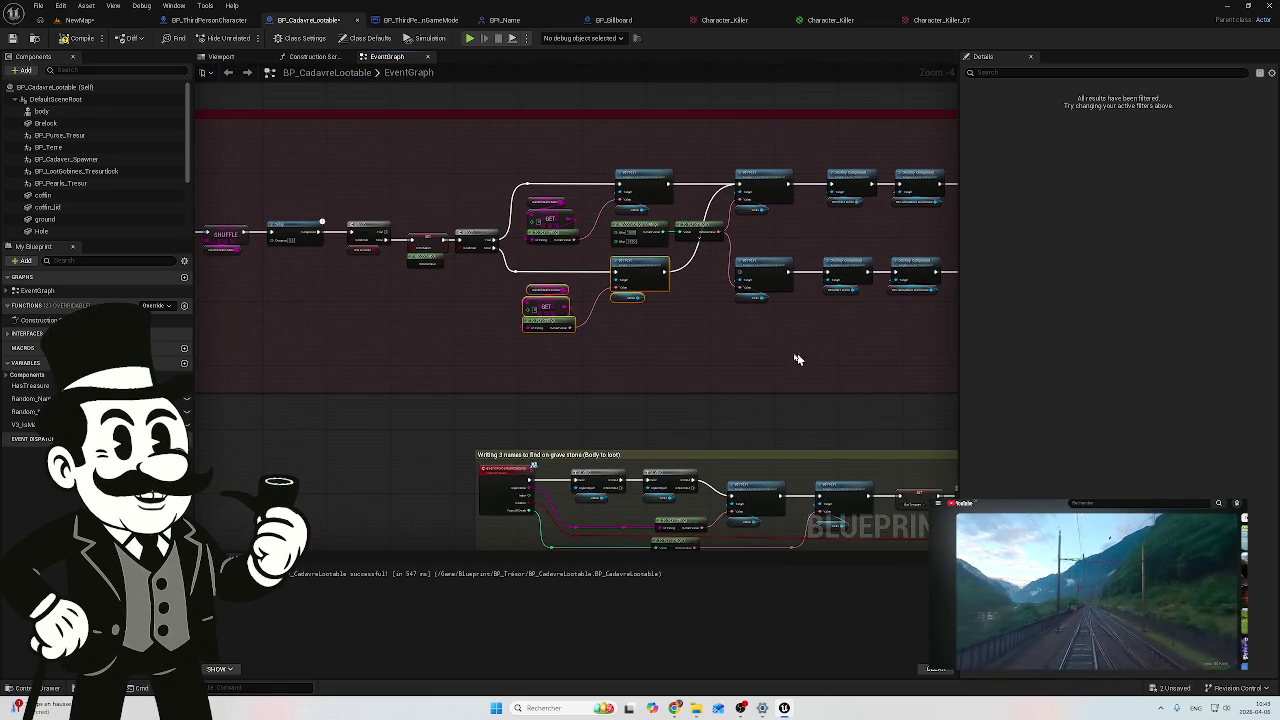
{"action": "left_click_drag", "start_coordinate": [450, 334], "coordinate": [410, 324]}
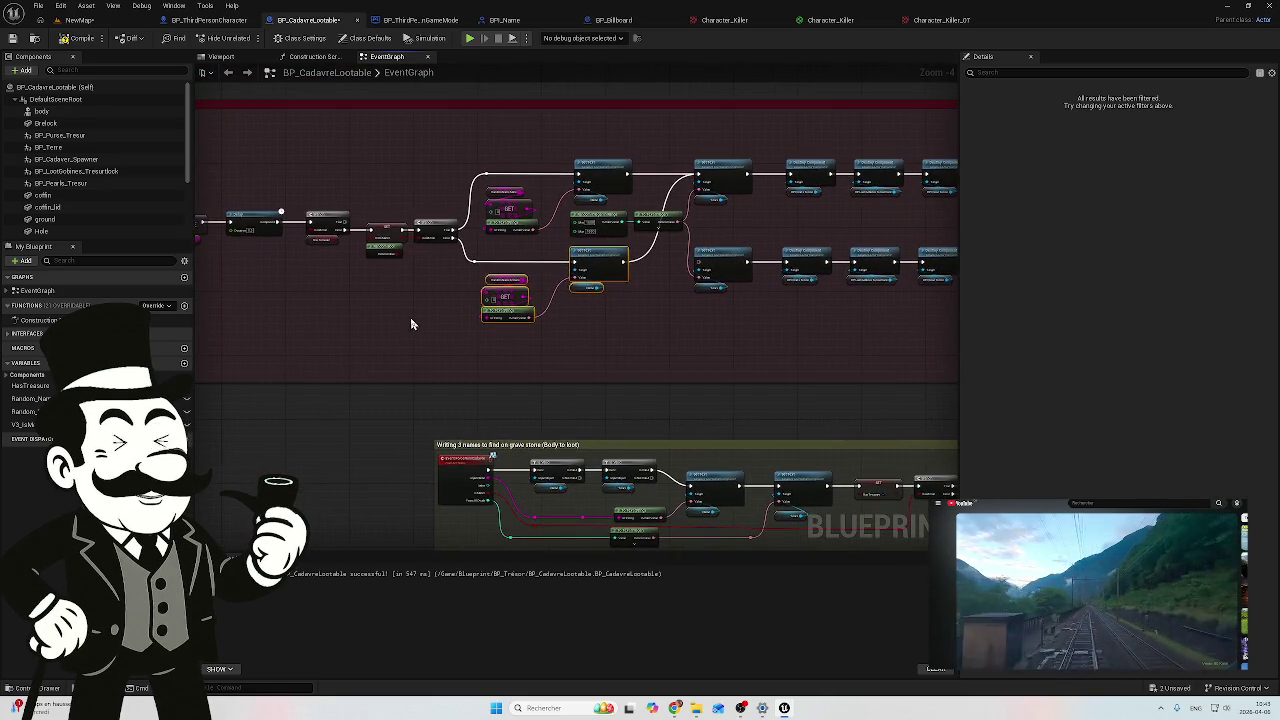
{"action": "scroll", "coordinate": [418, 278], "scroll_direction": "up", "scroll_amount": 5}
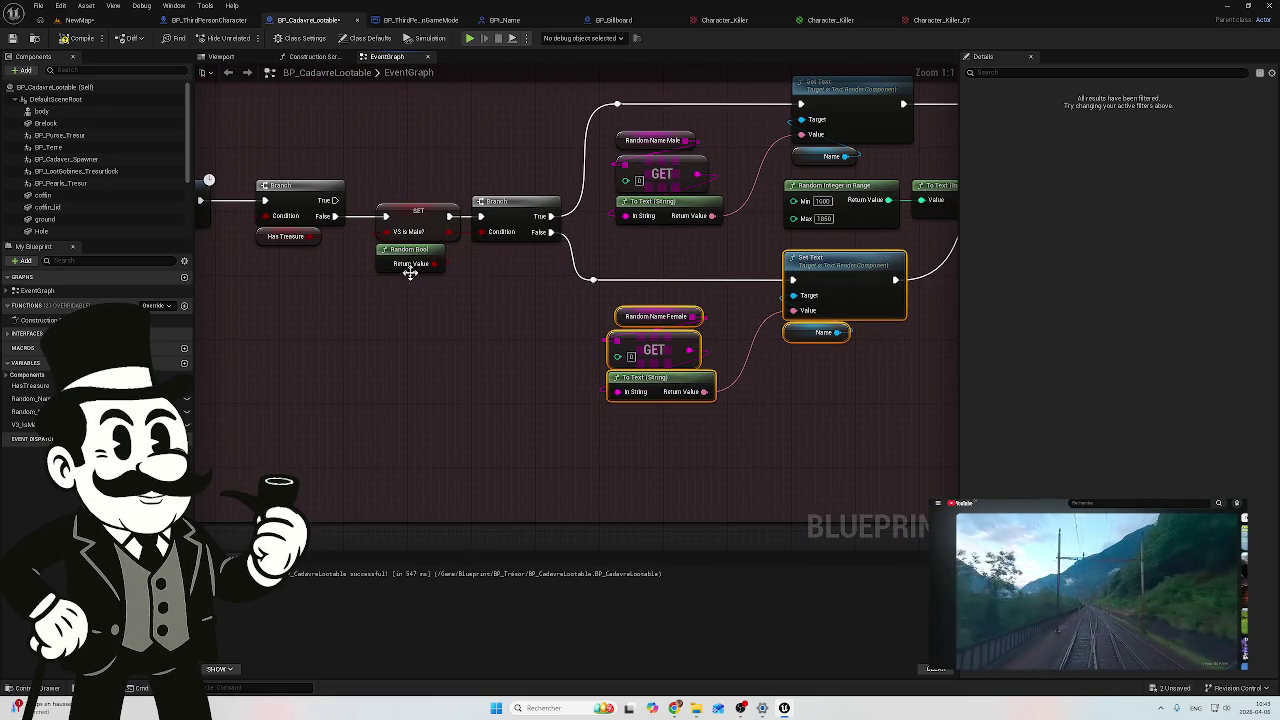
{"action": "scroll", "coordinate": [520, 291], "scroll_direction": "down", "scroll_amount": 4}
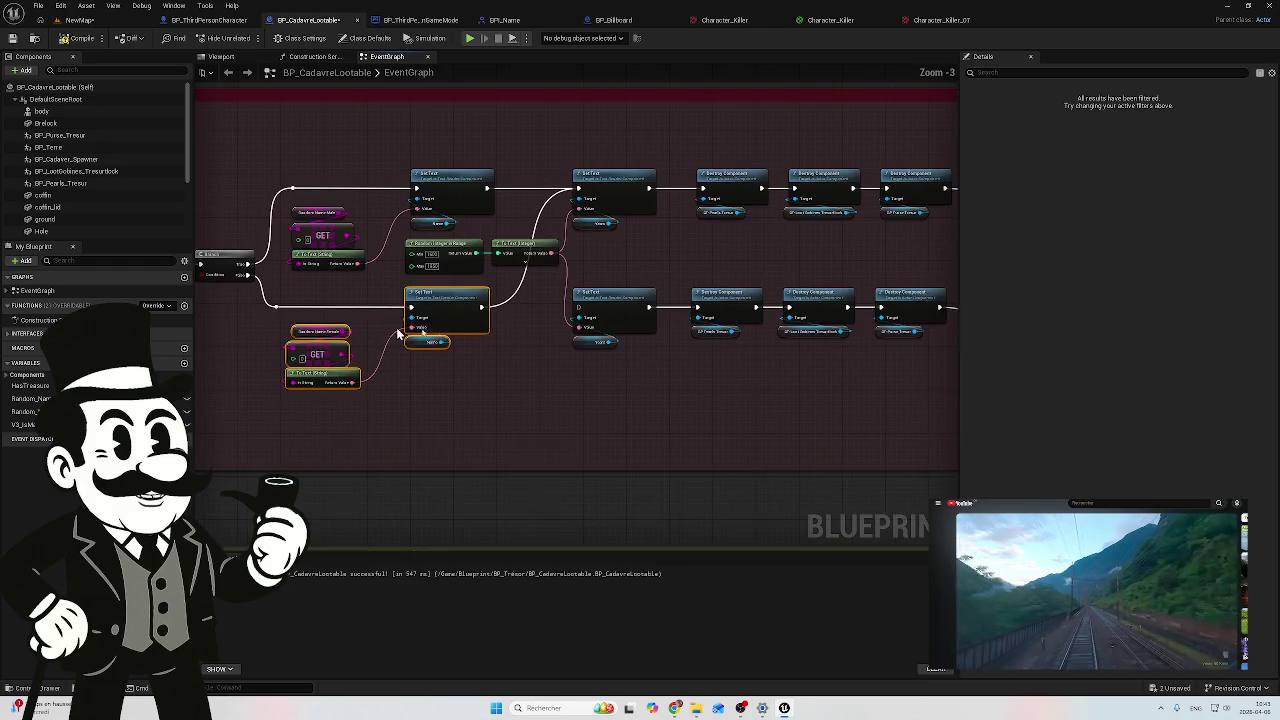
{"action": "mouse_move", "coordinate": [466, 355]}
{"action": "left_mouse_down"}
{"action": "mouse_move", "coordinate": [436, 261]}
{"action": "mouse_move", "coordinate": [494, 263]}
{"action": "left_mouse_up"}
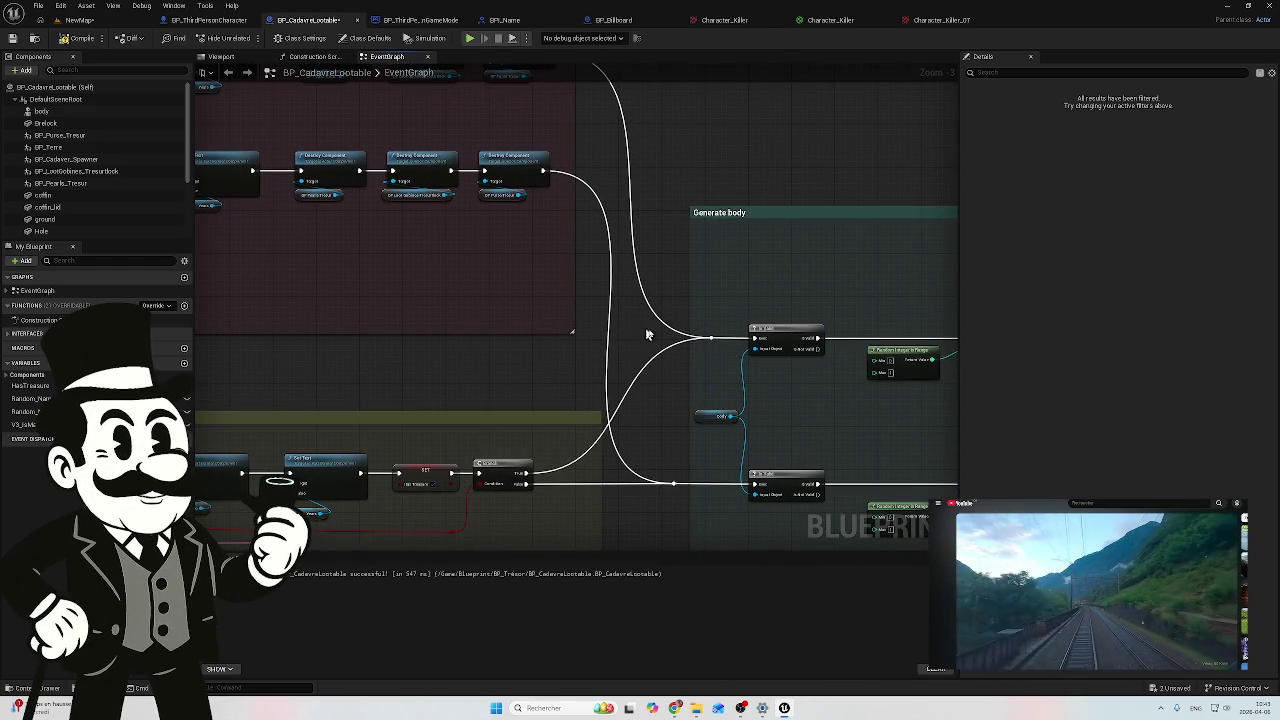
{"action": "mouse_move", "coordinate": [701, 363]}
{"action": "left_mouse_down"}
{"action": "mouse_move", "coordinate": [691, 329]}
{"action": "mouse_move", "coordinate": [607, 263]}
{"action": "left_mouse_up"}
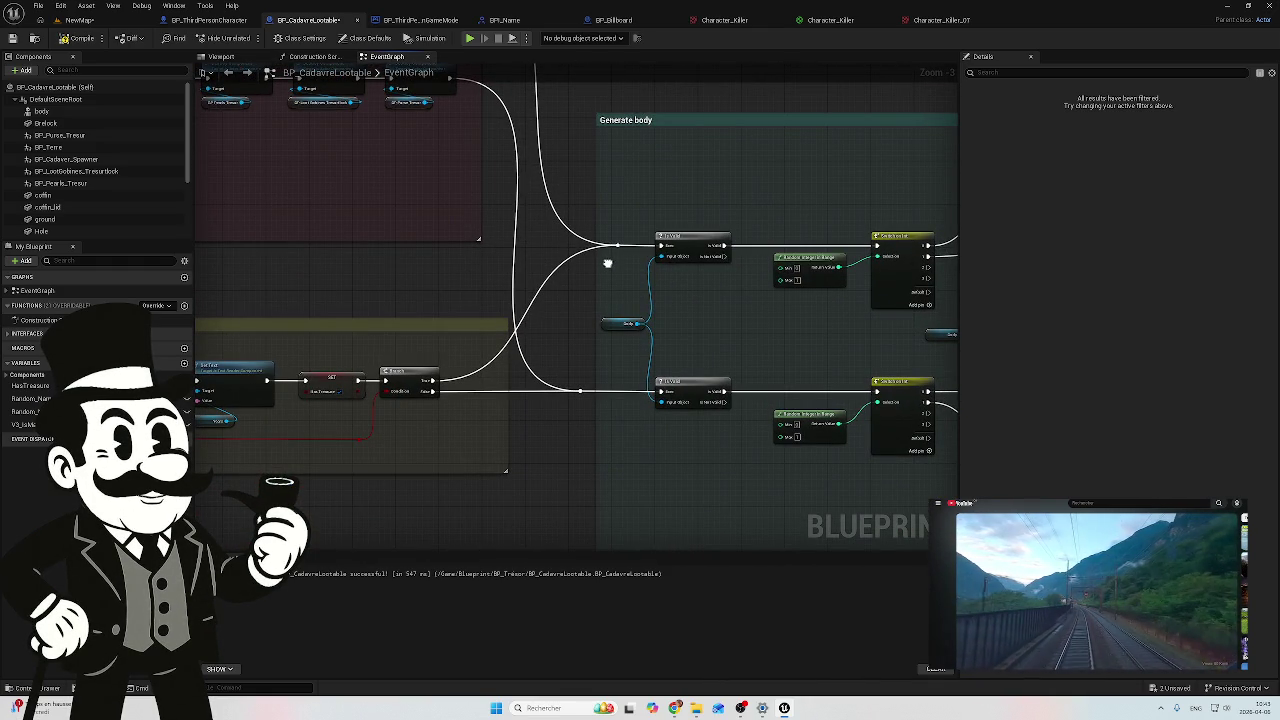
{"action": "mouse_move", "coordinate": [698, 309]}
{"action": "left_mouse_down"}
{"action": "mouse_move", "coordinate": [640, 289]}
{"action": "mouse_move", "coordinate": [480, 292]}
{"action": "left_mouse_up"}
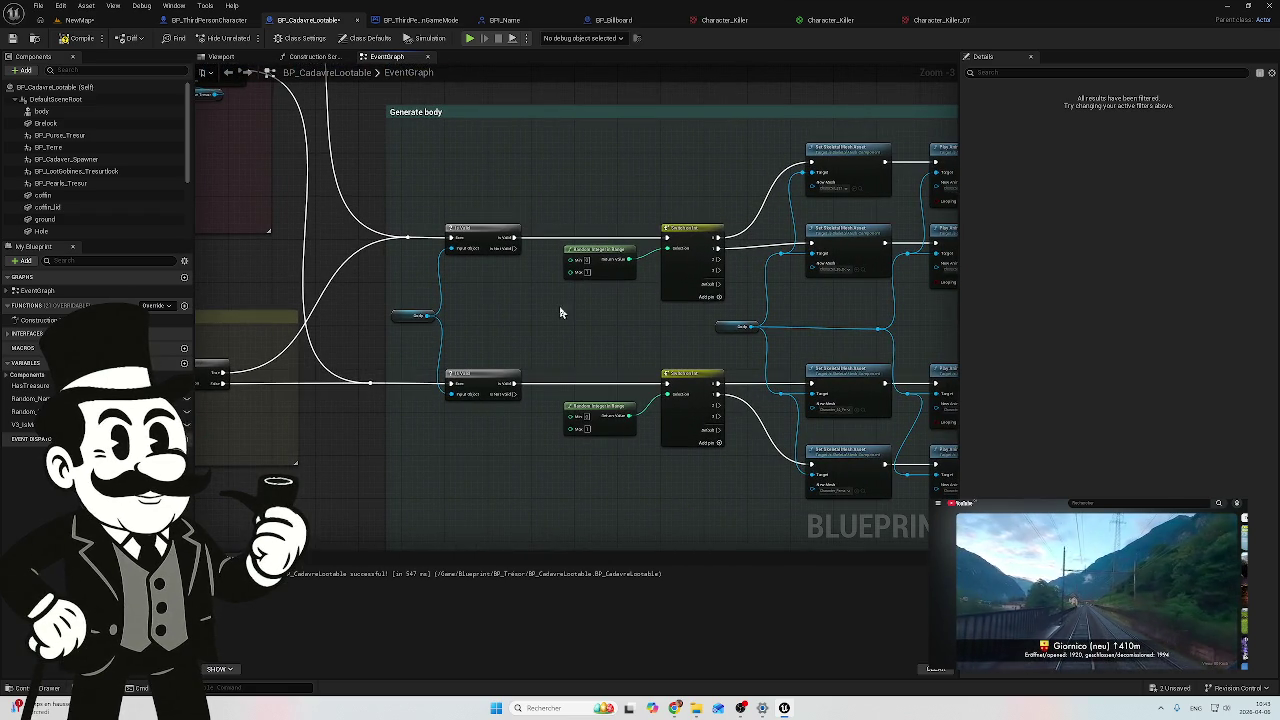
{"action": "scroll", "coordinate": [443, 263], "scroll_direction": "down", "scroll_amount": 1}
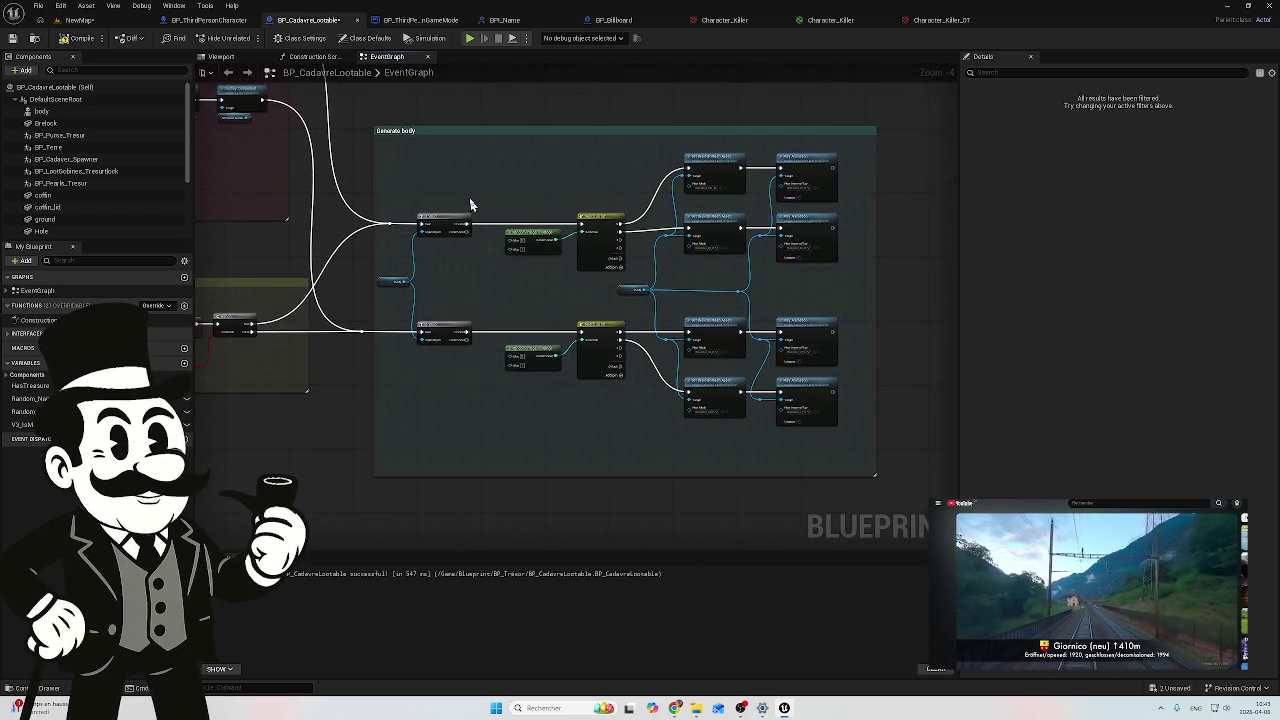
{"action": "scroll", "coordinate": [476, 217], "scroll_direction": "up", "scroll_amount": 4}
Step: Insert a Branch after Is Valid and route its False output to the lower Switch on Int
{"action": "mouse_move", "coordinate": [465, 259]}
{"action": "left_mouse_down"}
{"action": "mouse_move", "coordinate": [548, 224]}
{"action": "mouse_move", "coordinate": [535, 216]}
{"action": "left_mouse_up"}
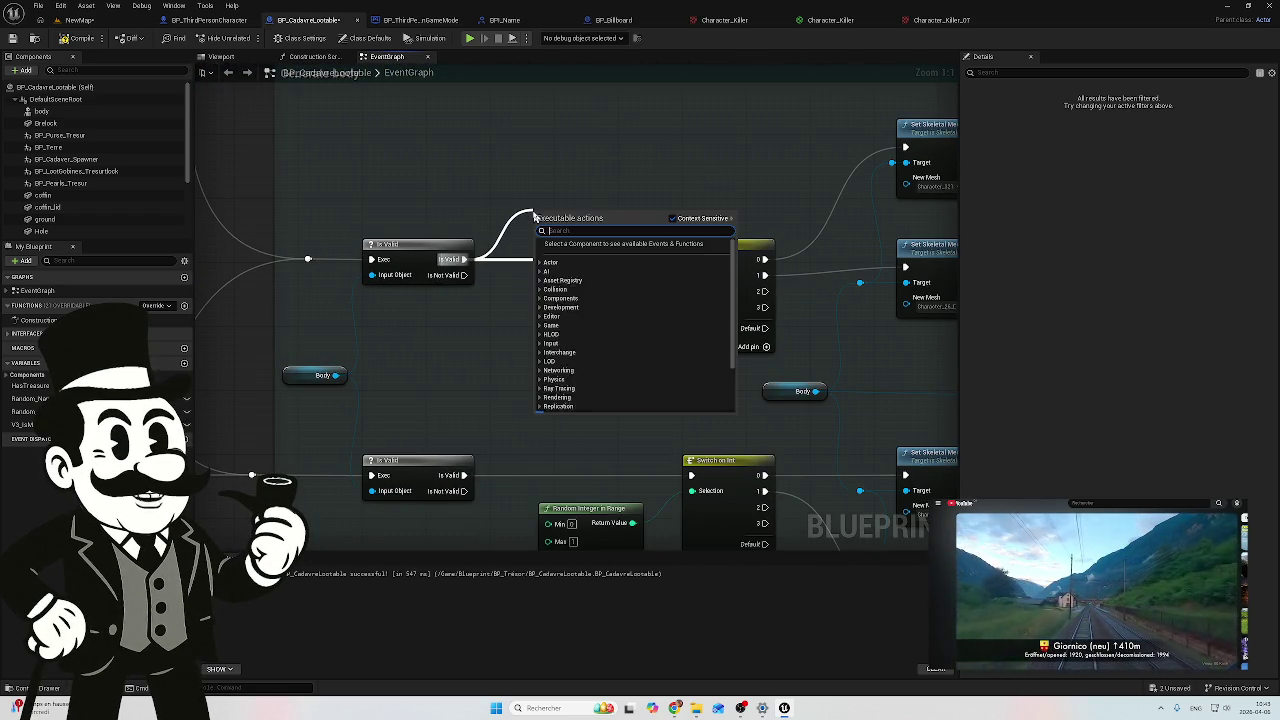
{"action": "key", "text": "Escape"}
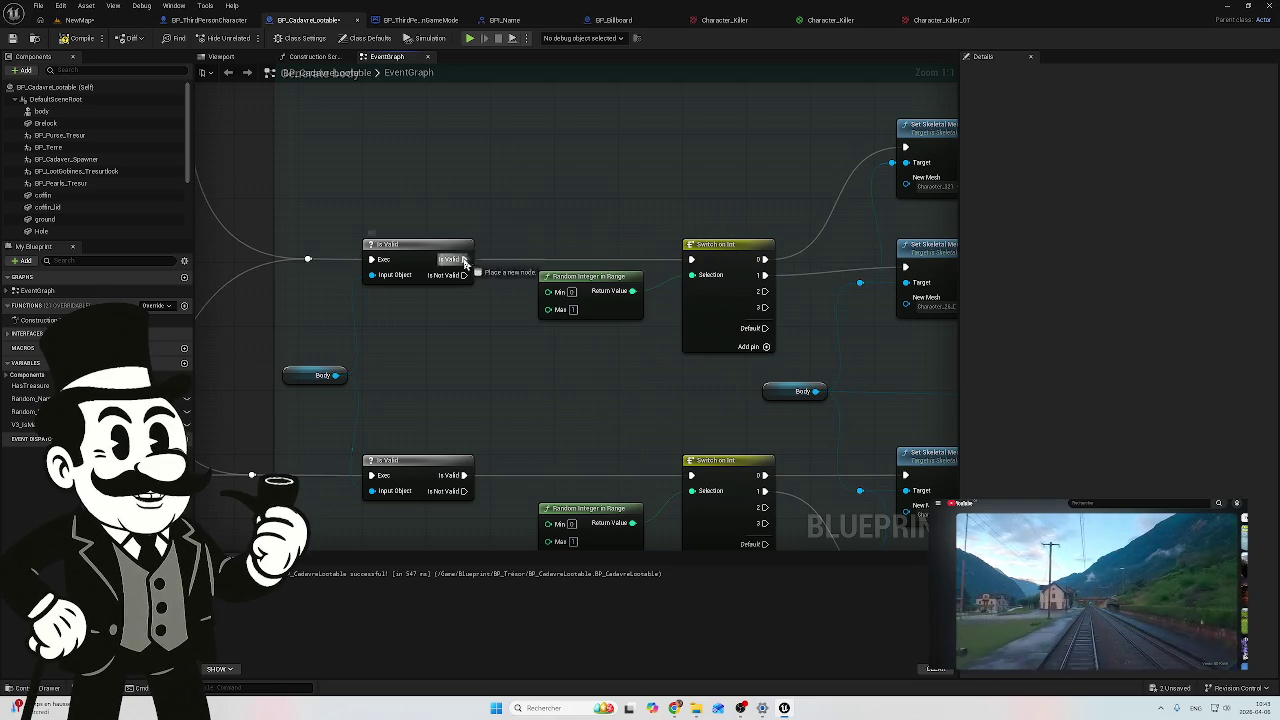
{"action": "left_click_drag", "start_coordinate": [465, 259], "coordinate": [506, 195]}
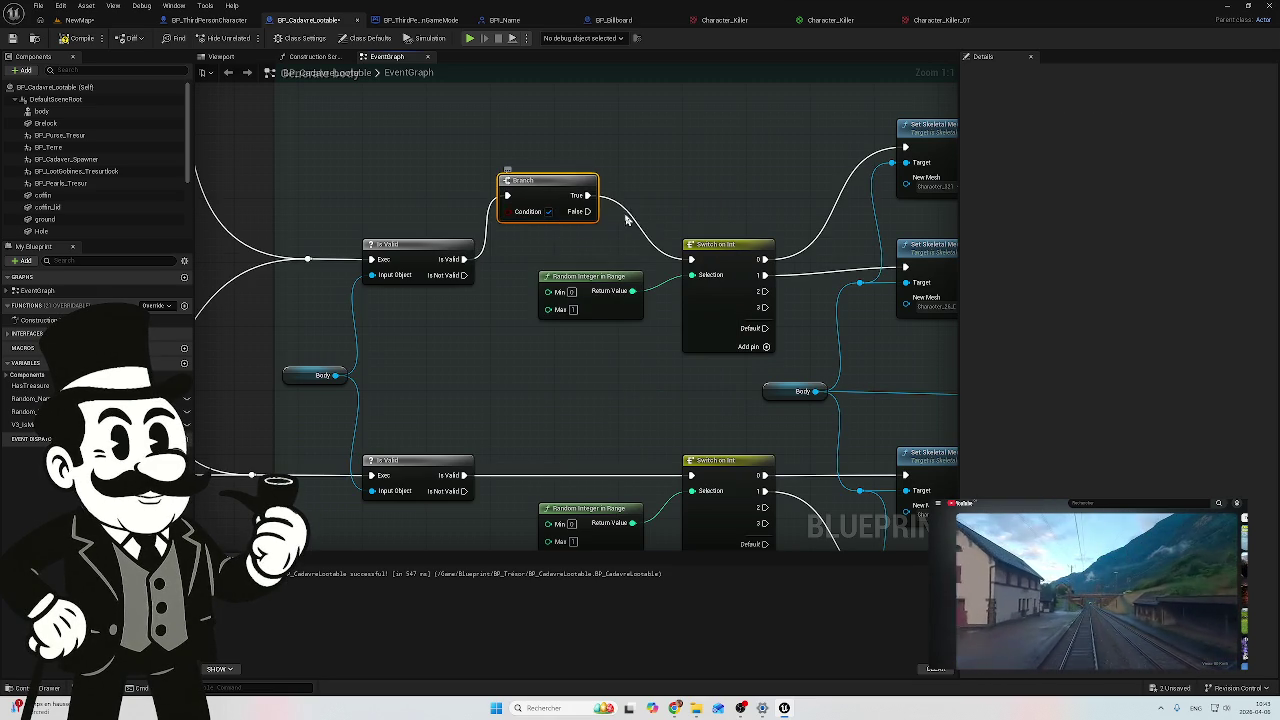
{"action": "mouse_move", "coordinate": [588, 211]}
{"action": "left_mouse_down"}
{"action": "mouse_move", "coordinate": [600, 470]}
{"action": "mouse_move", "coordinate": [690, 475]}
{"action": "left_mouse_up"}
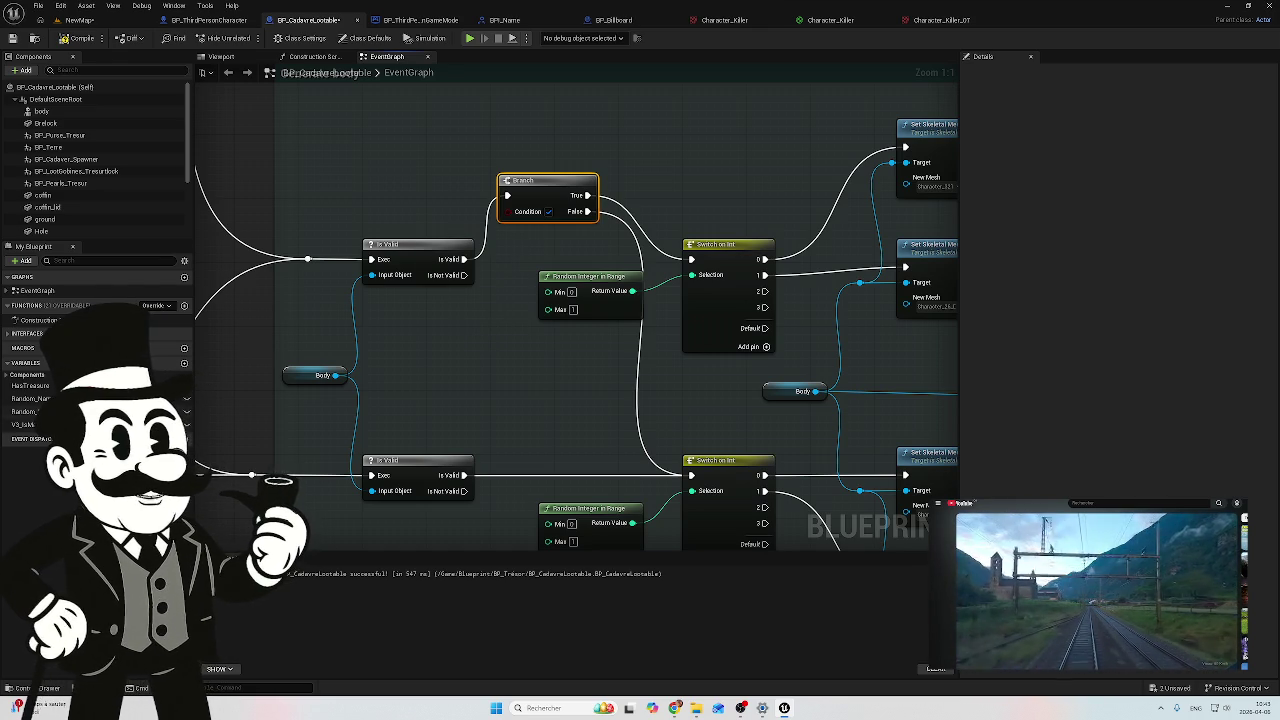
Step: Plug a V3 Is Male? getter into the Branch's Condition pin
{"action": "mouse_move", "coordinate": [22, 424]}
{"action": "left_mouse_down"}
{"action": "mouse_move", "coordinate": [400, 305]}
{"action": "mouse_move", "coordinate": [520, 252]}
{"action": "mouse_move", "coordinate": [510, 218]}
{"action": "mouse_move", "coordinate": [535, 231]}
{"action": "mouse_move", "coordinate": [527, 222]}
{"action": "left_mouse_up"}
{"action": "left_click", "coordinate": [530, 256]}
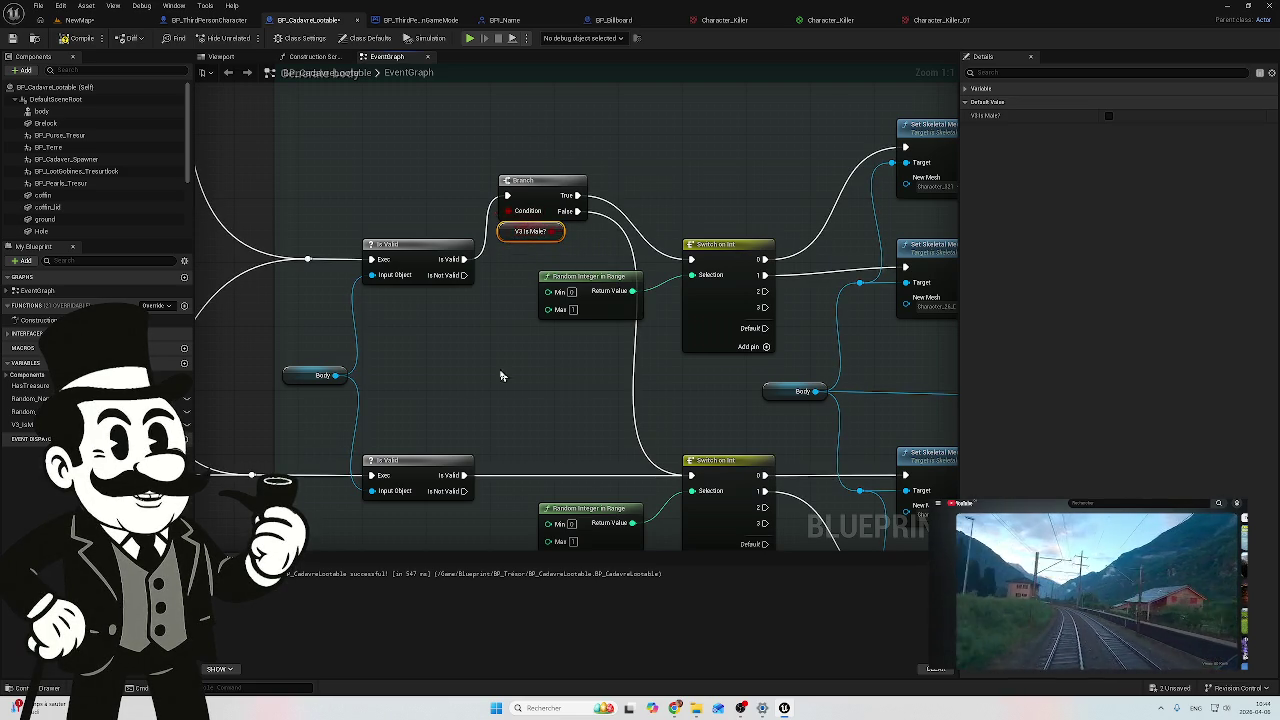
{"action": "scroll", "coordinate": [595, 341], "scroll_direction": "down", "scroll_amount": 1}
{"action": "scroll", "coordinate": [649, 343], "scroll_direction": "down", "scroll_amount": 1}
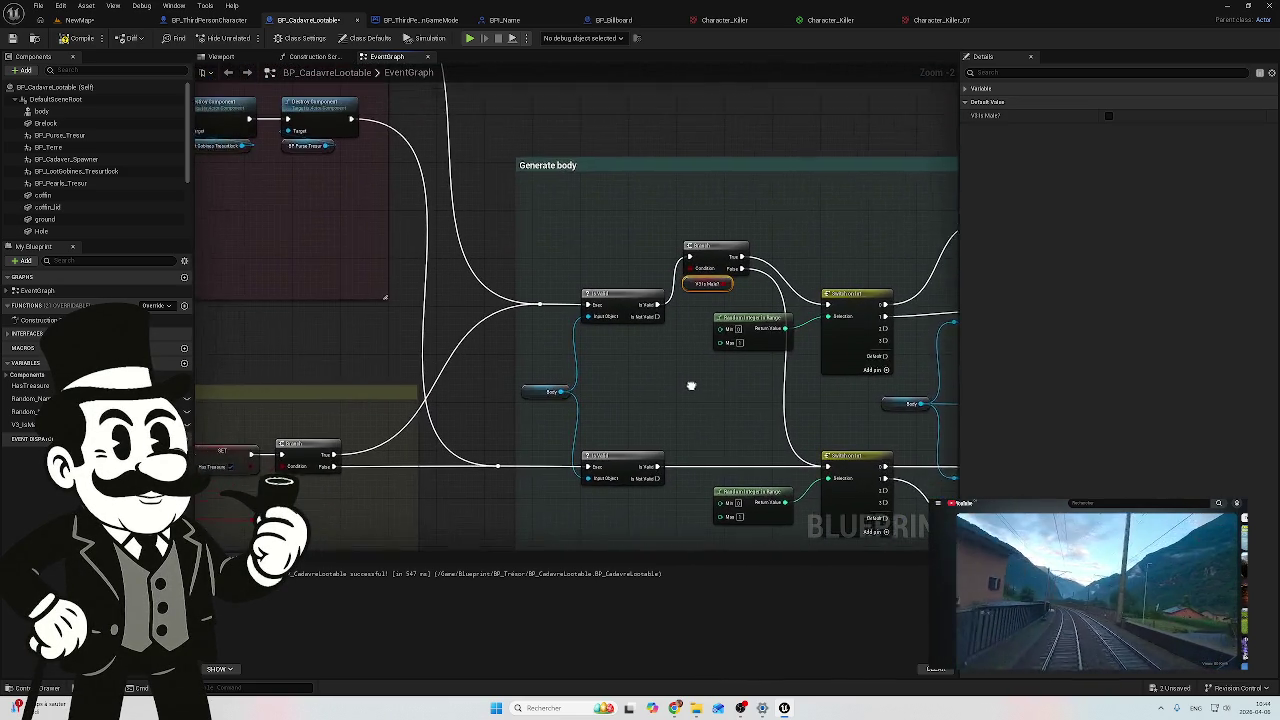
{"action": "left_click", "coordinate": [445, 336]}
{"action": "left_click", "coordinate": [448, 335], "text": "alt"}
{"action": "scroll", "coordinate": [461, 332], "scroll_direction": "down", "scroll_amount": 1}
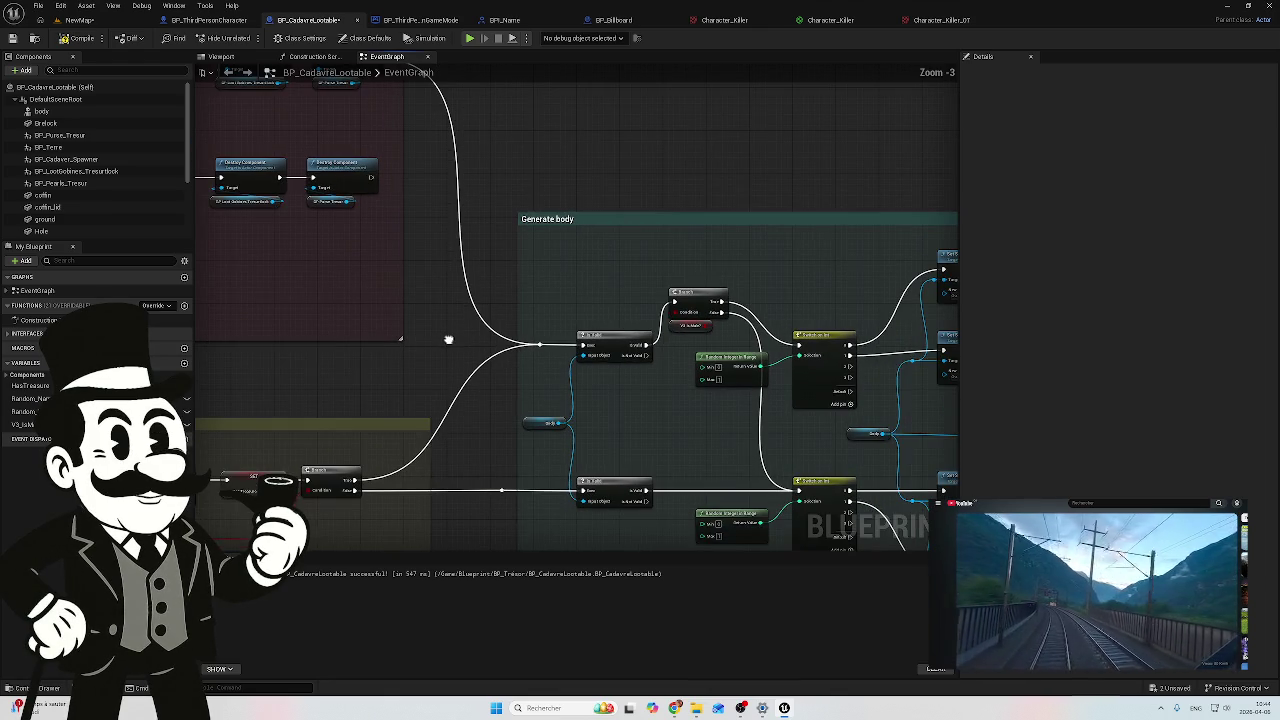
Step: Review the name-shuffling, Set Text and Destroy Component nodes, selecting the upper Set Text and Destroy nodes
{"action": "left_click_drag", "start_coordinate": [448, 339], "coordinate": [634, 371]}
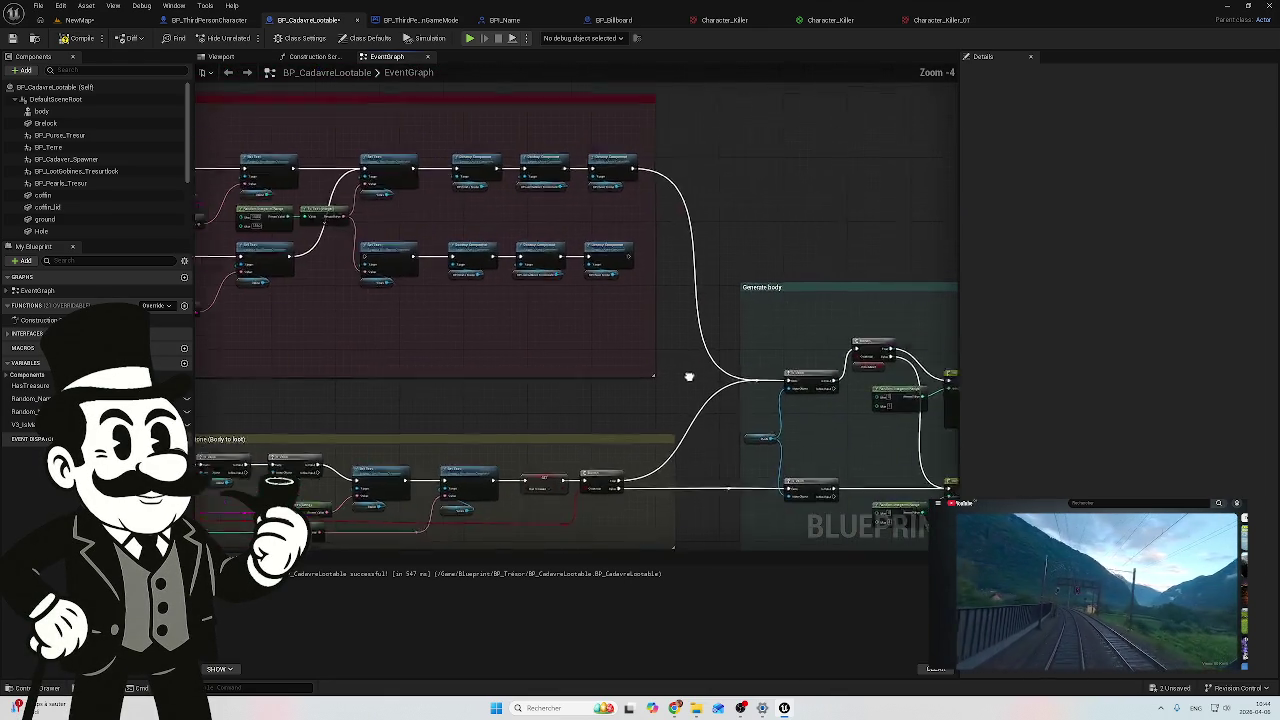
{"action": "left_click_drag", "start_coordinate": [366, 329], "coordinate": [437, 354]}
{"action": "scroll", "coordinate": [689, 331], "scroll_direction": "down", "scroll_amount": 1}
{"action": "scroll", "coordinate": [695, 322], "scroll_direction": "up", "scroll_amount": 3}
{"action": "left_click_drag", "start_coordinate": [702, 313], "coordinate": [484, 372]}
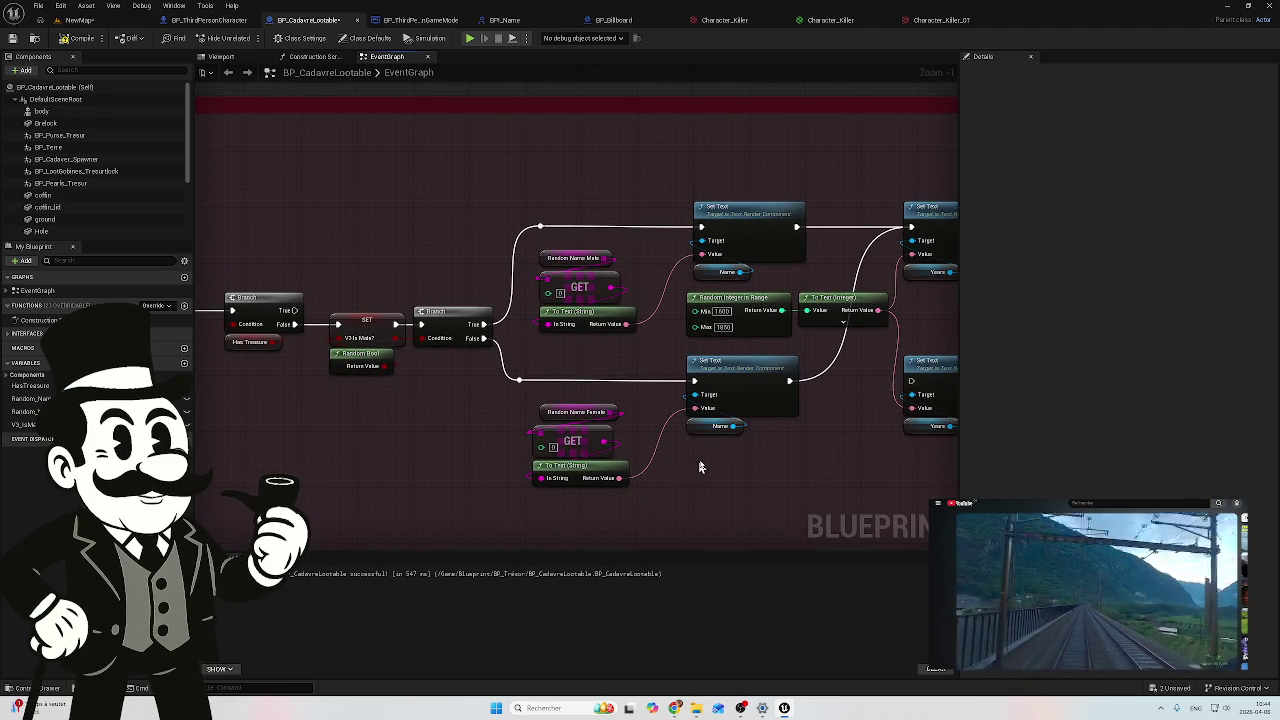
{"action": "left_click_drag", "start_coordinate": [380, 440], "coordinate": [363, 421]}
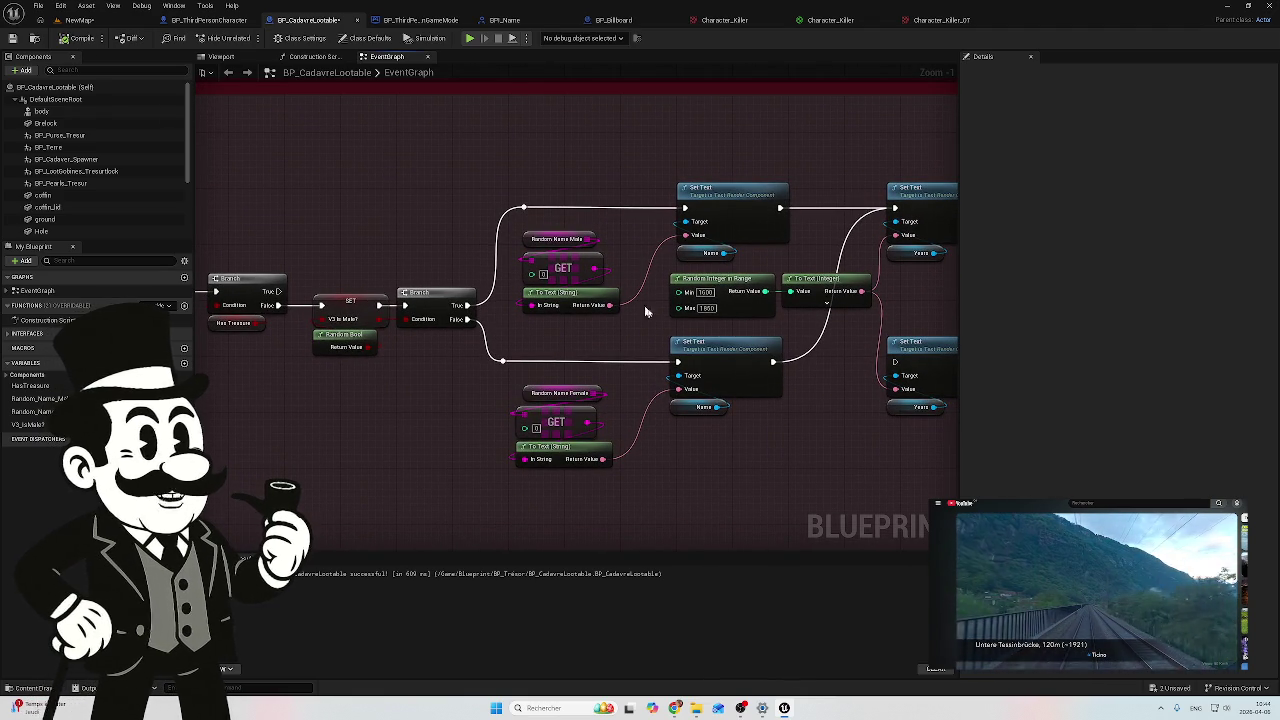
{"action": "mouse_move", "coordinate": [784, 461]}
{"action": "left_mouse_down"}
{"action": "mouse_move", "coordinate": [720, 408]}
{"action": "mouse_move", "coordinate": [577, 429]}
{"action": "mouse_move", "coordinate": [357, 294]}
{"action": "left_mouse_up"}
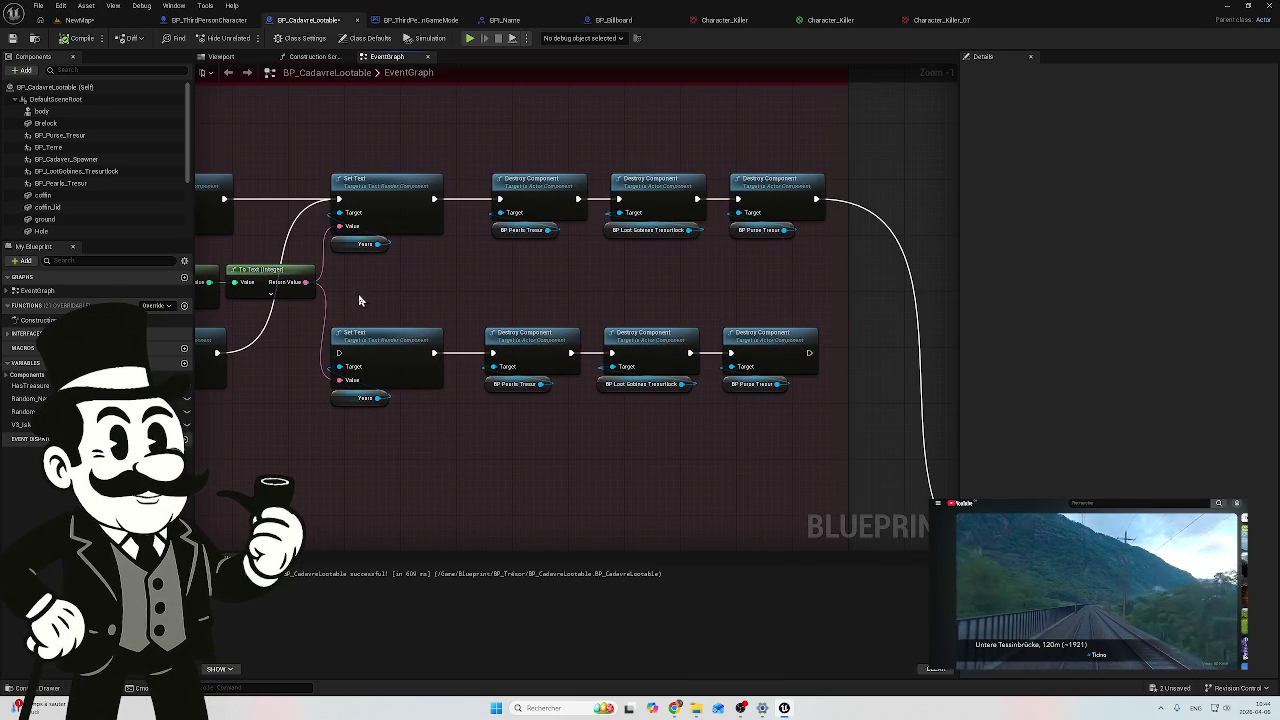
{"action": "left_click", "coordinate": [390, 200]}
{"action": "mouse_move", "coordinate": [465, 289]}
{"action": "left_mouse_down"}
{"action": "mouse_move", "coordinate": [829, 234]}
{"action": "mouse_move", "coordinate": [517, 257]}
{"action": "mouse_move", "coordinate": [527, 272]}
{"action": "mouse_move", "coordinate": [514, 289]}
{"action": "mouse_move", "coordinate": [613, 233]}
{"action": "left_mouse_up"}
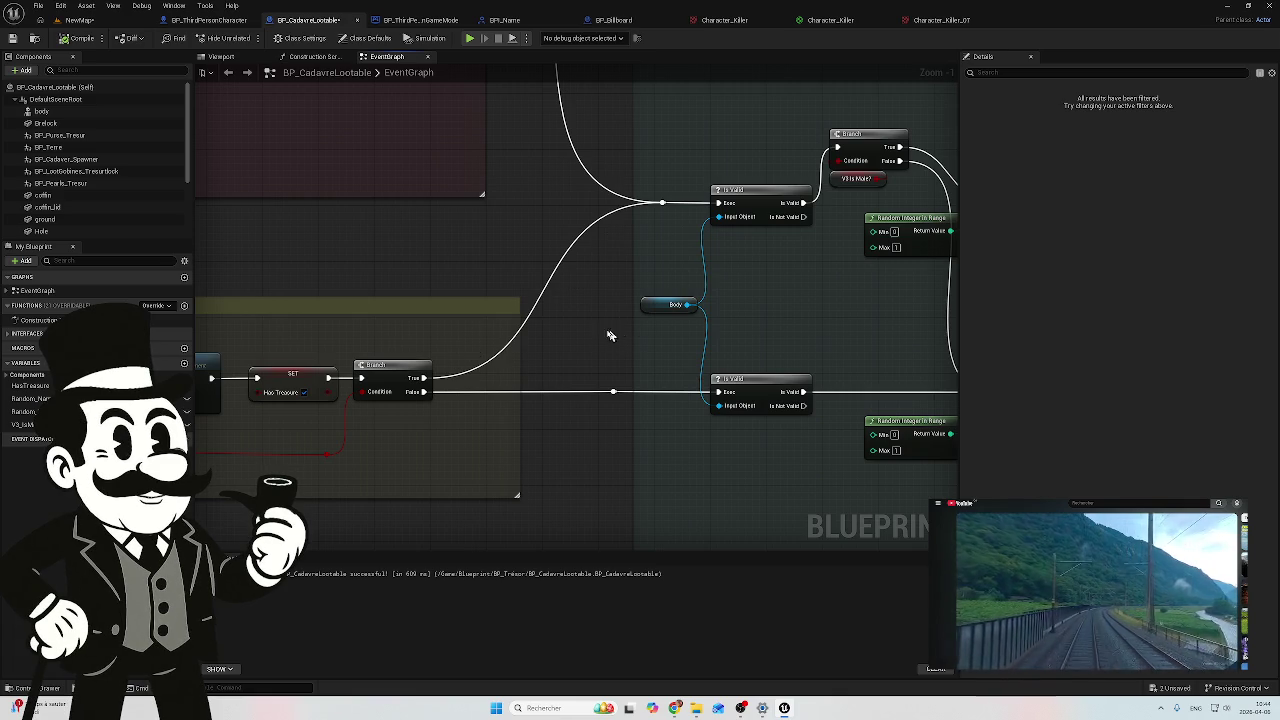
Step: Inspect the lower Set Skeletal Mesh and Play Animation node pairs, then go back to the NewMap level
{"action": "mouse_move", "coordinate": [482, 418]}
{"action": "left_mouse_down"}
{"action": "mouse_move", "coordinate": [929, 360]}
{"action": "mouse_move", "coordinate": [489, 451]}
{"action": "mouse_move", "coordinate": [737, 418]}
{"action": "mouse_move", "coordinate": [529, 417]}
{"action": "mouse_move", "coordinate": [729, 420]}
{"action": "mouse_move", "coordinate": [700, 434]}
{"action": "mouse_move", "coordinate": [313, 457]}
{"action": "mouse_move", "coordinate": [537, 320]}
{"action": "mouse_move", "coordinate": [496, 322]}
{"action": "mouse_move", "coordinate": [471, 343]}
{"action": "mouse_move", "coordinate": [414, 325]}
{"action": "mouse_move", "coordinate": [519, 323]}
{"action": "left_mouse_up"}
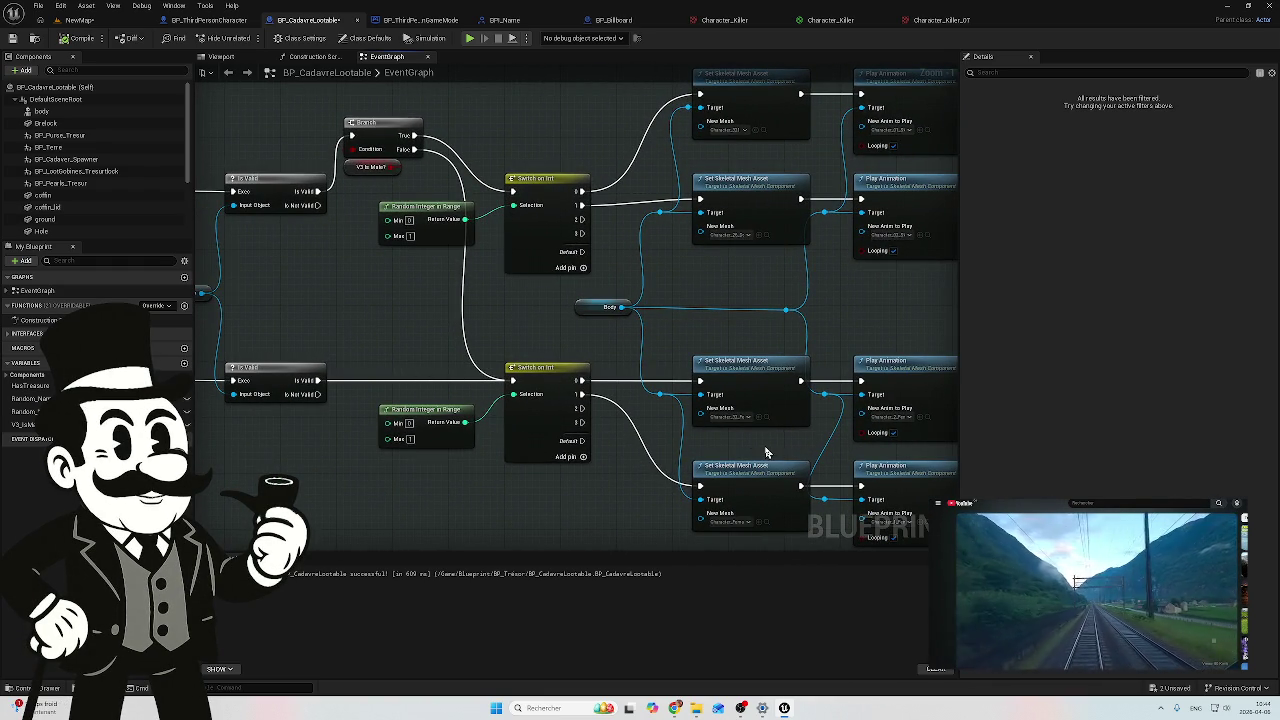
{"action": "left_click_drag", "start_coordinate": [767, 452], "coordinate": [613, 399]}
{"action": "mouse_move", "coordinate": [812, 287]}
{"action": "left_mouse_down"}
{"action": "mouse_move", "coordinate": [597, 449]}
{"action": "mouse_move", "coordinate": [580, 423]}
{"action": "left_mouse_up"}
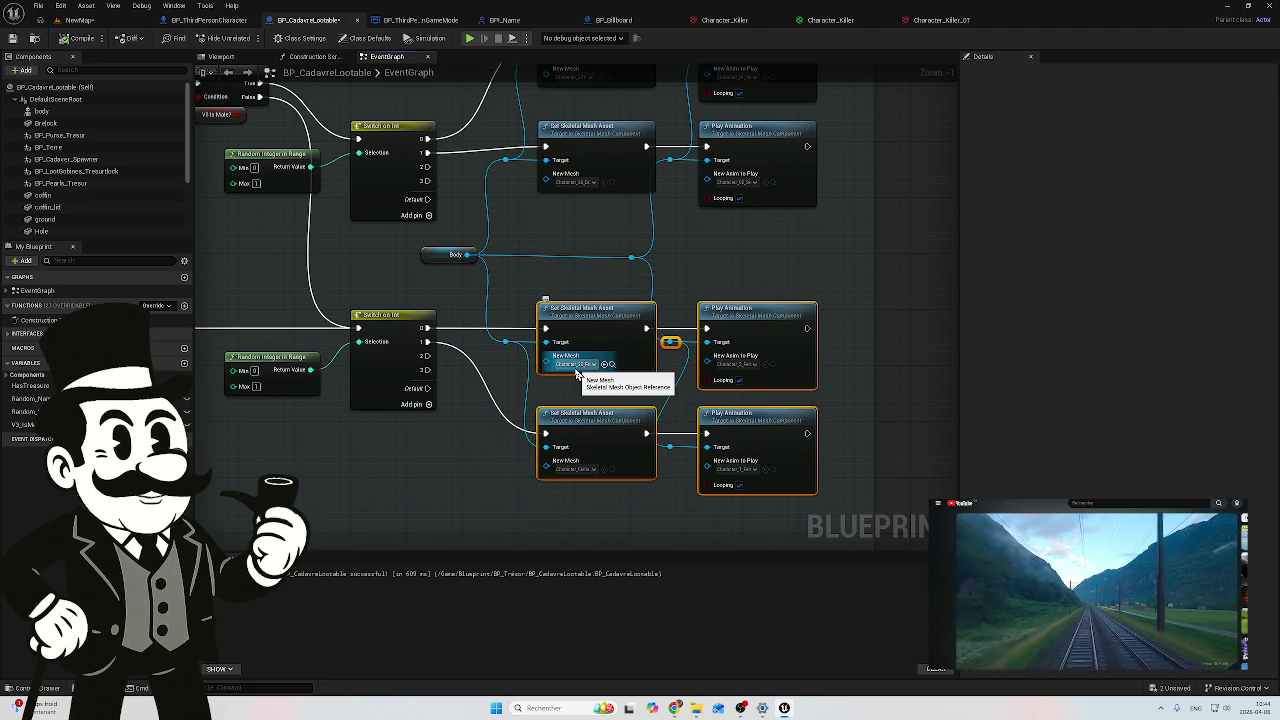
{"action": "scroll", "coordinate": [757, 263], "scroll_direction": "left", "scroll_amount": 3}
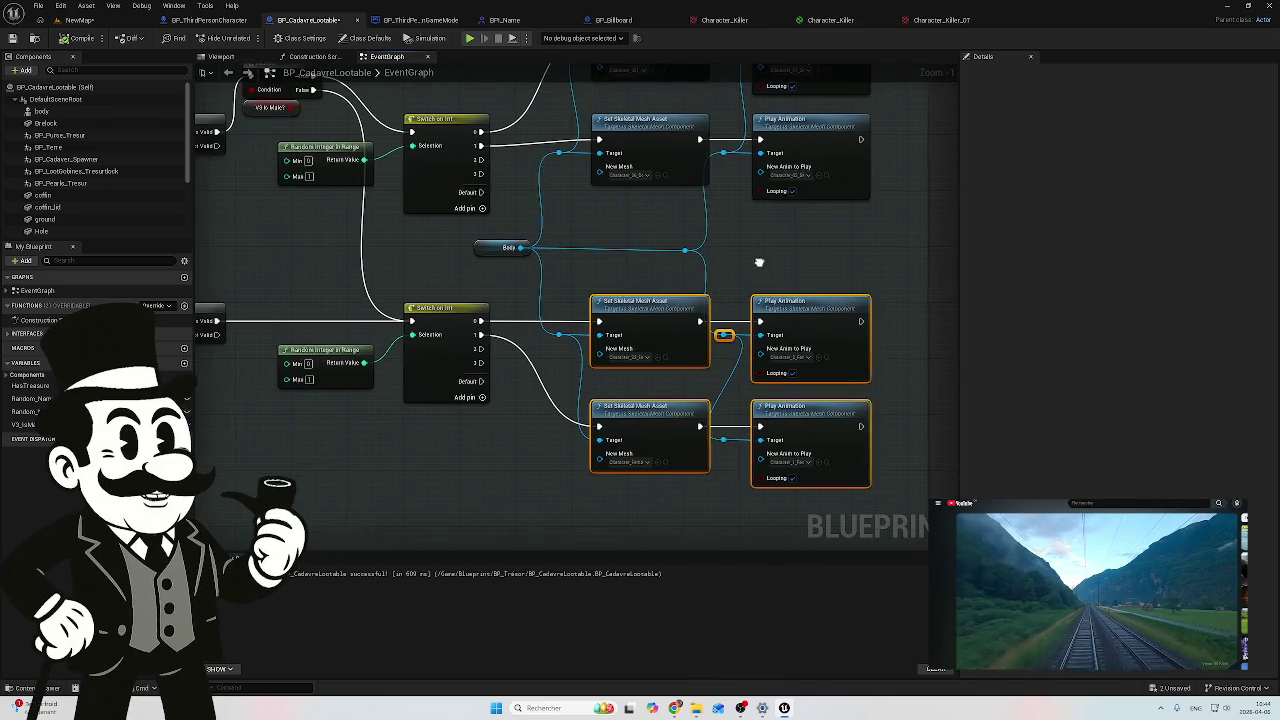
{"action": "left_click", "coordinate": [777, 279]}
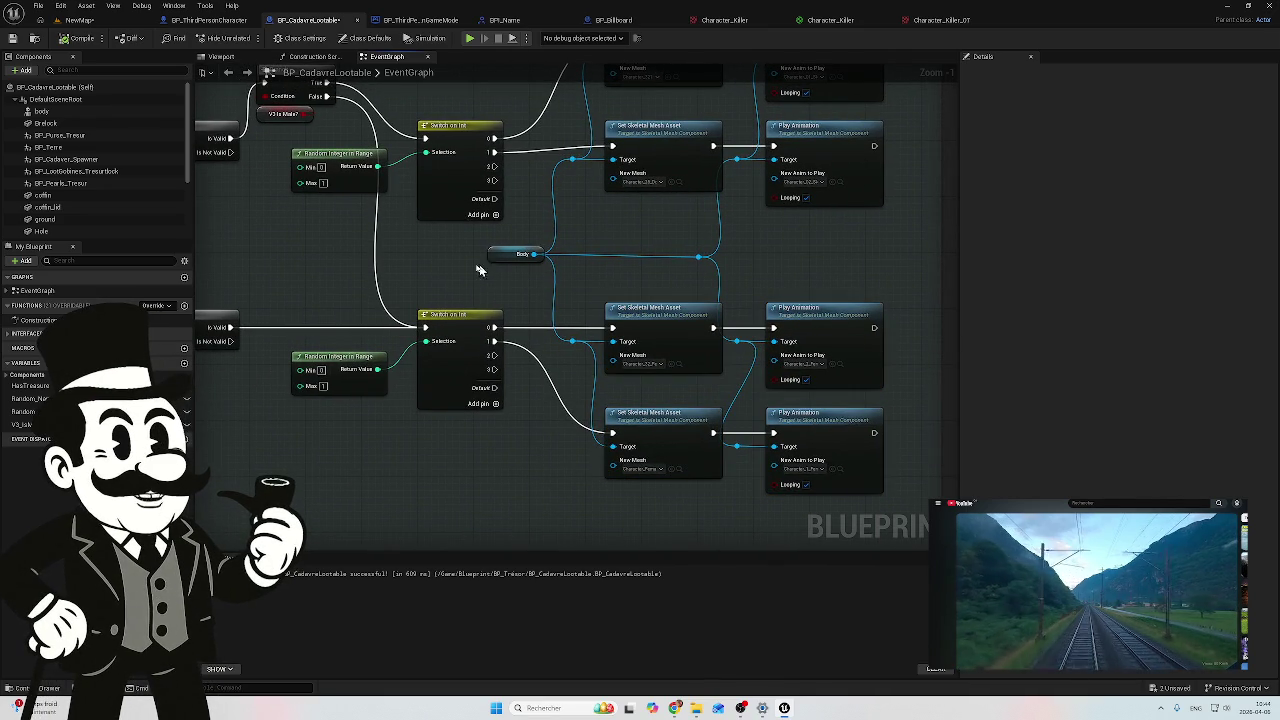
{"action": "left_click", "coordinate": [79, 21]}
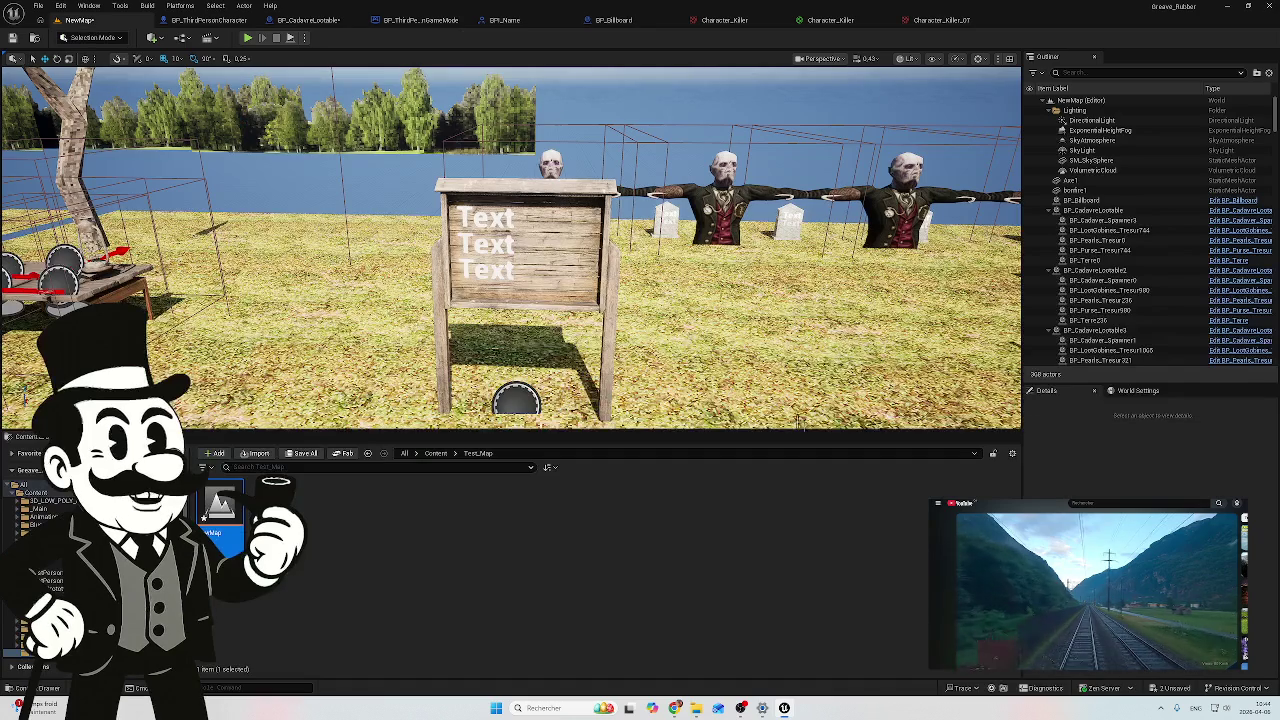
Step: Save the blueprint and map, then start a test play
{"action": "left_click", "coordinate": [1172, 690]}
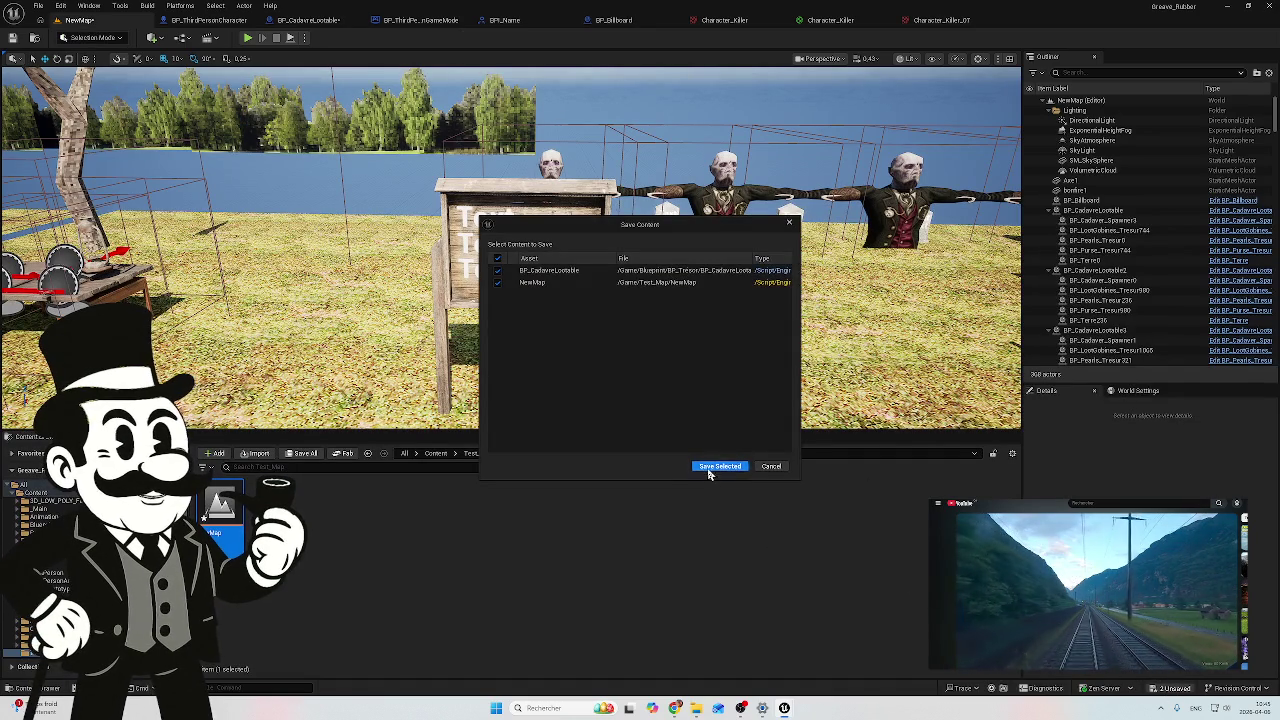
{"action": "left_click", "coordinate": [710, 468]}
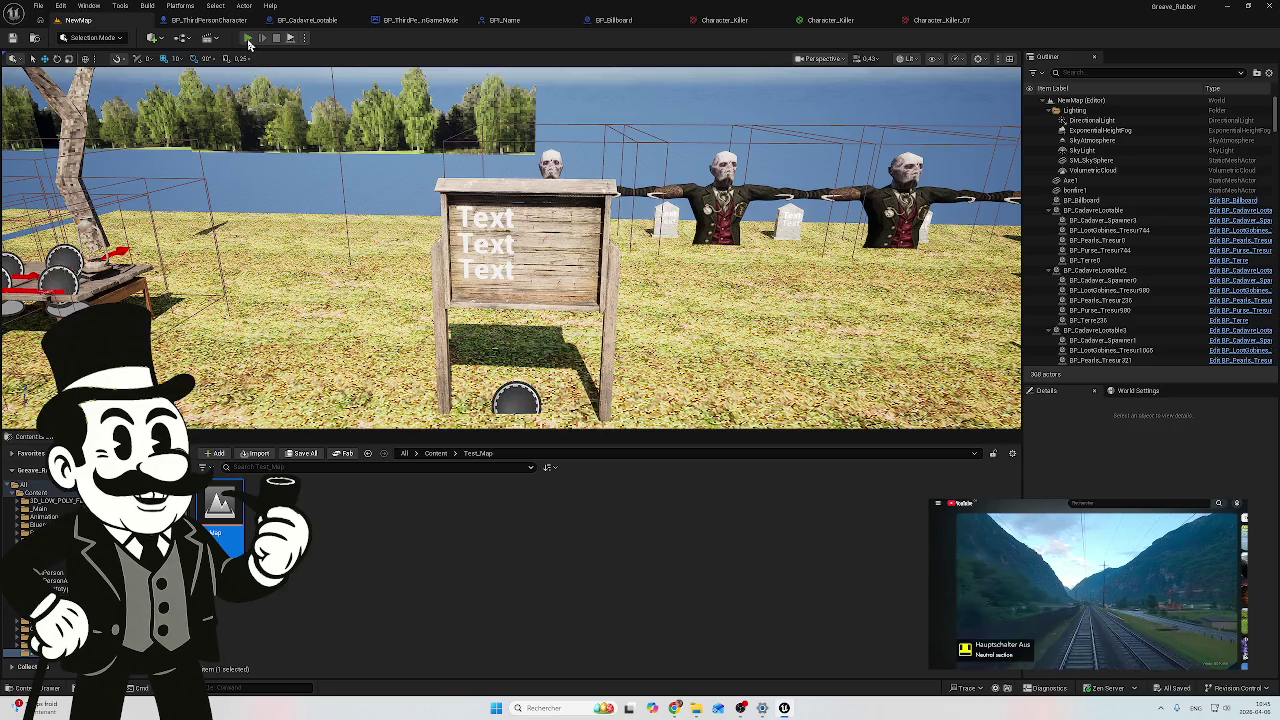
{"action": "left_click", "coordinate": [248, 38]}
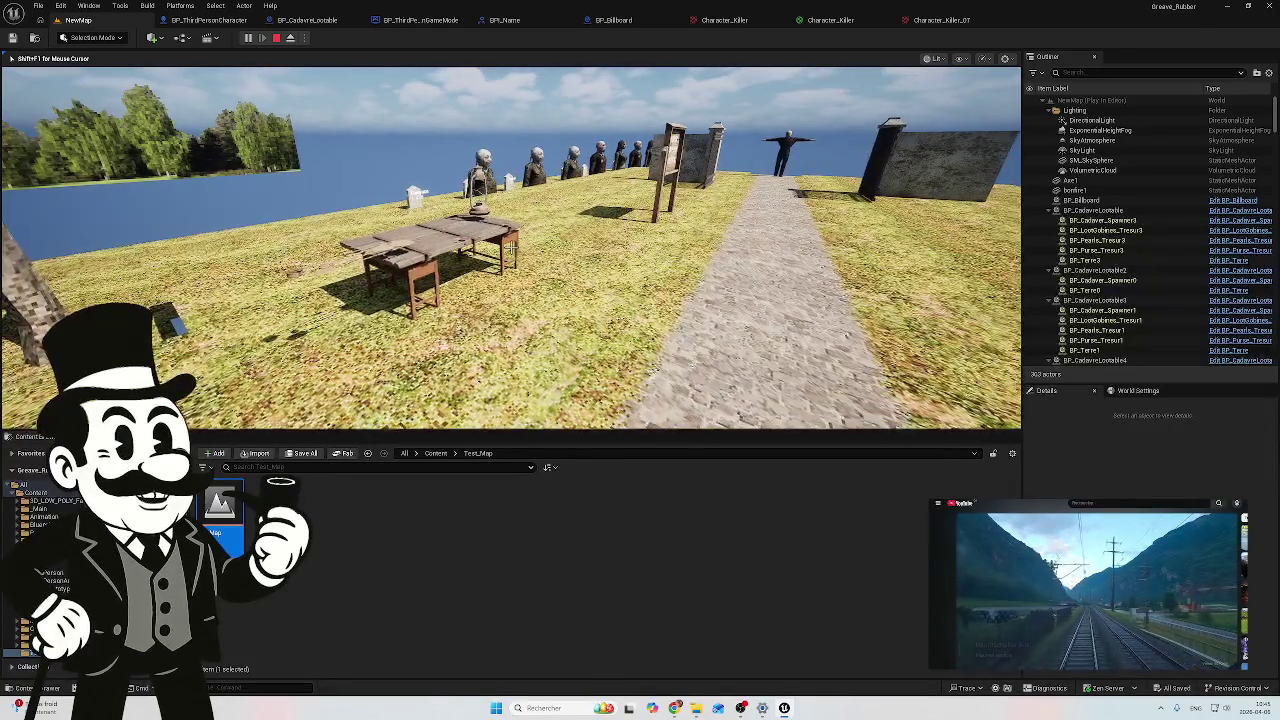
Step: Walk among the graves to the billboard listing Eleanor, Florence and Beatrice, then stop play
{"action": "key", "text": "w"}
{"action": "key", "text": "w"}
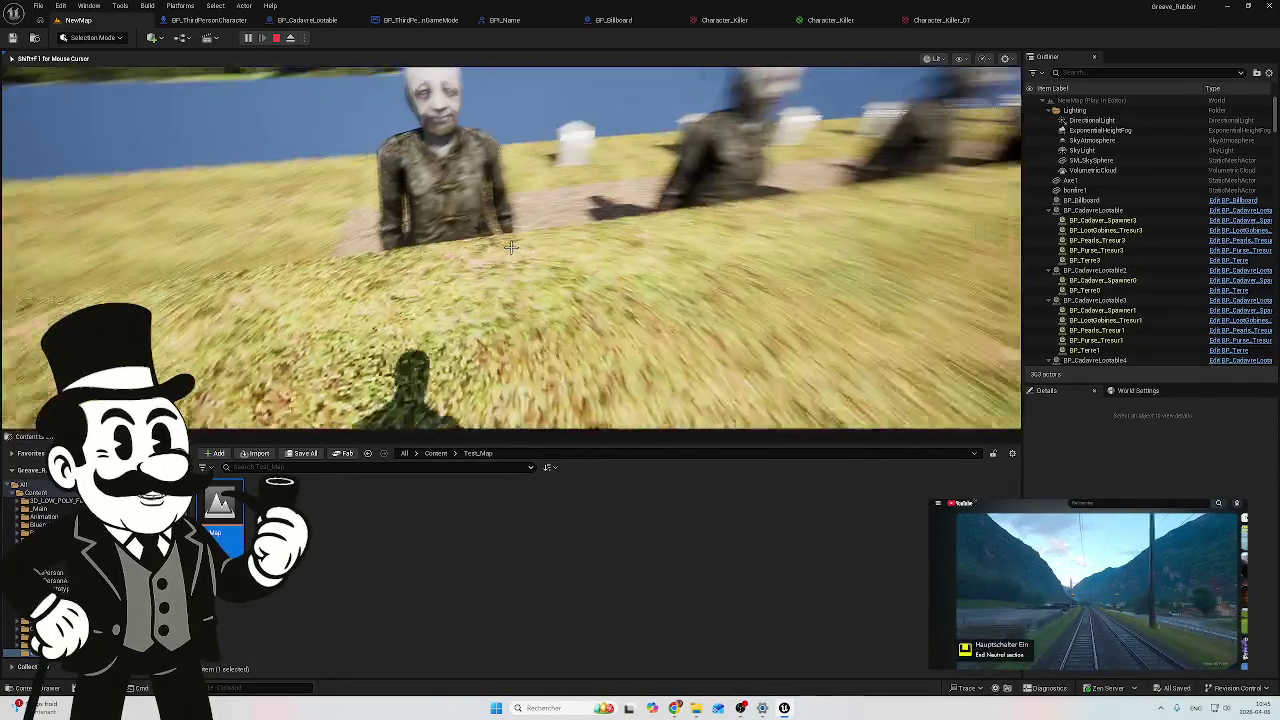
{"action": "key", "text": "w"}
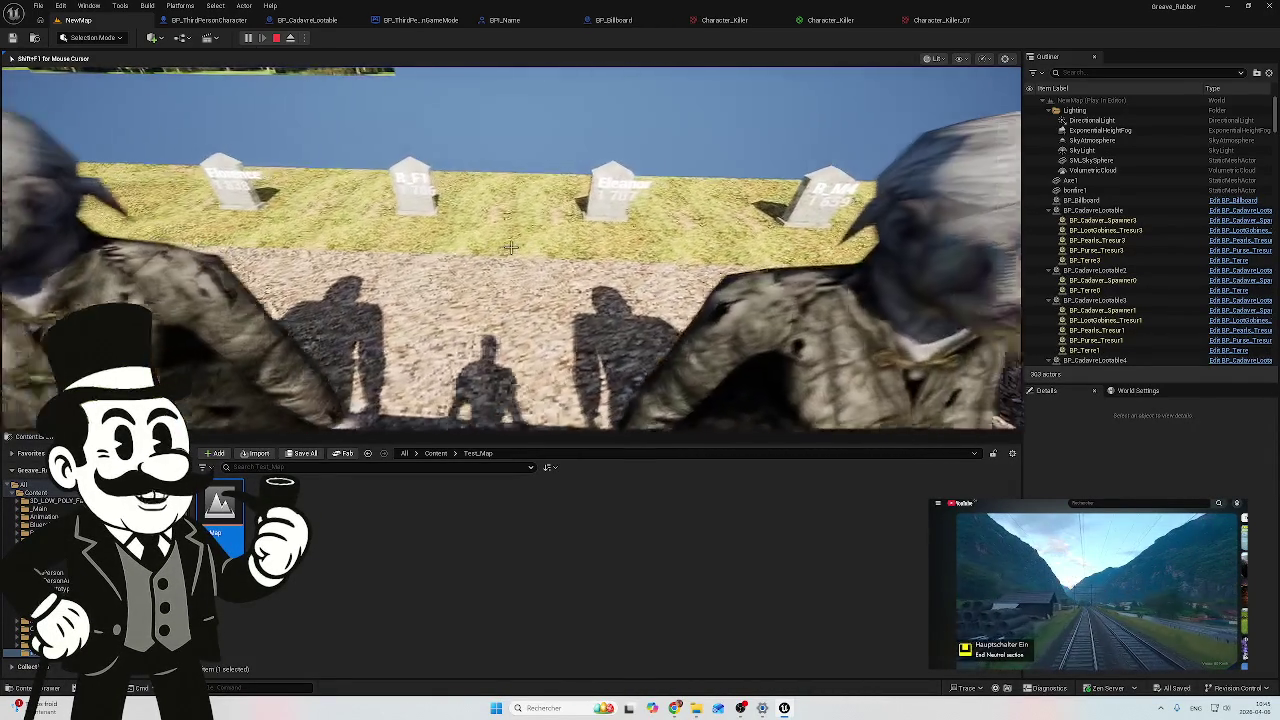
{"action": "key", "text": "w"}
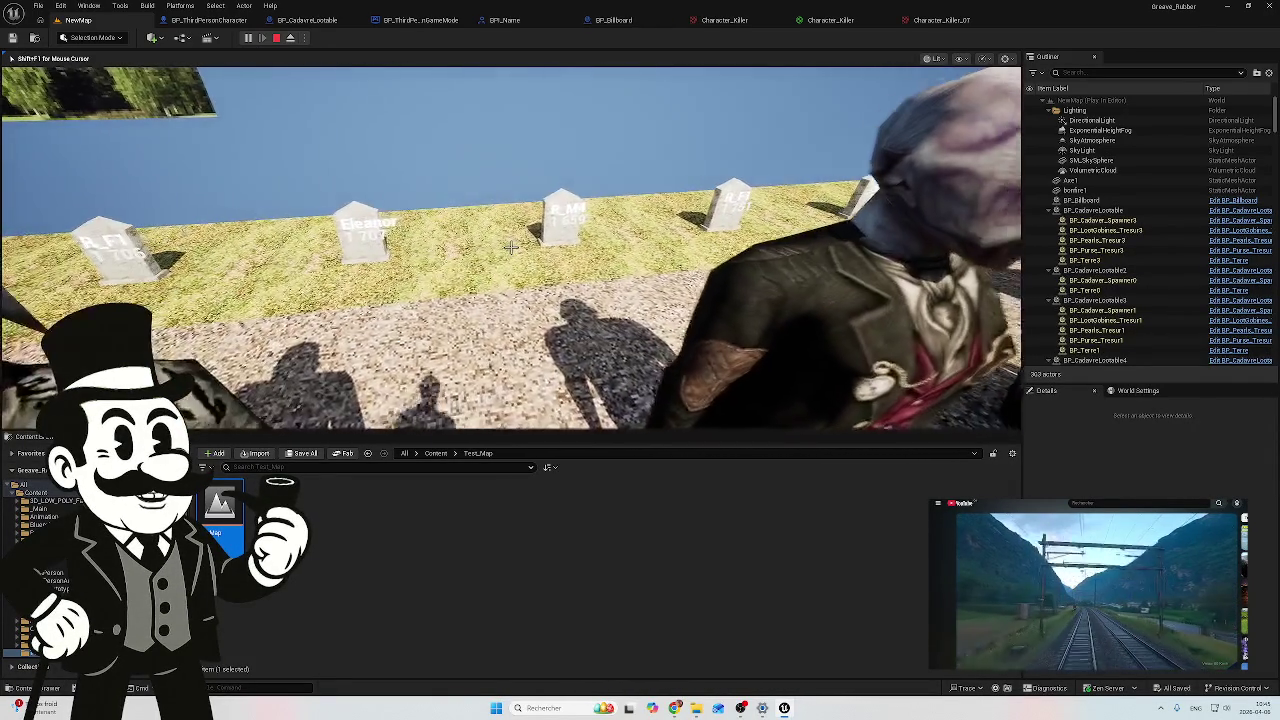
{"action": "key", "text": "w"}
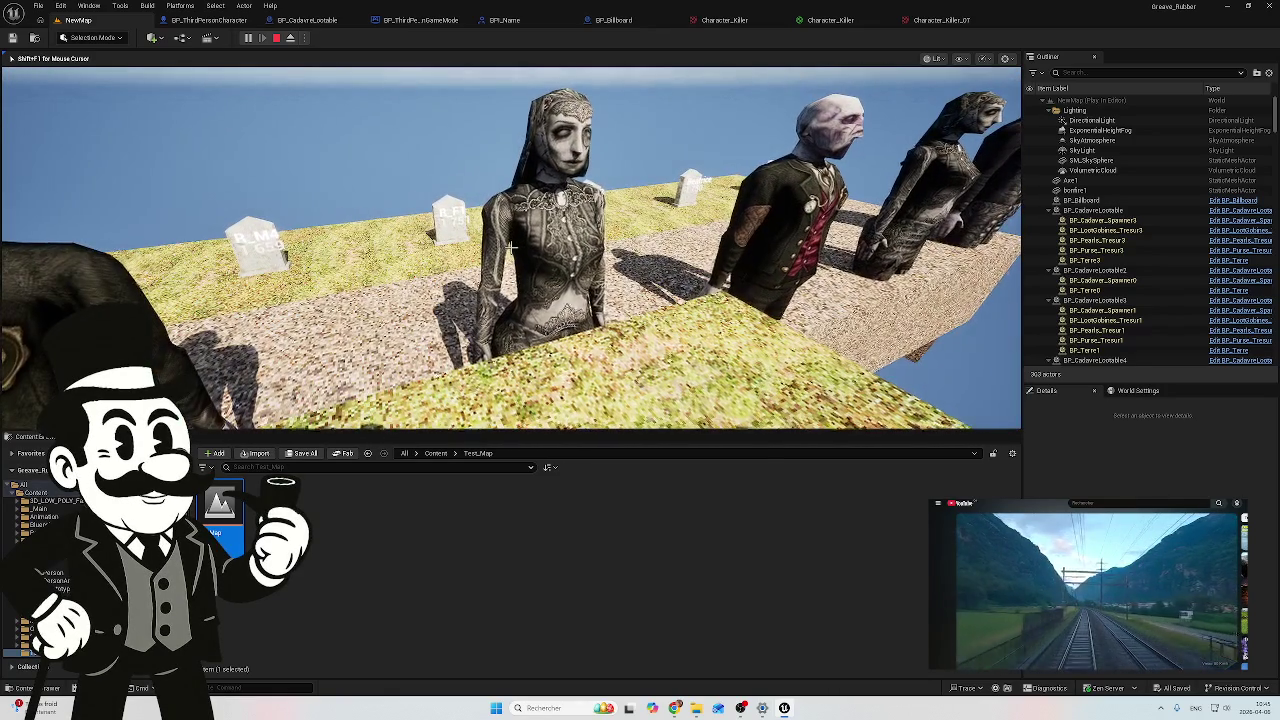
{"action": "key", "text": "w"}
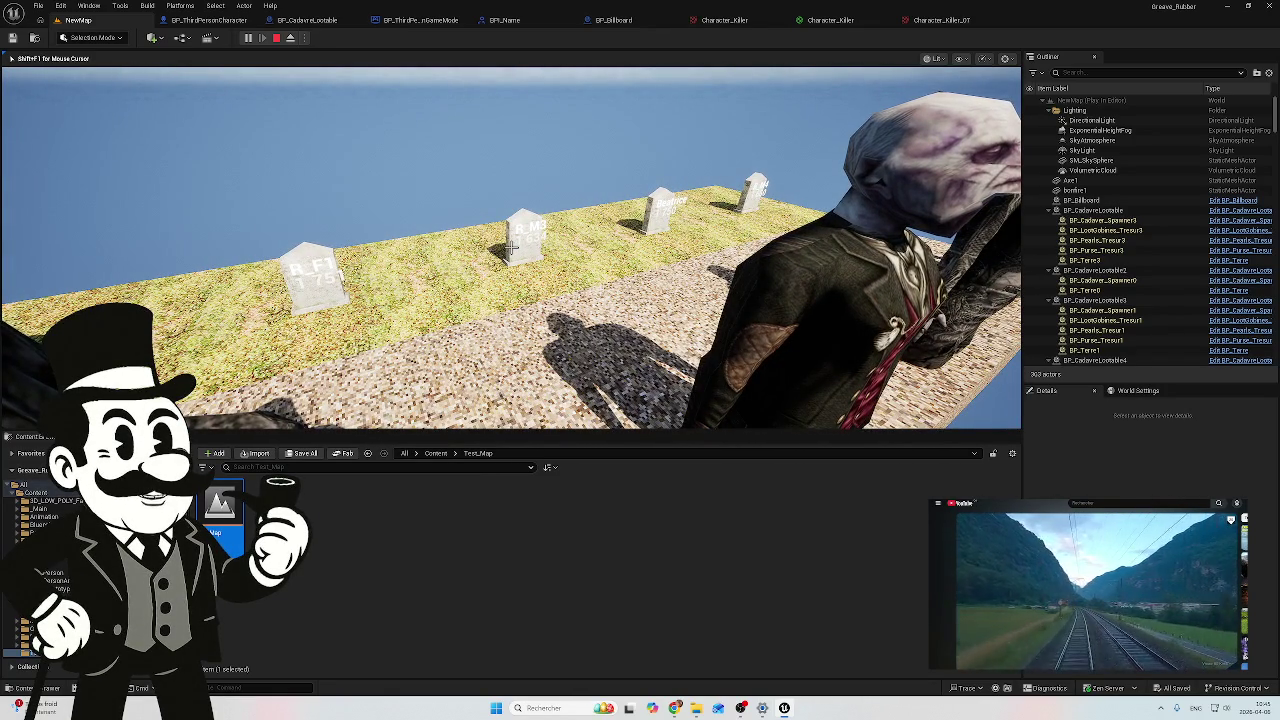
{"action": "key", "text": "w"}
{"action": "key", "text": "w"}
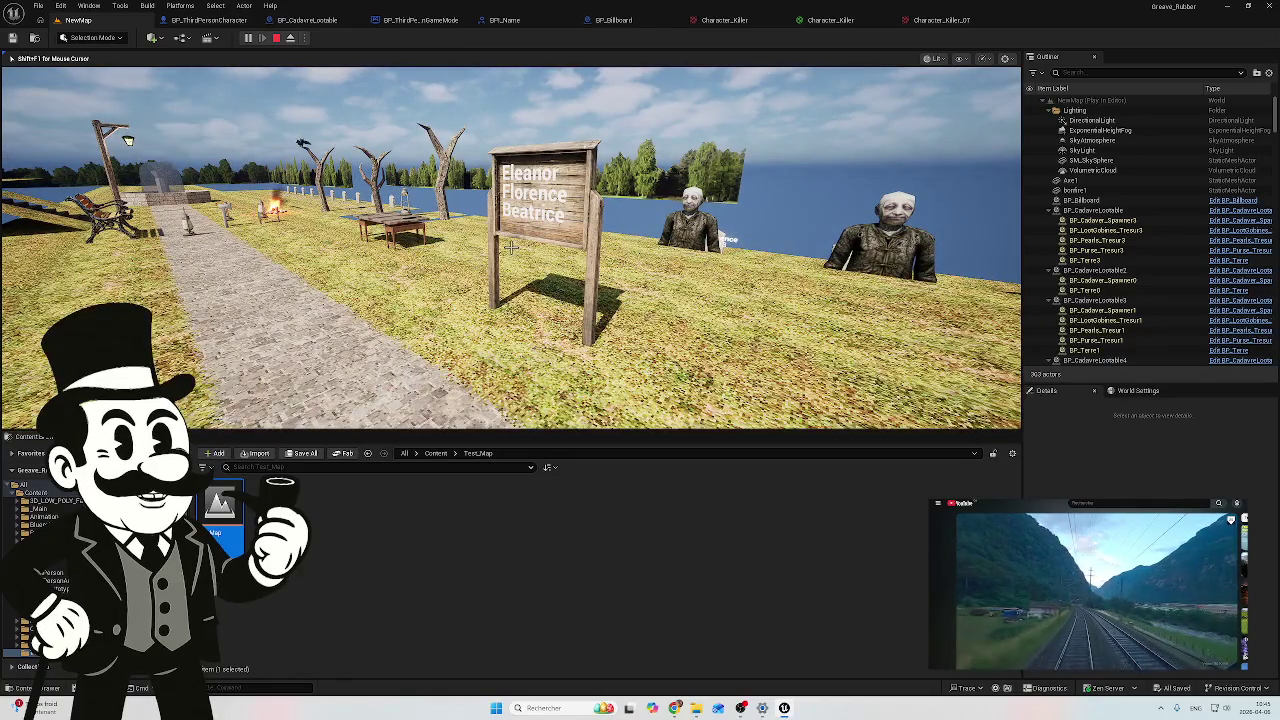
{"action": "key", "text": "Escape"}
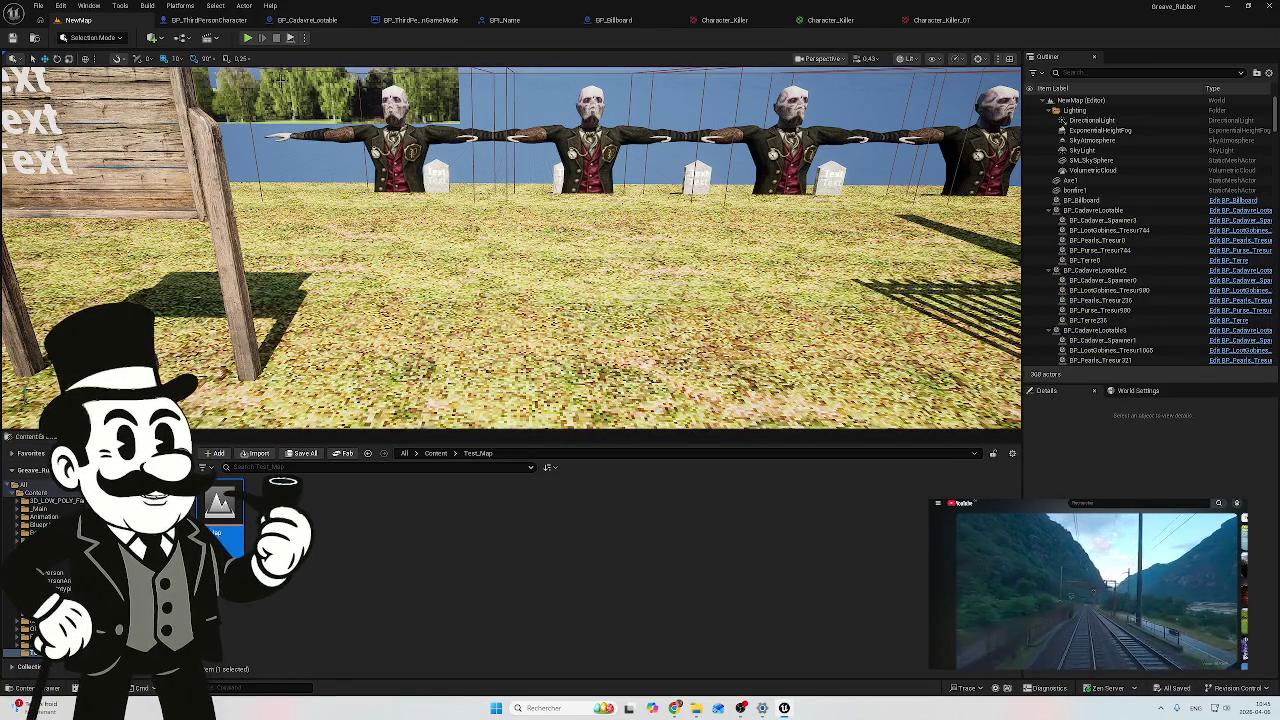
Step: Play again and walk around the billboard showing Edith, Theodore and Frederick
{"action": "left_click", "coordinate": [249, 38]}
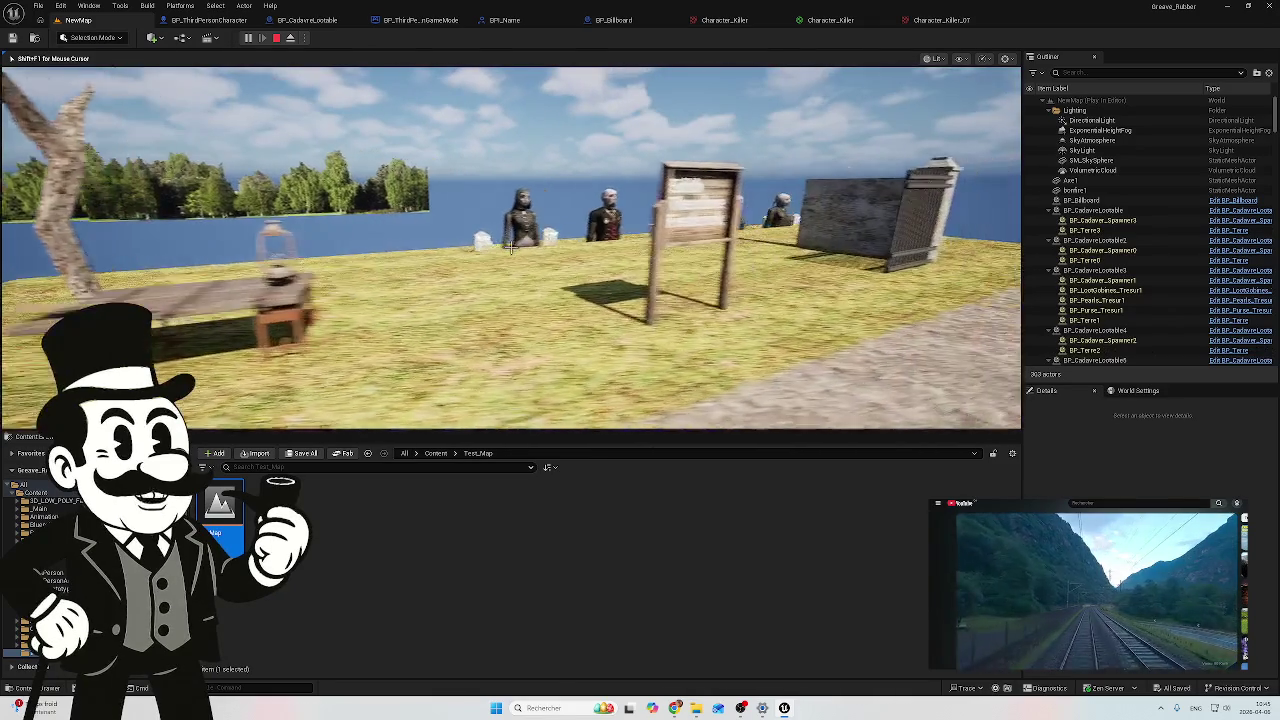
{"action": "key", "text": "w"}
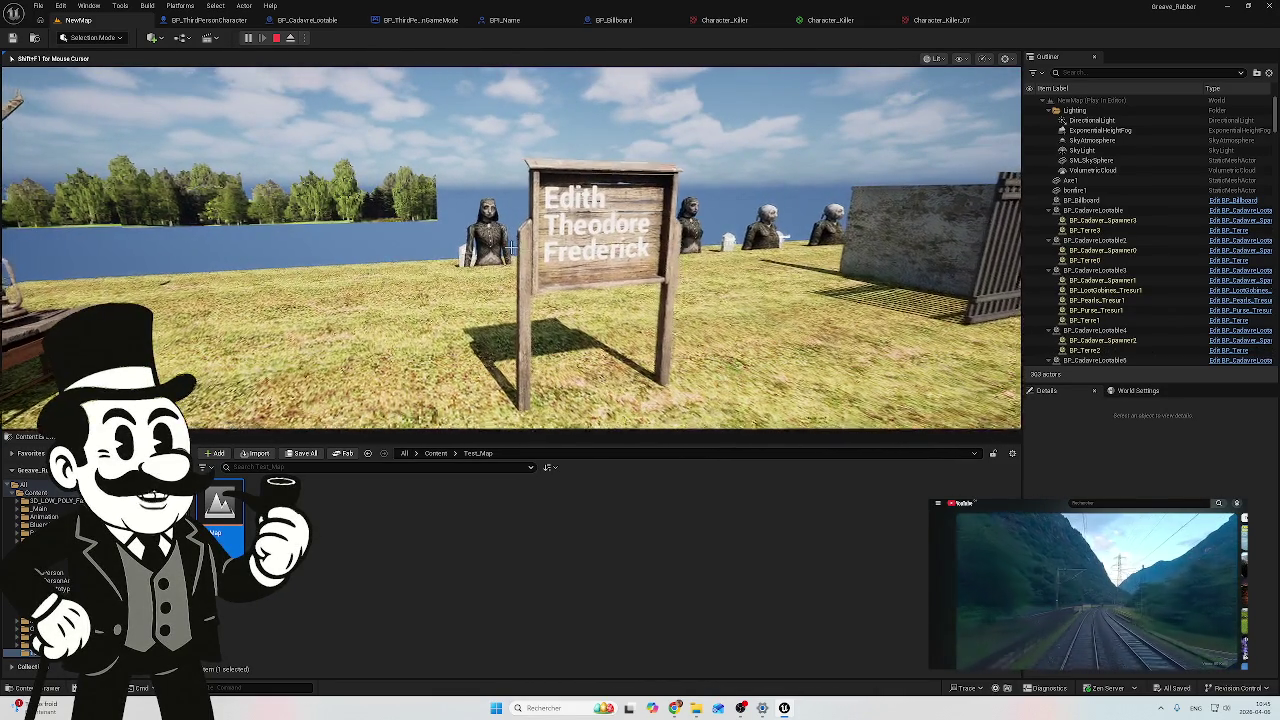
{"action": "key", "text": "a"}
{"action": "key", "text": "w"}
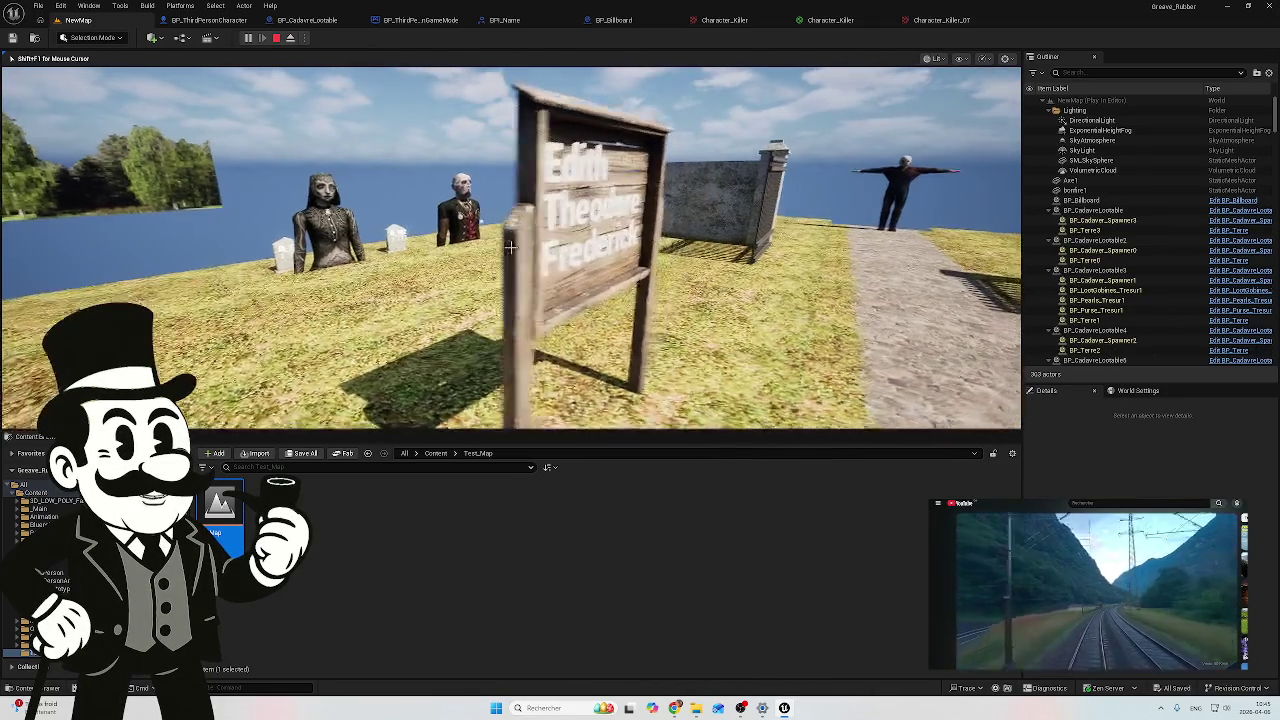
{"action": "key", "text": "w"}
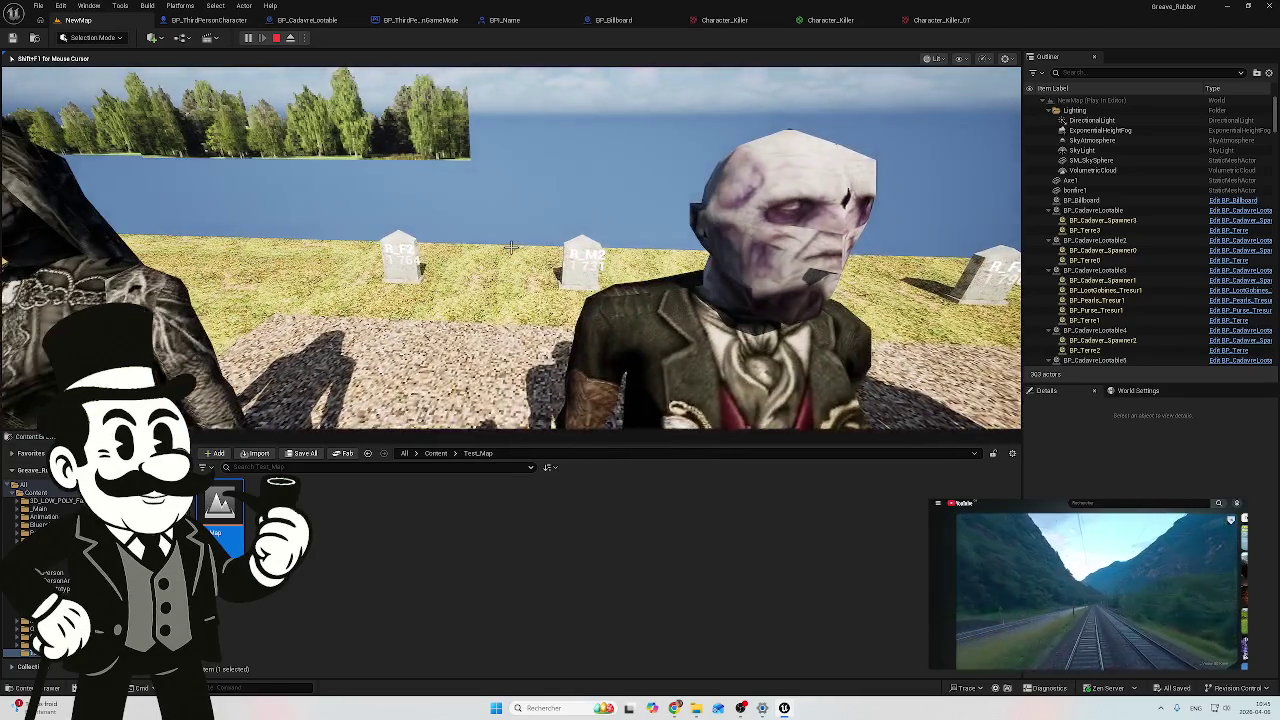
Step: Walk along the grave row, stop play, and switch to the BP_ThirdPersonGameMode event graph
{"action": "key", "text": "w"}
{"action": "key", "text": "w"}
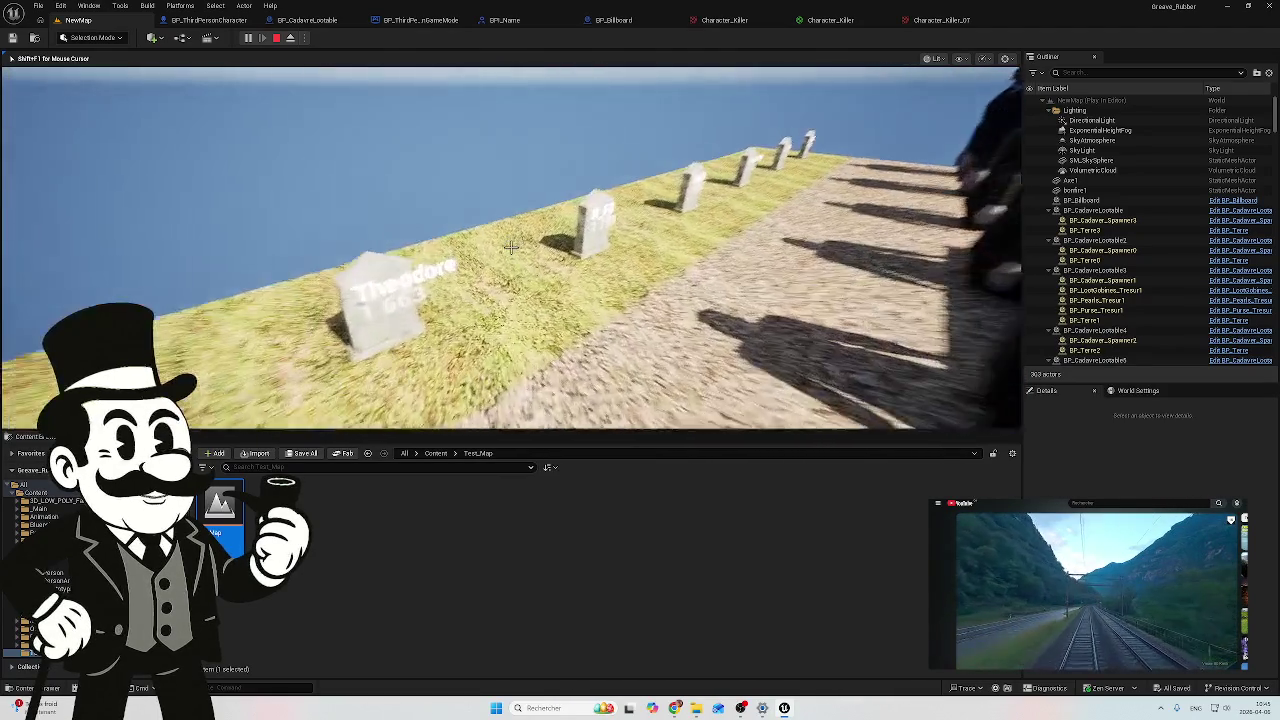
{"action": "key", "text": "w"}
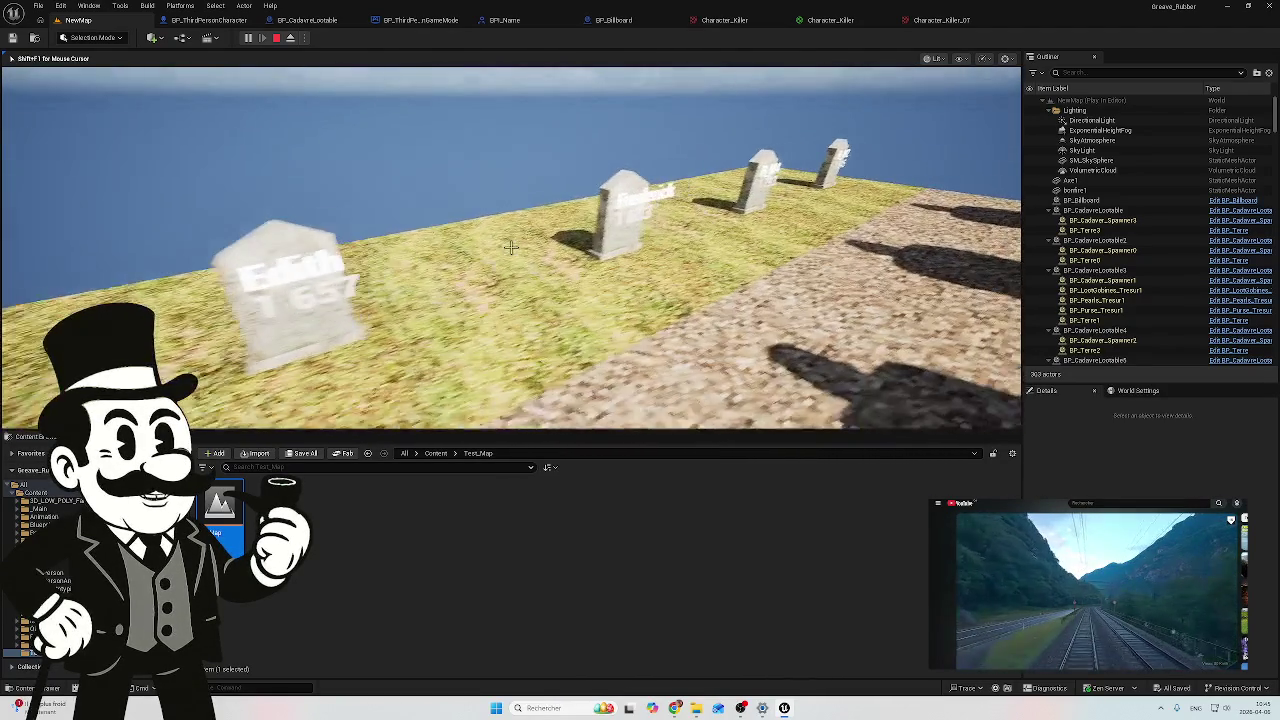
{"action": "key", "text": "w"}
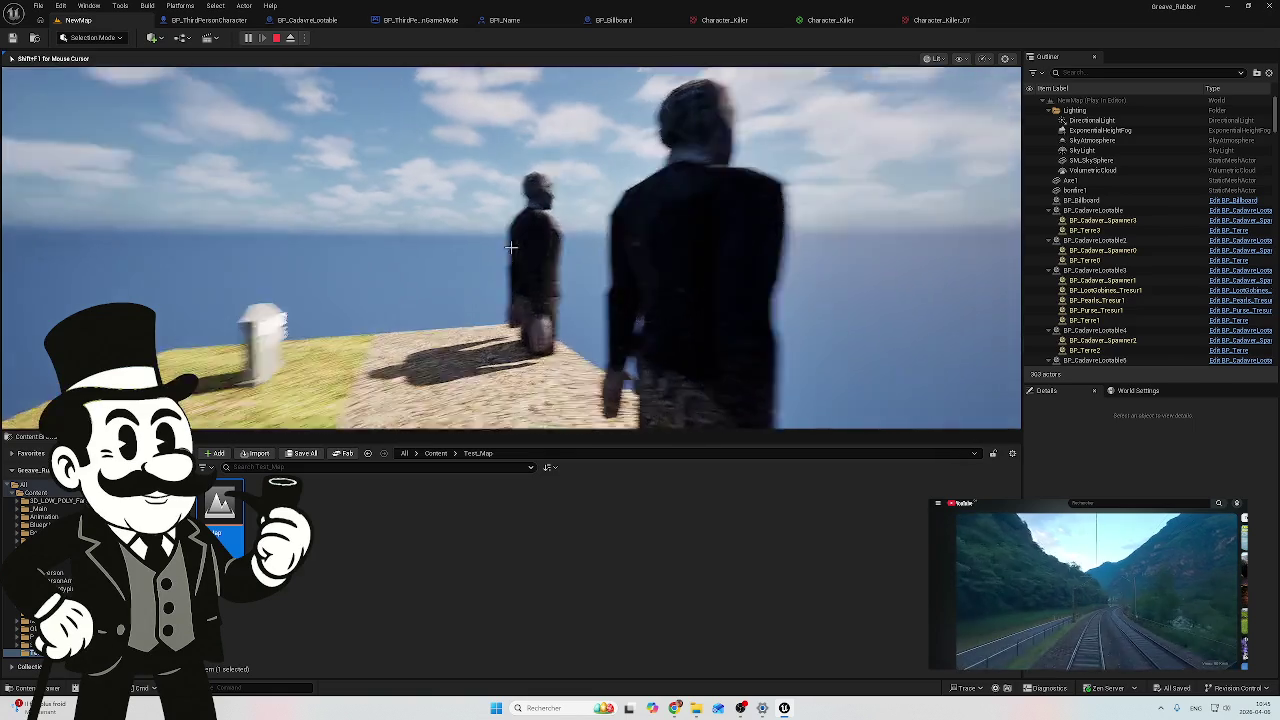
{"action": "key", "text": "Escape"}
{"action": "left_click", "coordinate": [425, 20]}
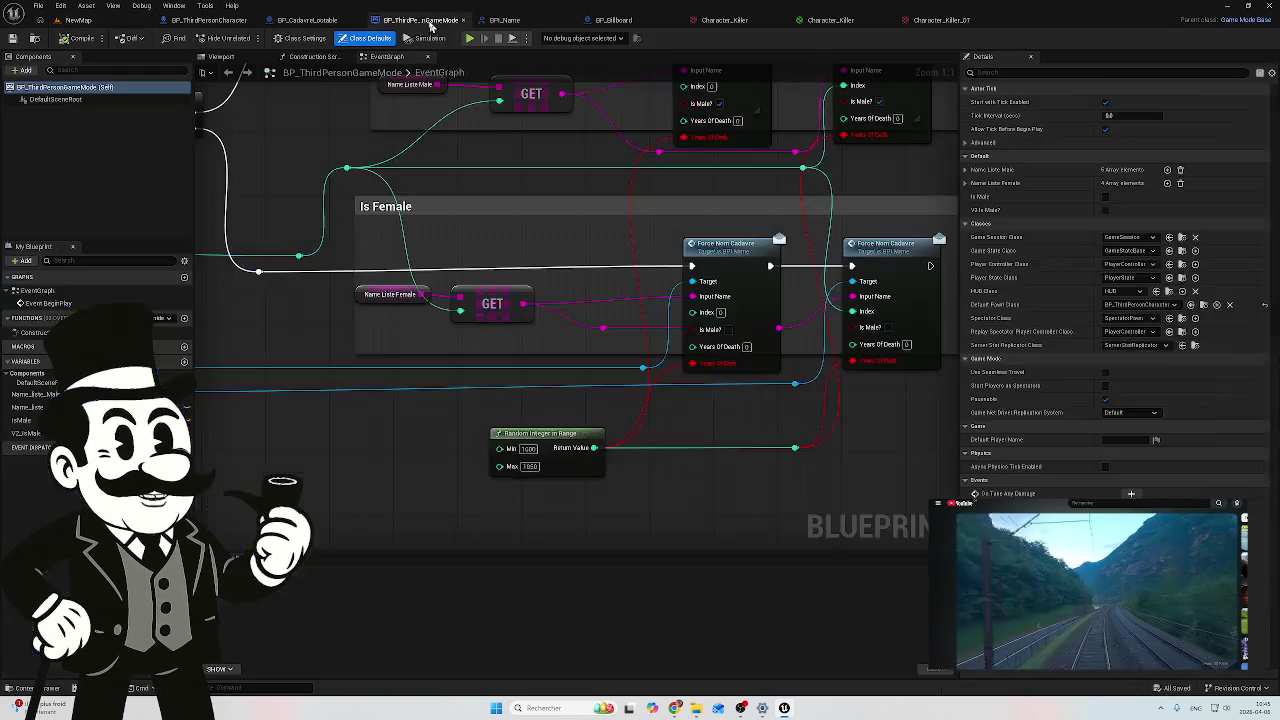
Step: Replace the first Force Nom Cadavre's Years Of Death link with the Random Integer in Range result
{"action": "mouse_move", "coordinate": [682, 510]}
{"action": "left_mouse_down"}
{"action": "mouse_move", "coordinate": [597, 489]}
{"action": "mouse_move", "coordinate": [577, 514]}
{"action": "left_mouse_up"}
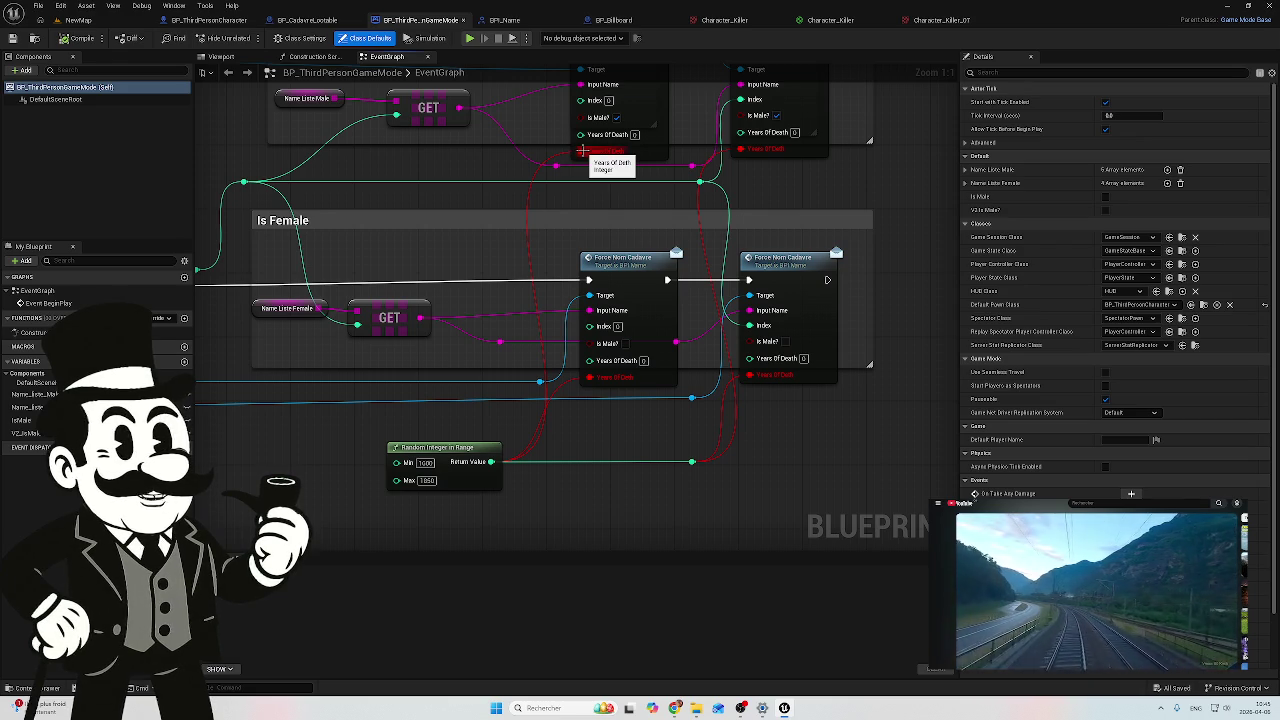
{"action": "left_click", "coordinate": [582, 150], "text": "alt"}
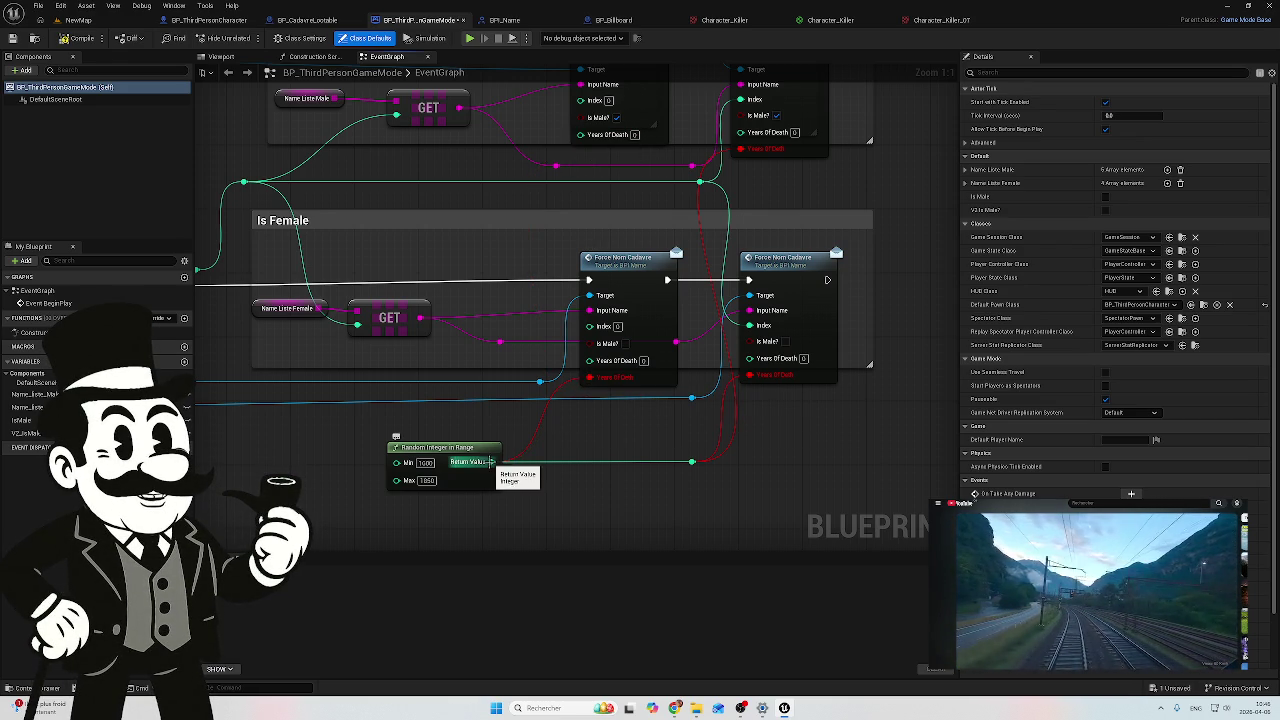
{"action": "mouse_move", "coordinate": [580, 134]}
{"action": "left_mouse_down"}
{"action": "mouse_move", "coordinate": [557, 170]}
{"action": "mouse_move", "coordinate": [491, 461]}
{"action": "left_mouse_up"}
{"action": "mouse_move", "coordinate": [592, 362]}
{"action": "left_mouse_down"}
{"action": "mouse_move", "coordinate": [502, 466]}
{"action": "mouse_move", "coordinate": [491, 461]}
{"action": "left_mouse_up"}
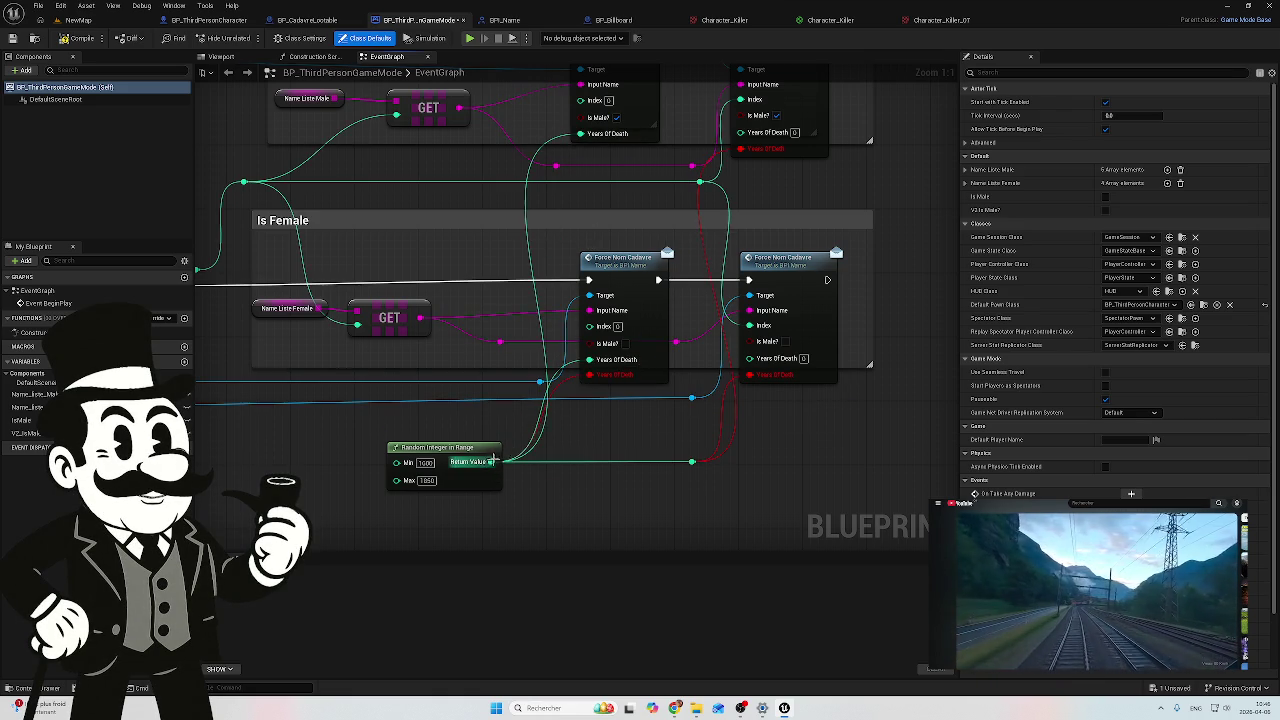
Step: Refresh nodes to drop orphaned year pins and wire the random year into the remaining Force Nom Cadavre nodes
{"action": "left_click", "coordinate": [590, 374], "text": "alt"}
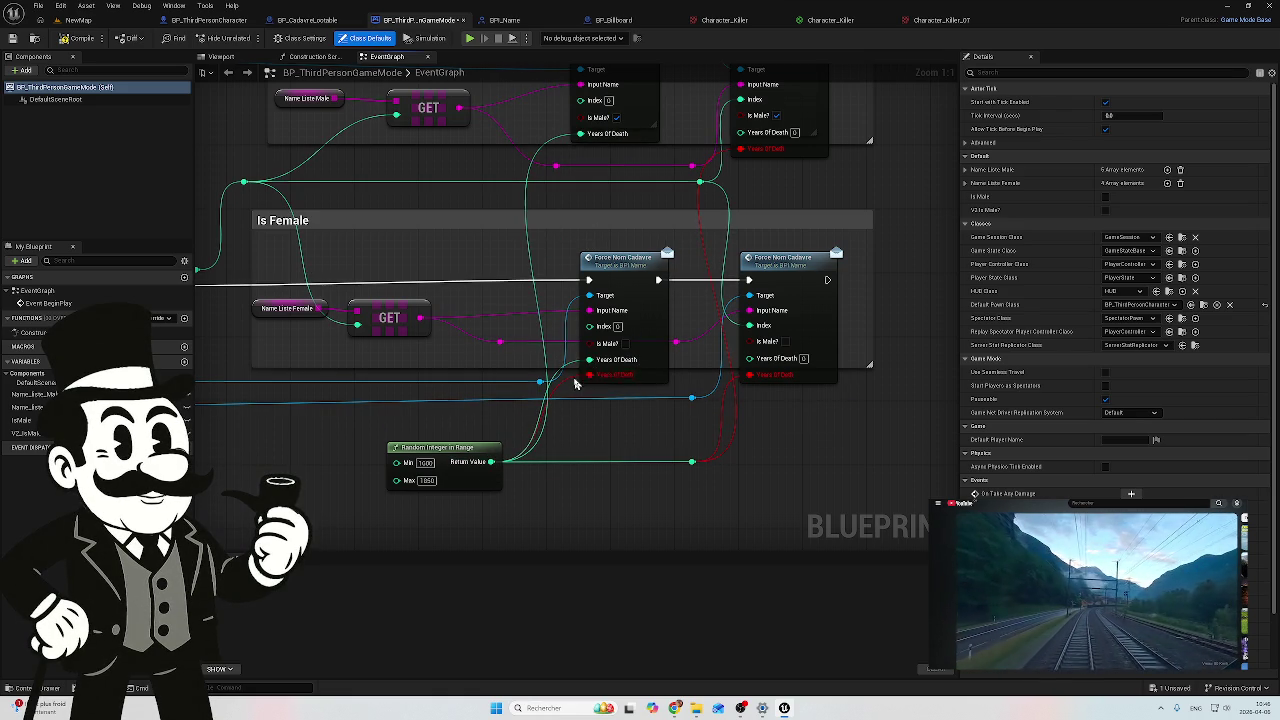
{"action": "left_click", "coordinate": [749, 374], "text": "alt"}
{"action": "left_click", "coordinate": [734, 406], "text": "alt"}
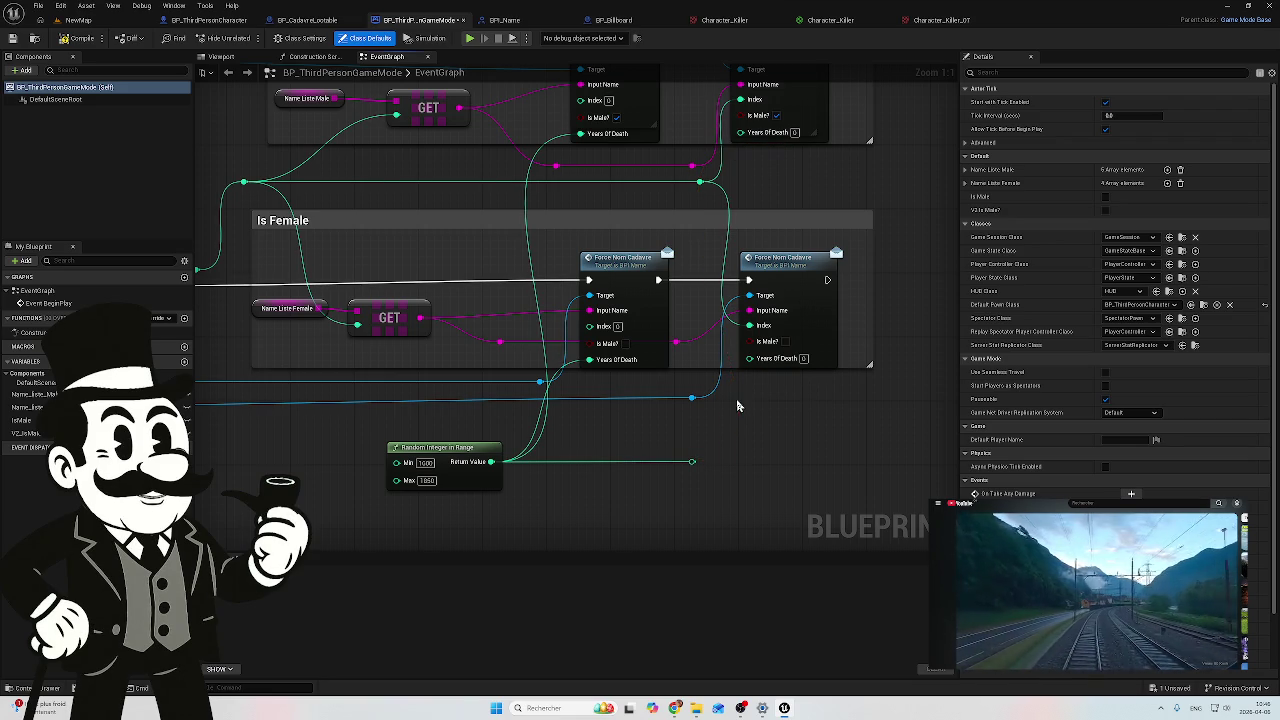
{"action": "left_click_drag", "start_coordinate": [783, 162], "coordinate": [735, 188]}
{"action": "left_click_drag", "start_coordinate": [642, 489], "coordinate": [700, 385]}
{"action": "left_click_drag", "start_coordinate": [643, 489], "coordinate": [694, 159]}
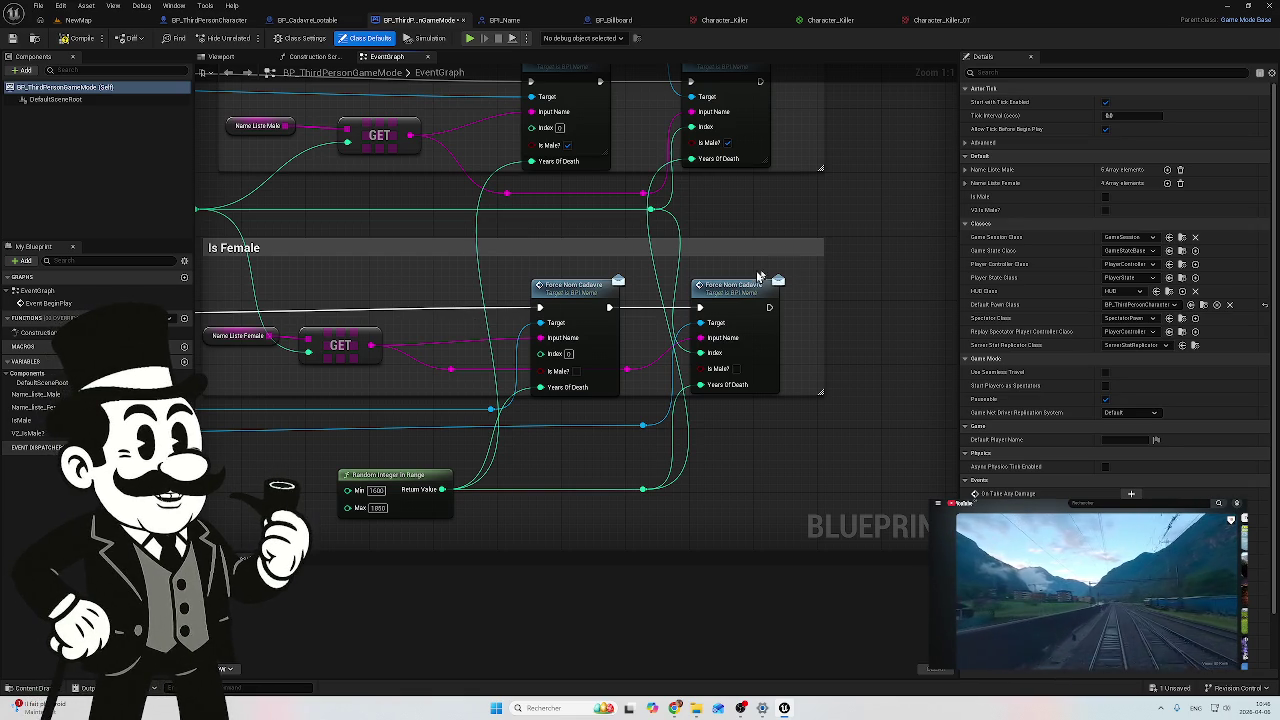
Step: Compile BP_ThirdPersonGameMode with F7 and return to the NewMap level
{"action": "mouse_move", "coordinate": [771, 236]}
{"action": "left_mouse_down"}
{"action": "mouse_move", "coordinate": [783, 206]}
{"action": "mouse_move", "coordinate": [831, 229]}
{"action": "left_mouse_up"}
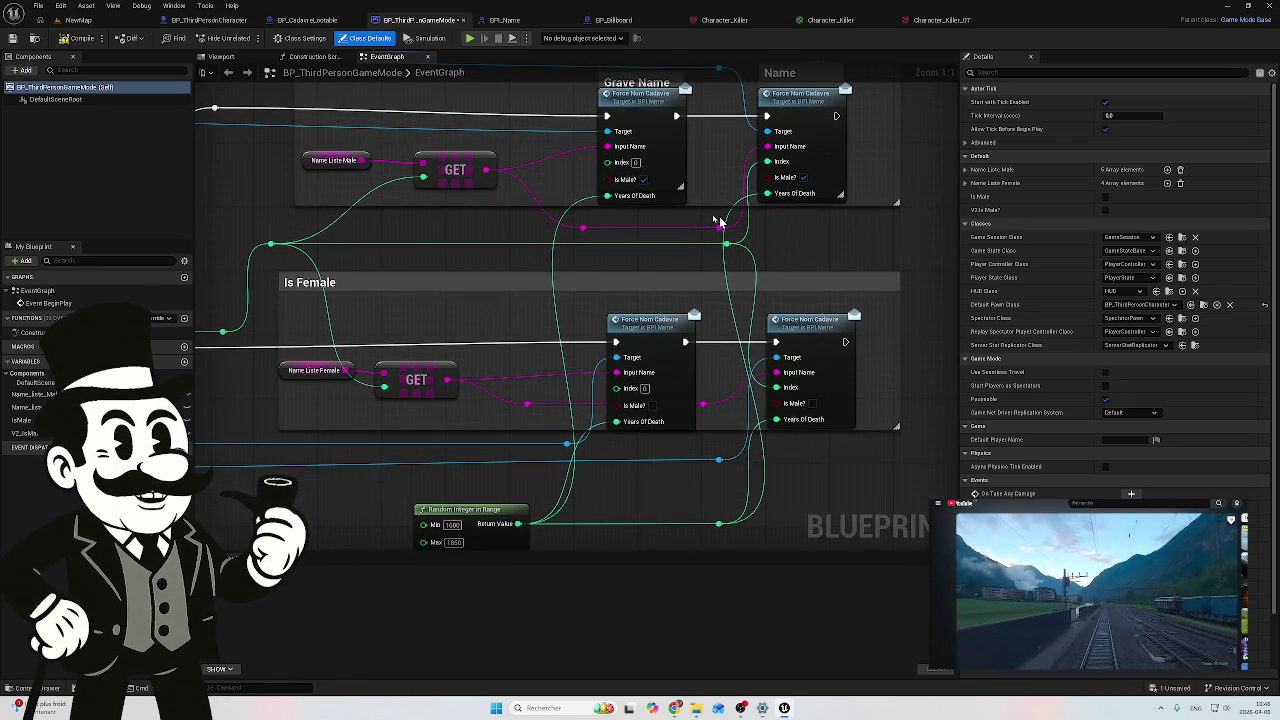
{"action": "key", "text": "F7"}
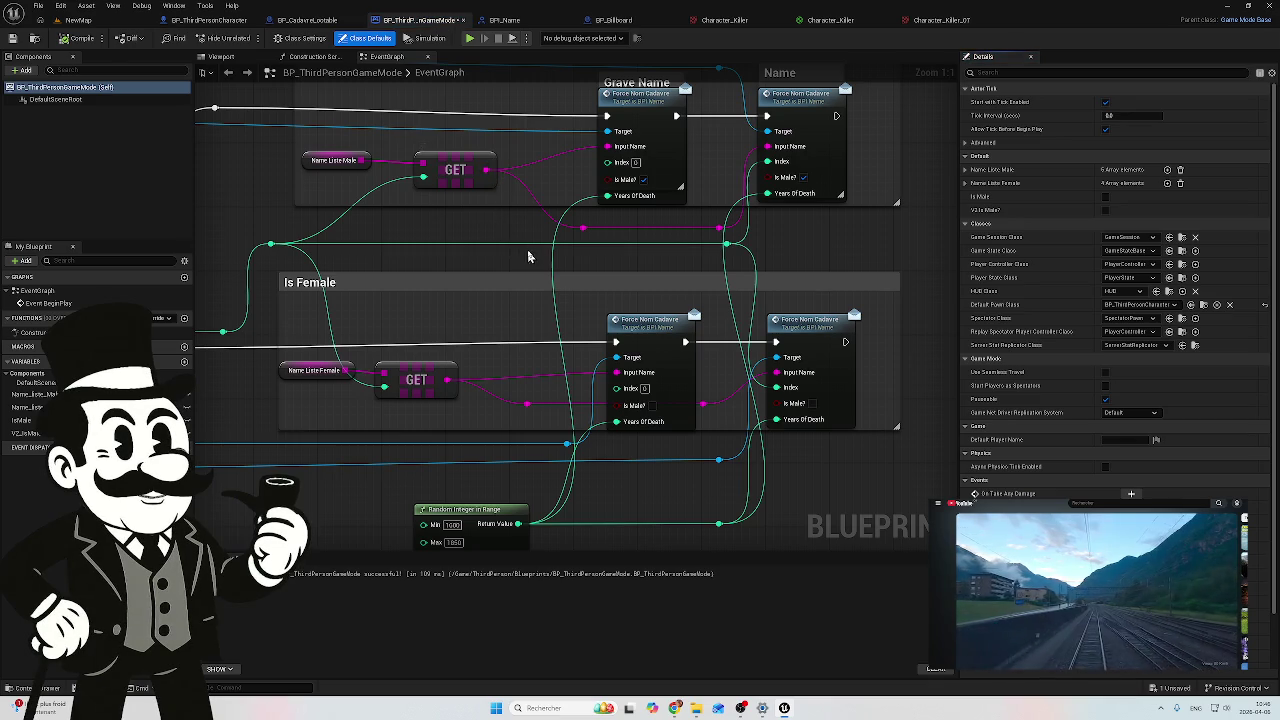
{"action": "left_click_drag", "start_coordinate": [527, 258], "coordinate": [583, 169]}
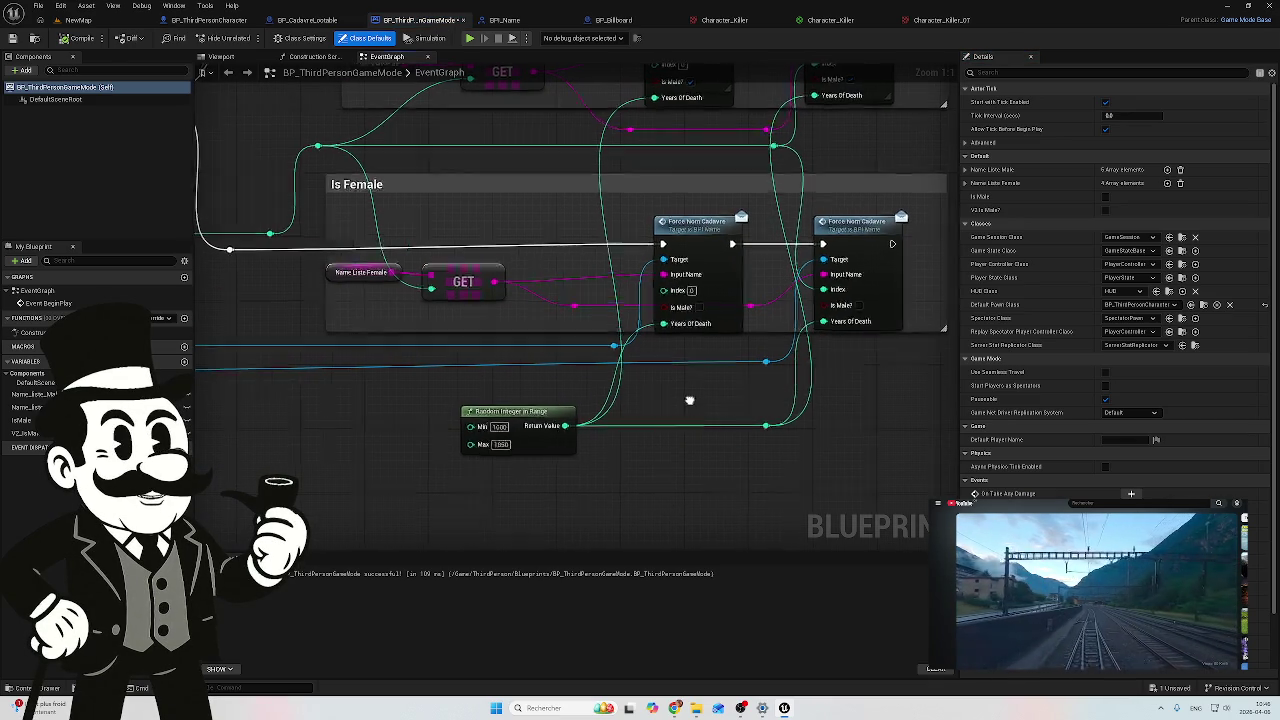
{"action": "left_click_drag", "start_coordinate": [689, 407], "coordinate": [651, 414]}
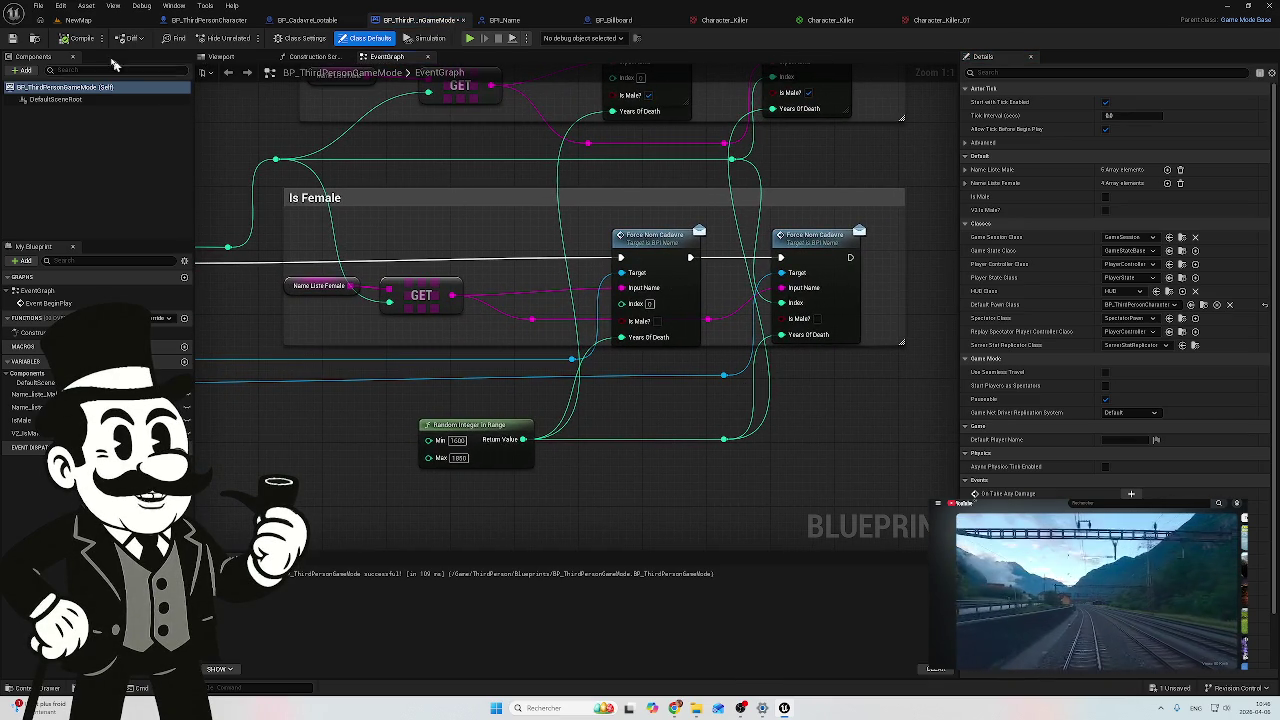
{"action": "left_click", "coordinate": [78, 20]}
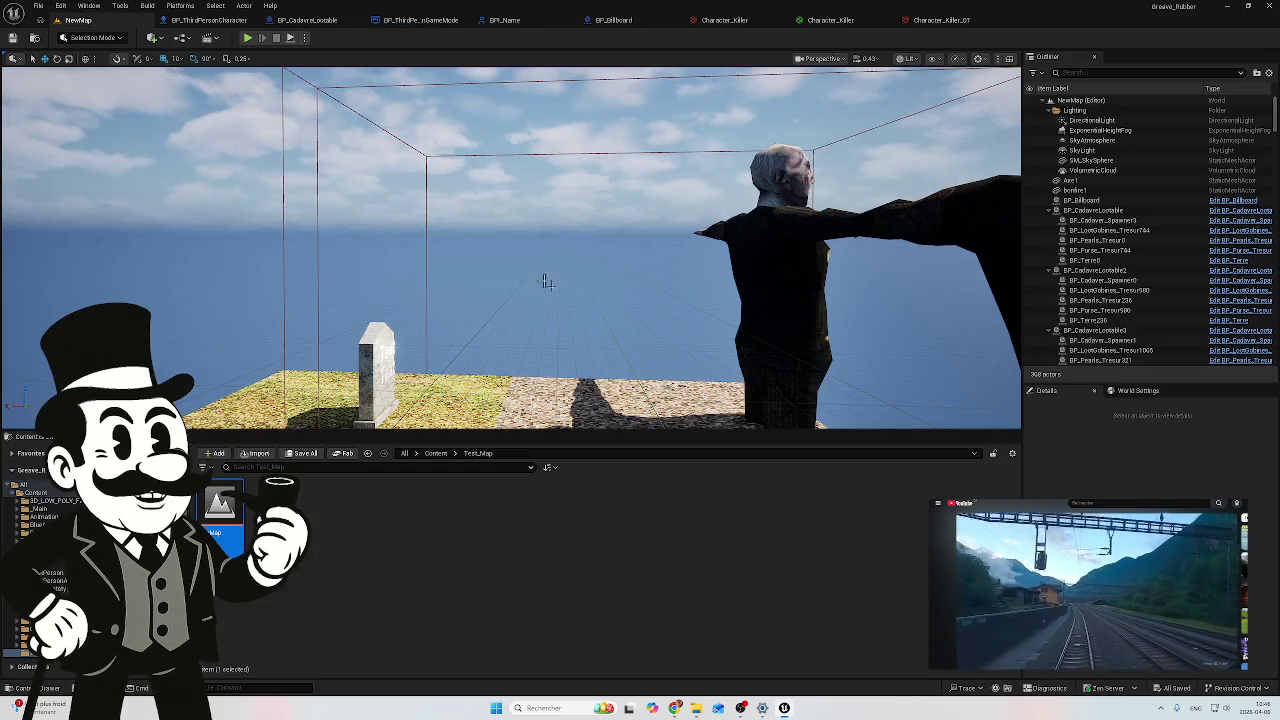
Step: Test-play the level, passing the billboard naming Florence, Edith and Eleanor to the tombstones, then stop
{"action": "left_click", "coordinate": [245, 39]}
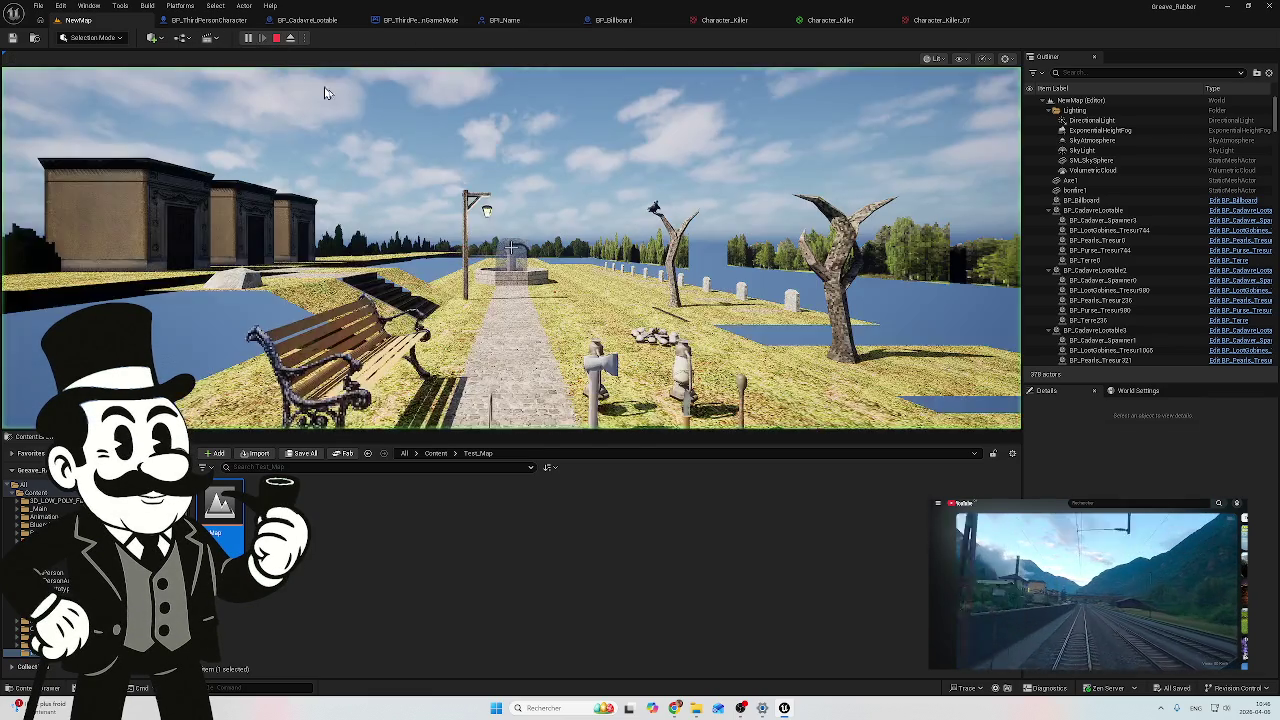
{"action": "key", "text": "w"}
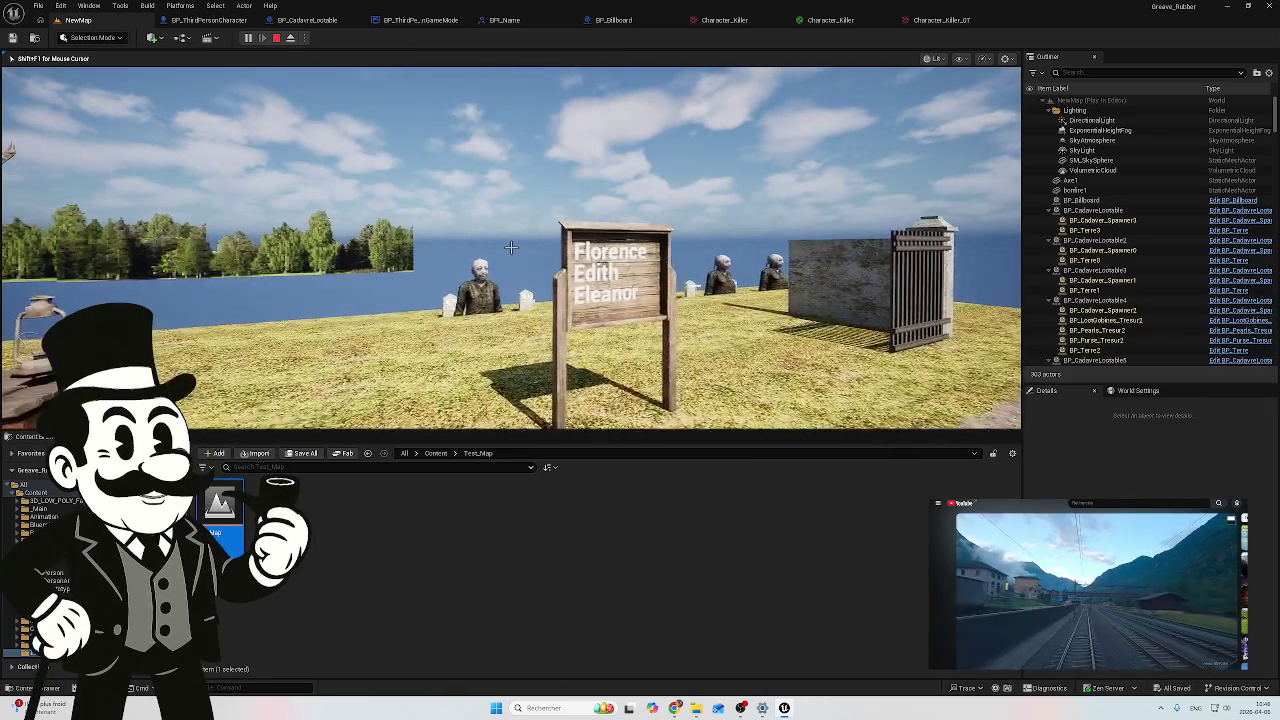
{"action": "key", "text": "w"}
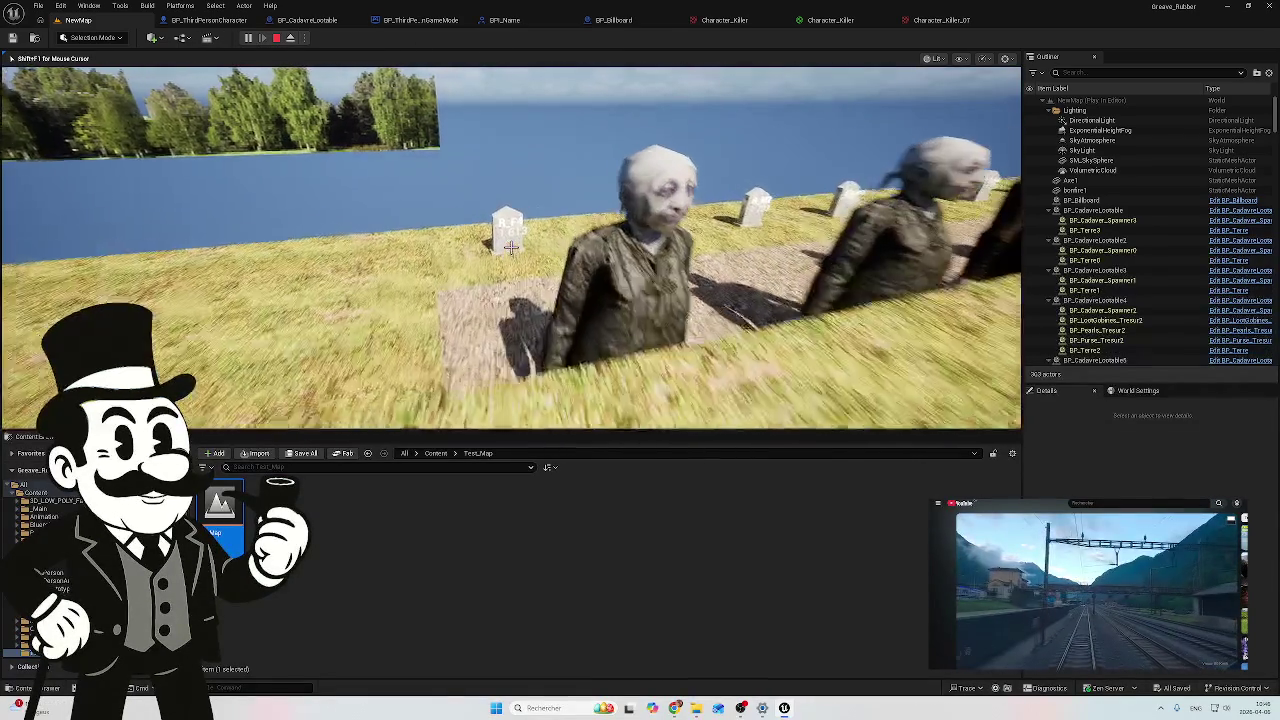
{"action": "key", "text": "w"}
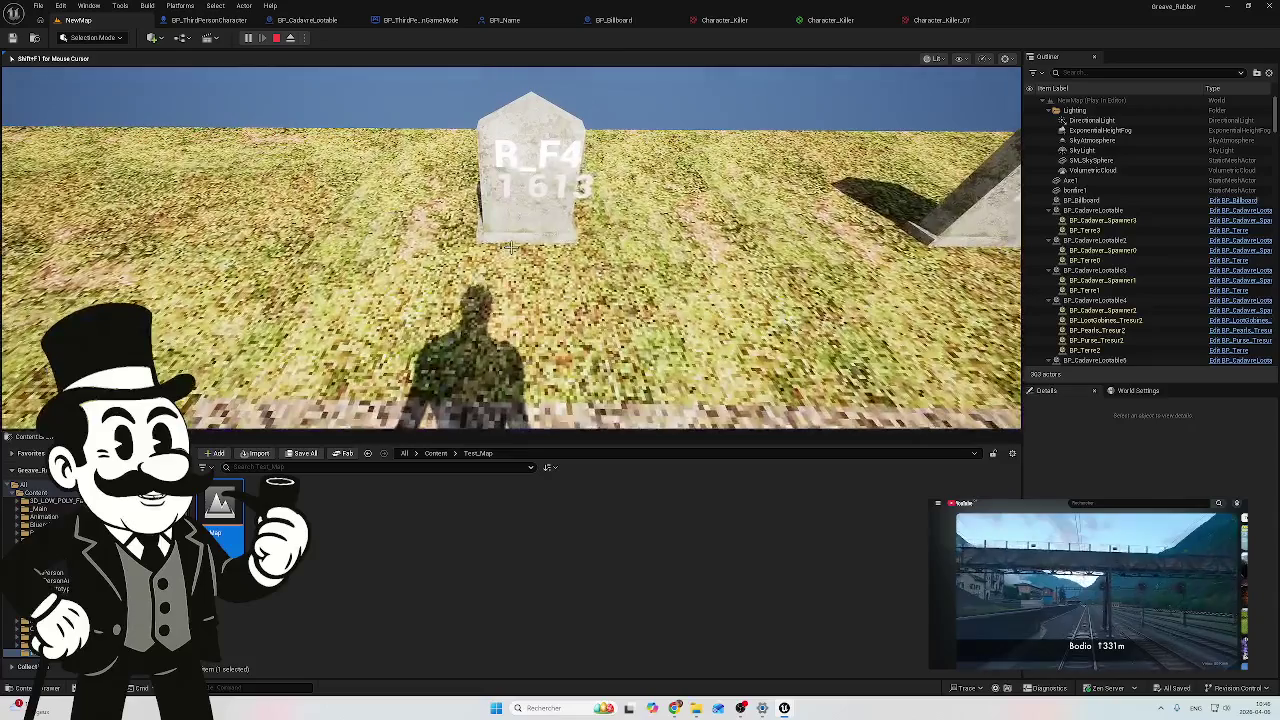
{"action": "key", "text": "w"}
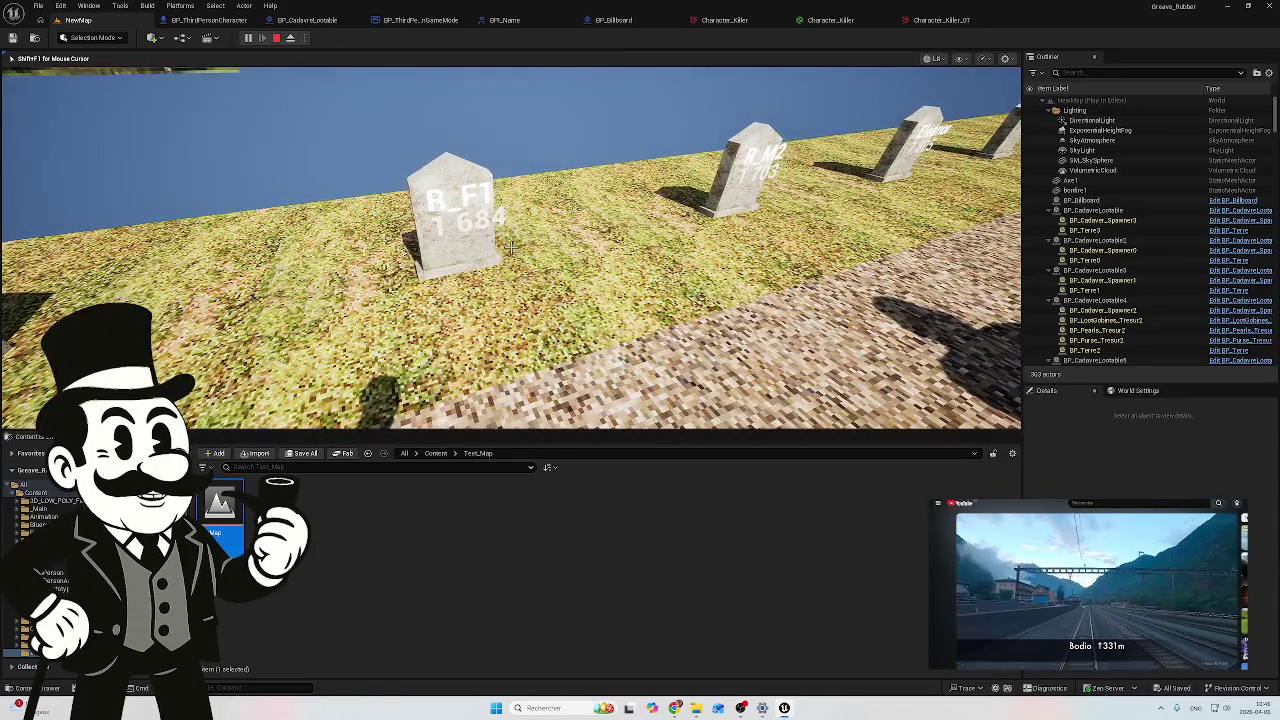
{"action": "key", "text": "w"}
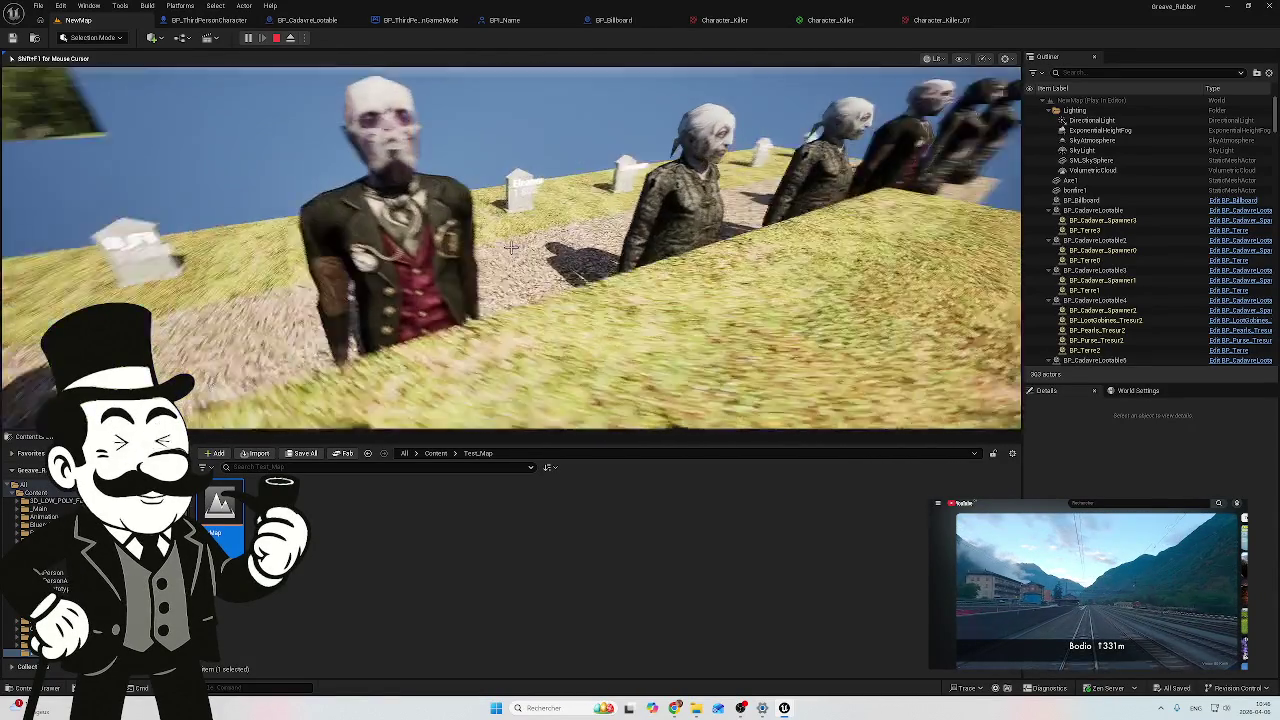
{"action": "key", "text": "Escape"}
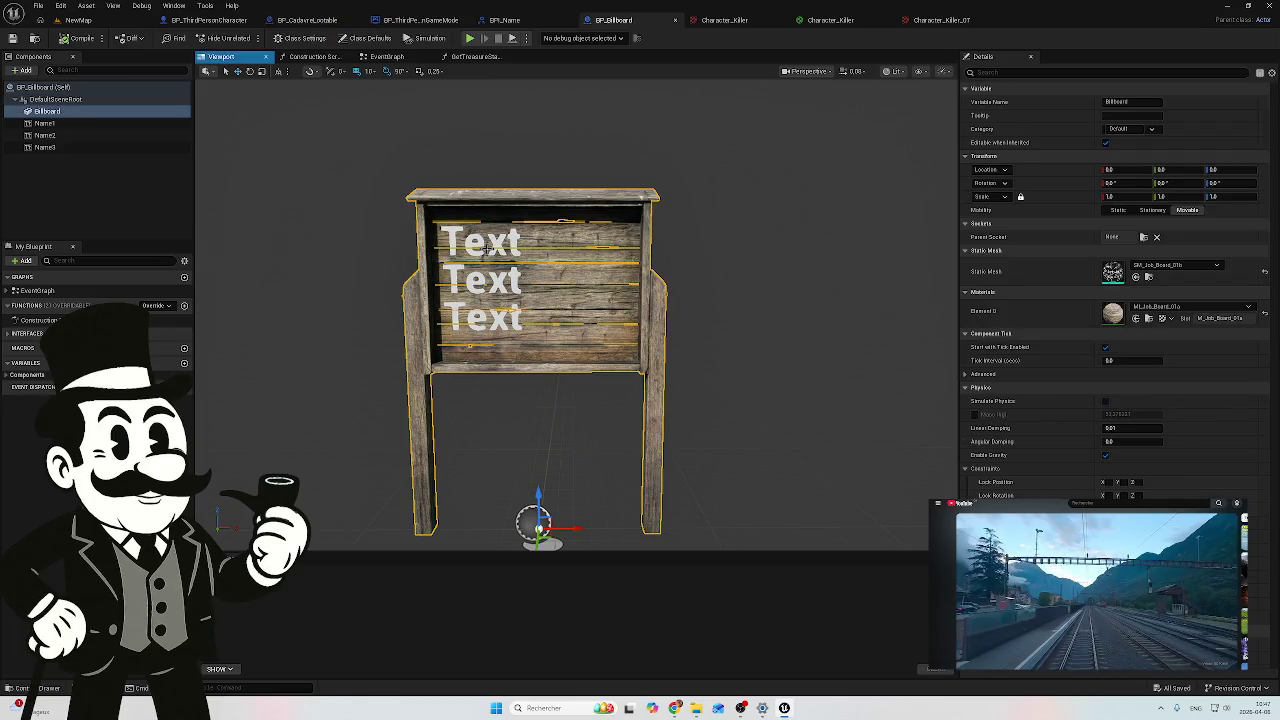
Step: Duplicate the Name1, Name2 and Name3 text components together
{"action": "left_click", "coordinate": [457, 245]}
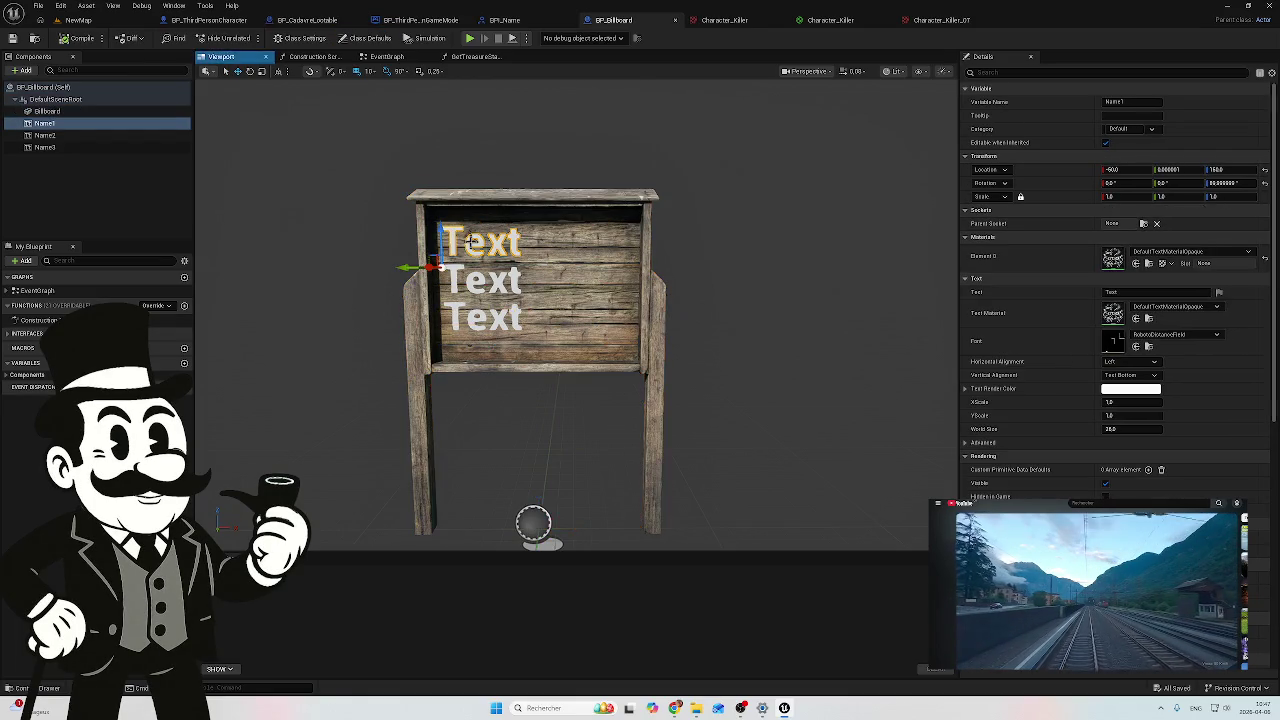
{"action": "left_click", "coordinate": [80, 135]}
{"action": "left_click", "coordinate": [70, 147]}
{"action": "left_click", "coordinate": [60, 123]}
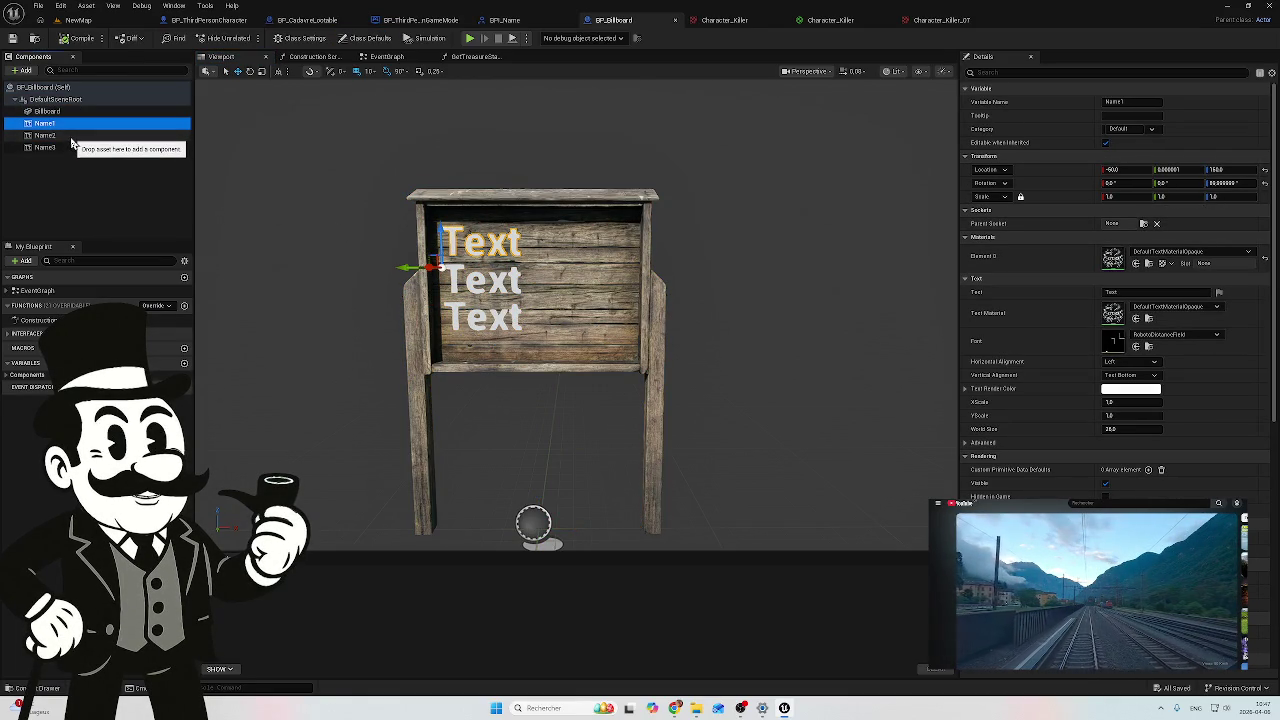
{"action": "left_click", "coordinate": [70, 147], "text": "shift"}
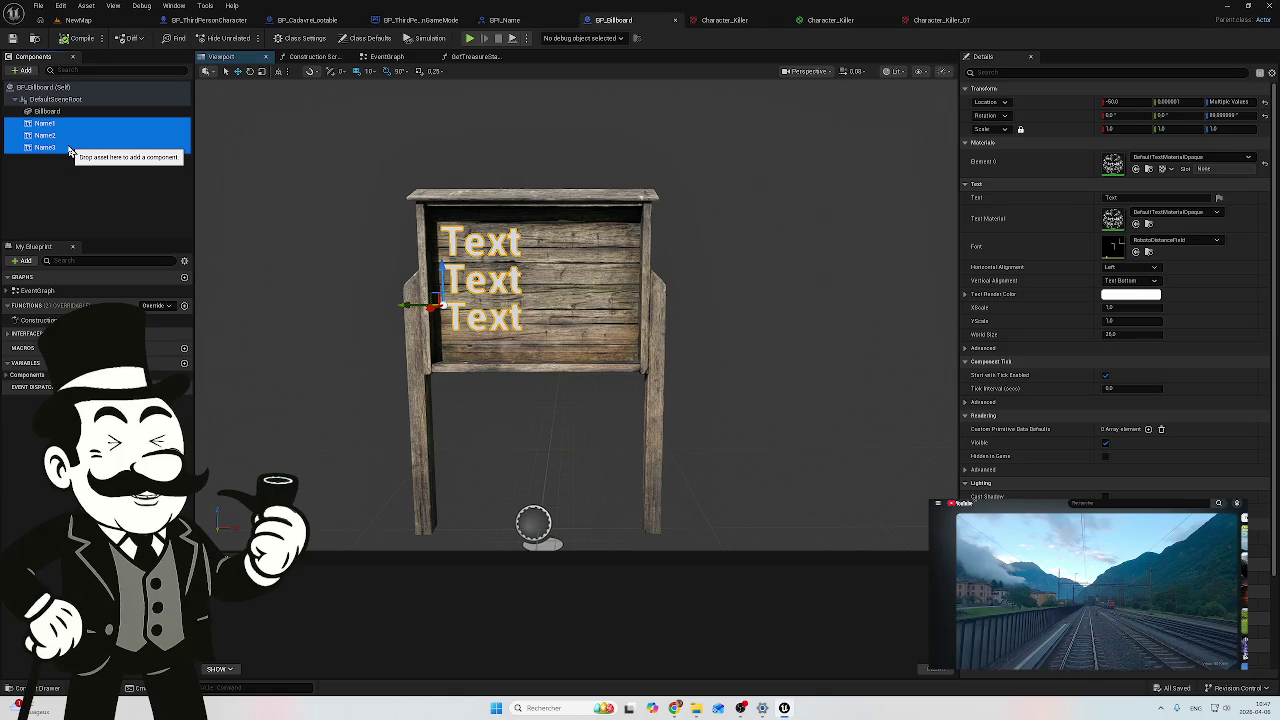
{"action": "key", "text": "ctrl+d"}
Step: Rename the new Name4 text component to Year1
{"action": "left_click", "coordinate": [50, 160]}
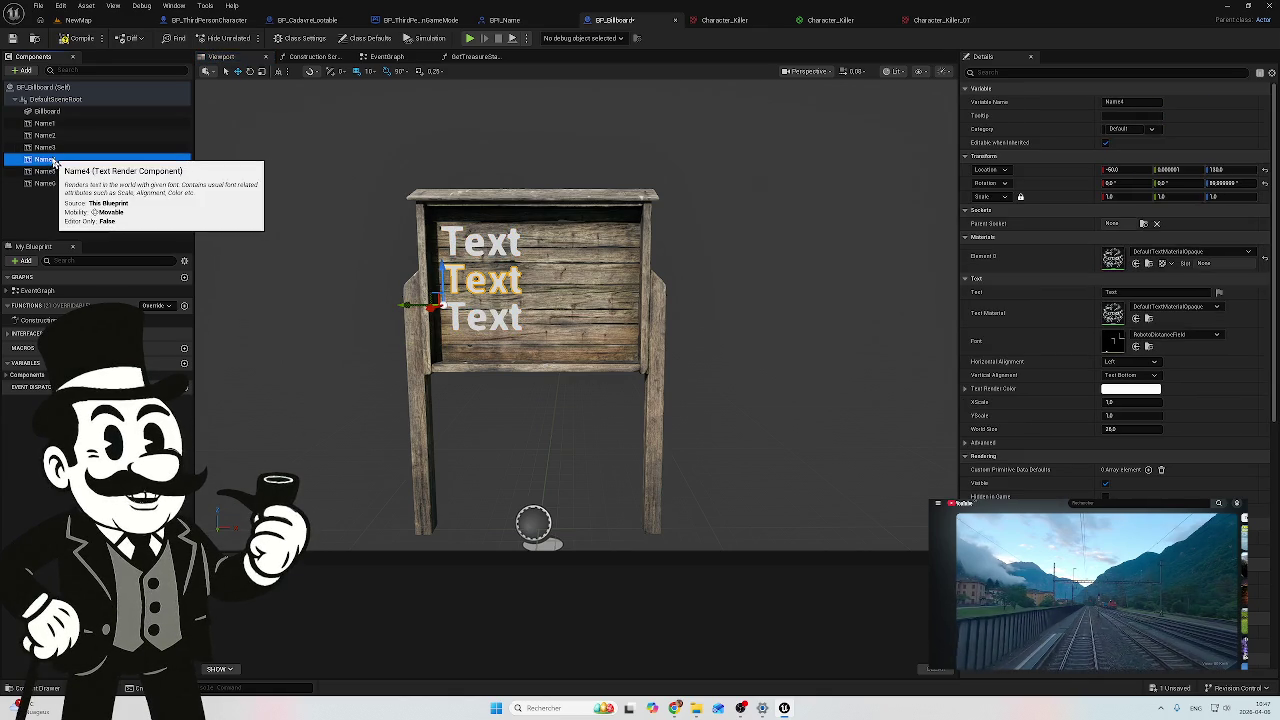
{"action": "key", "text": "F2"}
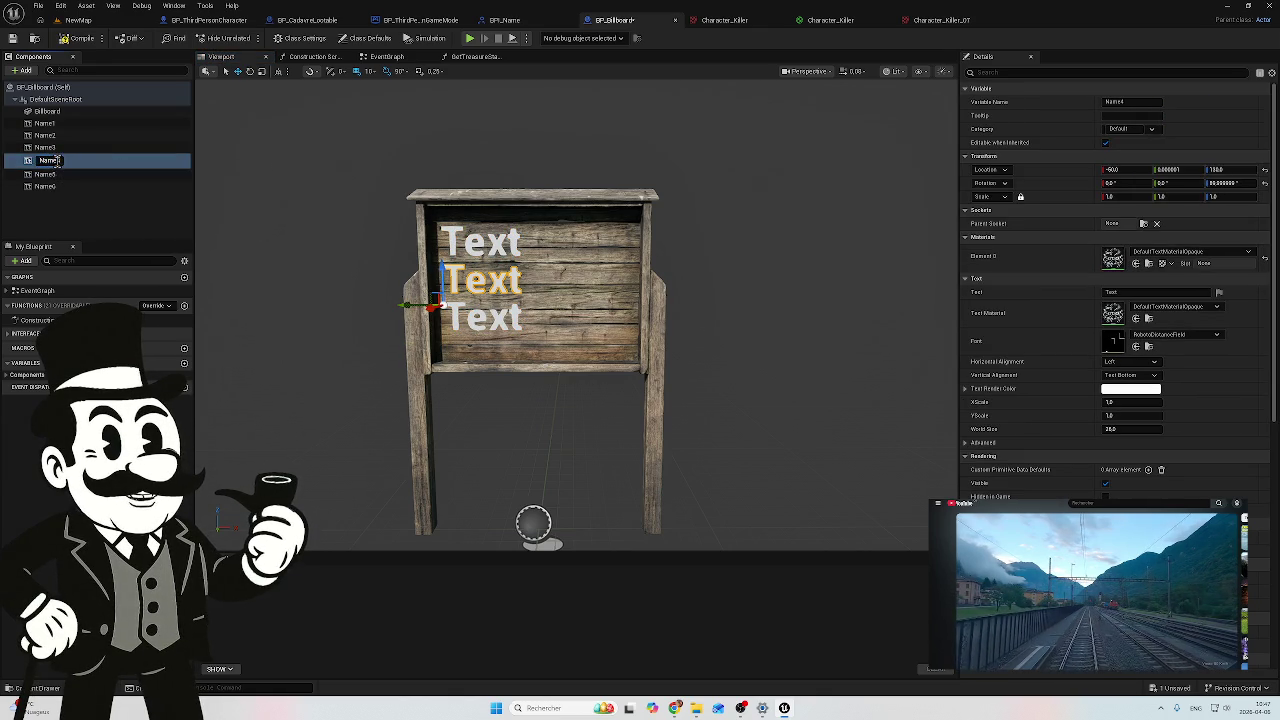
{"action": "key", "text": "Home"}
{"action": "key", "text": "Delete"}
{"action": "key", "text": "Delete"}
{"action": "key", "text": "Delete"}
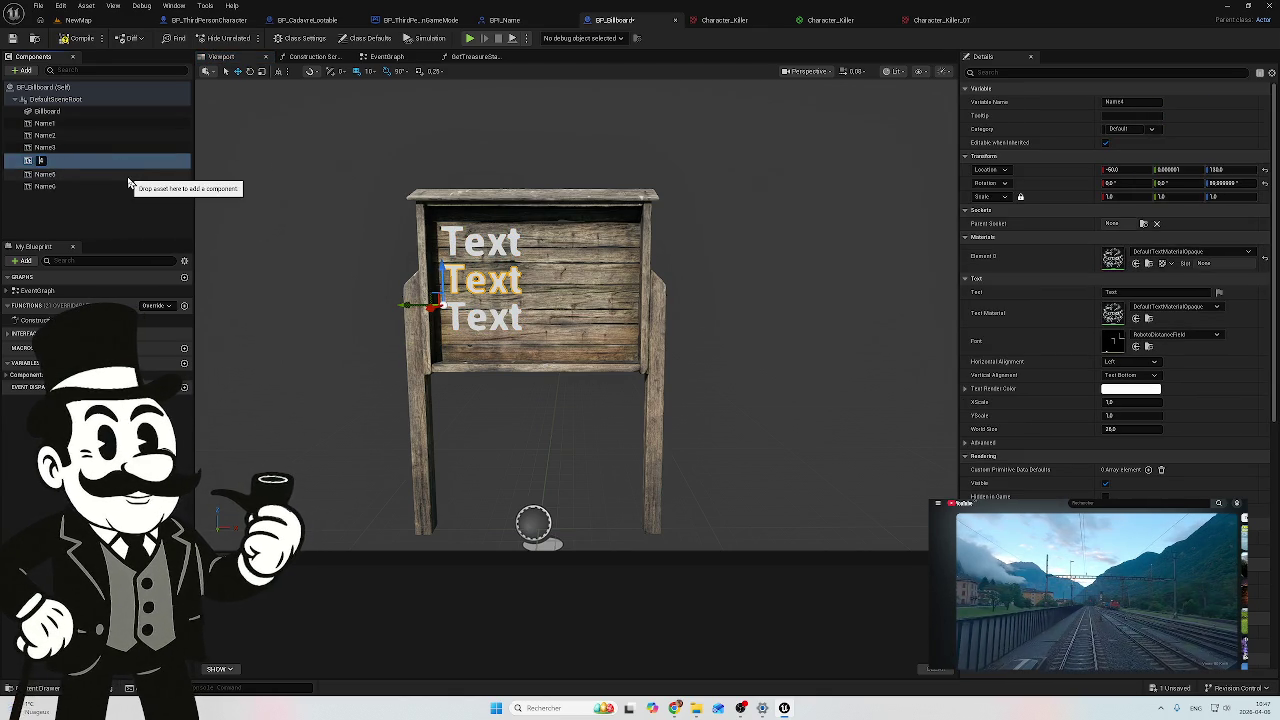
{"action": "type", "text": "Year"}
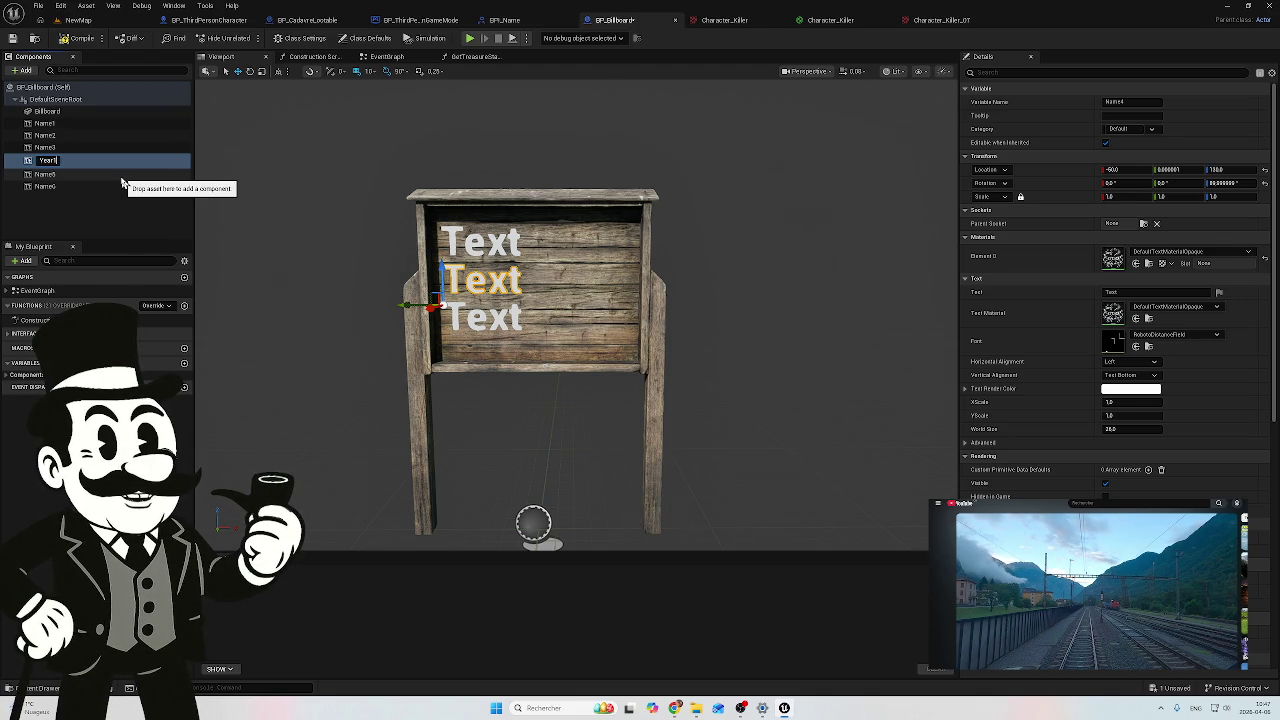
{"action": "key", "text": "Return"}
Step: Delete the spare Name5 and Name6 components and duplicate Year1 into Year2 and Year3
{"action": "left_click", "coordinate": [62, 172]}
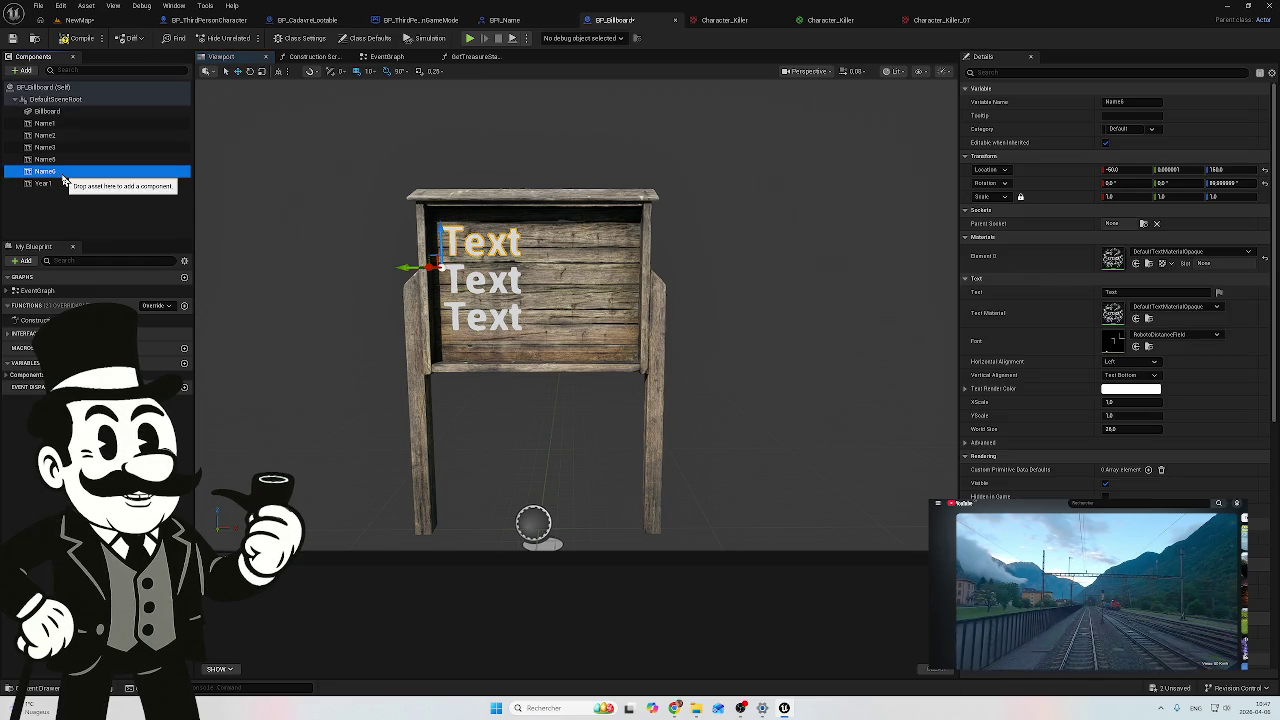
{"action": "key", "text": "Delete"}
{"action": "key", "text": "Delete"}
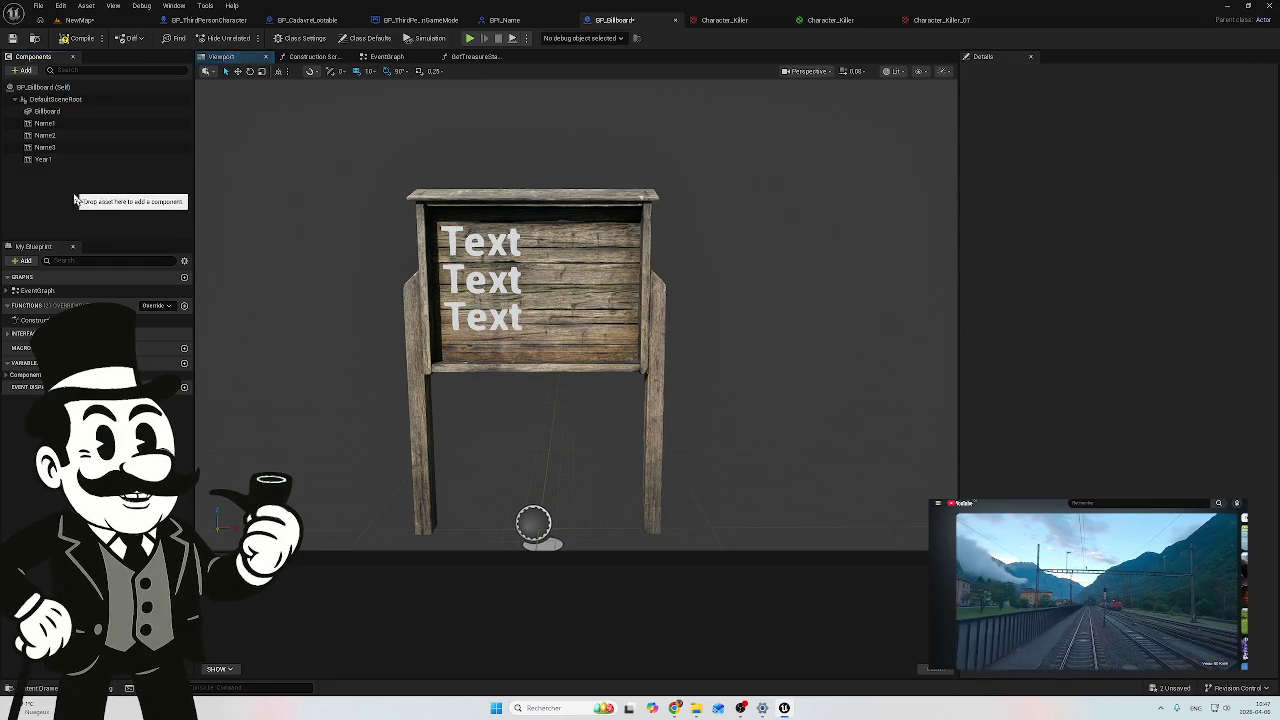
{"action": "key", "text": "ctrl+z"}
{"action": "key", "text": "ctrl+z"}
{"action": "key", "text": "ctrl+z"}
{"action": "key", "text": "ctrl+z"}
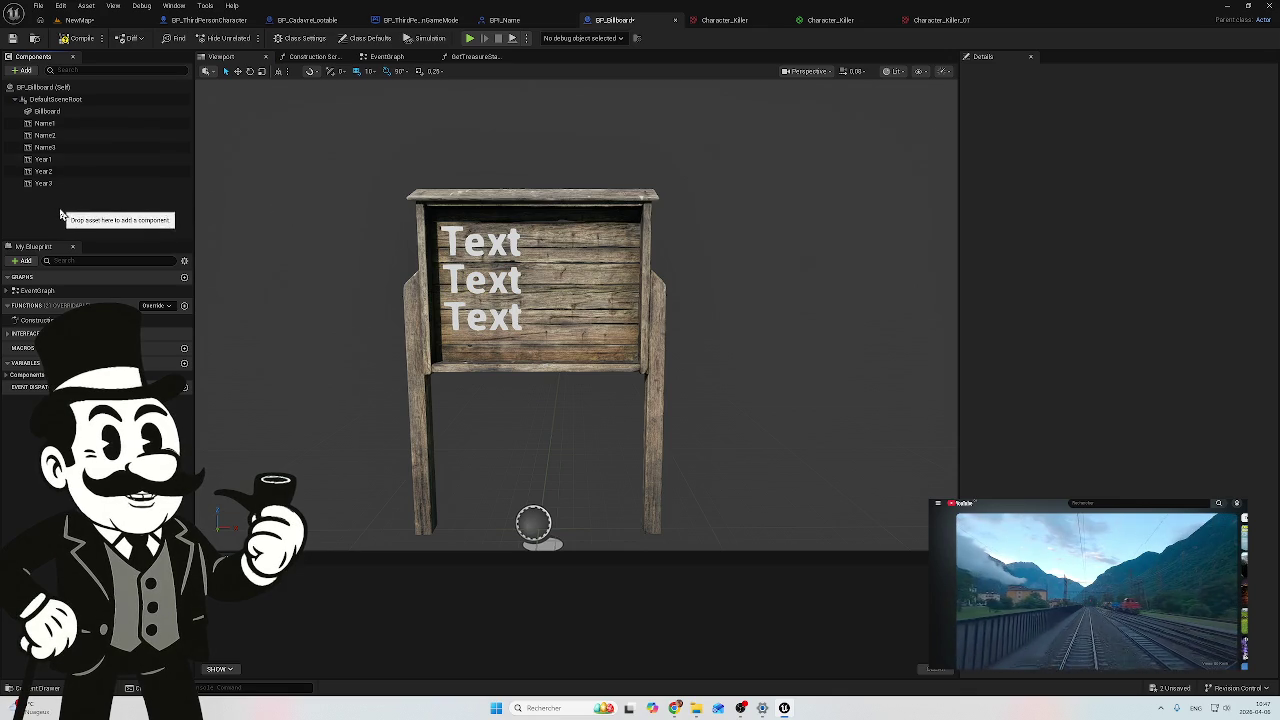
{"action": "left_click", "coordinate": [80, 160]}
Step: Move the three year texts right of the names and raise Year1 to the top line
{"action": "left_click", "coordinate": [40, 183], "text": "shift"}
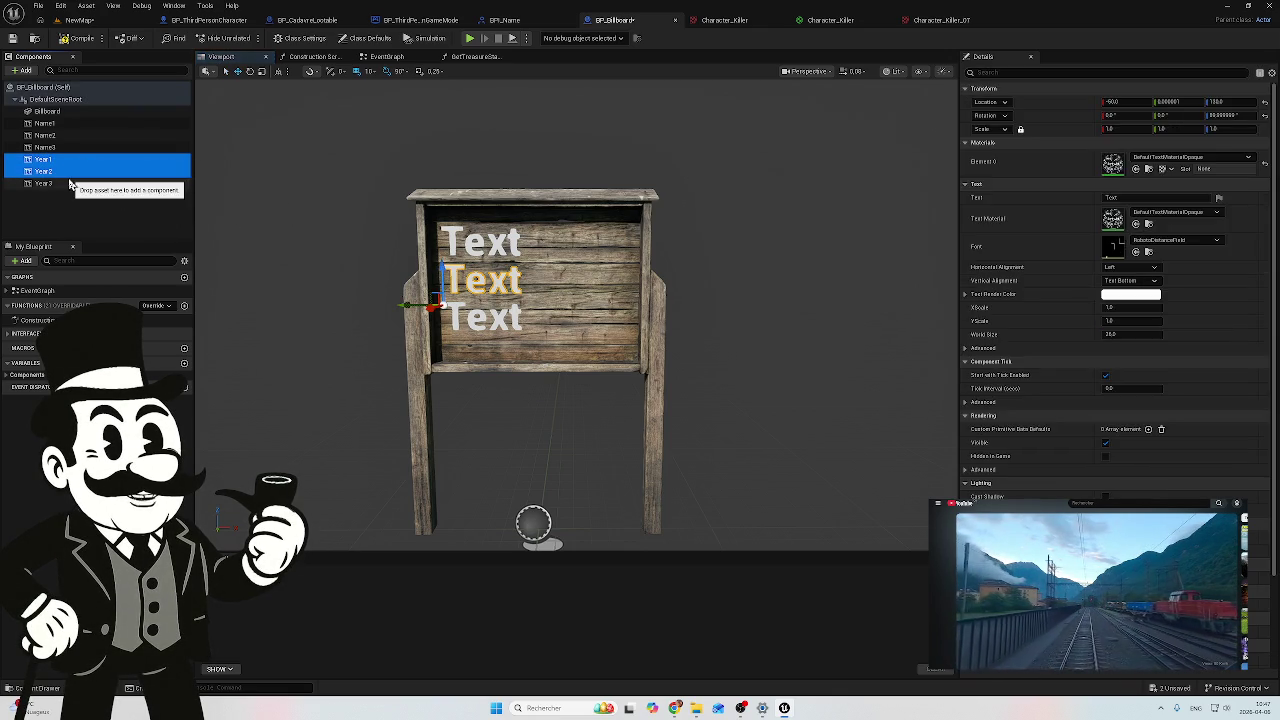
{"action": "left_click_drag", "start_coordinate": [397, 303], "coordinate": [494, 313]}
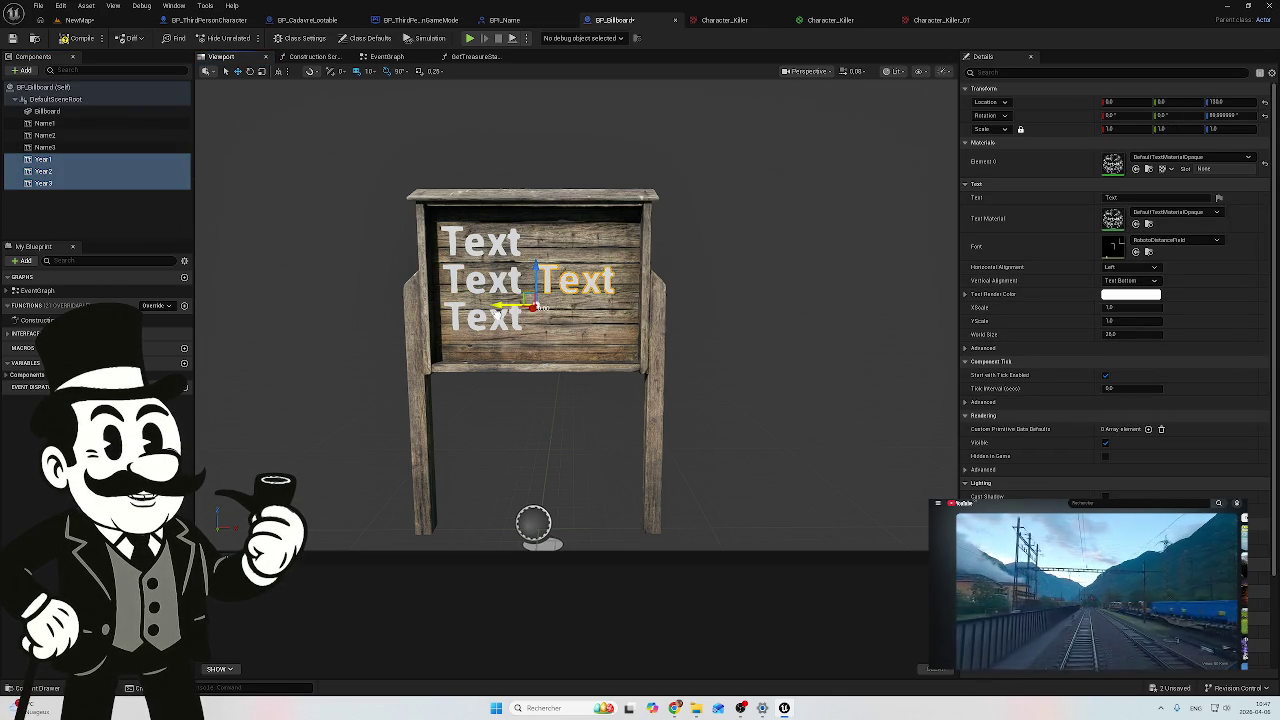
{"action": "left_click", "coordinate": [60, 160]}
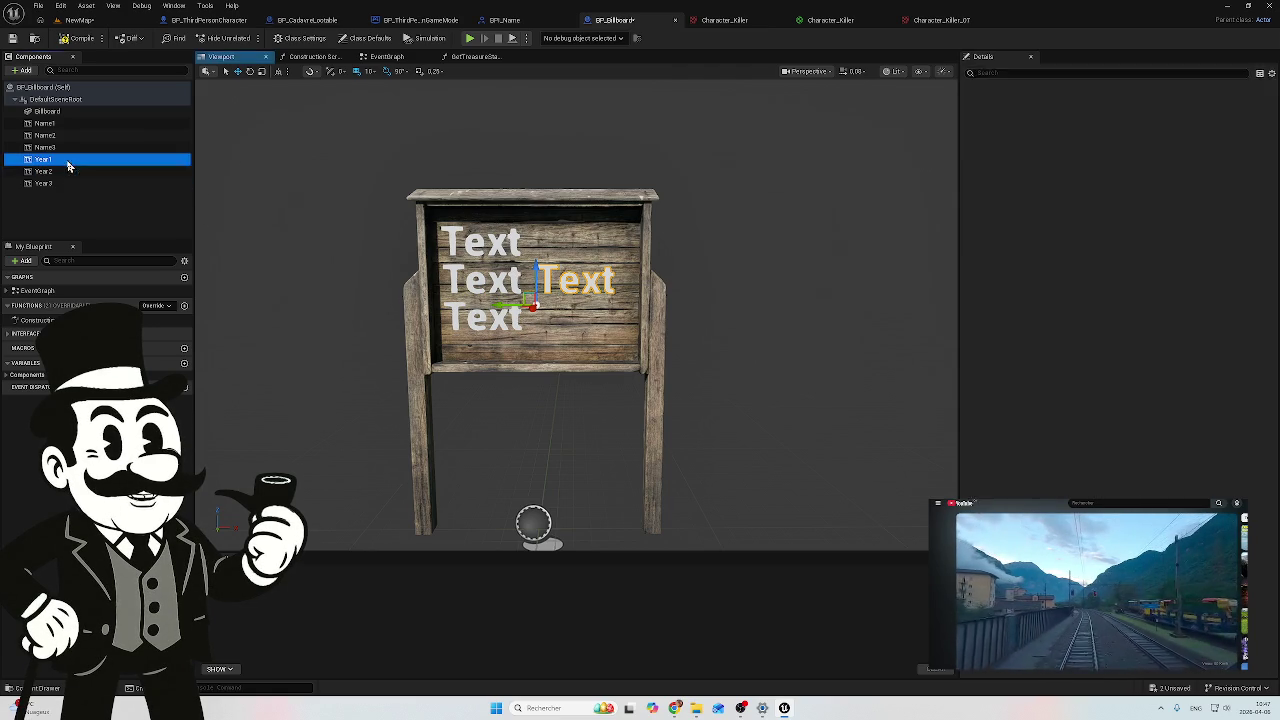
{"action": "left_click_drag", "start_coordinate": [535, 268], "coordinate": [528, 232]}
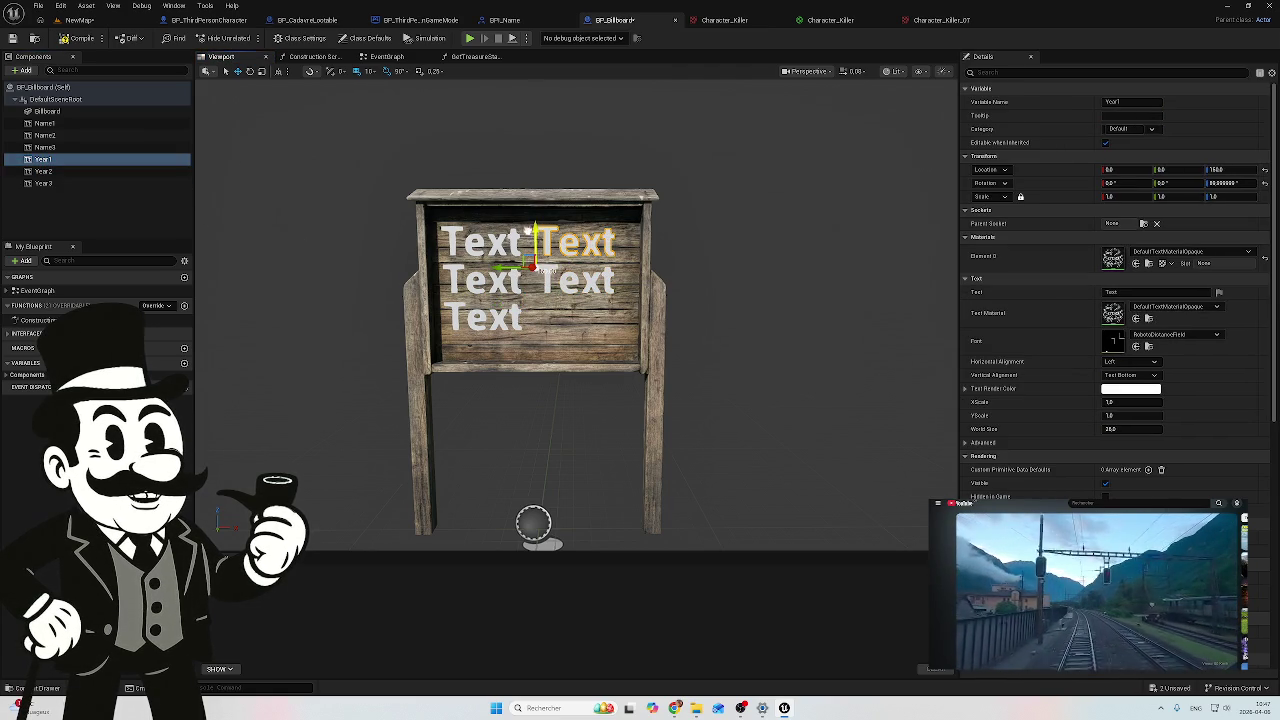
Step: Lower Year3 to the billboard's bottom line and compile BP_Billboard
{"action": "left_click", "coordinate": [103, 171]}
{"action": "left_click", "coordinate": [103, 183]}
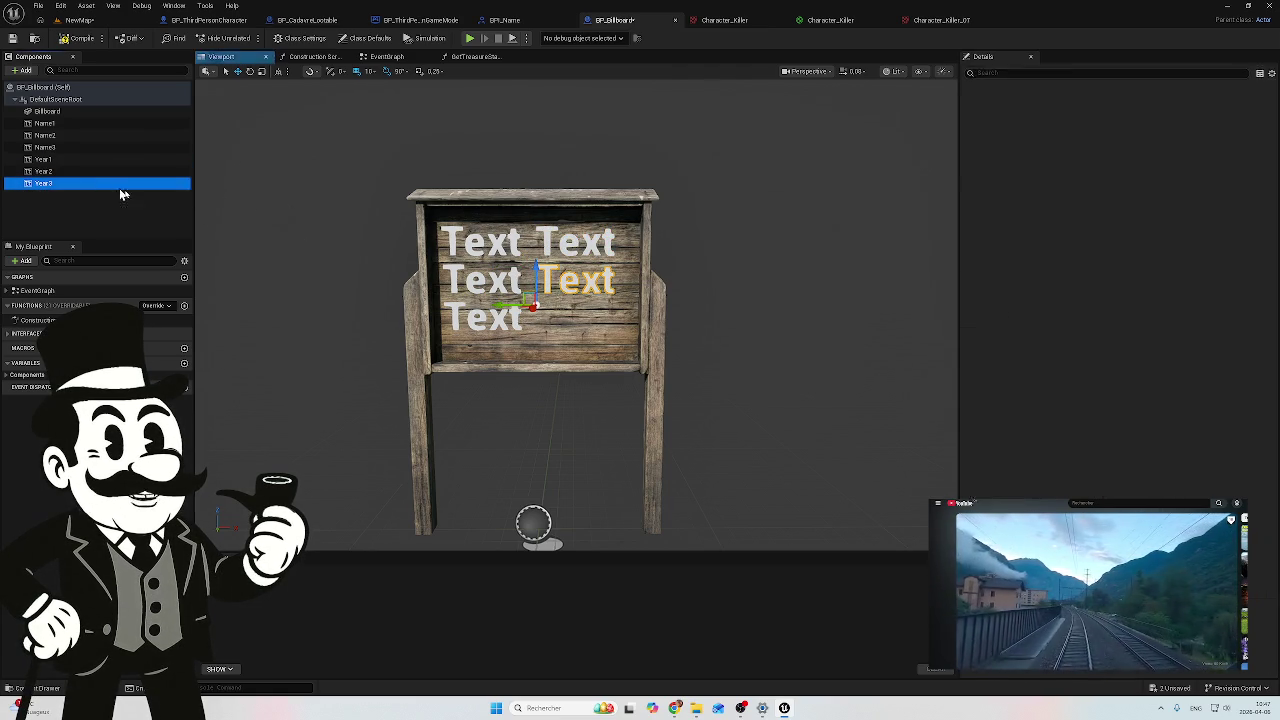
{"action": "left_click_drag", "start_coordinate": [535, 272], "coordinate": [531, 316]}
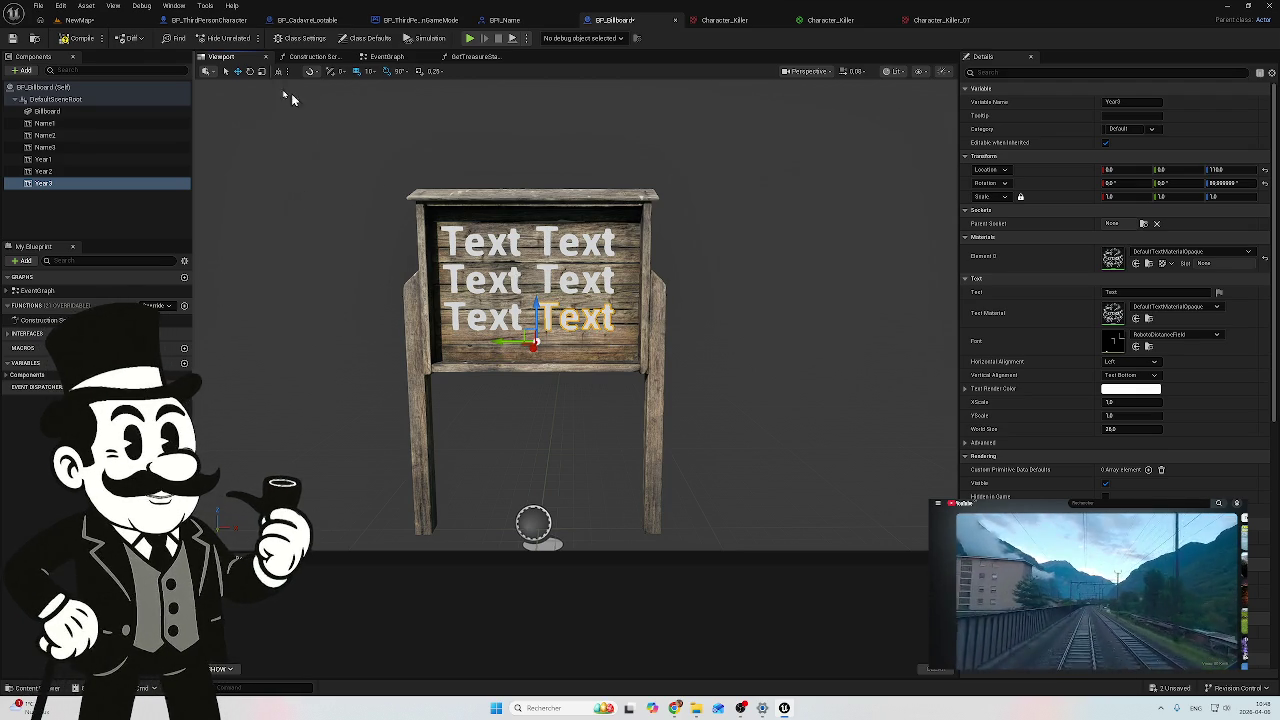
{"action": "left_click", "coordinate": [80, 38]}
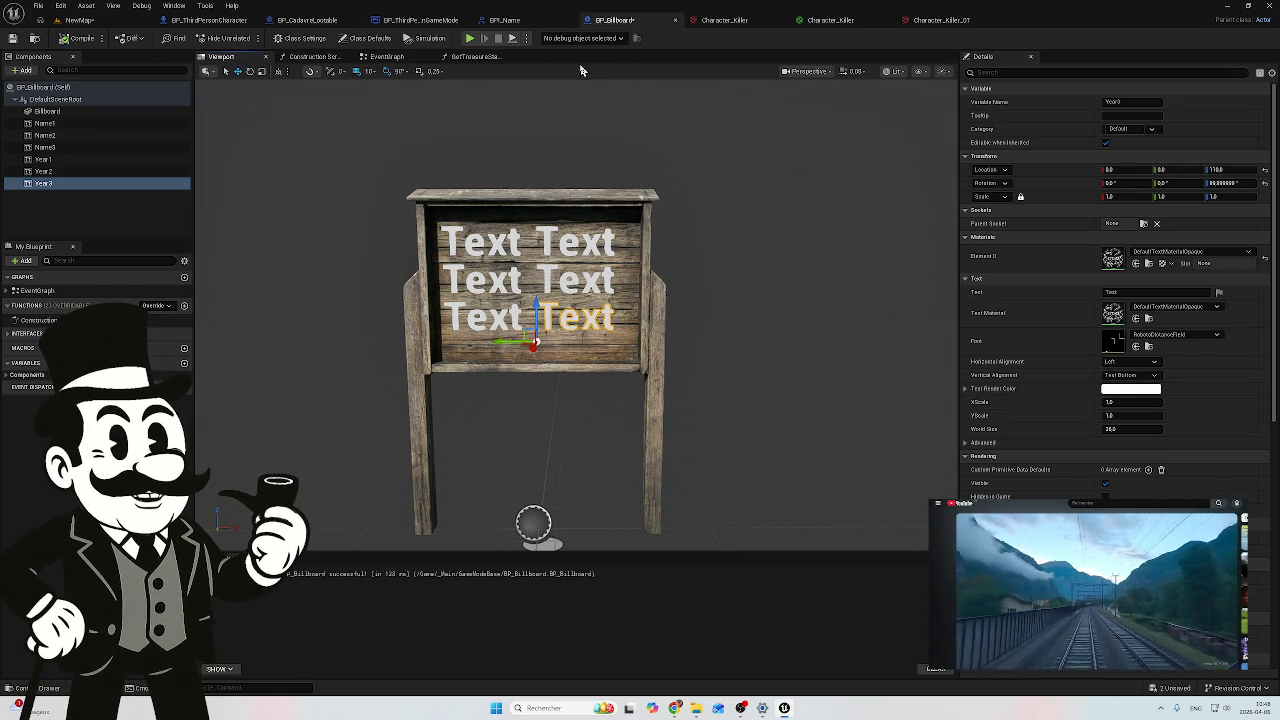
{"action": "left_click", "coordinate": [386, 58]}
Step: Move the Name 2 and Name 3 getters beside their Set Text nodes
{"action": "left_click_drag", "start_coordinate": [548, 354], "coordinate": [421, 354]}
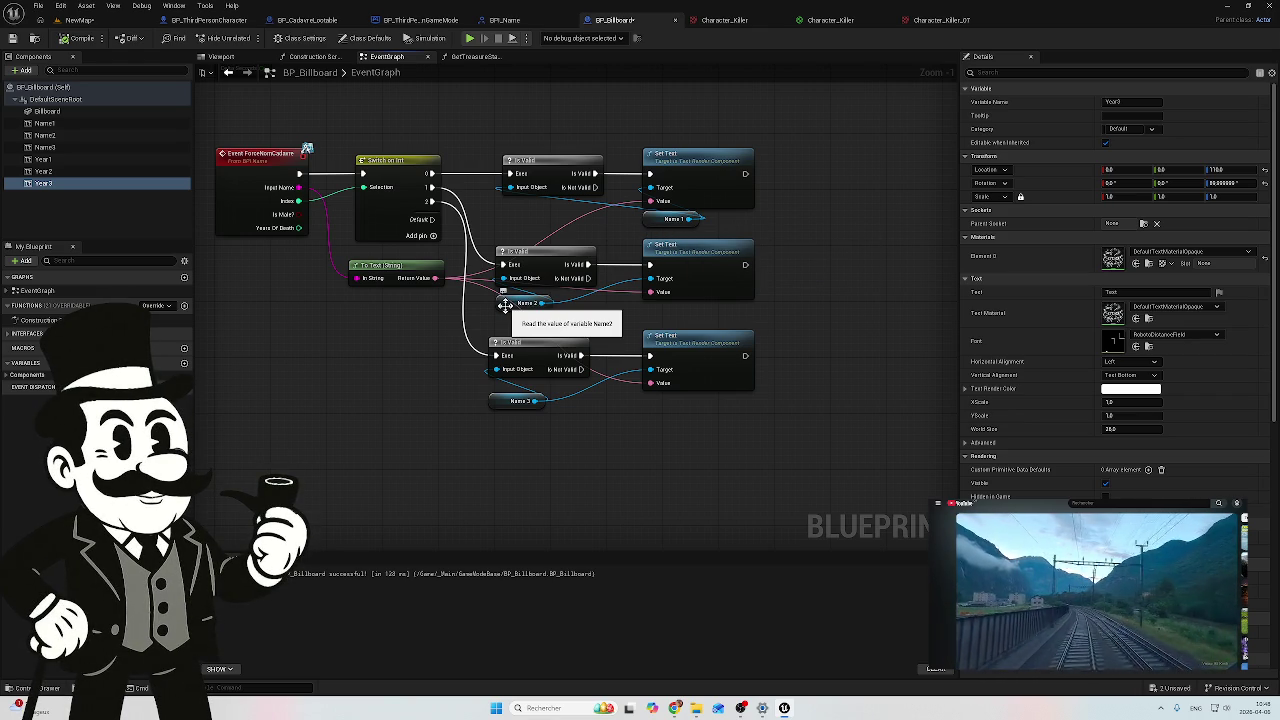
{"action": "mouse_move", "coordinate": [505, 305]}
{"action": "left_mouse_down"}
{"action": "mouse_move", "coordinate": [630, 318]}
{"action": "mouse_move", "coordinate": [645, 305]}
{"action": "mouse_move", "coordinate": [651, 320]}
{"action": "left_mouse_up"}
{"action": "left_click", "coordinate": [519, 404]}
{"action": "left_click_drag", "start_coordinate": [503, 405], "coordinate": [658, 405]}
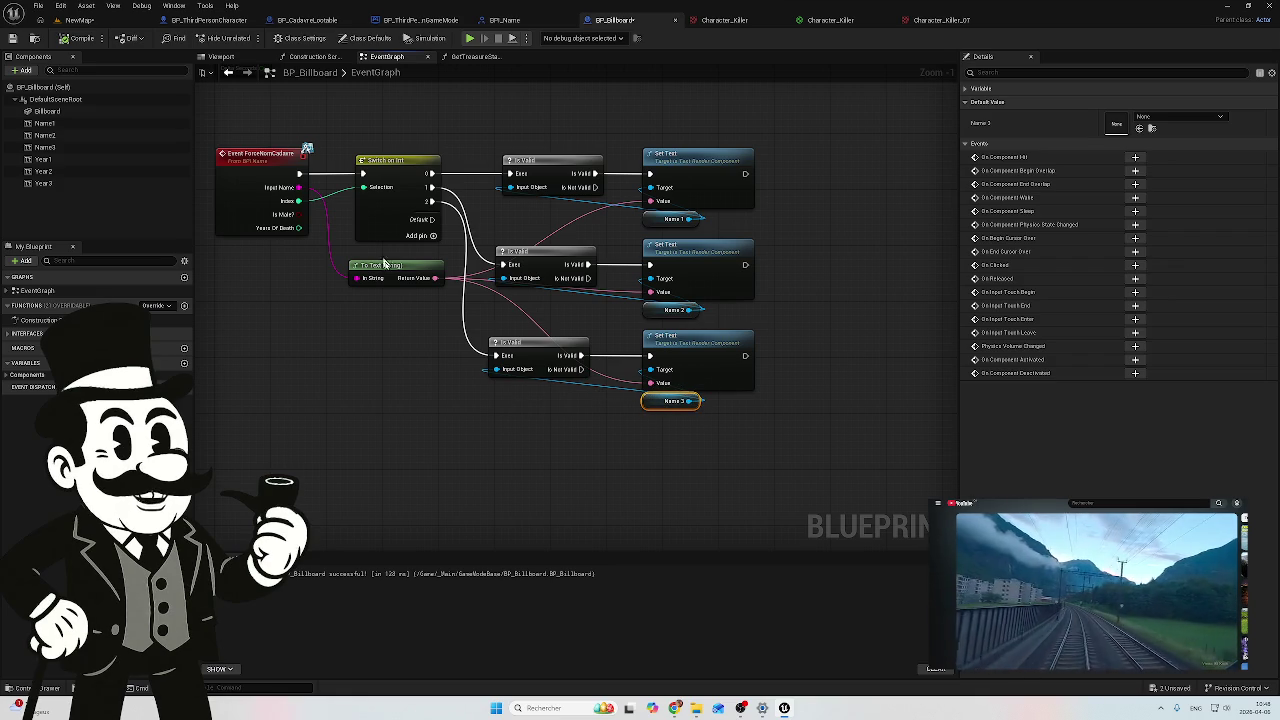
Step: Select the three Set Text nodes together with their Name getters
{"action": "left_click_drag", "start_coordinate": [378, 322], "coordinate": [305, 313]}
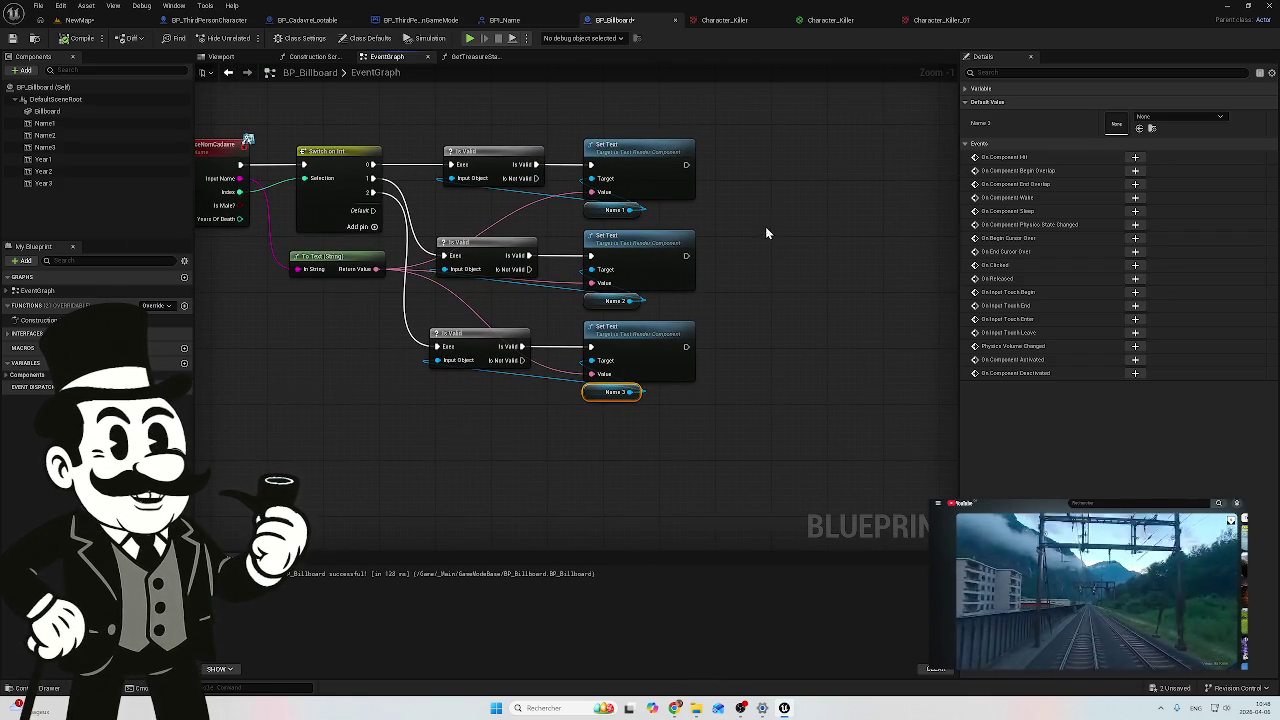
{"action": "scroll", "coordinate": [740, 225], "scroll_direction": "down", "scroll_amount": 1}
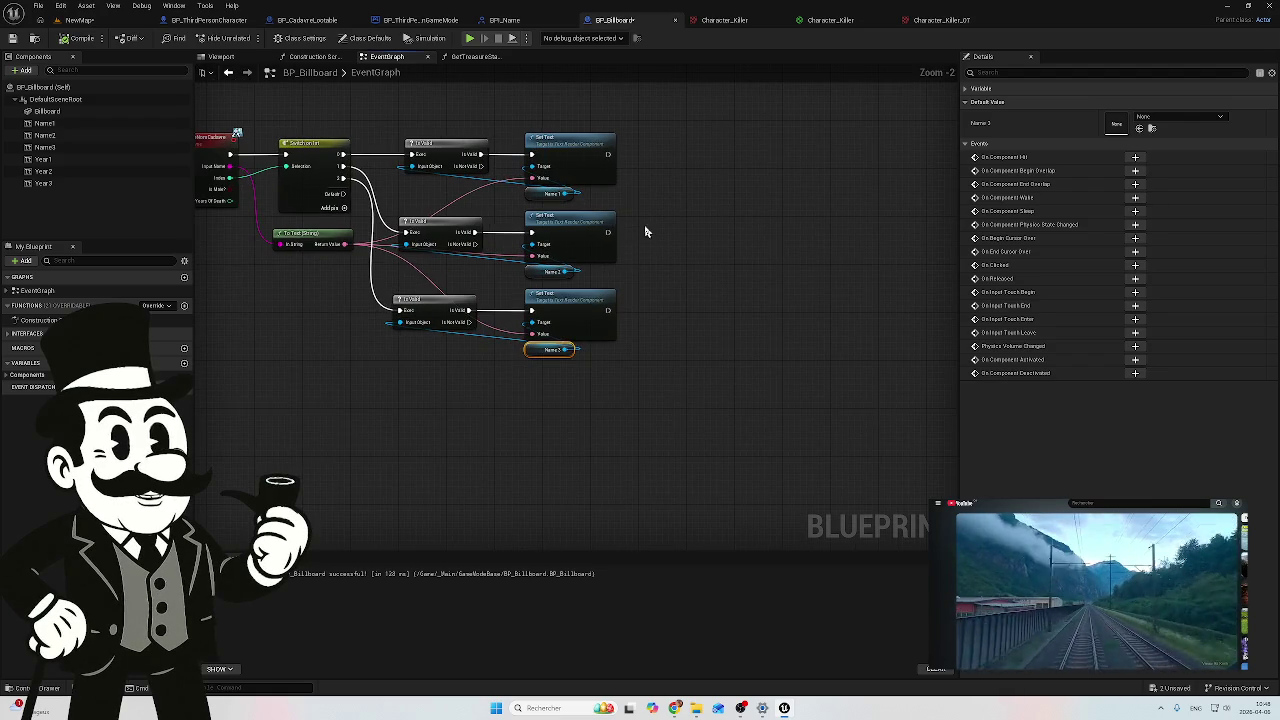
{"action": "left_click_drag", "start_coordinate": [645, 232], "coordinate": [626, 249]}
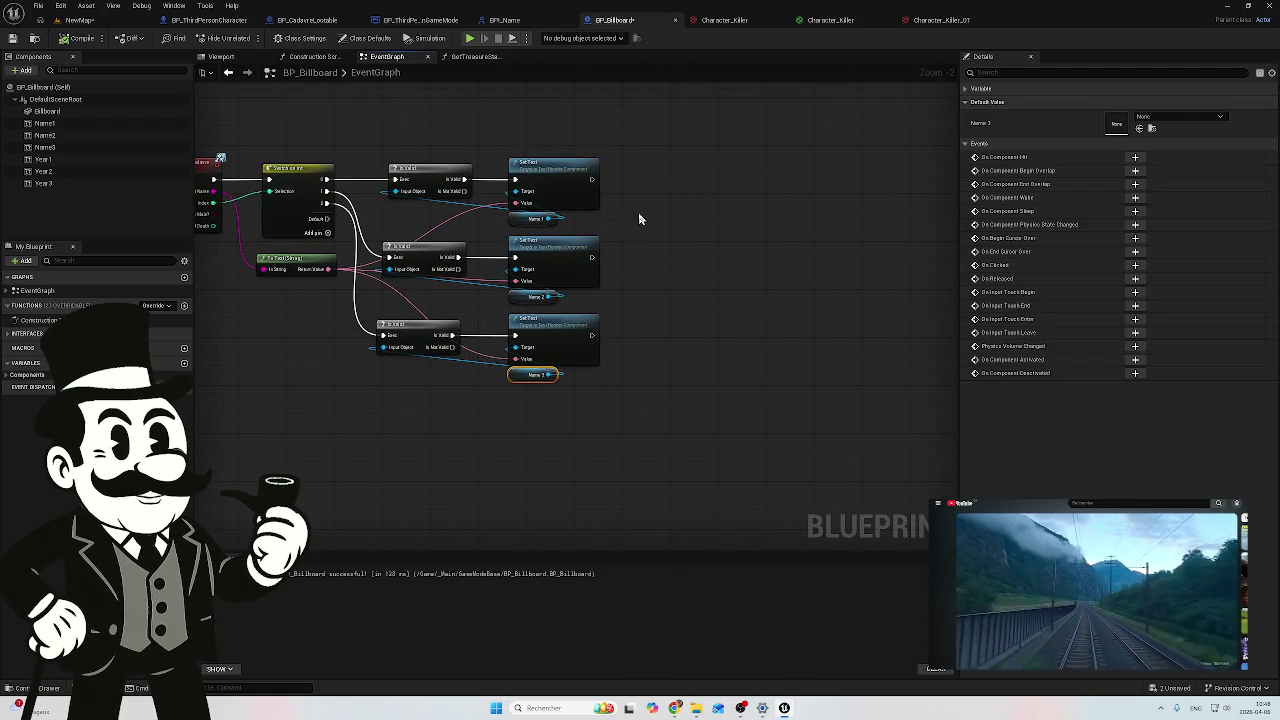
{"action": "mouse_move", "coordinate": [683, 152]}
{"action": "left_mouse_down"}
{"action": "mouse_move", "coordinate": [575, 315]}
{"action": "mouse_move", "coordinate": [553, 398]}
{"action": "left_mouse_up"}
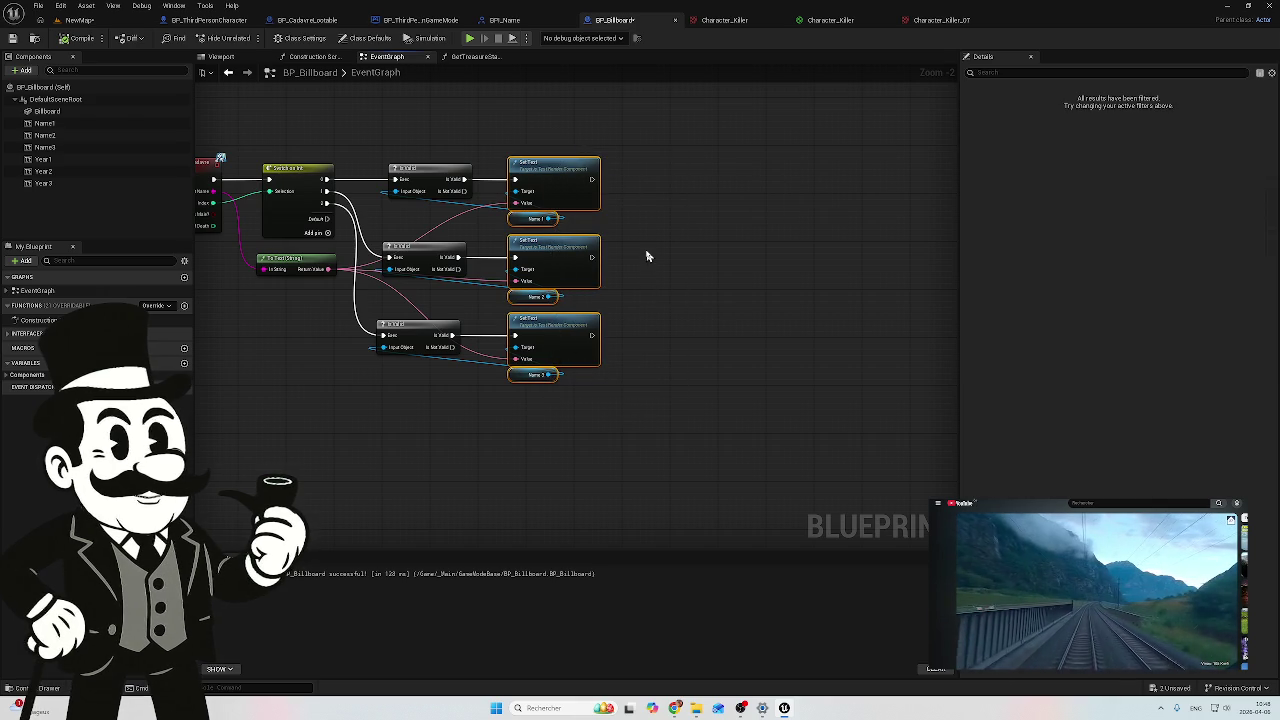
{"action": "left_click", "coordinate": [649, 220]}
{"action": "mouse_move", "coordinate": [588, 182]}
{"action": "left_mouse_down"}
{"action": "mouse_move", "coordinate": [534, 394]}
{"action": "mouse_move", "coordinate": [540, 360]}
{"action": "left_mouse_up"}
{"action": "left_click", "coordinate": [667, 216]}
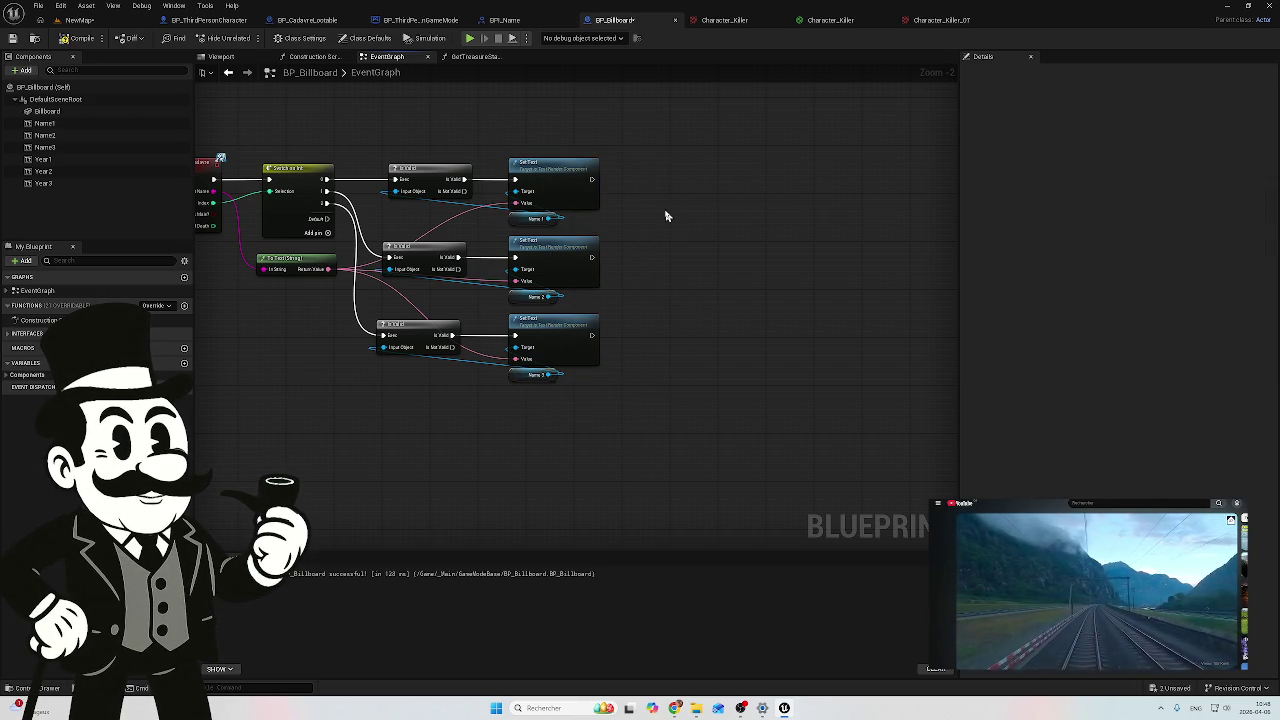
{"action": "left_click_drag", "start_coordinate": [632, 157], "coordinate": [540, 398]}
Step: Duplicate the three Set Text nodes and delete the copied Name getters
{"action": "key", "text": "ctrl+c"}
{"action": "key", "text": "ctrl+v"}
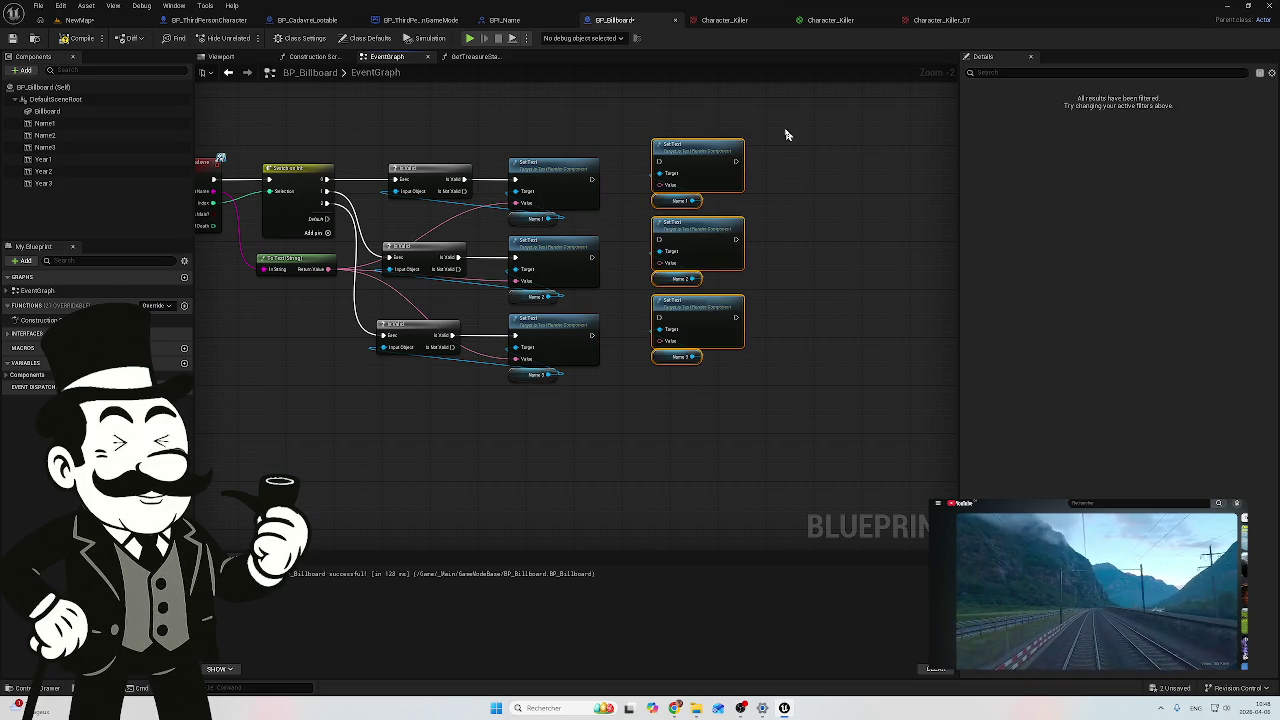
{"action": "left_click_drag", "start_coordinate": [722, 148], "coordinate": [720, 173]}
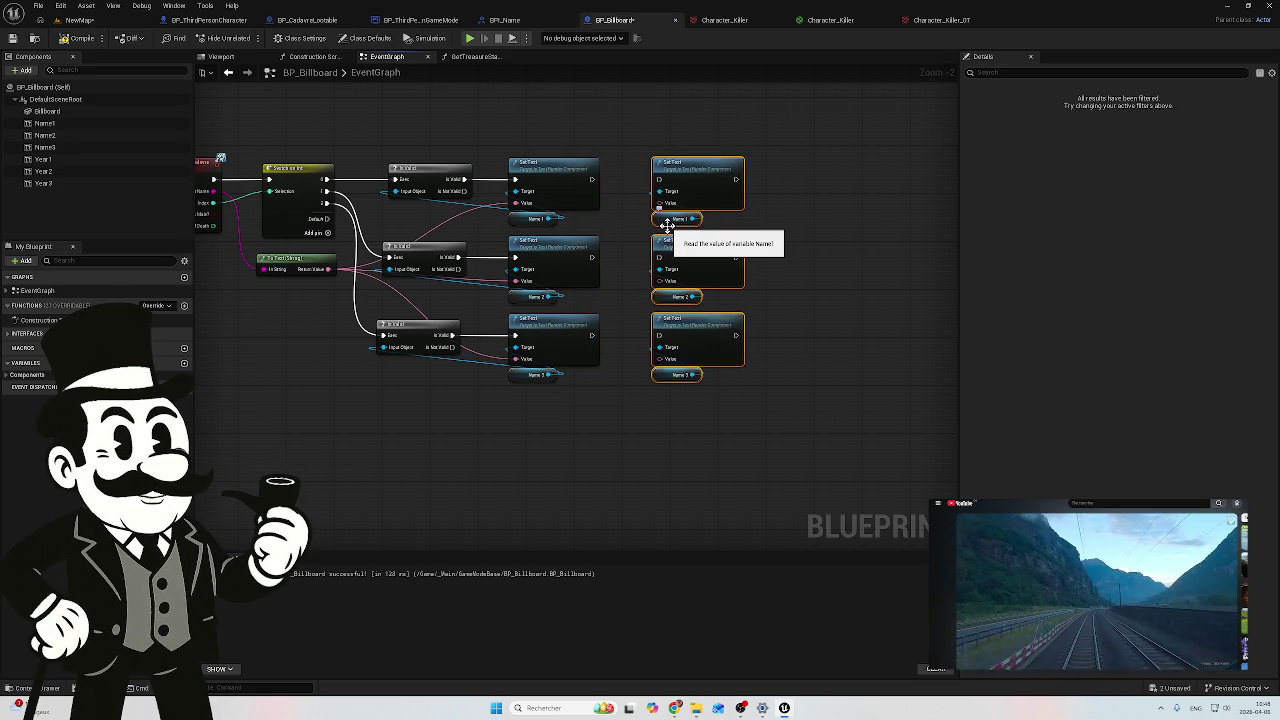
{"action": "left_click", "coordinate": [668, 220]}
{"action": "left_click", "coordinate": [666, 298], "text": "ctrl"}
{"action": "key", "text": "Delete"}
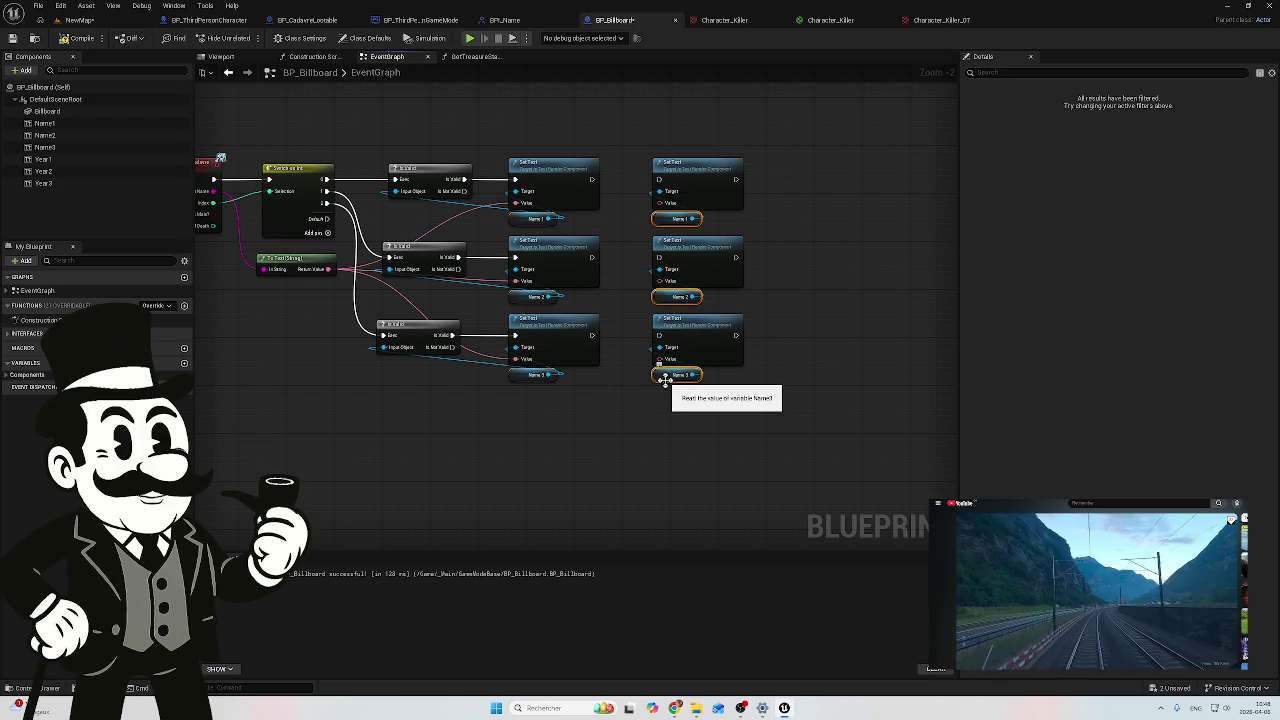
{"action": "left_click", "coordinate": [666, 374]}
{"action": "key", "text": "Delete"}
Step: Add getter nodes for Year1, Year2 and Year3 to the event graph
{"action": "left_click", "coordinate": [43, 159]}
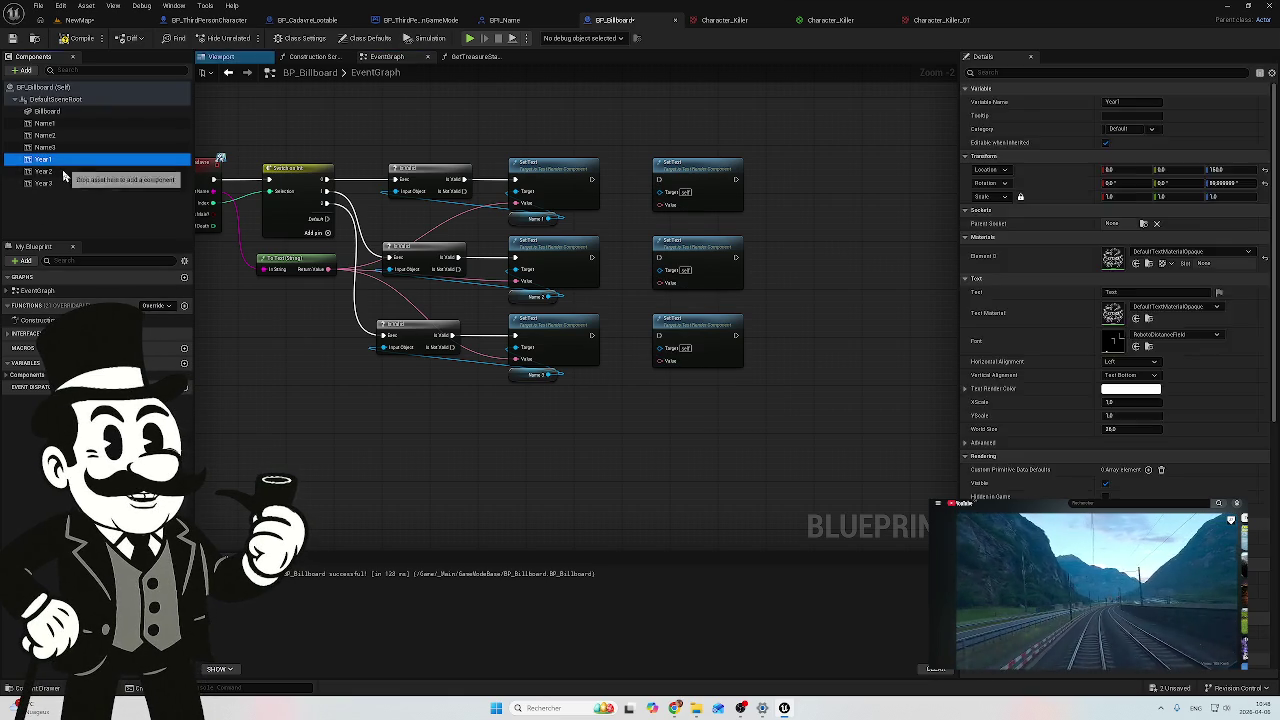
{"action": "left_click", "coordinate": [60, 183], "text": "shift"}
{"action": "mouse_move", "coordinate": [65, 185]}
{"action": "left_mouse_down"}
{"action": "mouse_move", "coordinate": [600, 371]}
{"action": "mouse_move", "coordinate": [705, 445]}
{"action": "left_mouse_up"}
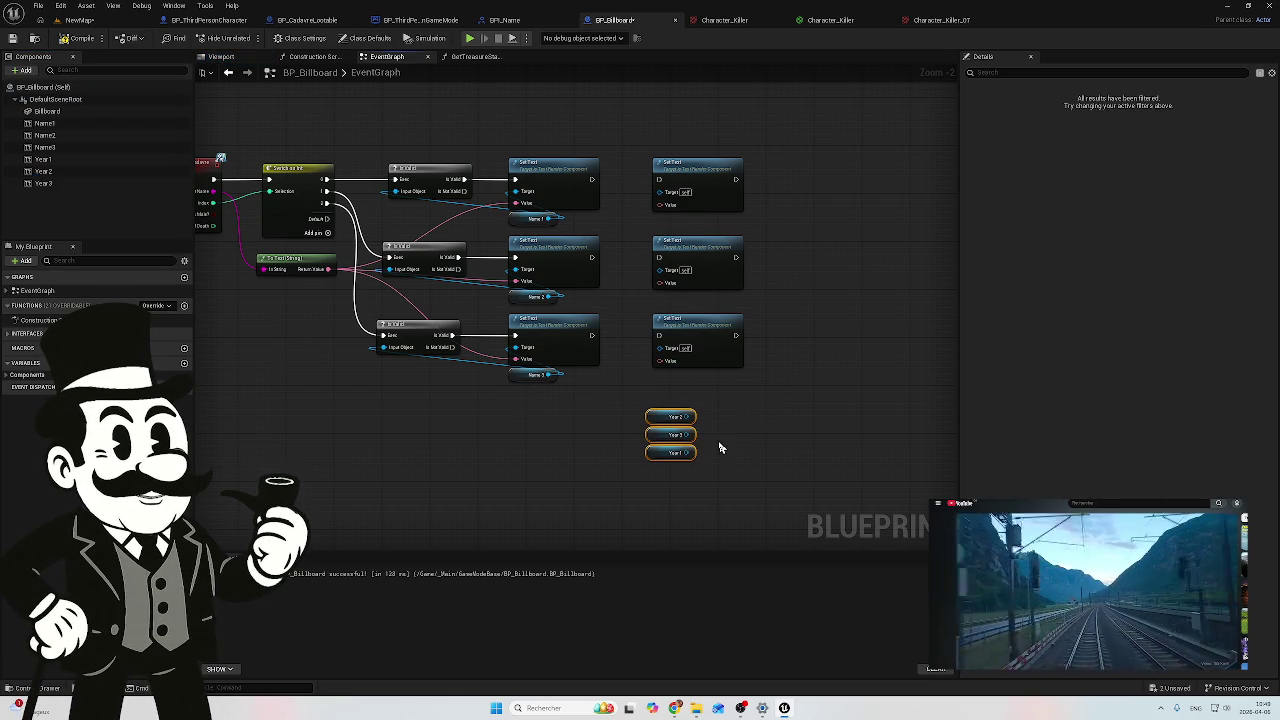
{"action": "scroll", "coordinate": [722, 446], "scroll_direction": "up", "scroll_amount": 1}
{"action": "left_click", "coordinate": [661, 477]}
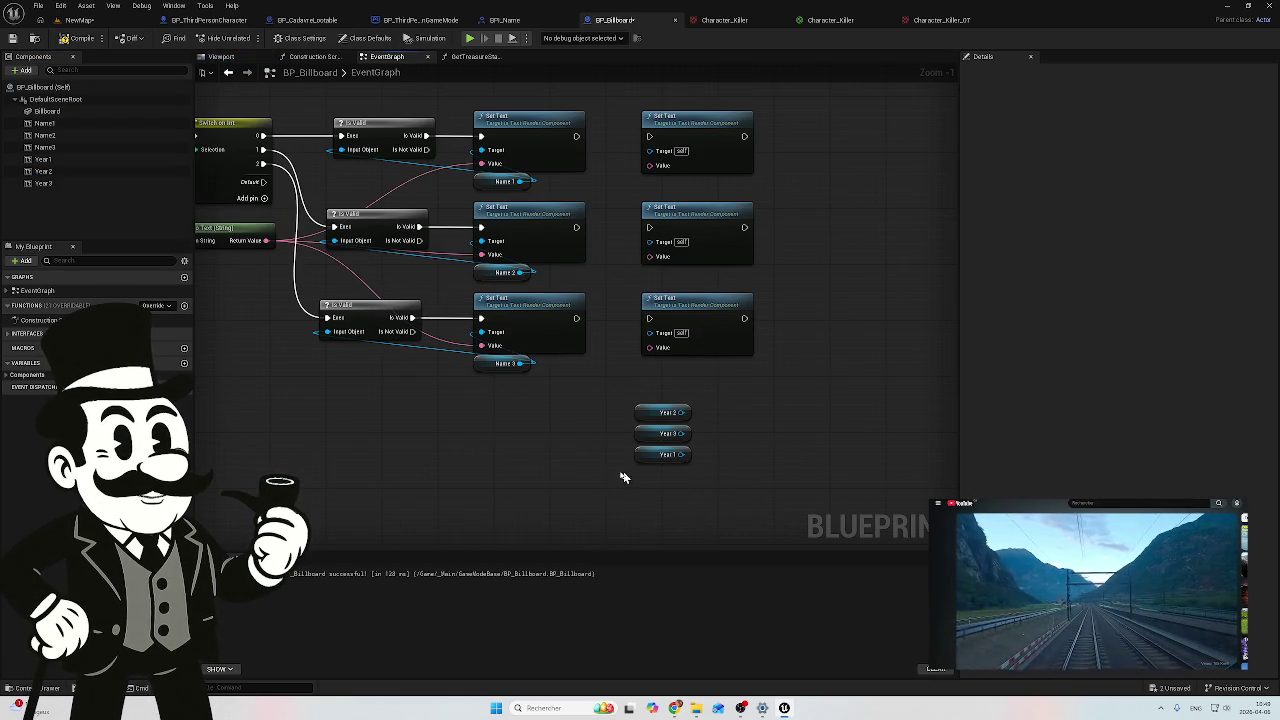
Step: Make Year 1, Year 2 and Year 3 the targets of the top, middle and bottom copied Set Text nodes
{"action": "left_click_drag", "start_coordinate": [650, 461], "coordinate": [658, 198]}
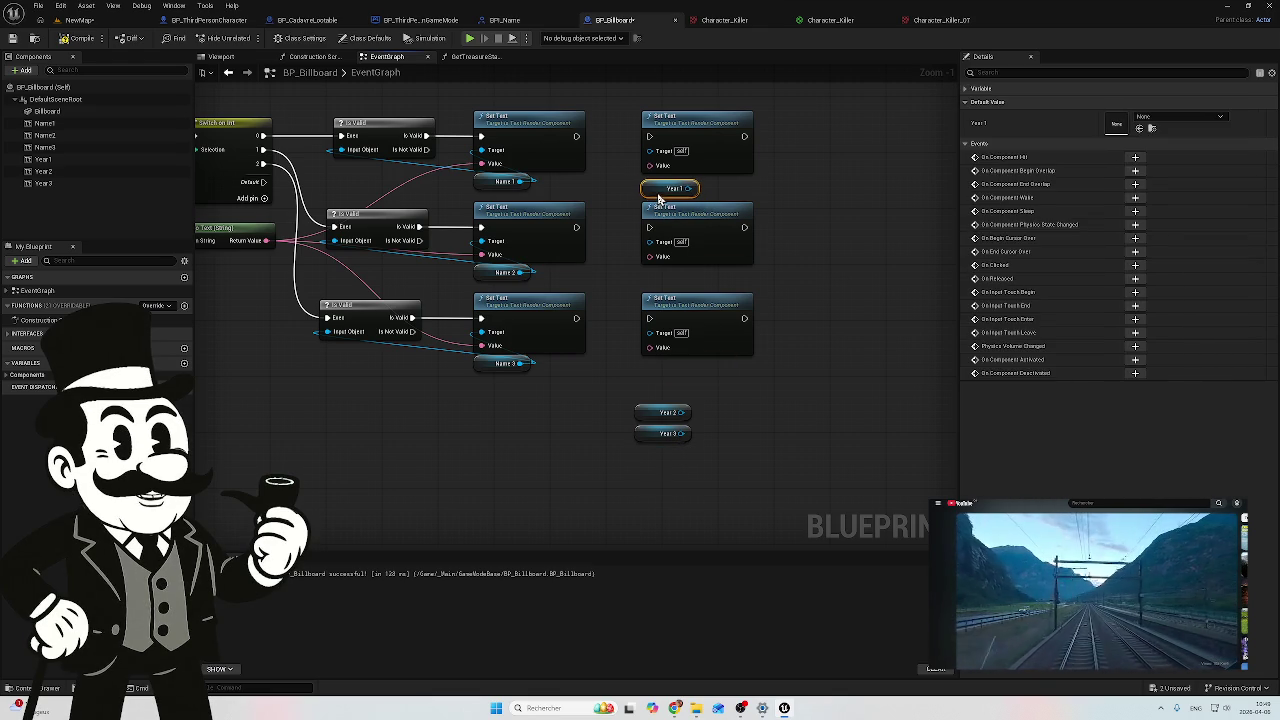
{"action": "mouse_move", "coordinate": [652, 416]}
{"action": "left_mouse_down"}
{"action": "mouse_move", "coordinate": [674, 279]}
{"action": "mouse_move", "coordinate": [657, 284]}
{"action": "left_mouse_up"}
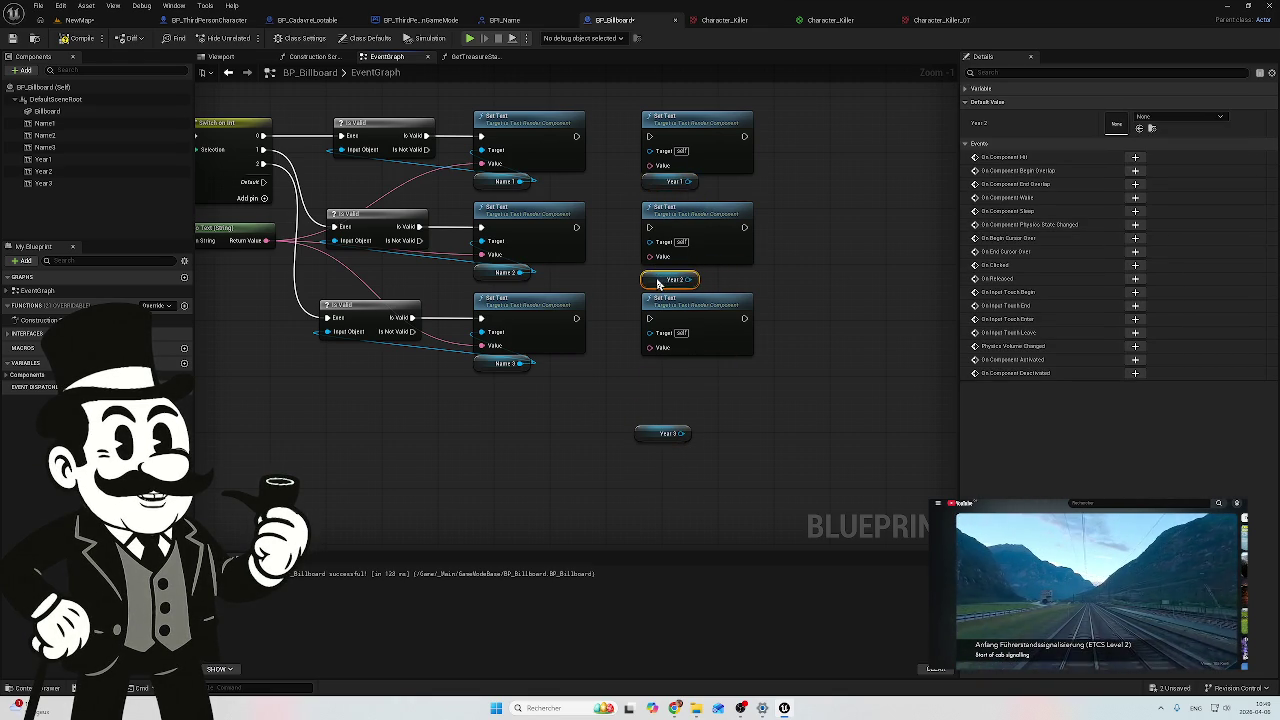
{"action": "left_click_drag", "start_coordinate": [650, 435], "coordinate": [655, 373]}
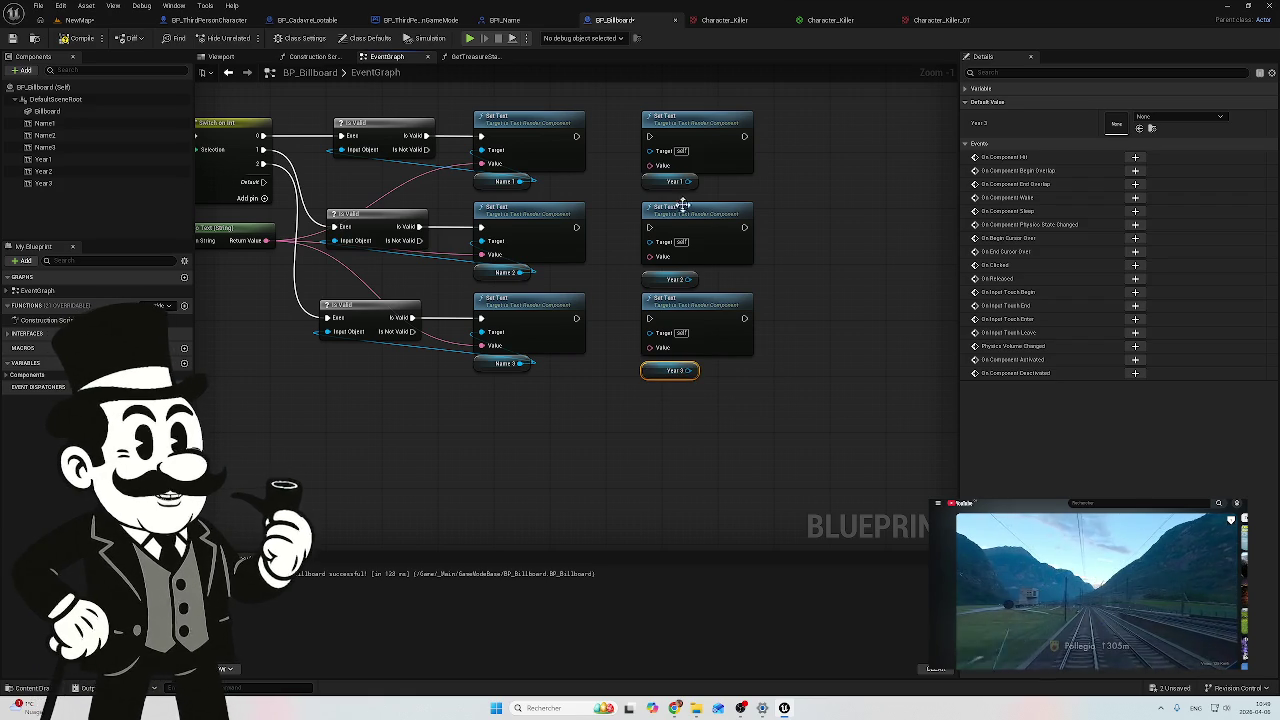
{"action": "mouse_move", "coordinate": [689, 181]}
{"action": "left_mouse_down"}
{"action": "mouse_move", "coordinate": [645, 168]}
{"action": "mouse_move", "coordinate": [650, 150]}
{"action": "left_mouse_up"}
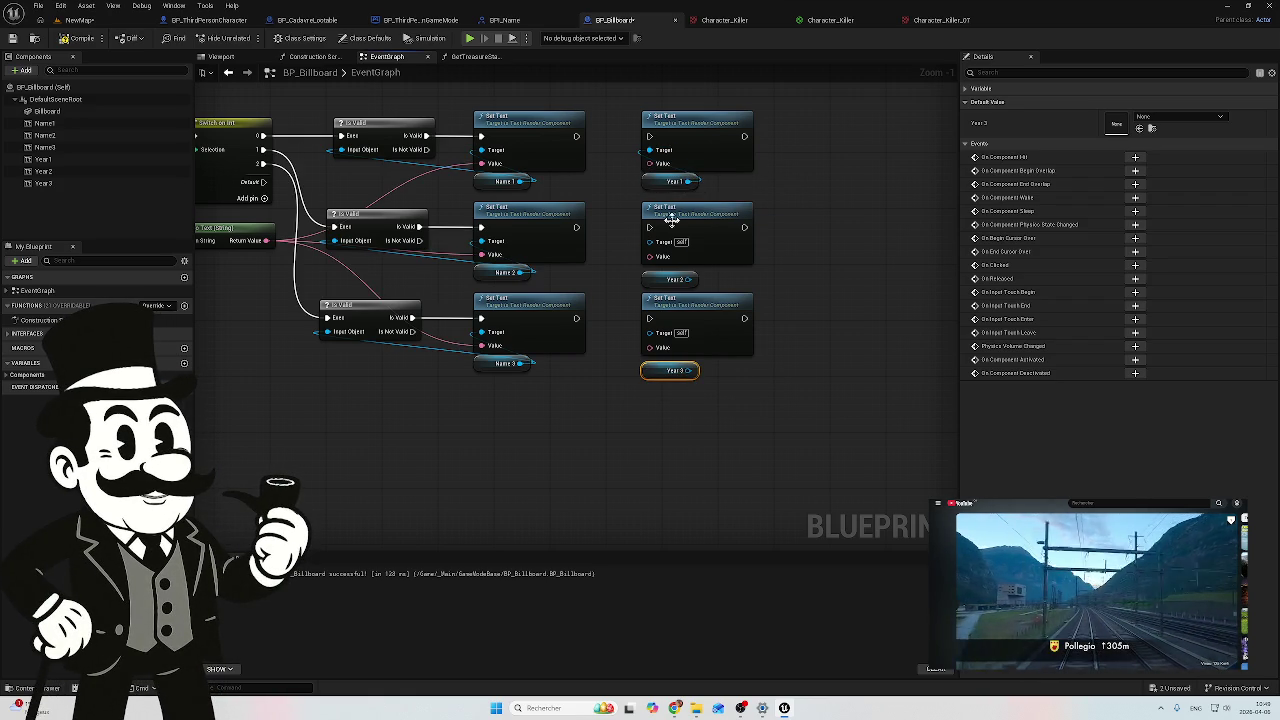
{"action": "mouse_move", "coordinate": [689, 279]}
{"action": "left_mouse_down"}
{"action": "mouse_move", "coordinate": [609, 260]}
{"action": "mouse_move", "coordinate": [651, 242]}
{"action": "left_mouse_up"}
{"action": "mouse_move", "coordinate": [693, 380]}
{"action": "left_mouse_down"}
{"action": "mouse_move", "coordinate": [646, 366]}
{"action": "mouse_move", "coordinate": [649, 333]}
{"action": "left_mouse_up"}
Step: Chain each name Set Text's execution into its matching Year Set Text
{"action": "left_click_drag", "start_coordinate": [576, 136], "coordinate": [640, 142]}
{"action": "mouse_move", "coordinate": [576, 228]}
{"action": "left_mouse_down"}
{"action": "mouse_move", "coordinate": [631, 218]}
{"action": "mouse_move", "coordinate": [583, 233]}
{"action": "left_mouse_up"}
{"action": "key", "text": "ctrl+z"}
{"action": "left_click_drag", "start_coordinate": [653, 226], "coordinate": [650, 227]}
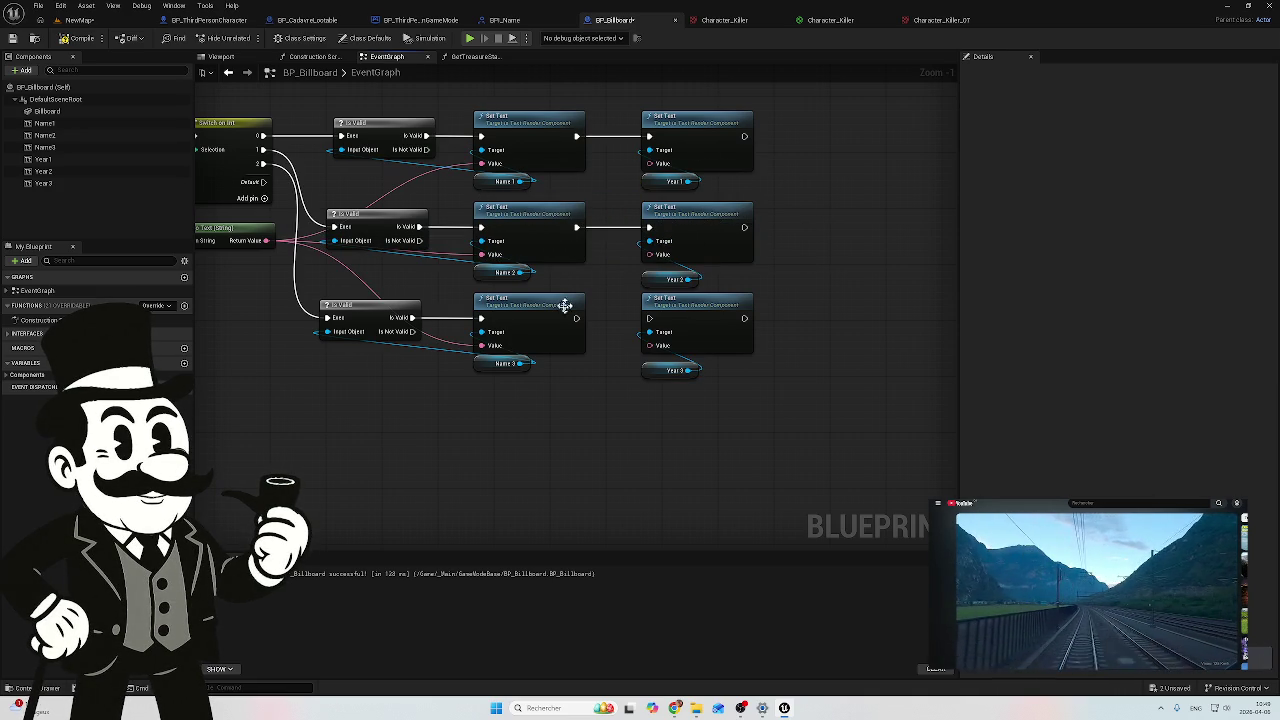
{"action": "left_click_drag", "start_coordinate": [576, 318], "coordinate": [650, 318]}
{"action": "left_click_drag", "start_coordinate": [250, 160], "coordinate": [412, 158]}
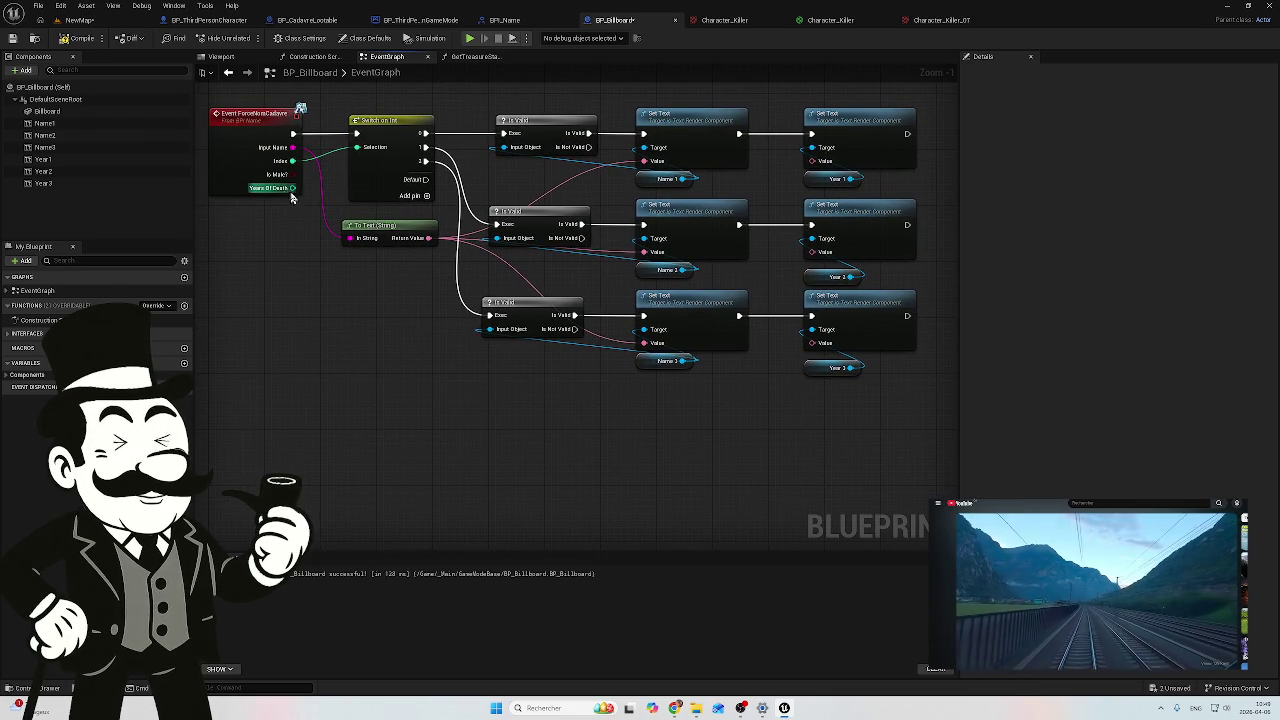
{"action": "mouse_move", "coordinate": [293, 188]}
{"action": "left_mouse_down"}
{"action": "mouse_move", "coordinate": [675, 480]}
{"action": "mouse_move", "coordinate": [705, 478]}
{"action": "mouse_move", "coordinate": [490, 474]}
{"action": "mouse_move", "coordinate": [740, 461]}
{"action": "left_mouse_up"}
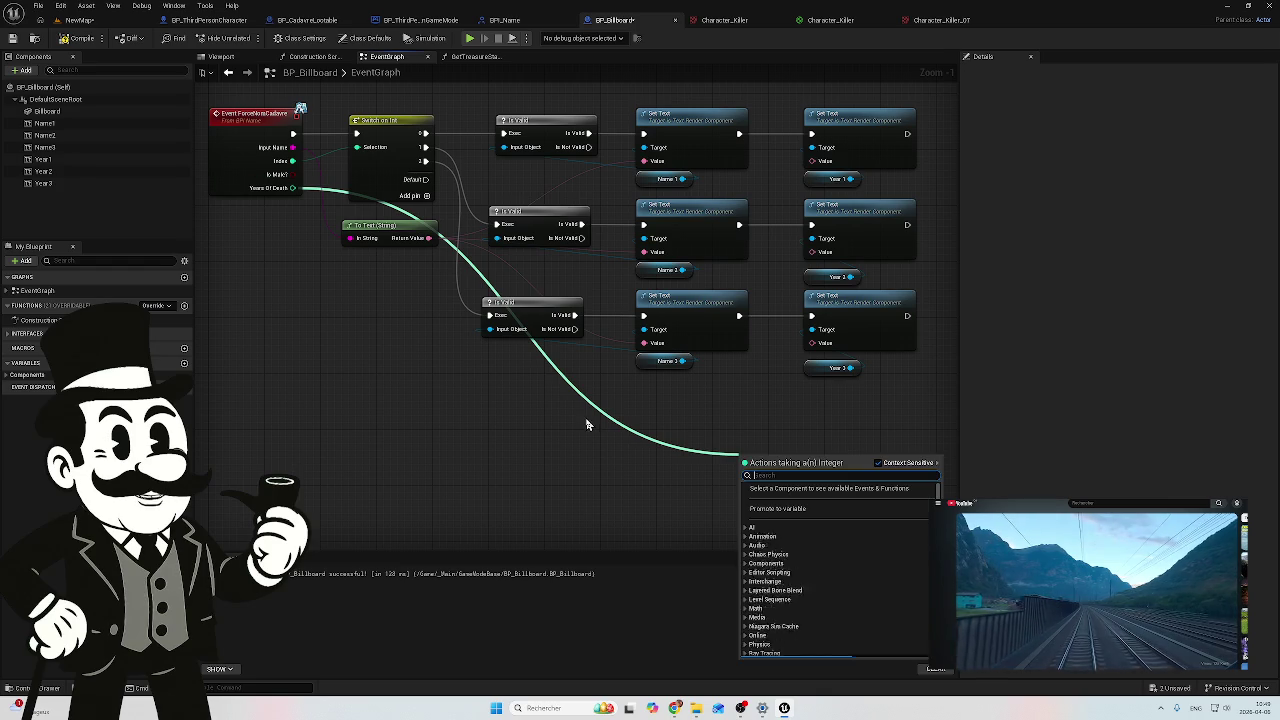
Step: Feed Years Of Death through a To Text (Integer) node into the Year 3 and Year 1 values
{"action": "left_click", "coordinate": [620, 460]}
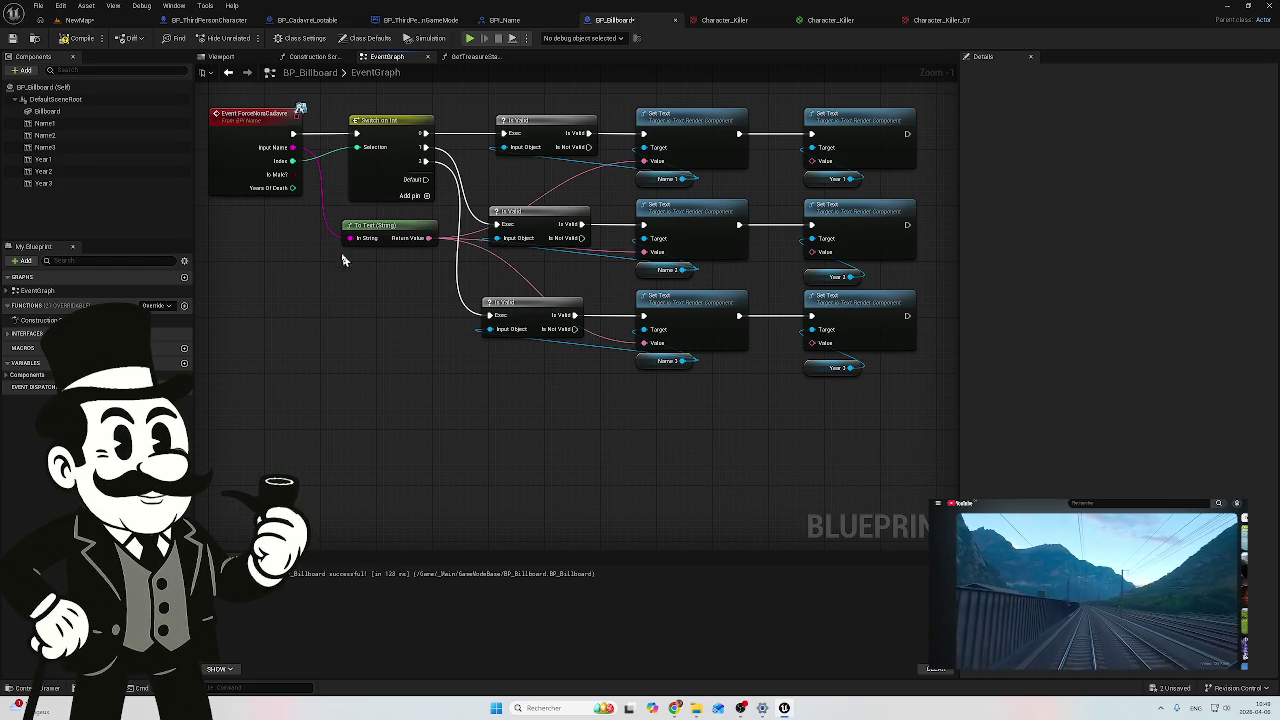
{"action": "left_click_drag", "start_coordinate": [293, 190], "coordinate": [818, 343]}
{"action": "mouse_move", "coordinate": [560, 208]}
{"action": "left_mouse_down"}
{"action": "mouse_move", "coordinate": [556, 417]}
{"action": "mouse_move", "coordinate": [539, 415]}
{"action": "mouse_move", "coordinate": [575, 406]}
{"action": "left_mouse_up"}
{"action": "double_click", "coordinate": [455, 387]}
{"action": "mouse_move", "coordinate": [467, 395]}
{"action": "left_mouse_down"}
{"action": "mouse_move", "coordinate": [391, 431]}
{"action": "mouse_move", "coordinate": [371, 421]}
{"action": "left_mouse_up"}
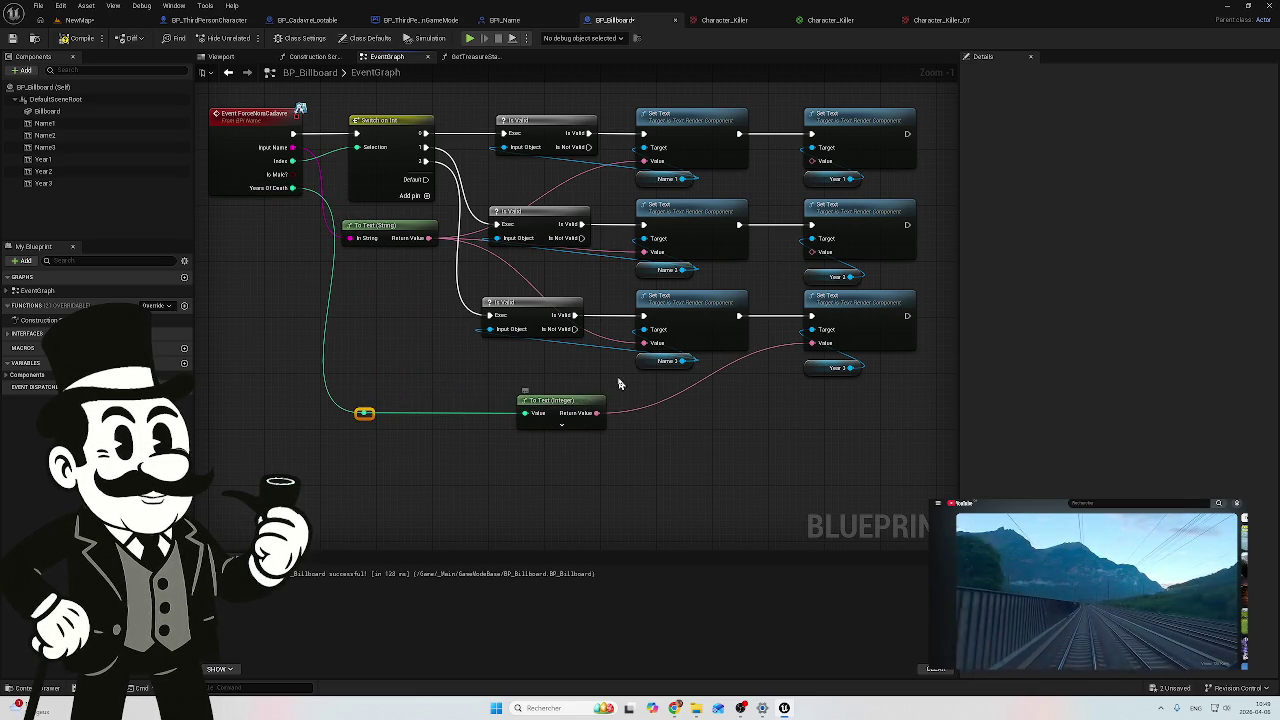
{"action": "mouse_move", "coordinate": [567, 404]}
{"action": "left_mouse_down"}
{"action": "mouse_move", "coordinate": [711, 400]}
{"action": "mouse_move", "coordinate": [812, 251]}
{"action": "left_mouse_up"}
{"action": "left_click_drag", "start_coordinate": [748, 410], "coordinate": [811, 161]}
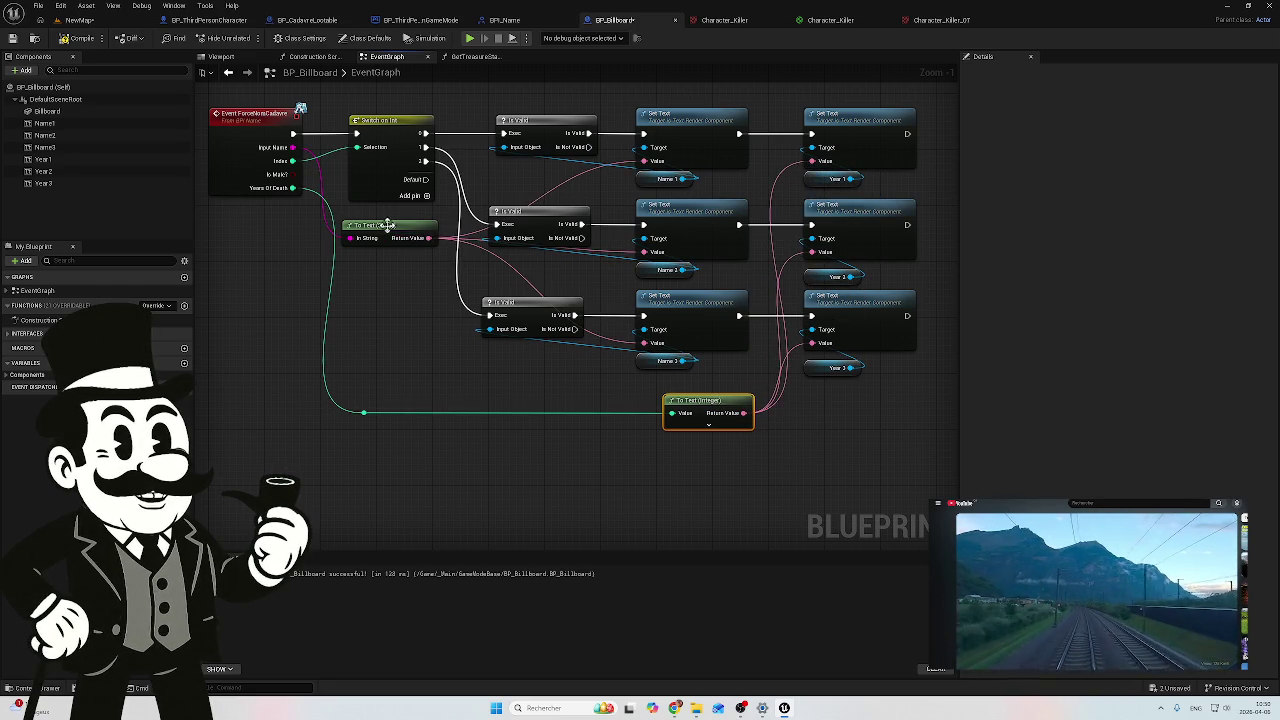
Step: Move the To Text (String) node lower and reconnect the name text to the first Set Text value
{"action": "mouse_move", "coordinate": [386, 232]}
{"action": "left_mouse_down"}
{"action": "mouse_move", "coordinate": [386, 347]}
{"action": "mouse_move", "coordinate": [400, 372]}
{"action": "mouse_move", "coordinate": [514, 380]}
{"action": "left_mouse_up"}
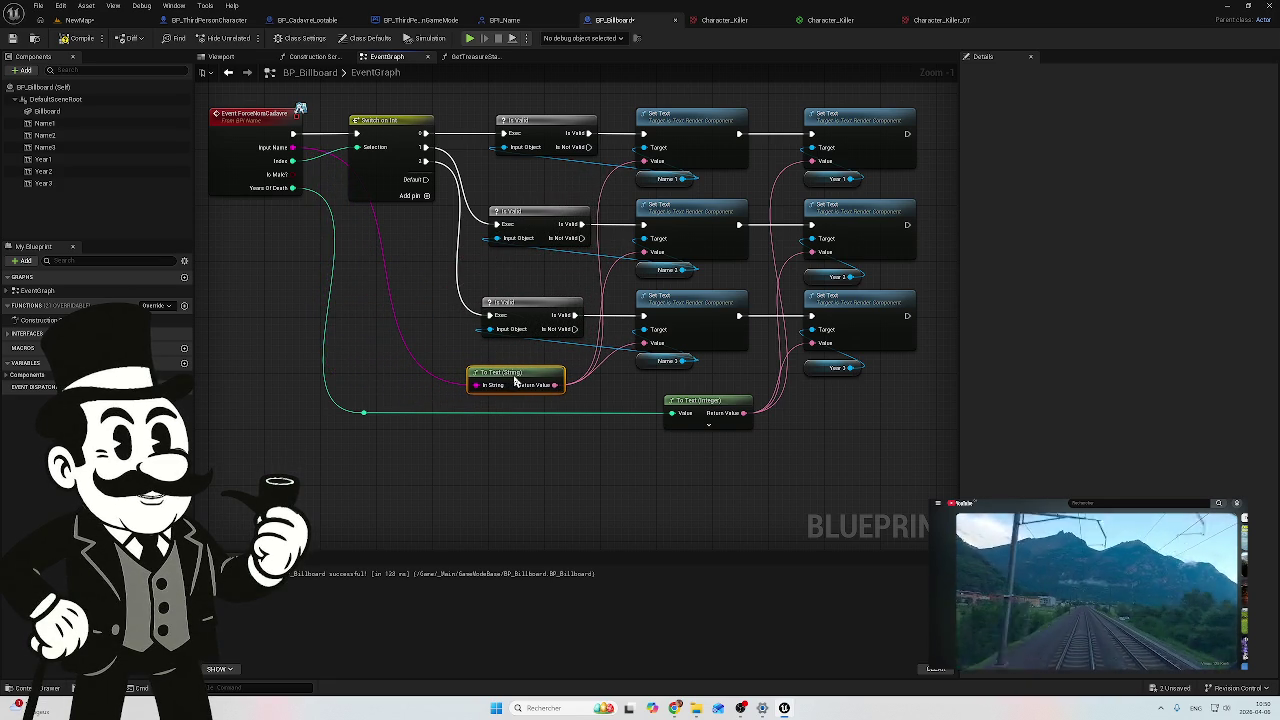
{"action": "left_click", "coordinate": [610, 286]}
{"action": "double_click", "coordinate": [613, 276]}
{"action": "left_click_drag", "start_coordinate": [613, 277], "coordinate": [621, 262]}
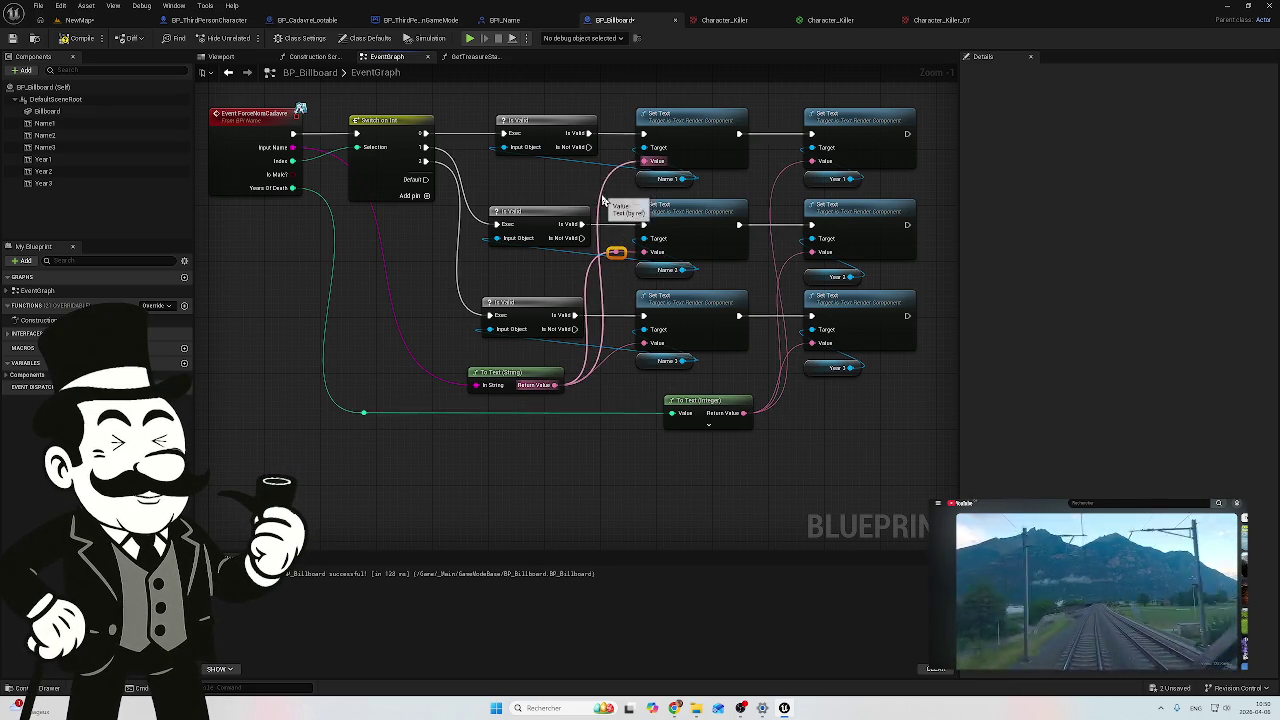
{"action": "key", "text": "Delete"}
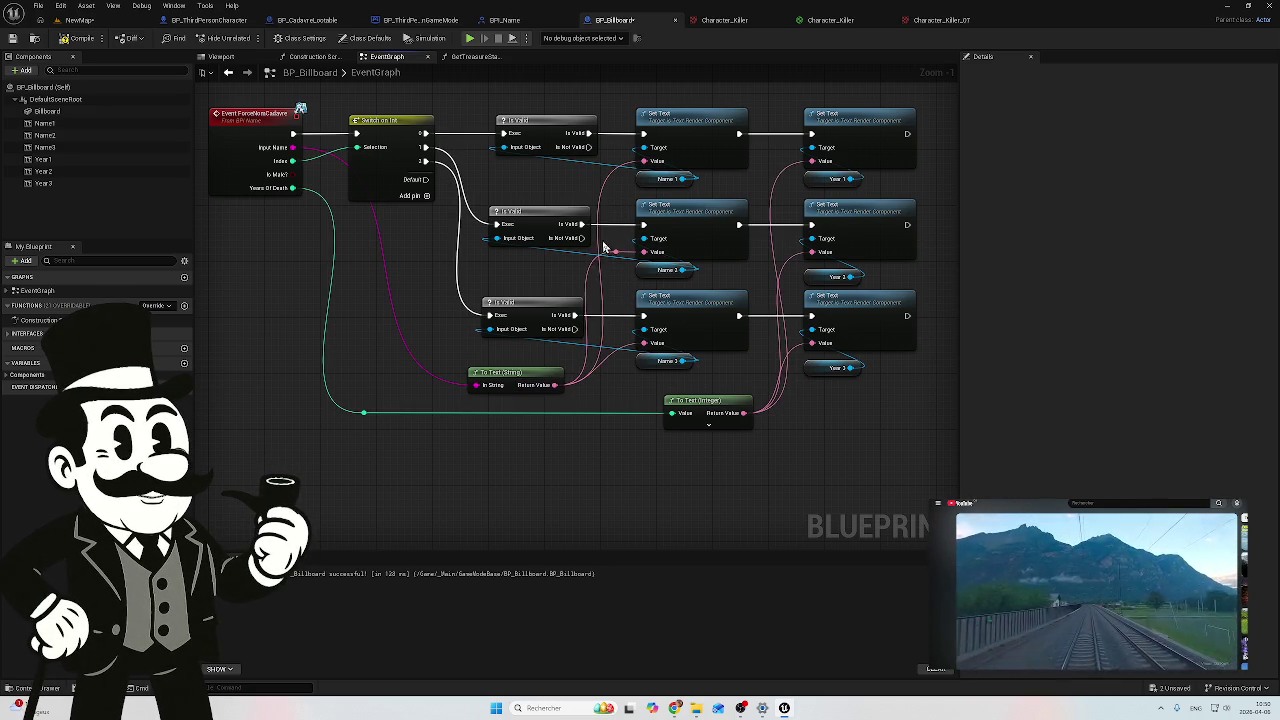
{"action": "left_click", "coordinate": [602, 213], "text": "alt"}
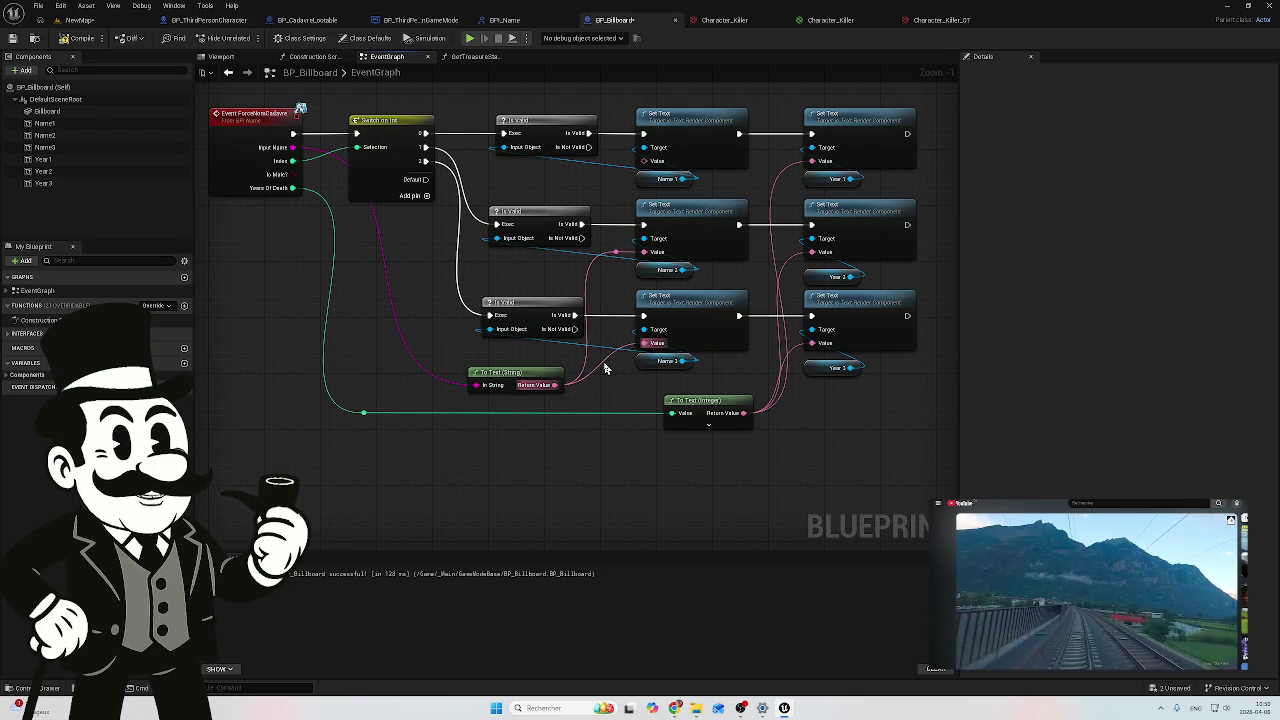
{"action": "mouse_move", "coordinate": [643, 251]}
{"action": "left_mouse_down"}
{"action": "mouse_move", "coordinate": [609, 180]}
{"action": "mouse_move", "coordinate": [642, 161]}
{"action": "left_mouse_up"}
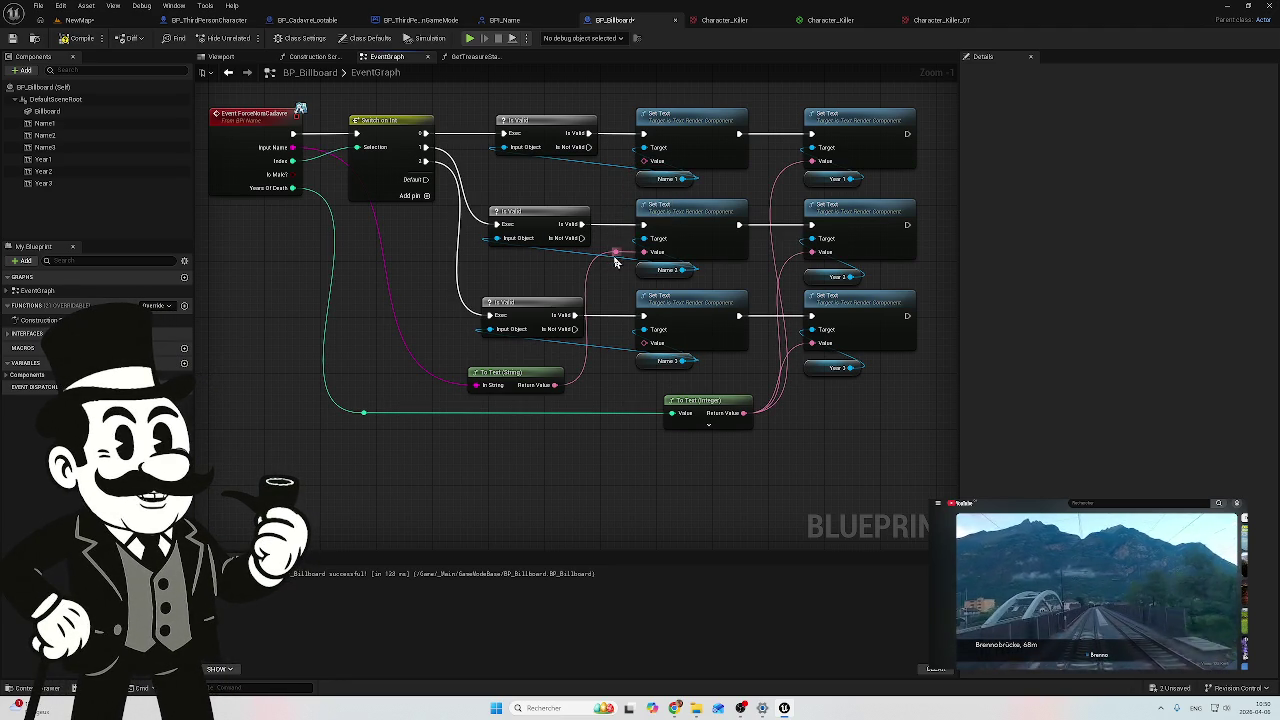
Step: Route the name text wire to the first Set Text through a reroute point
{"action": "double_click", "coordinate": [585, 356]}
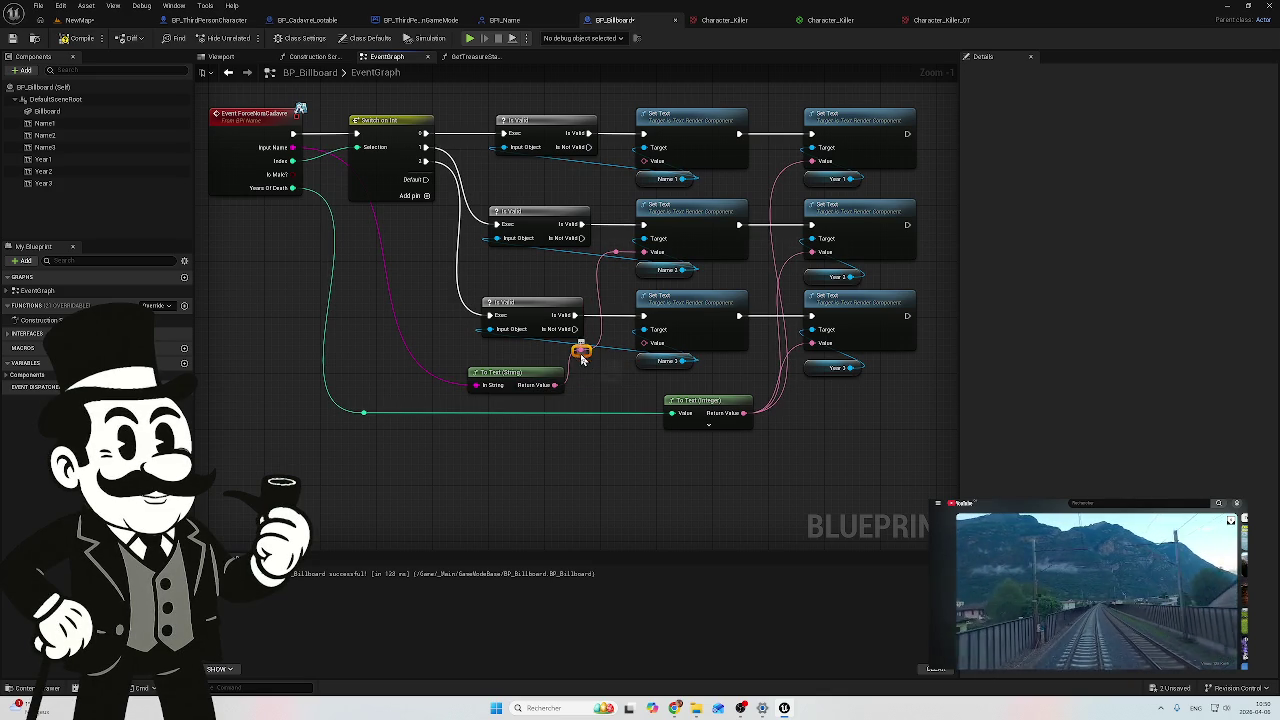
{"action": "mouse_move", "coordinate": [583, 354]}
{"action": "left_mouse_down"}
{"action": "mouse_move", "coordinate": [609, 355]}
{"action": "mouse_move", "coordinate": [605, 345]}
{"action": "left_mouse_up"}
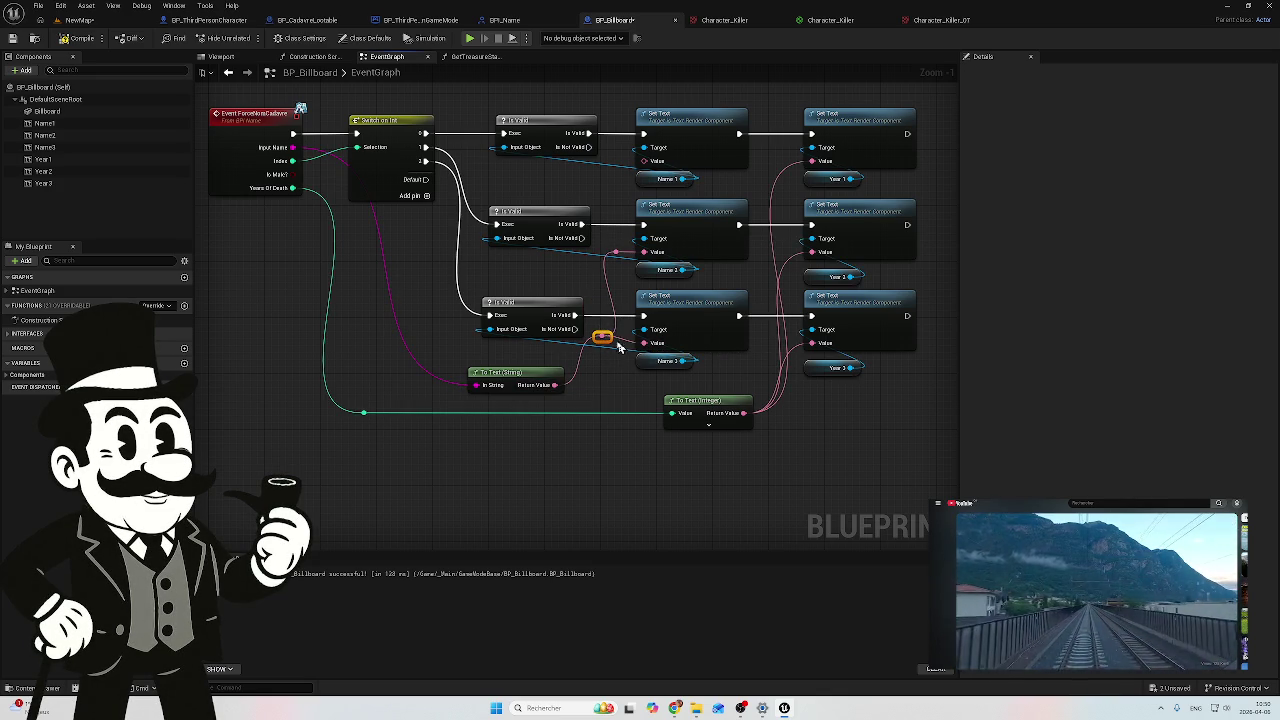
{"action": "mouse_move", "coordinate": [606, 341]}
{"action": "left_mouse_down"}
{"action": "mouse_move", "coordinate": [608, 290]}
{"action": "mouse_move", "coordinate": [608, 354]}
{"action": "left_mouse_up"}
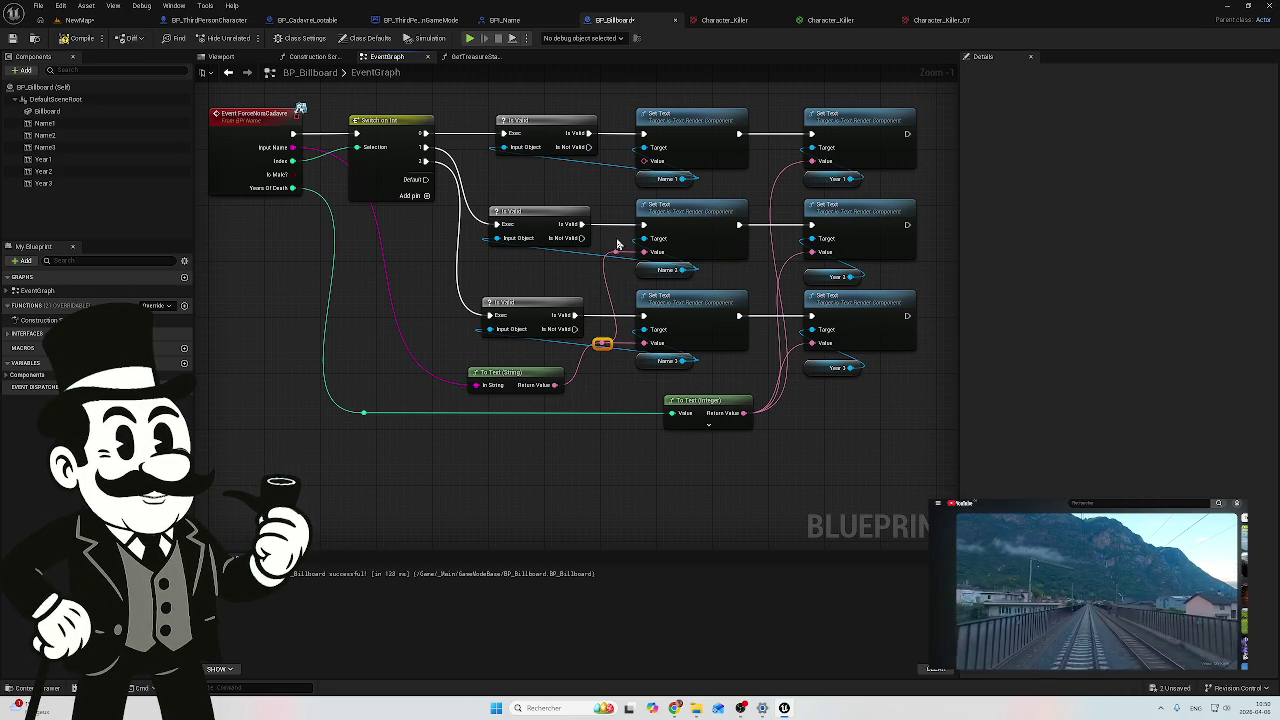
{"action": "left_click_drag", "start_coordinate": [615, 252], "coordinate": [643, 160]}
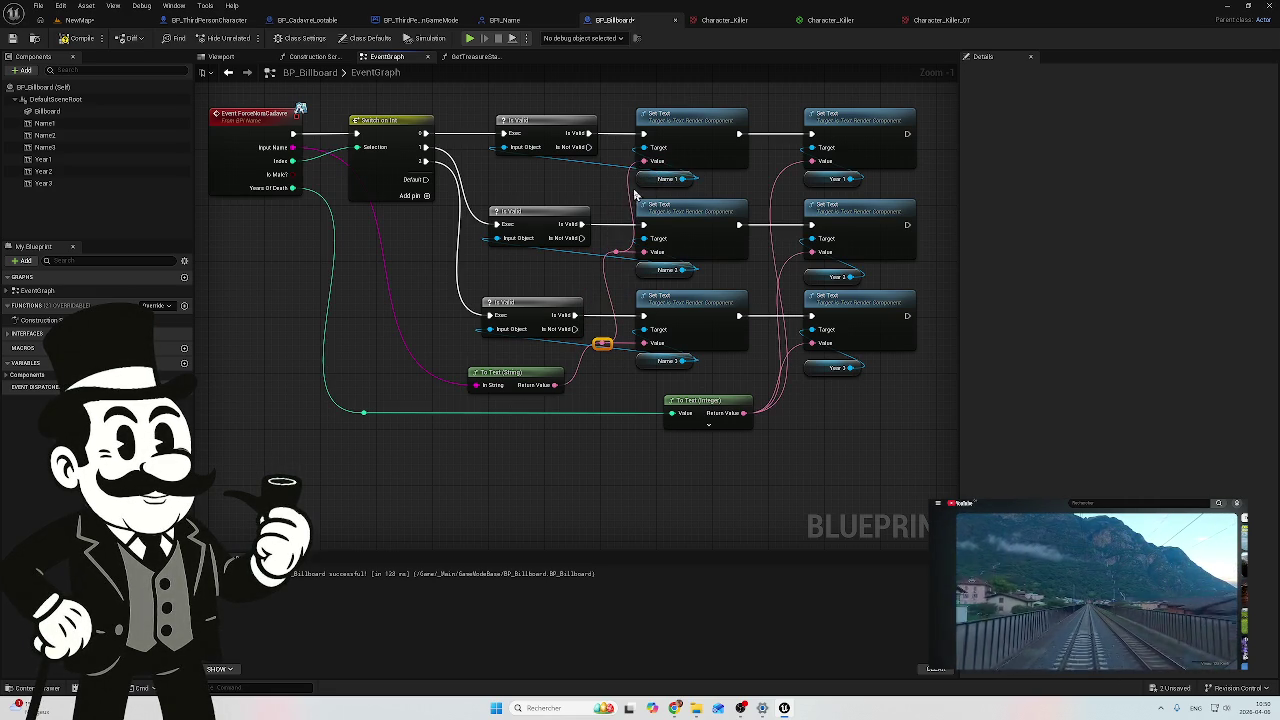
{"action": "mouse_move", "coordinate": [602, 343]}
{"action": "left_mouse_down"}
{"action": "mouse_move", "coordinate": [614, 181]}
{"action": "mouse_move", "coordinate": [613, 205]}
{"action": "left_mouse_up"}
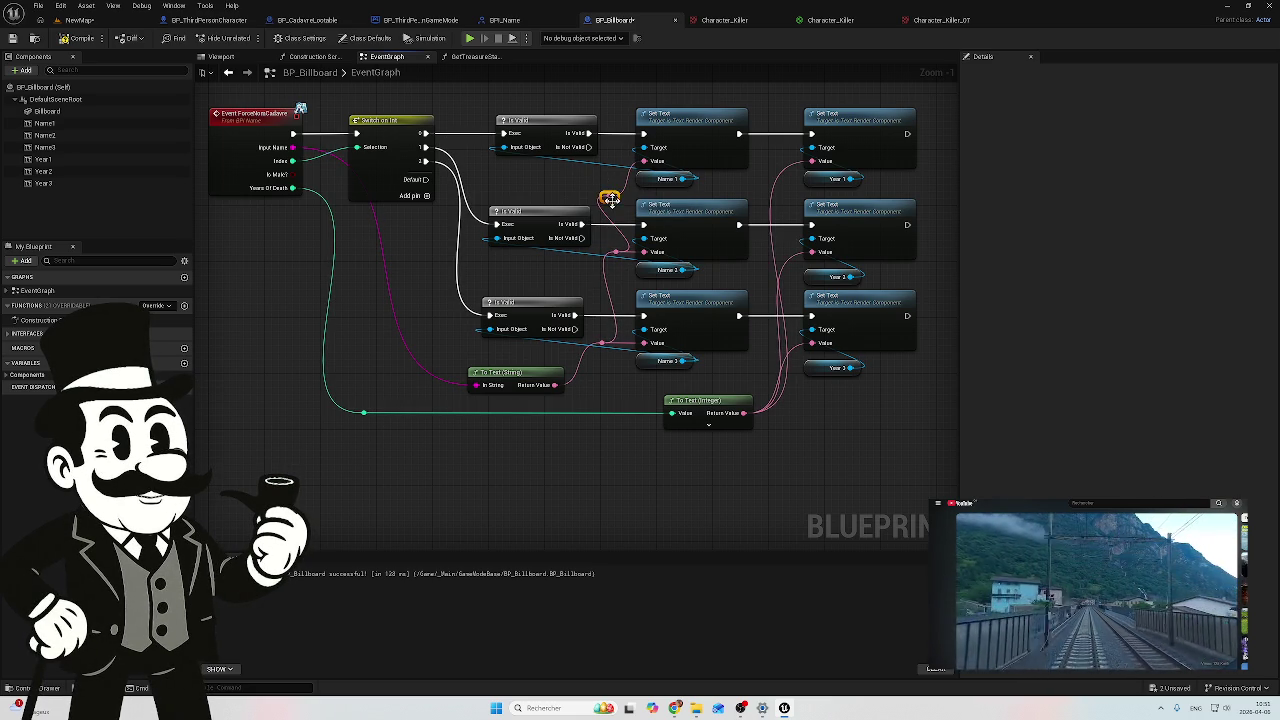
{"action": "left_click_drag", "start_coordinate": [612, 197], "coordinate": [621, 165]}
{"action": "left_click", "coordinate": [592, 190]}
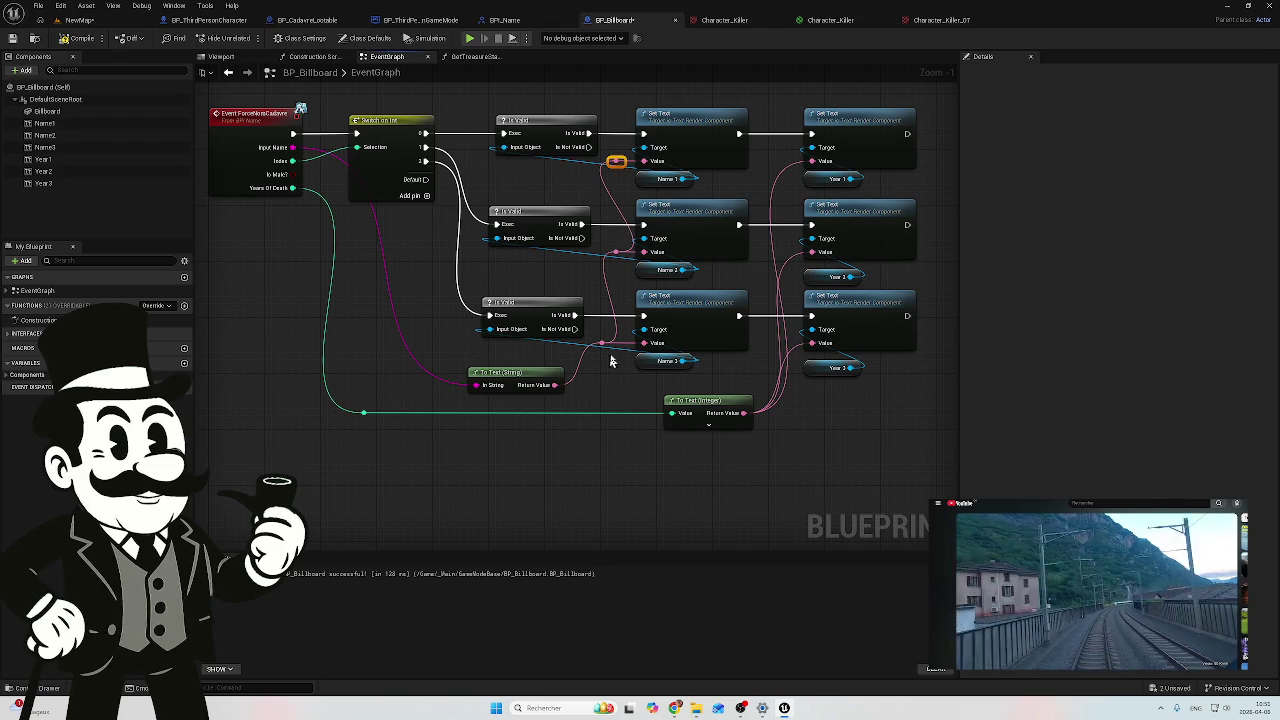
Step: Link the converted year to the Year 2 value and add reroute points on the Year 2 and Year 3 wires
{"action": "left_click_drag", "start_coordinate": [768, 281], "coordinate": [700, 265]}
{"action": "mouse_move", "coordinate": [728, 336]}
{"action": "left_mouse_down"}
{"action": "mouse_move", "coordinate": [714, 277]}
{"action": "mouse_move", "coordinate": [741, 241]}
{"action": "mouse_move", "coordinate": [731, 220]}
{"action": "mouse_move", "coordinate": [748, 163]}
{"action": "mouse_move", "coordinate": [734, 168]}
{"action": "left_mouse_up"}
{"action": "double_click", "coordinate": [724, 246]}
{"action": "left_click_drag", "start_coordinate": [719, 255], "coordinate": [706, 250]}
{"action": "double_click", "coordinate": [722, 325]}
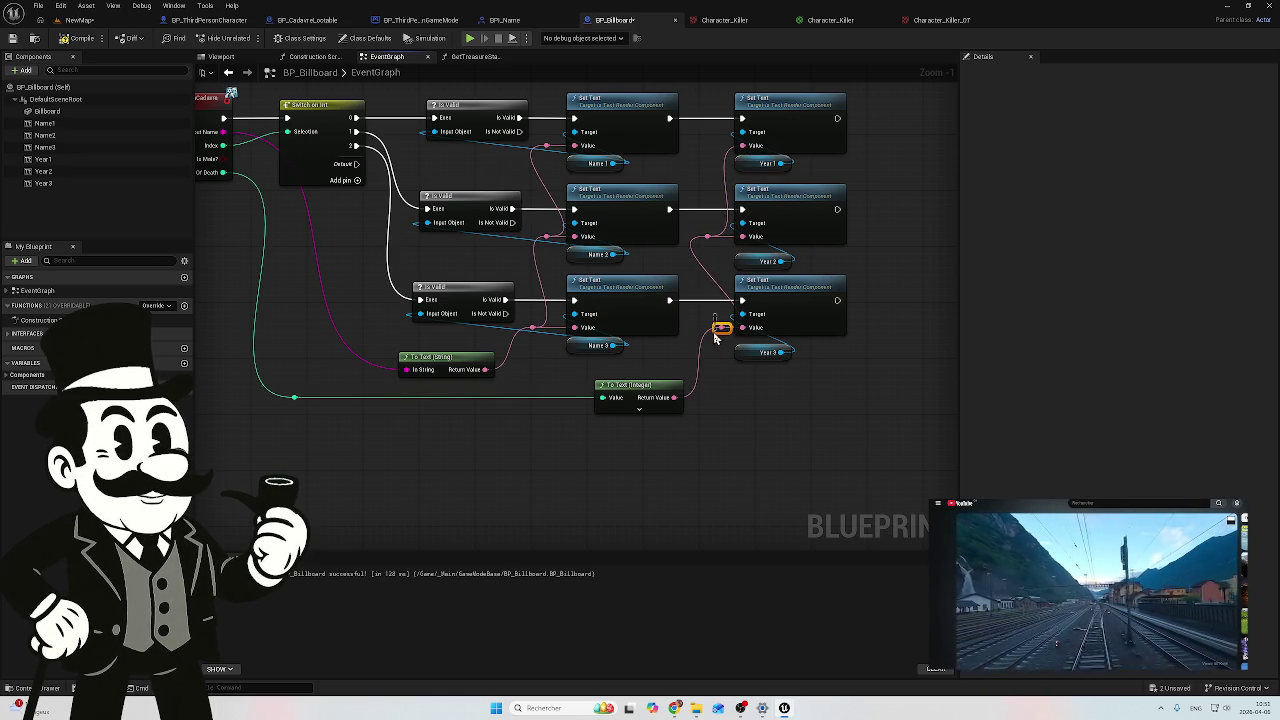
{"action": "left_click_drag", "start_coordinate": [721, 332], "coordinate": [708, 335]}
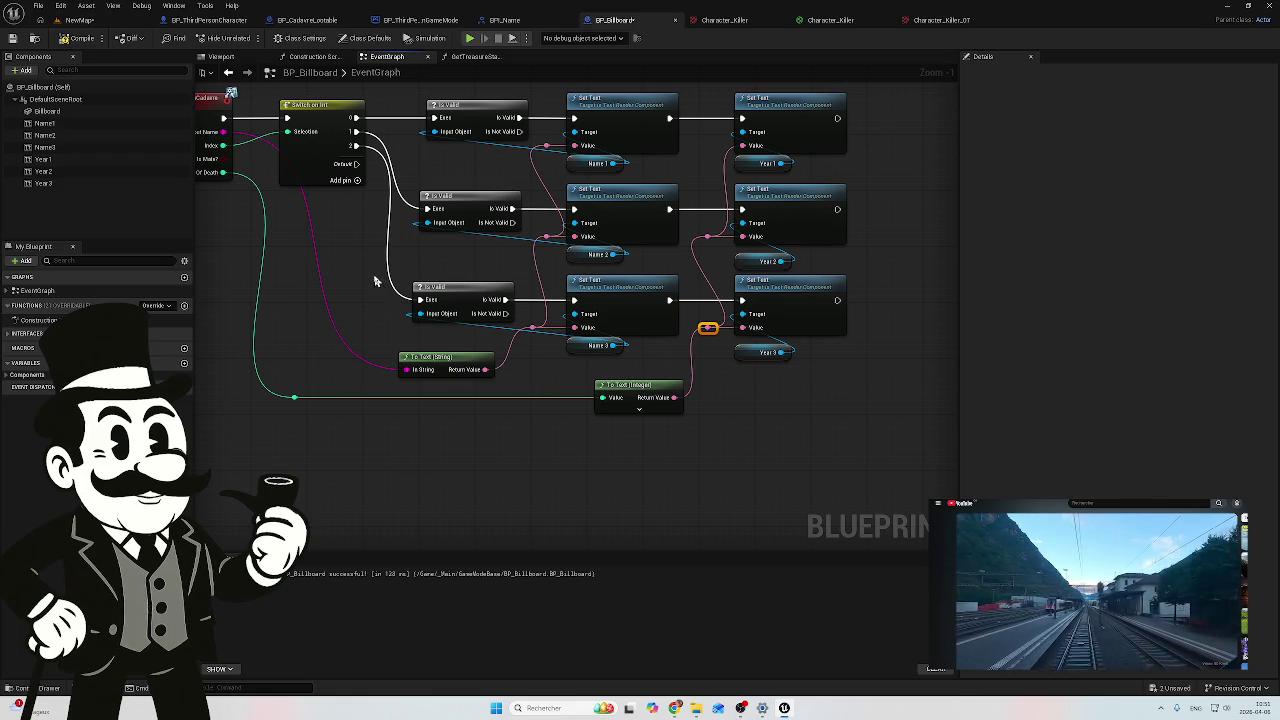
{"action": "mouse_move", "coordinate": [460, 264]}
{"action": "left_mouse_down"}
{"action": "mouse_move", "coordinate": [475, 297]}
{"action": "mouse_move", "coordinate": [464, 284]}
{"action": "left_mouse_up"}
{"action": "scroll", "coordinate": [464, 284], "scroll_direction": "down", "scroll_amount": 1}
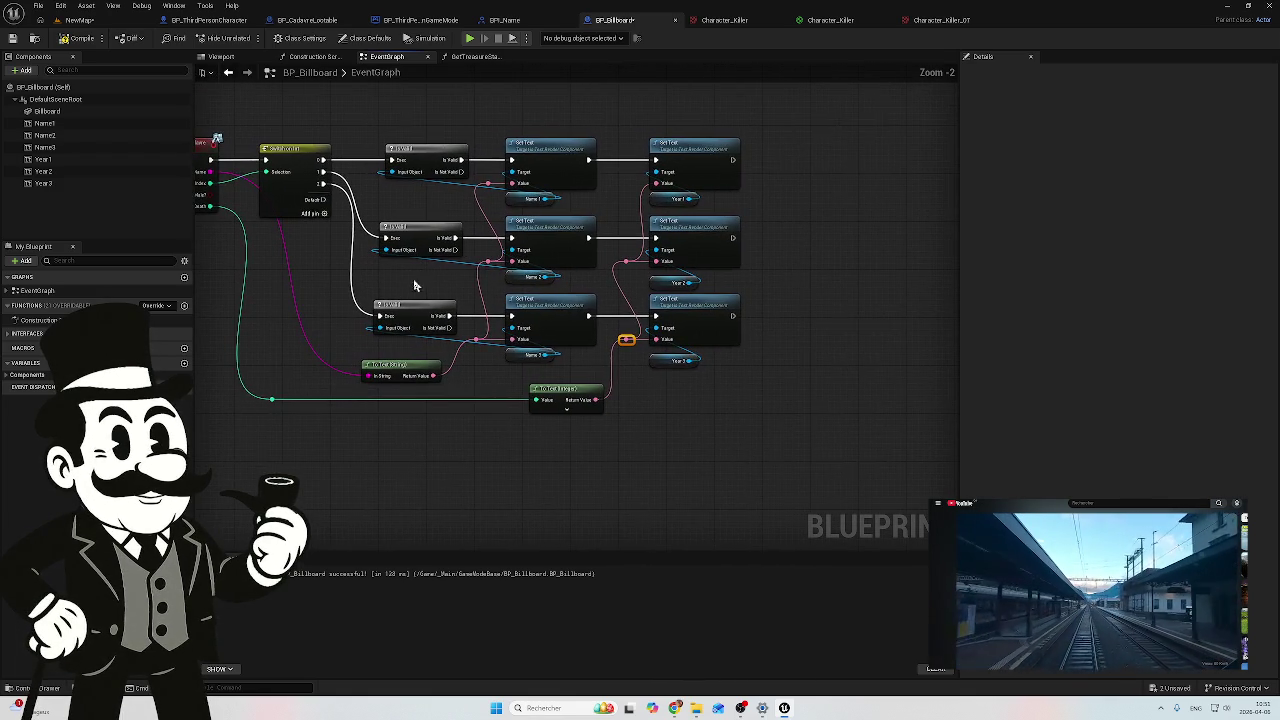
{"action": "mouse_move", "coordinate": [803, 134]}
{"action": "left_mouse_down"}
{"action": "mouse_move", "coordinate": [680, 342]}
{"action": "mouse_move", "coordinate": [675, 378]}
{"action": "mouse_move", "coordinate": [751, 249]}
{"action": "mouse_move", "coordinate": [739, 267]}
{"action": "left_mouse_up"}
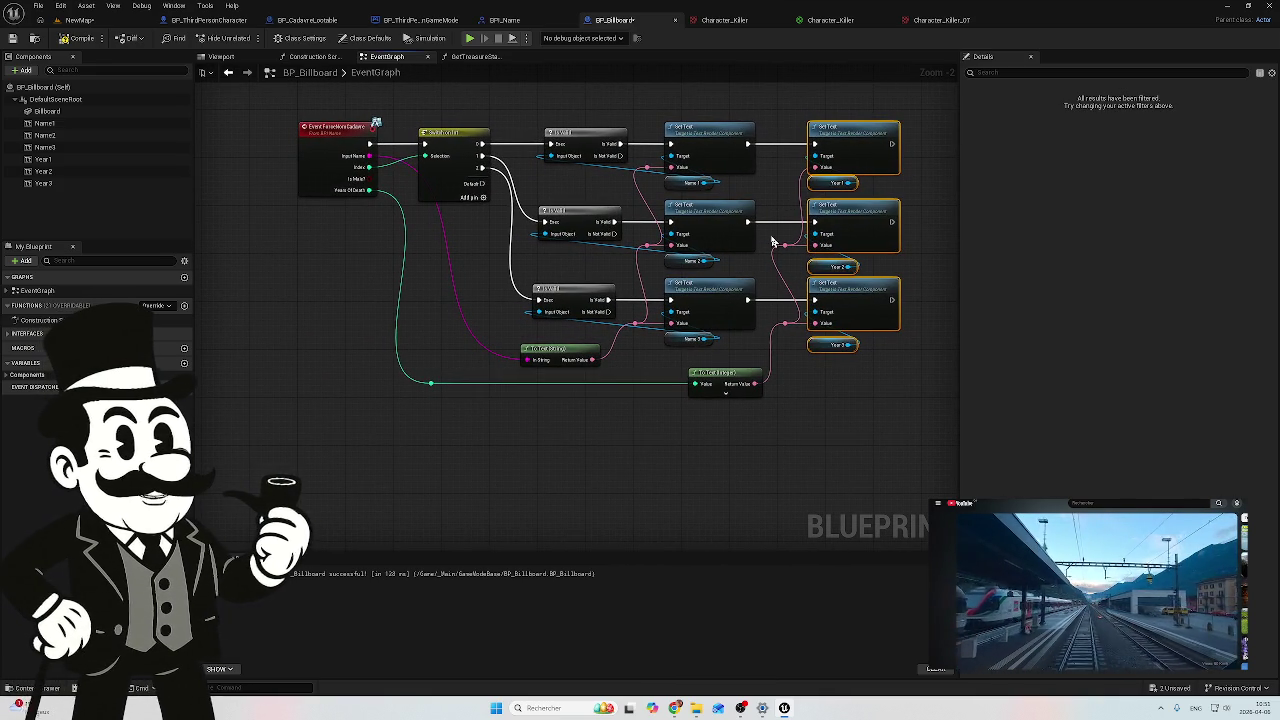
Step: Shift the Year Set Text nodes right and place three Is Valid nodes between the columns
{"action": "left_click_drag", "start_coordinate": [855, 212], "coordinate": [933, 214]}
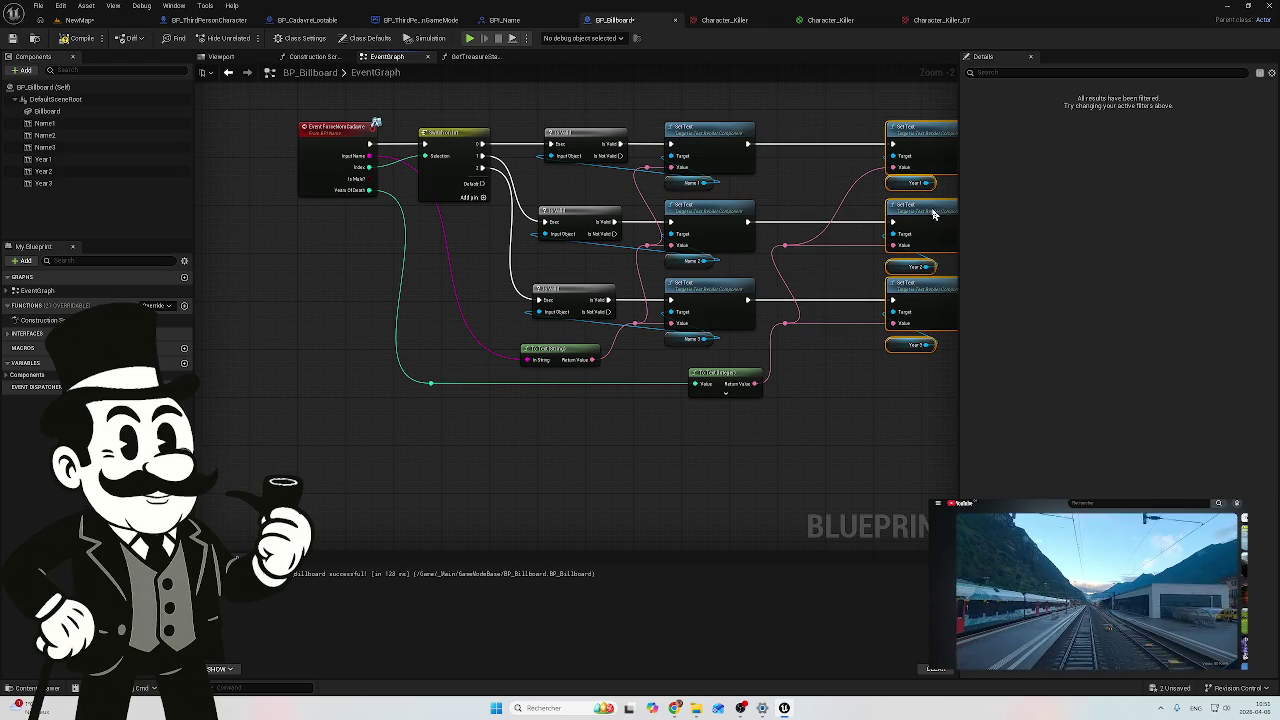
{"action": "mouse_move", "coordinate": [716, 183]}
{"action": "left_mouse_down"}
{"action": "mouse_move", "coordinate": [702, 357]}
{"action": "mouse_move", "coordinate": [691, 349]}
{"action": "mouse_move", "coordinate": [767, 325]}
{"action": "left_mouse_up"}
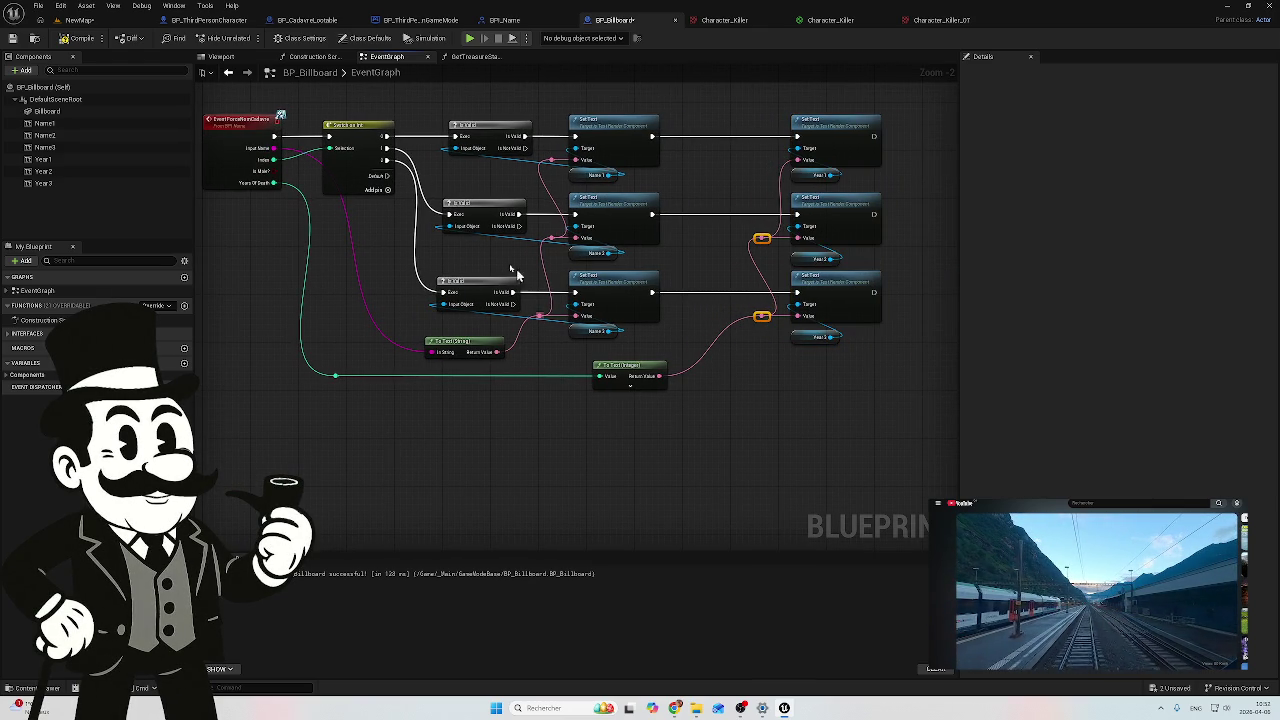
{"action": "left_click_drag", "start_coordinate": [476, 117], "coordinate": [438, 310]}
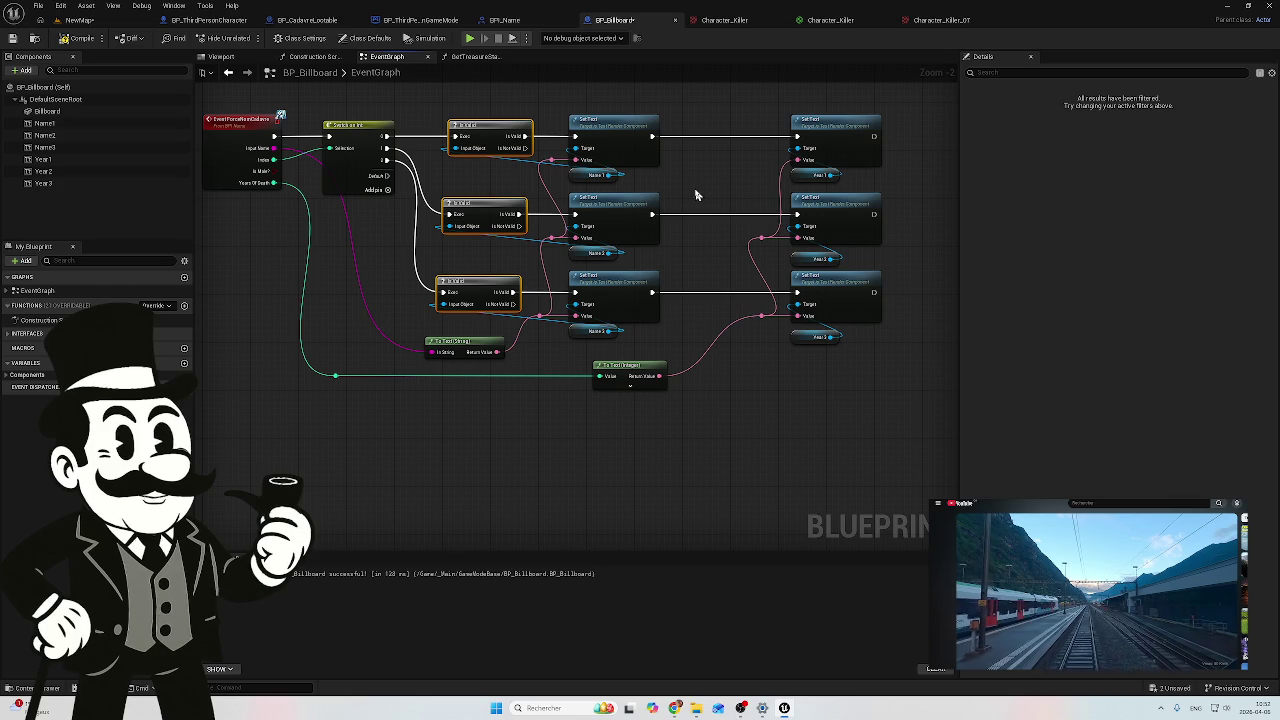
{"action": "left_click_drag", "start_coordinate": [480, 205], "coordinate": [727, 207]}
{"action": "left_click_drag", "start_coordinate": [930, 188], "coordinate": [774, 203]}
{"action": "scroll", "coordinate": [774, 203], "scroll_direction": "down", "scroll_amount": 1}
Step: Move the Year Set Text nodes further right and align the middle Is Valid node and reroute point
{"action": "mouse_move", "coordinate": [749, 113]}
{"action": "left_mouse_down"}
{"action": "mouse_move", "coordinate": [677, 303]}
{"action": "mouse_move", "coordinate": [679, 364]}
{"action": "left_mouse_up"}
{"action": "left_click_drag", "start_coordinate": [706, 286], "coordinate": [767, 295]}
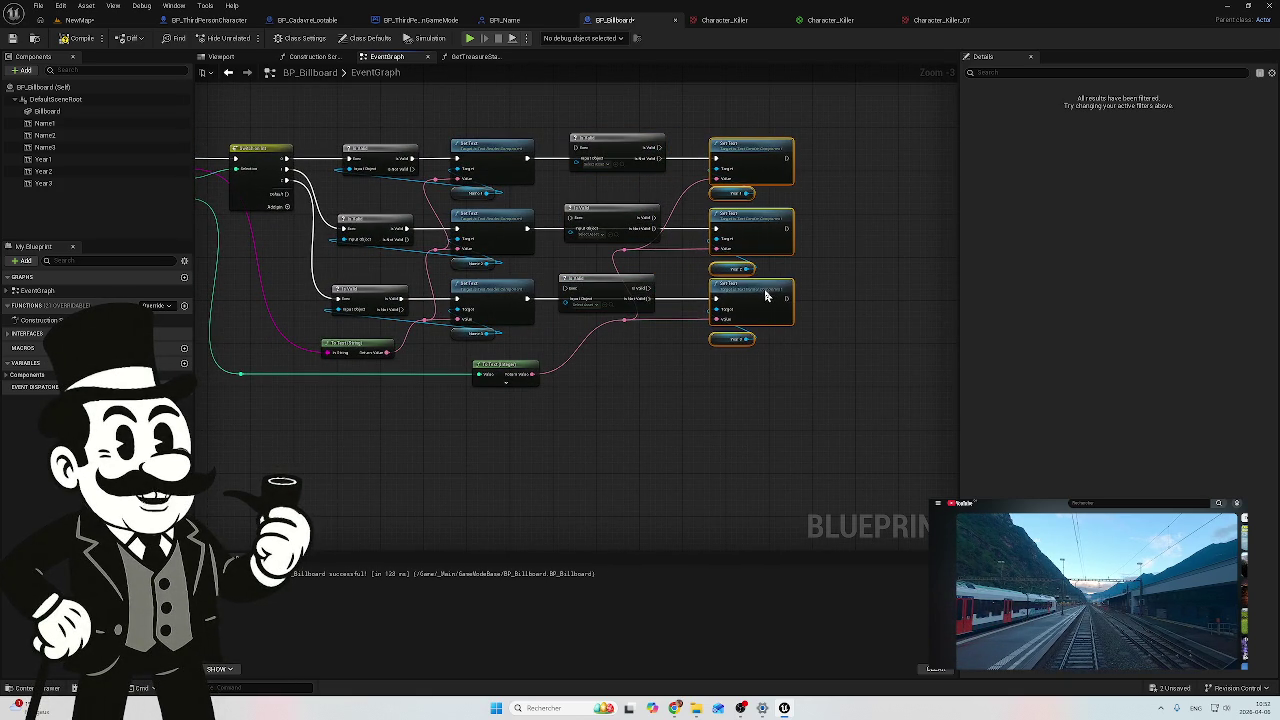
{"action": "left_click", "coordinate": [644, 261]}
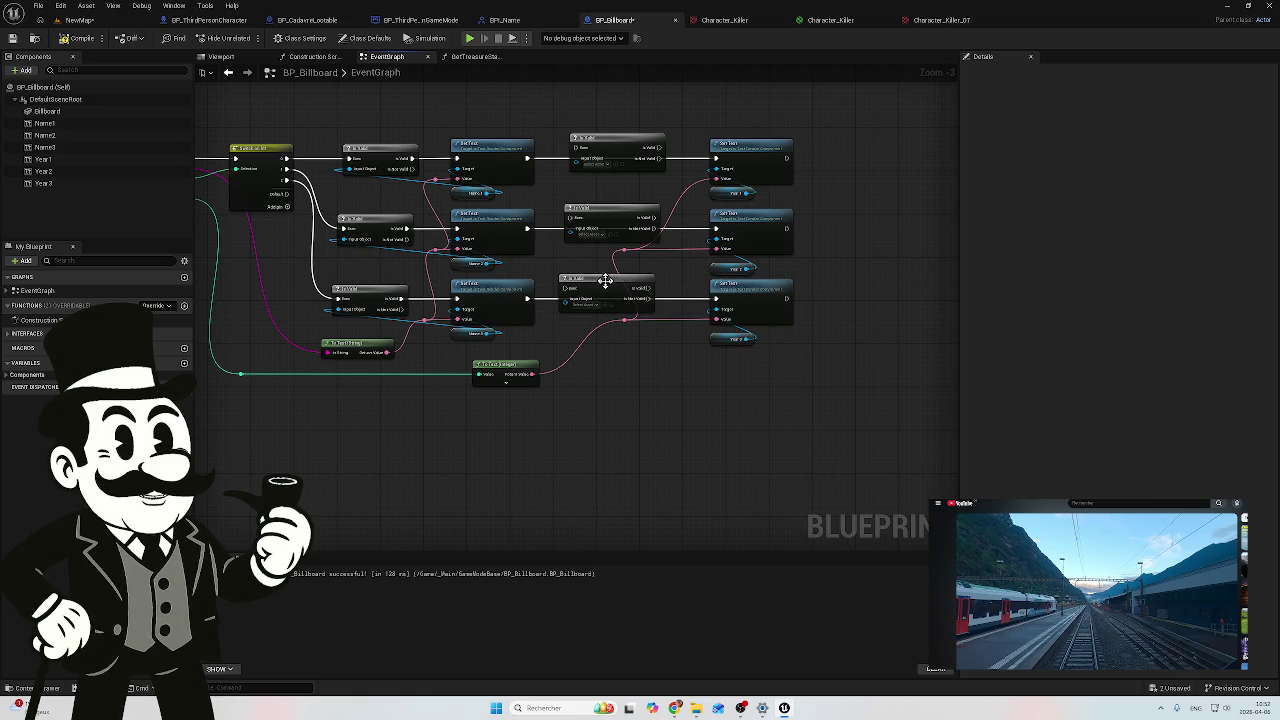
{"action": "mouse_move", "coordinate": [605, 280]}
{"action": "left_mouse_down"}
{"action": "mouse_move", "coordinate": [597, 298]}
{"action": "mouse_move", "coordinate": [690, 340]}
{"action": "mouse_move", "coordinate": [642, 355]}
{"action": "mouse_move", "coordinate": [623, 317]}
{"action": "mouse_move", "coordinate": [691, 328]}
{"action": "left_mouse_up"}
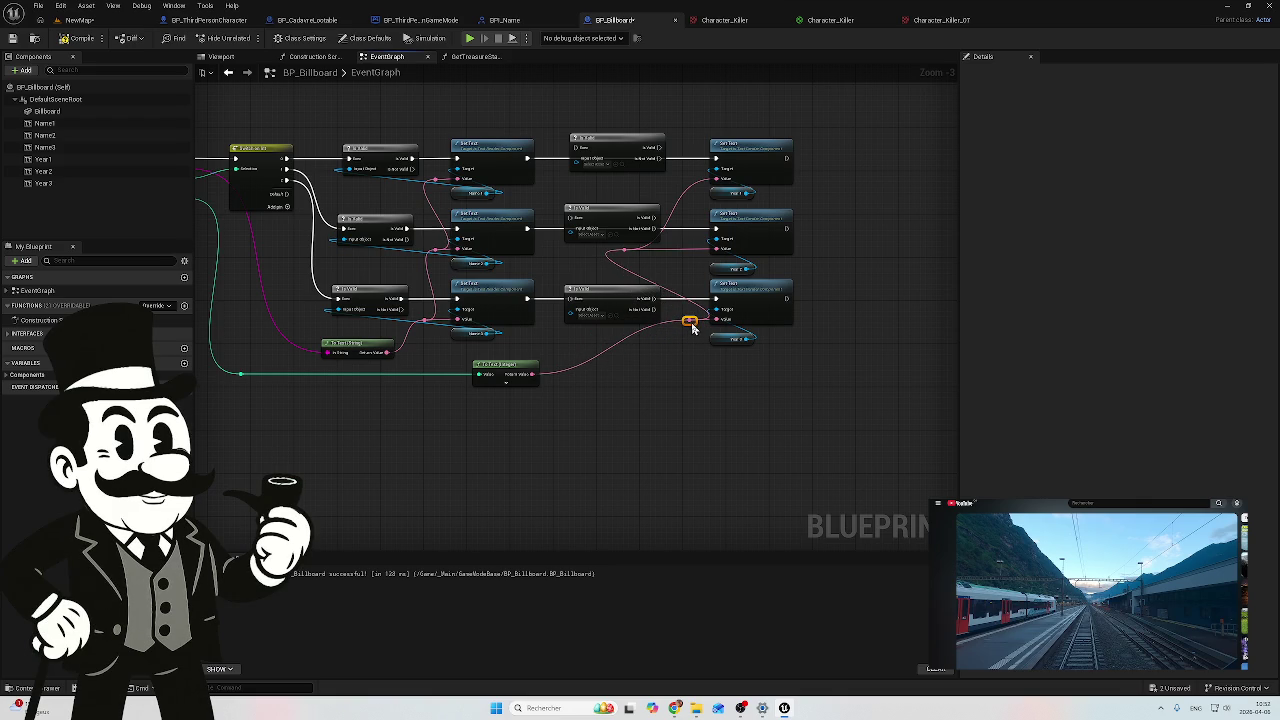
{"action": "mouse_move", "coordinate": [633, 265]}
{"action": "left_mouse_down"}
{"action": "mouse_move", "coordinate": [628, 250]}
{"action": "mouse_move", "coordinate": [638, 267]}
{"action": "mouse_move", "coordinate": [627, 260]}
{"action": "mouse_move", "coordinate": [698, 260]}
{"action": "left_mouse_up"}
{"action": "scroll", "coordinate": [620, 267], "scroll_direction": "up", "scroll_amount": 2}
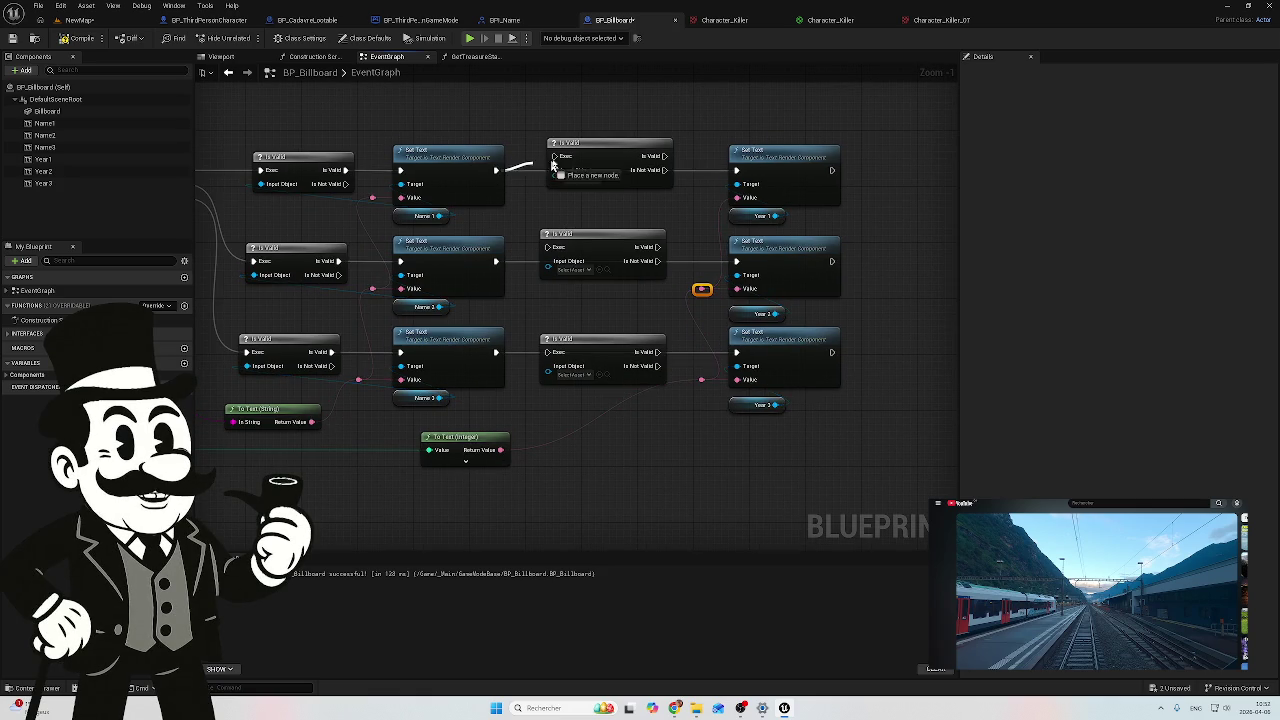
Step: Align the Is Valid nodes and route their outputs into the Year Set Text nodes
{"action": "mouse_move", "coordinate": [599, 149]}
{"action": "left_mouse_down"}
{"action": "mouse_move", "coordinate": [597, 170]}
{"action": "mouse_move", "coordinate": [592, 157]}
{"action": "left_mouse_up"}
{"action": "left_click_drag", "start_coordinate": [667, 170], "coordinate": [736, 170]}
{"action": "left_click", "coordinate": [502, 262]}
{"action": "mouse_move", "coordinate": [598, 244]}
{"action": "left_mouse_down"}
{"action": "mouse_move", "coordinate": [590, 257]}
{"action": "mouse_move", "coordinate": [736, 261]}
{"action": "left_mouse_up"}
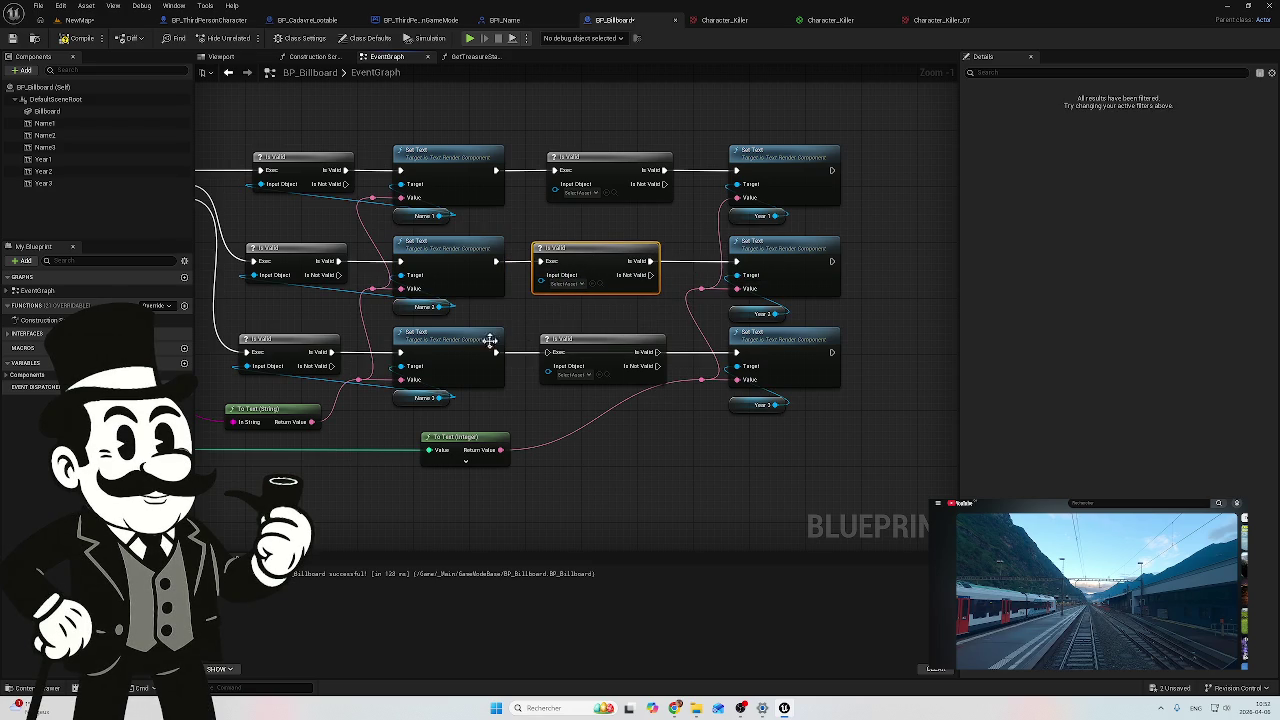
{"action": "left_click_drag", "start_coordinate": [497, 353], "coordinate": [547, 352]}
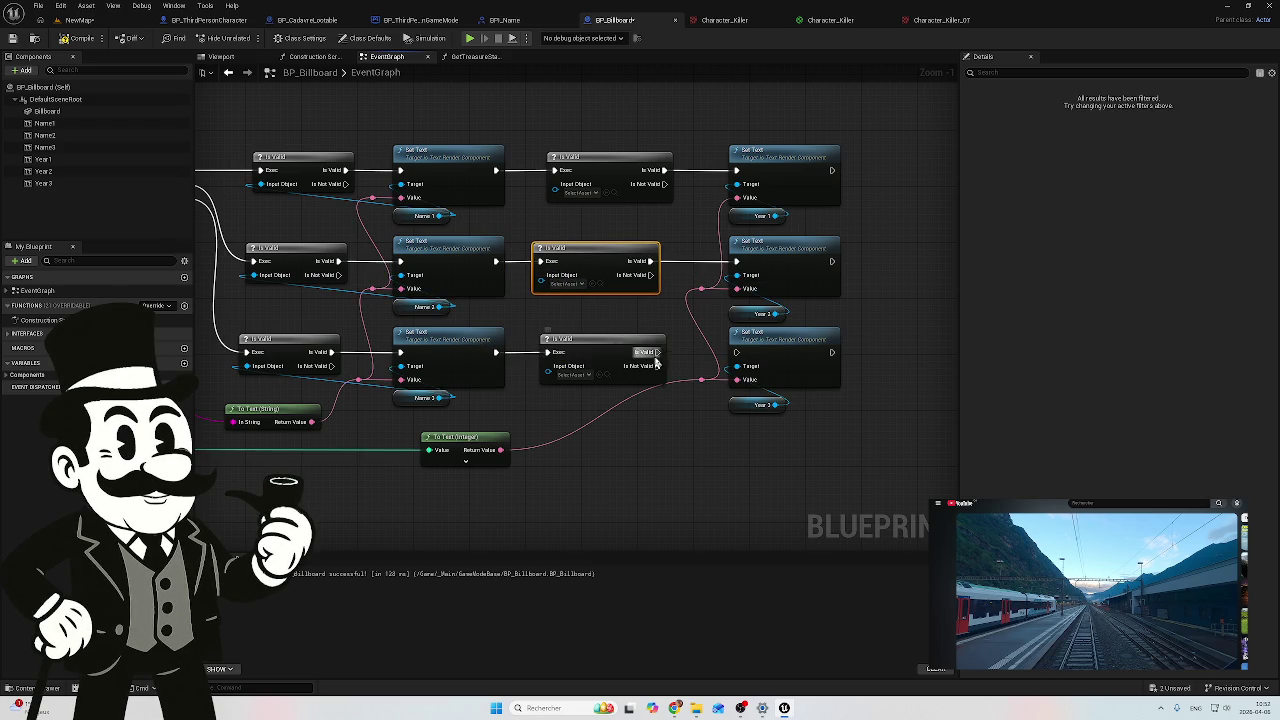
{"action": "left_click_drag", "start_coordinate": [655, 352], "coordinate": [743, 356]}
Step: Wire the Year 3, Year 2 and Year 1 references into the Is Valid input pins
{"action": "mouse_move", "coordinate": [776, 405]}
{"action": "left_mouse_down"}
{"action": "mouse_move", "coordinate": [694, 409]}
{"action": "mouse_move", "coordinate": [548, 376]}
{"action": "left_mouse_up"}
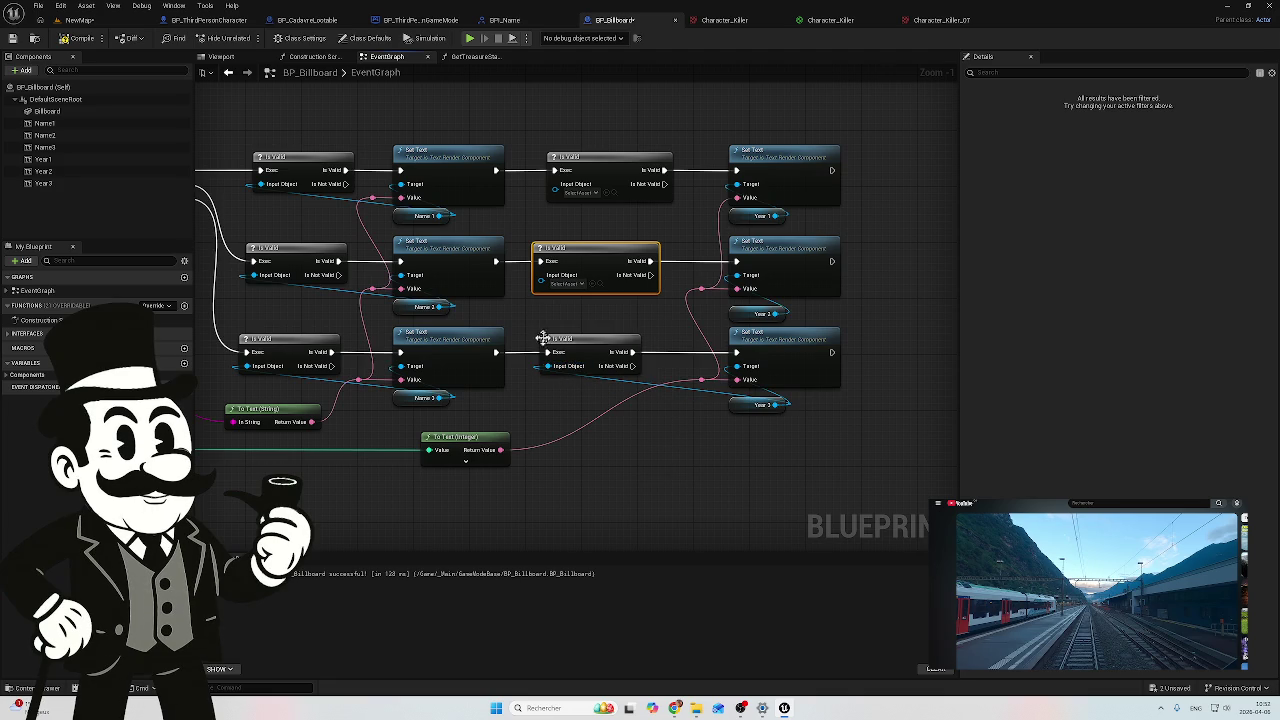
{"action": "left_click_drag", "start_coordinate": [539, 281], "coordinate": [778, 314]}
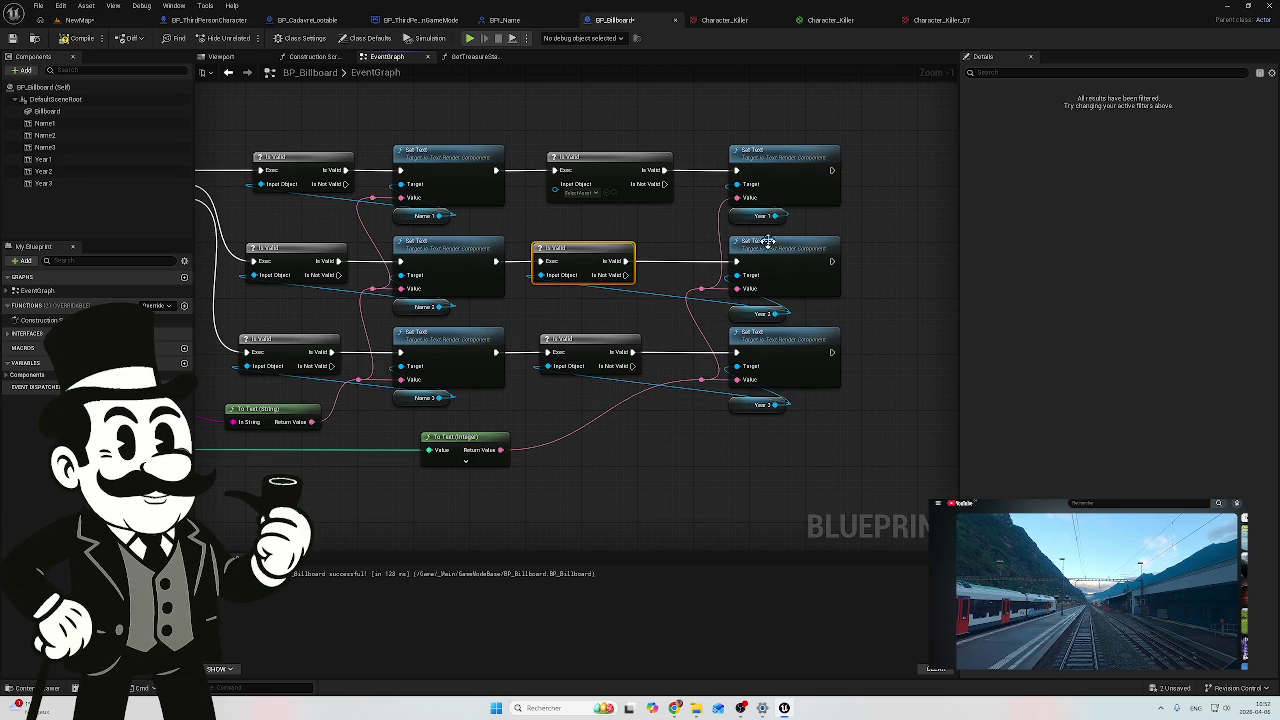
{"action": "left_click_drag", "start_coordinate": [555, 197], "coordinate": [648, 214]}
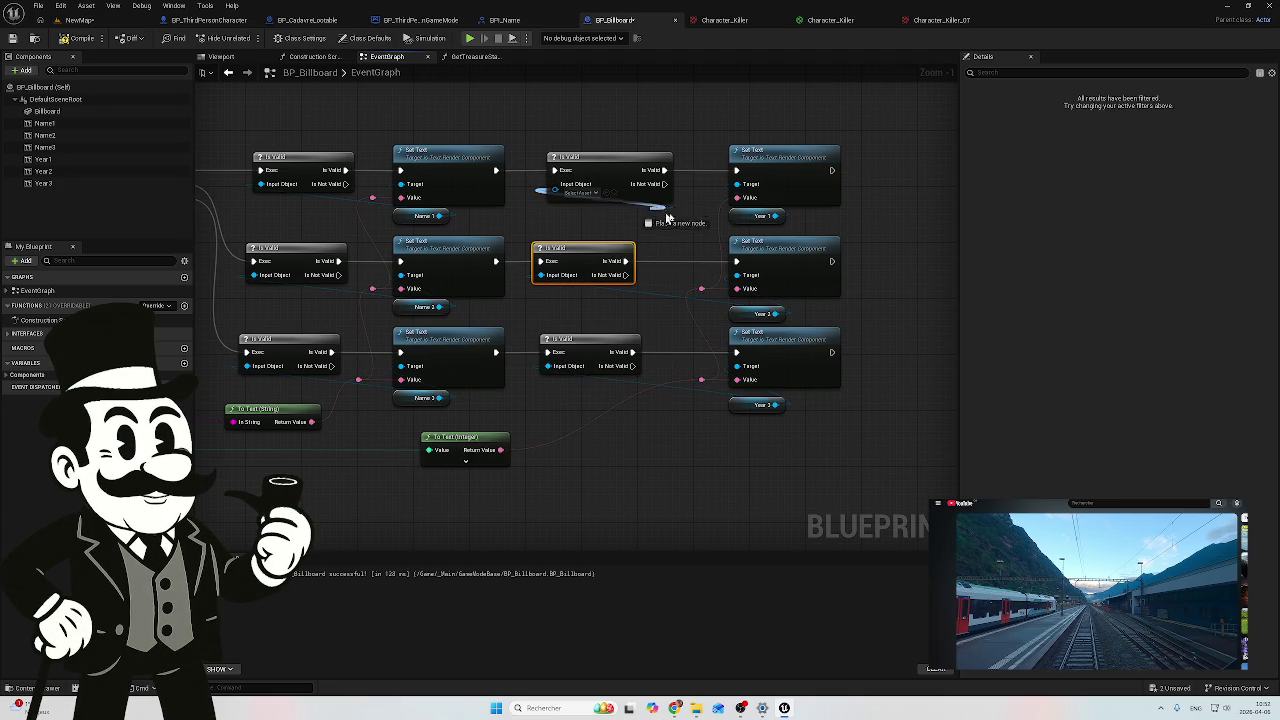
{"action": "left_click_drag", "start_coordinate": [777, 224], "coordinate": [778, 220]}
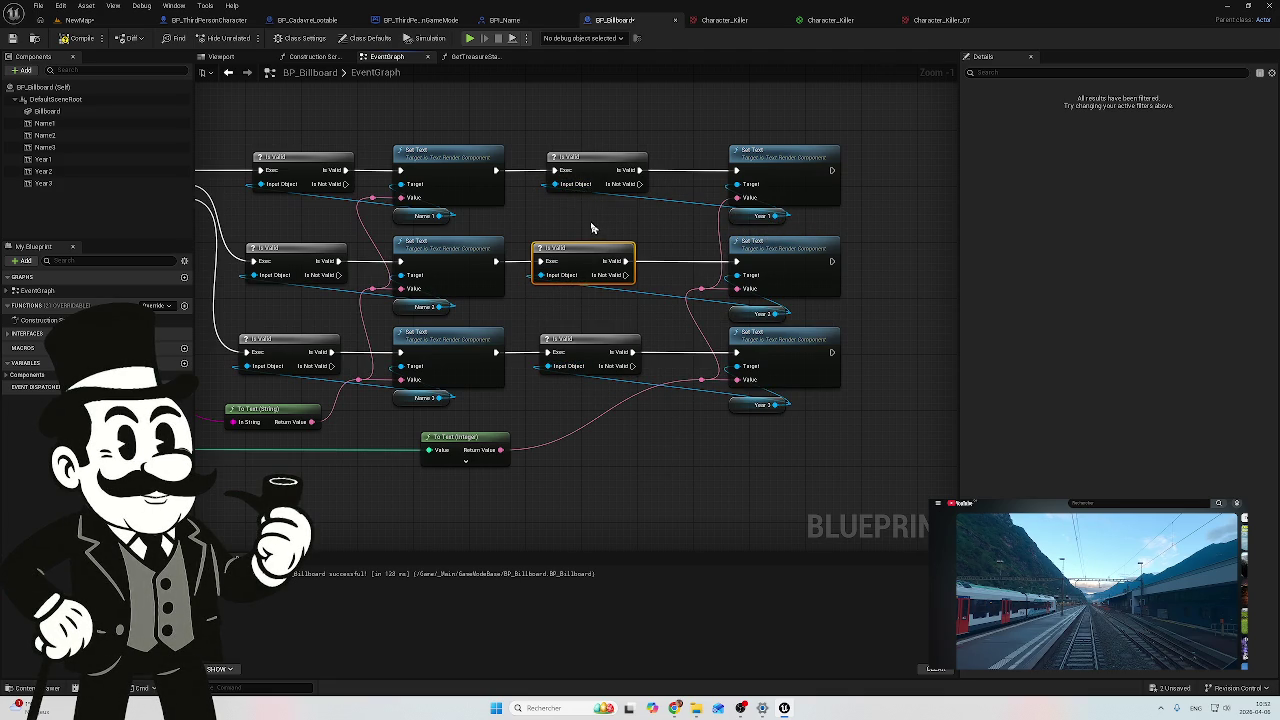
Step: Reconnect the Year 1 reference into the top Is Valid Input Object
{"action": "left_click", "coordinate": [559, 227]}
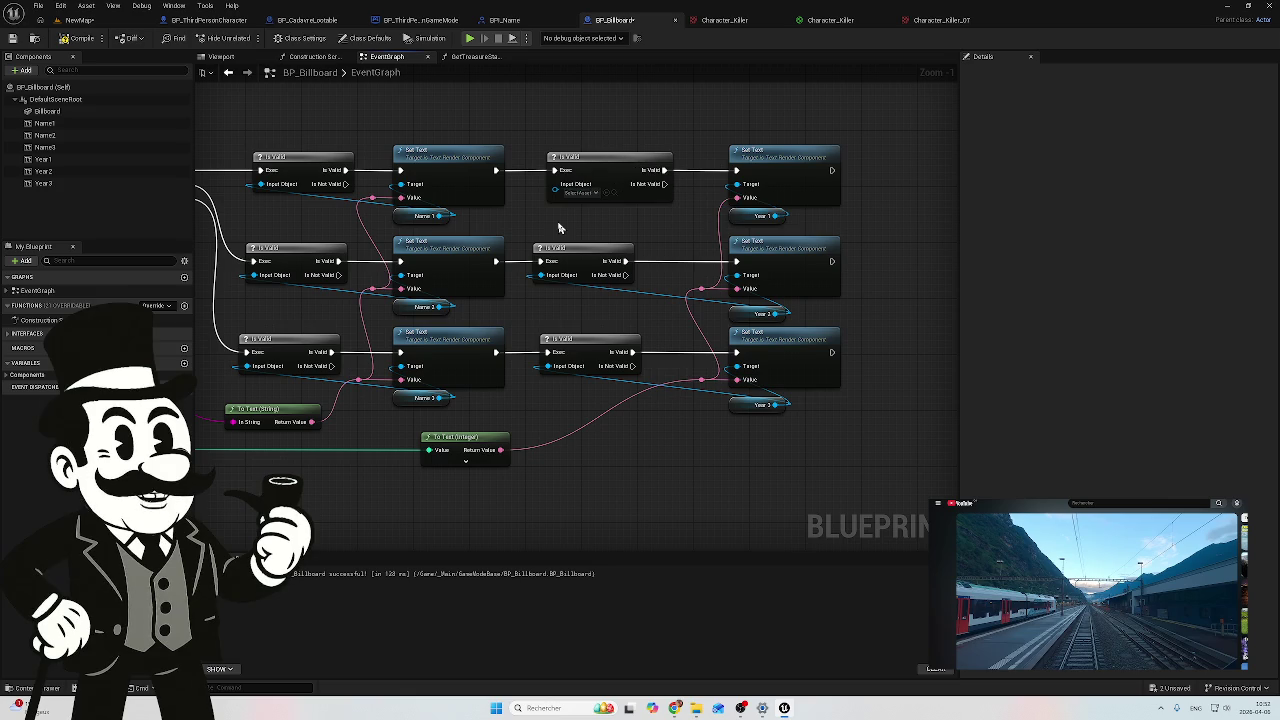
{"action": "left_click", "coordinate": [597, 196]}
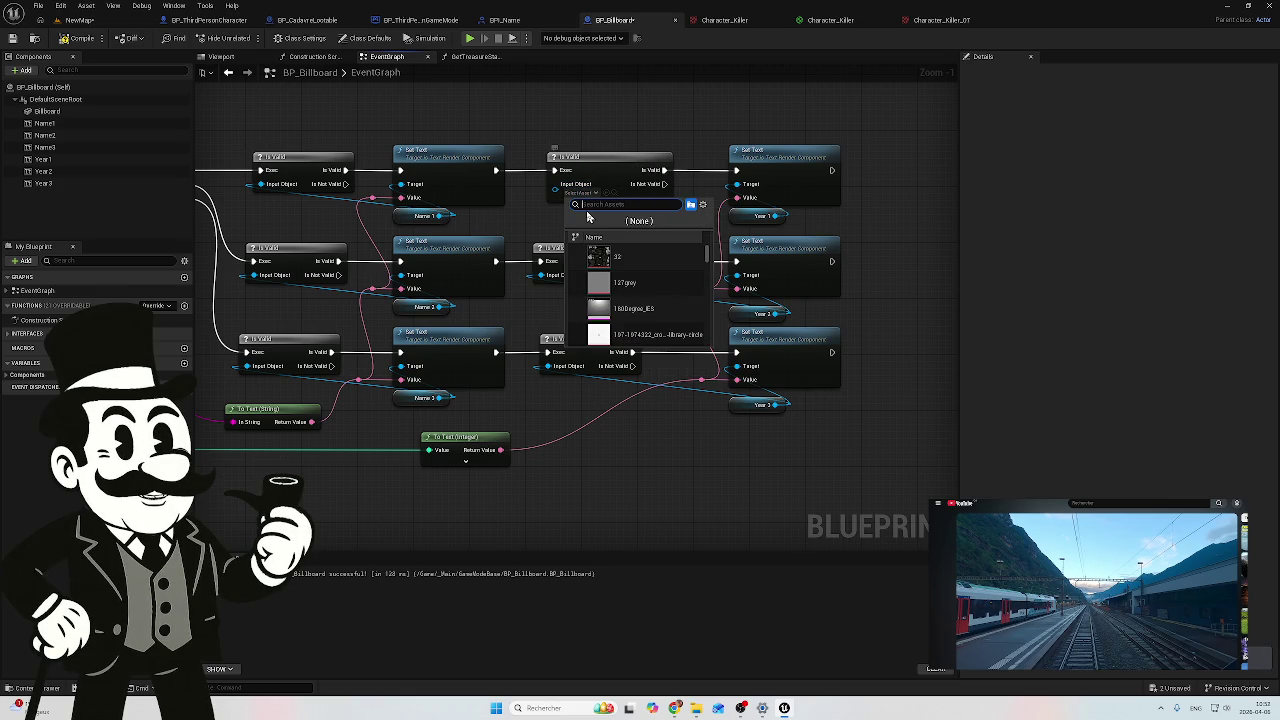
{"action": "type", "text": "years"}
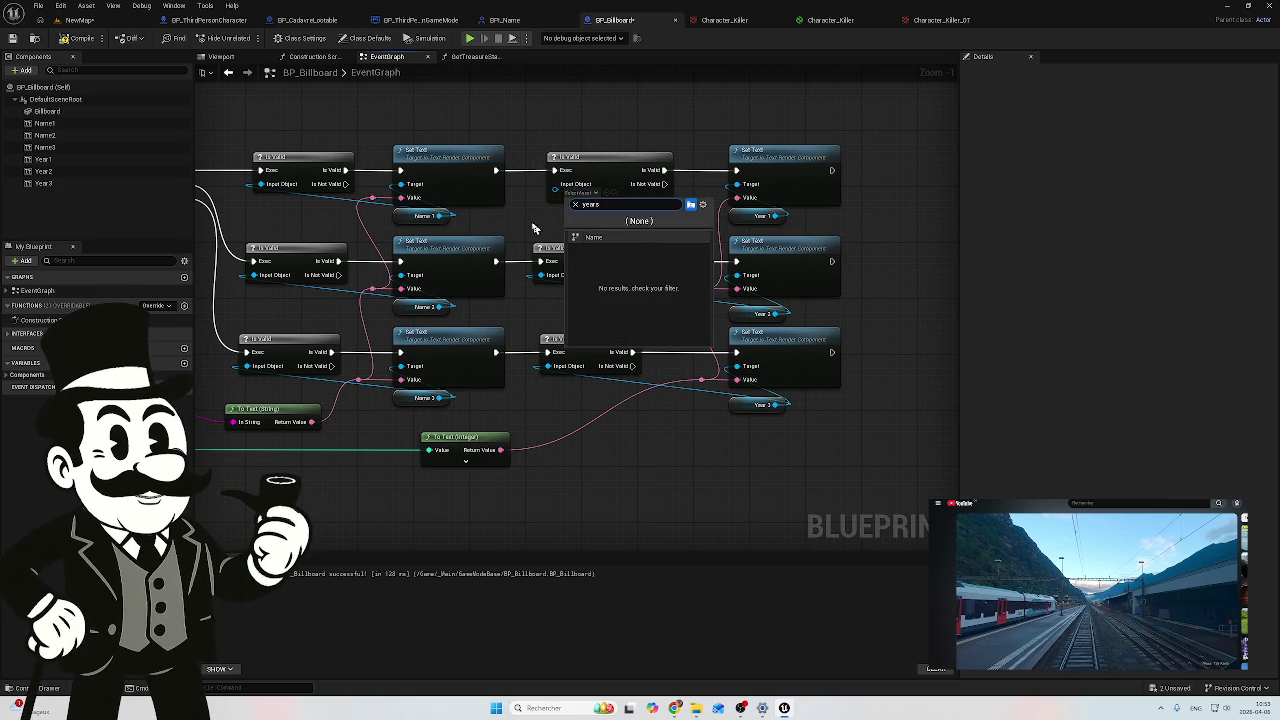
{"action": "left_click", "coordinate": [531, 228]}
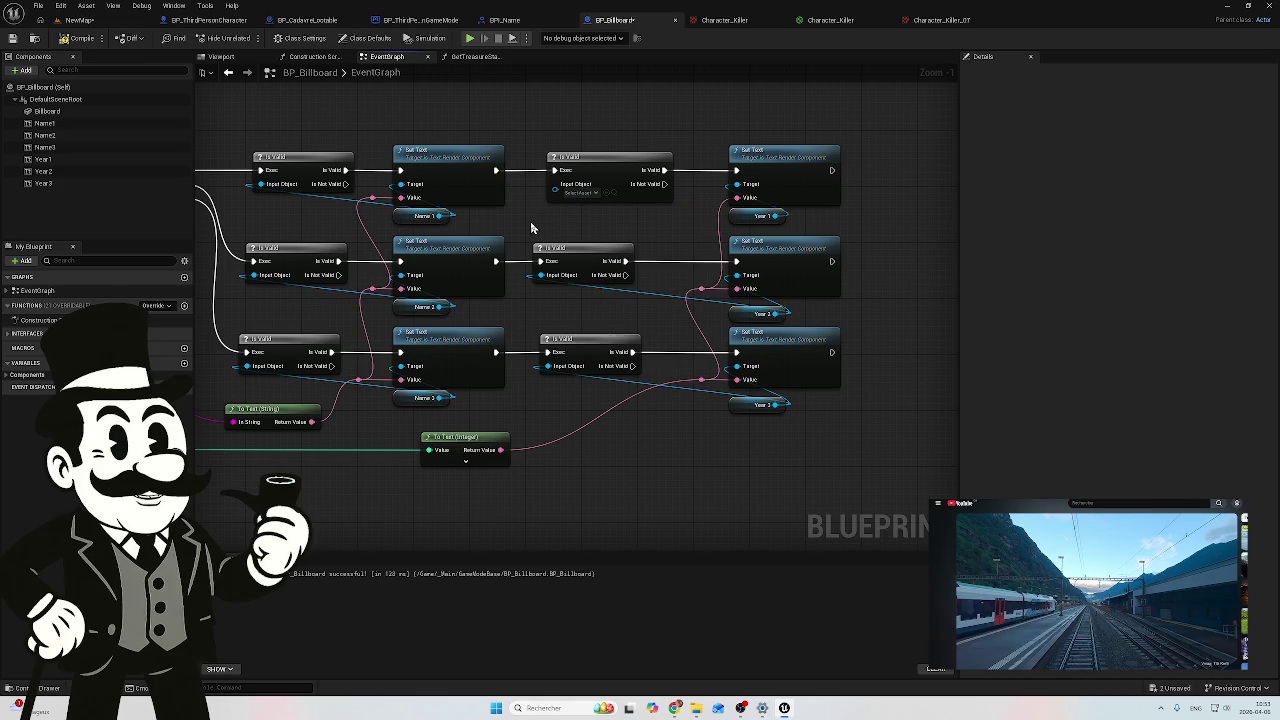
{"action": "left_click_drag", "start_coordinate": [775, 214], "coordinate": [651, 213]}
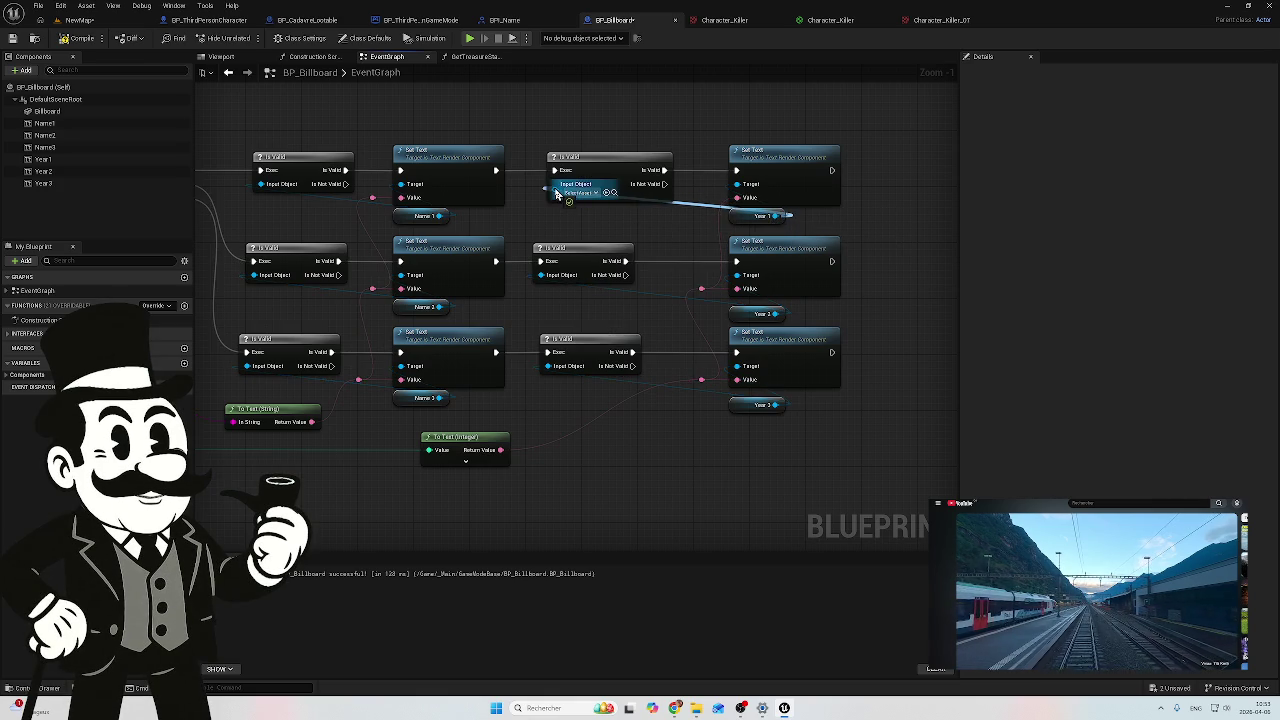
{"action": "left_click_drag", "start_coordinate": [555, 196], "coordinate": [556, 197]}
{"action": "key", "text": "Escape"}
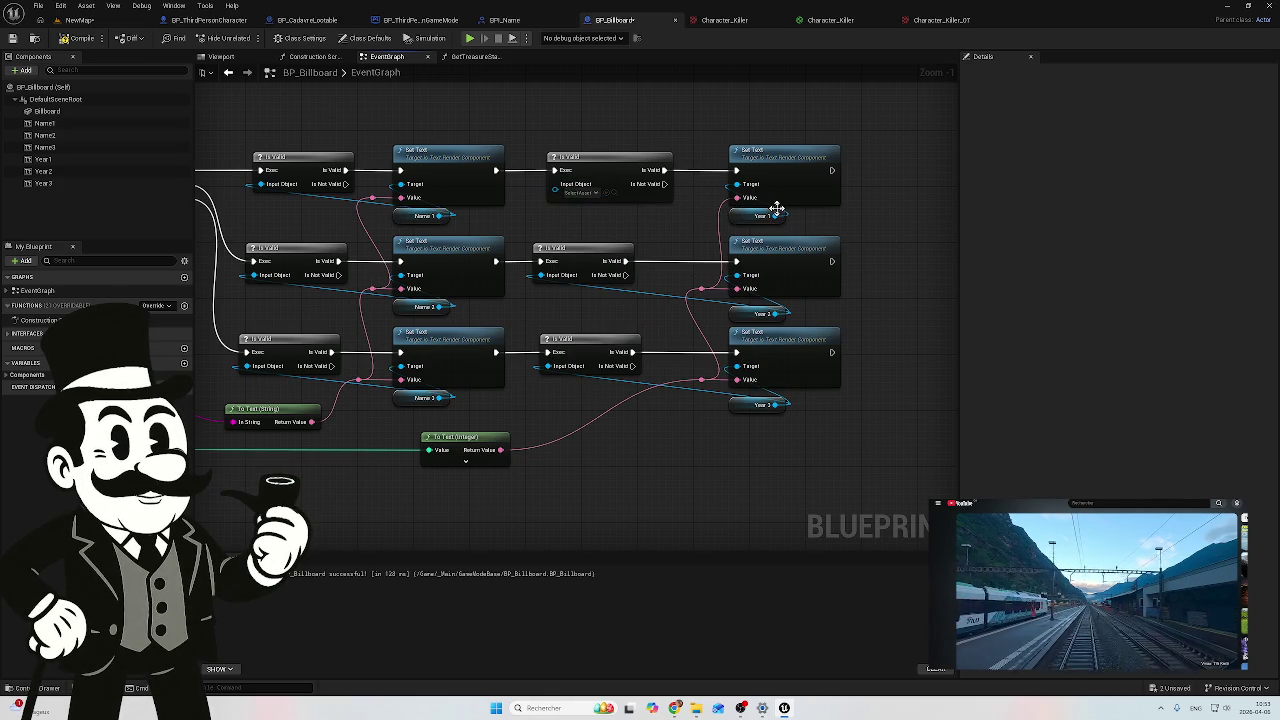
{"action": "left_click_drag", "start_coordinate": [775, 214], "coordinate": [557, 193]}
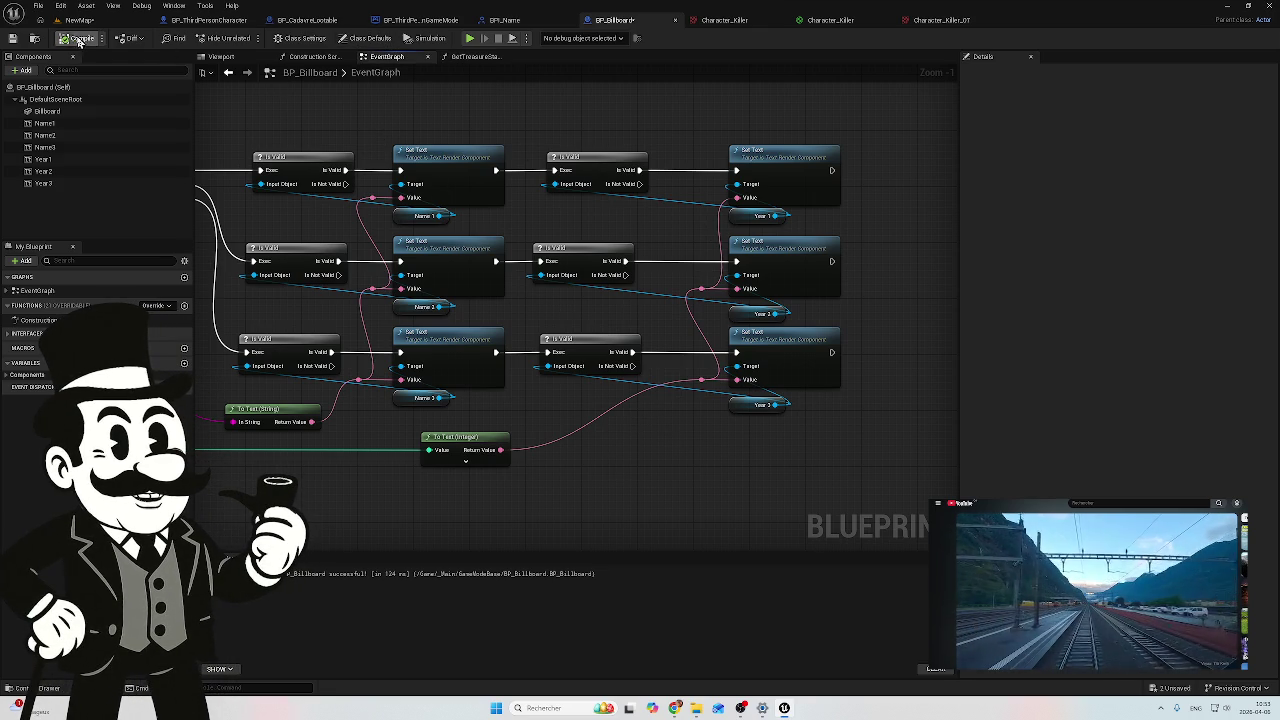
Step: Review the Switch on Int wiring in the event graph, then return to the NewMap level
{"action": "mouse_move", "coordinate": [451, 216]}
{"action": "left_mouse_down"}
{"action": "mouse_move", "coordinate": [653, 232]}
{"action": "mouse_move", "coordinate": [480, 213]}
{"action": "left_mouse_up"}
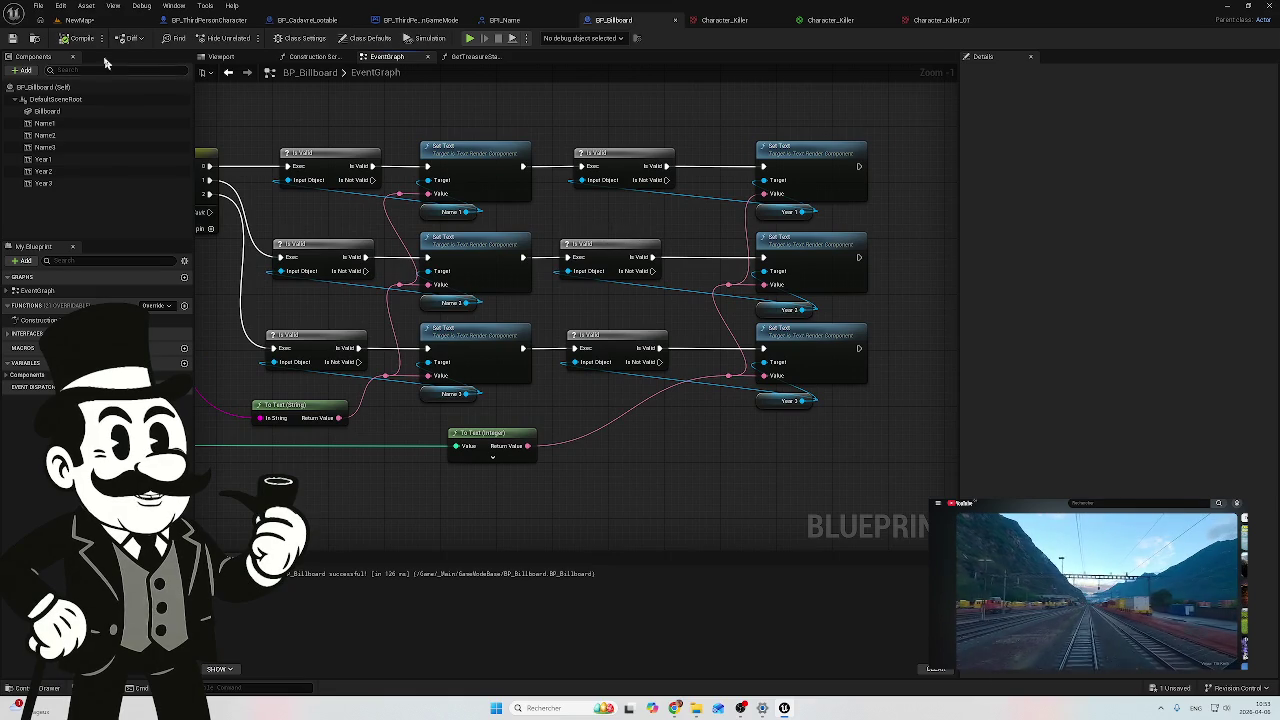
{"action": "left_click_drag", "start_coordinate": [558, 466], "coordinate": [788, 437]}
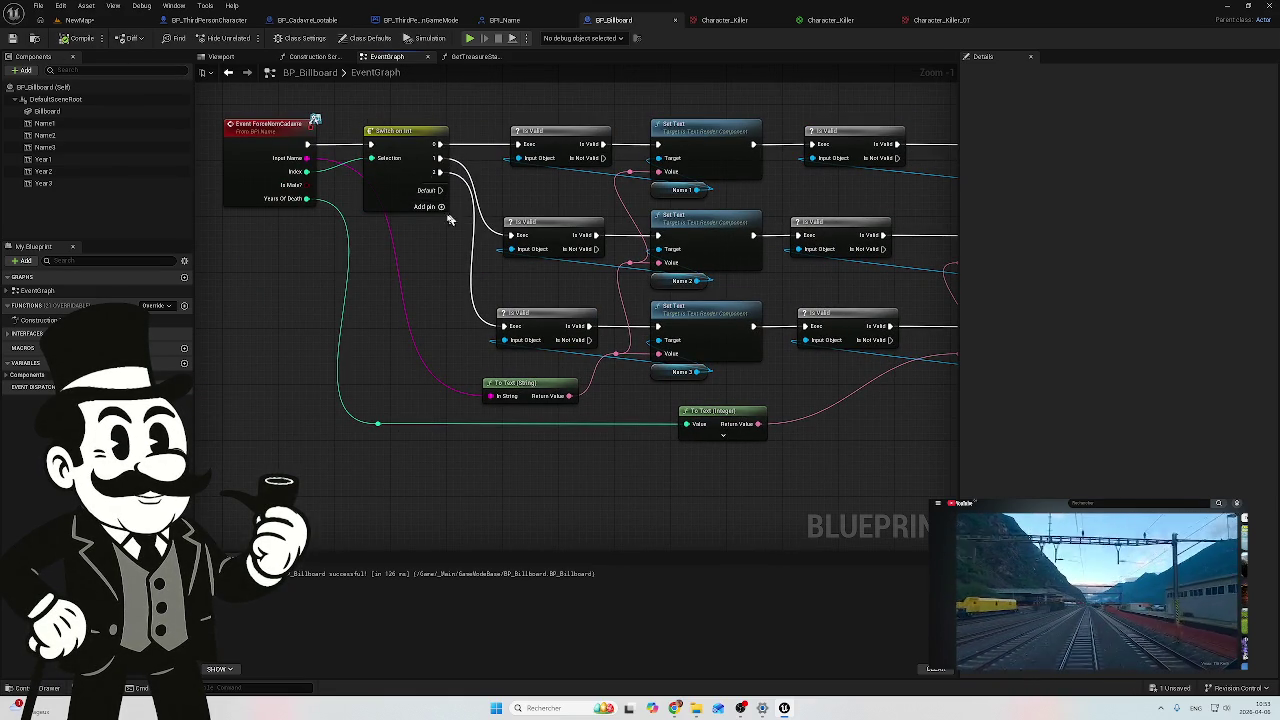
{"action": "left_click_drag", "start_coordinate": [628, 476], "coordinate": [451, 439]}
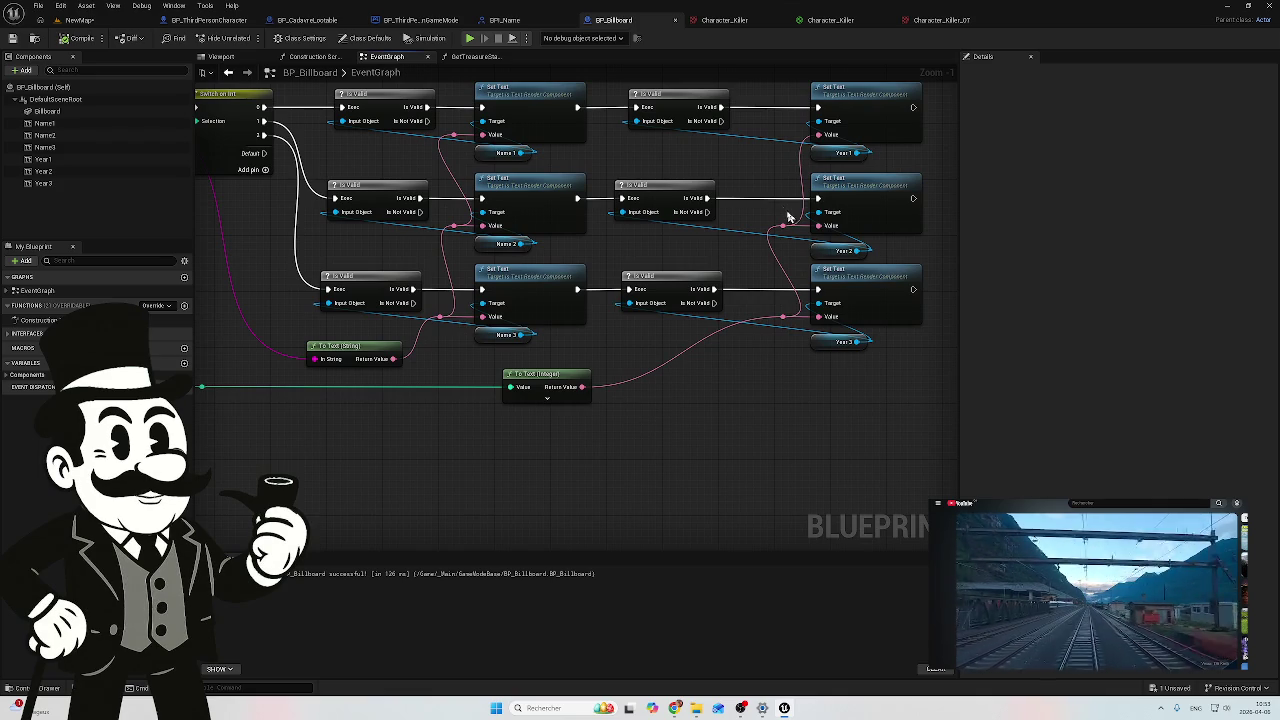
{"action": "left_click", "coordinate": [86, 21]}
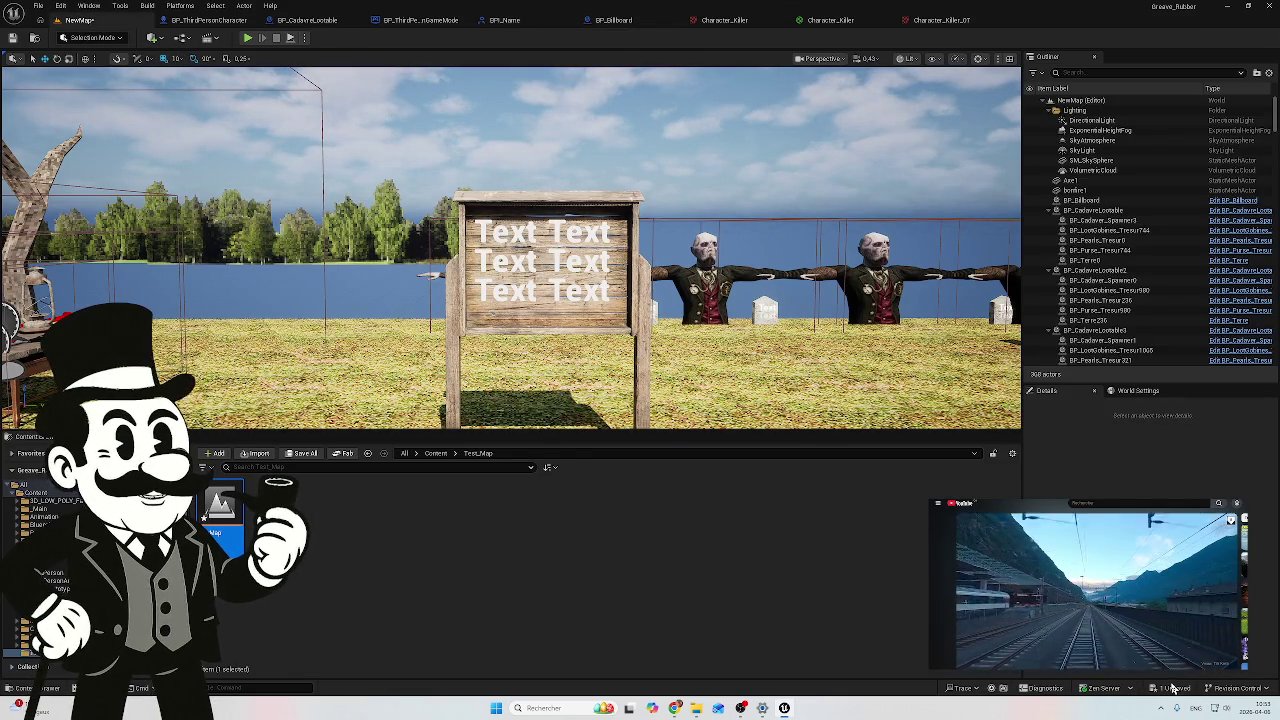
Step: Save all assets, then play the level and walk up to the billboard
{"action": "key", "text": "ctrl+shift+s"}
{"action": "left_click", "coordinate": [720, 464]}
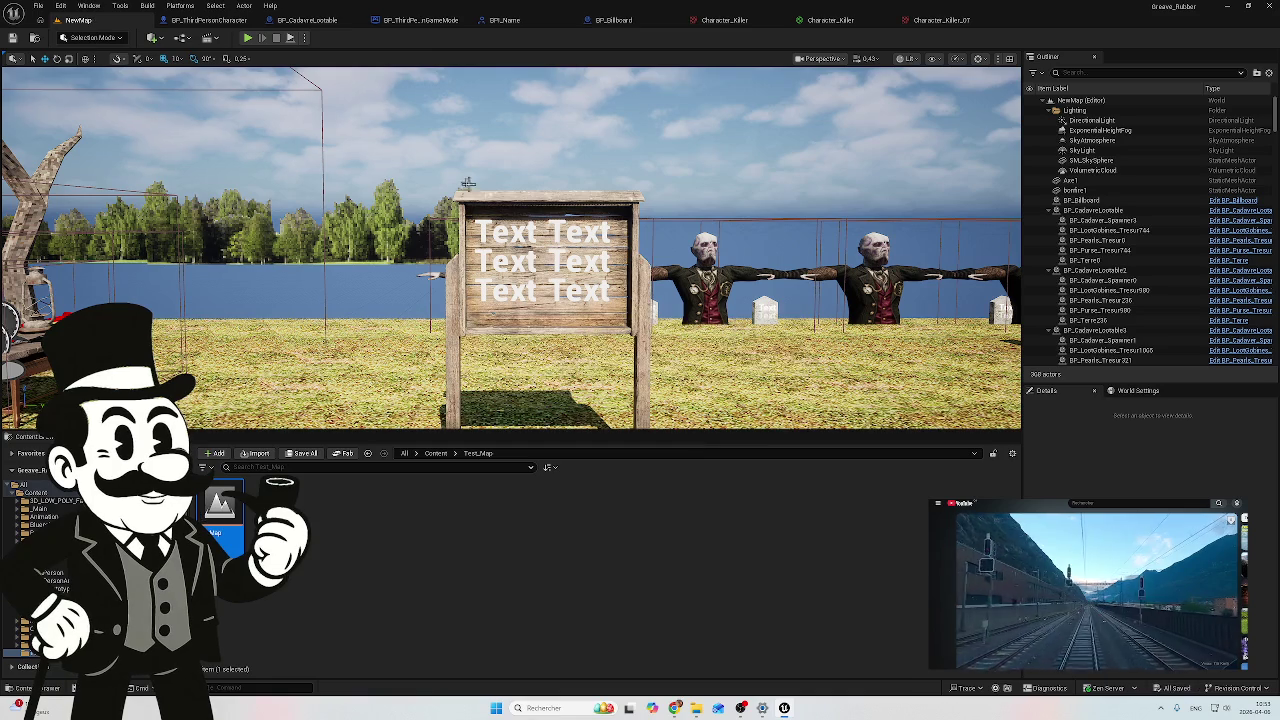
{"action": "left_click", "coordinate": [247, 42]}
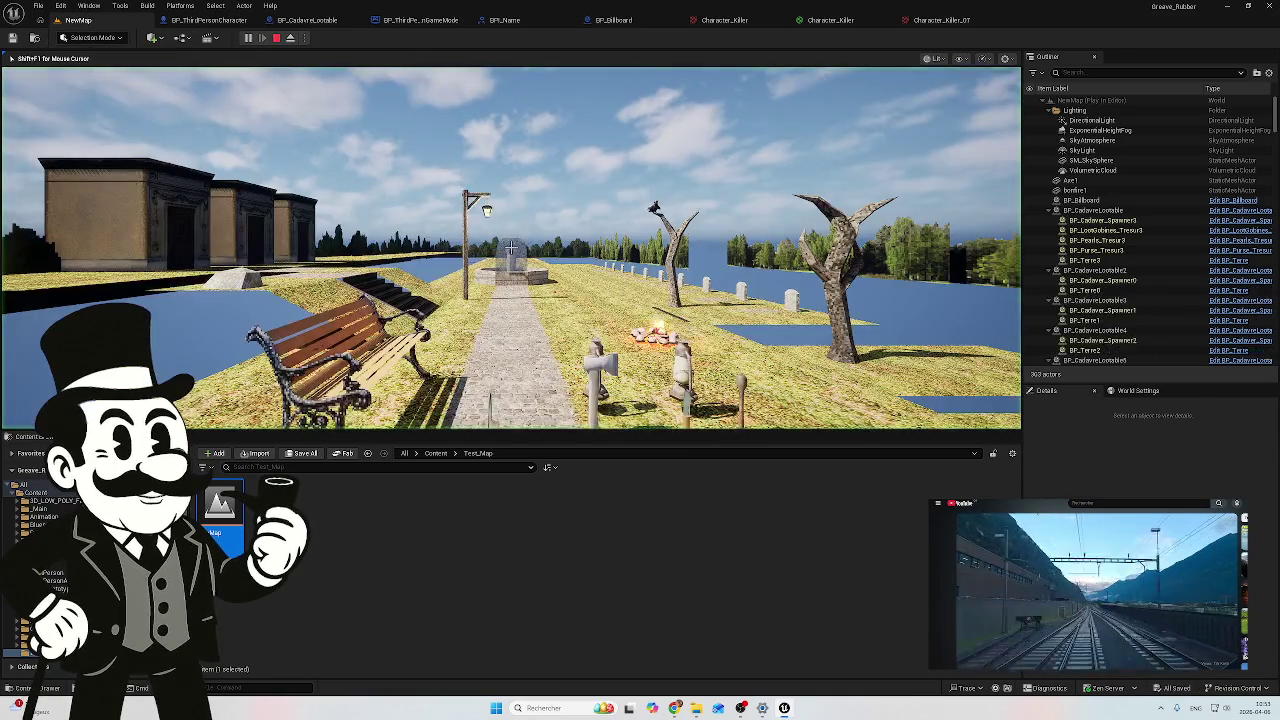
{"action": "key", "text": "w"}
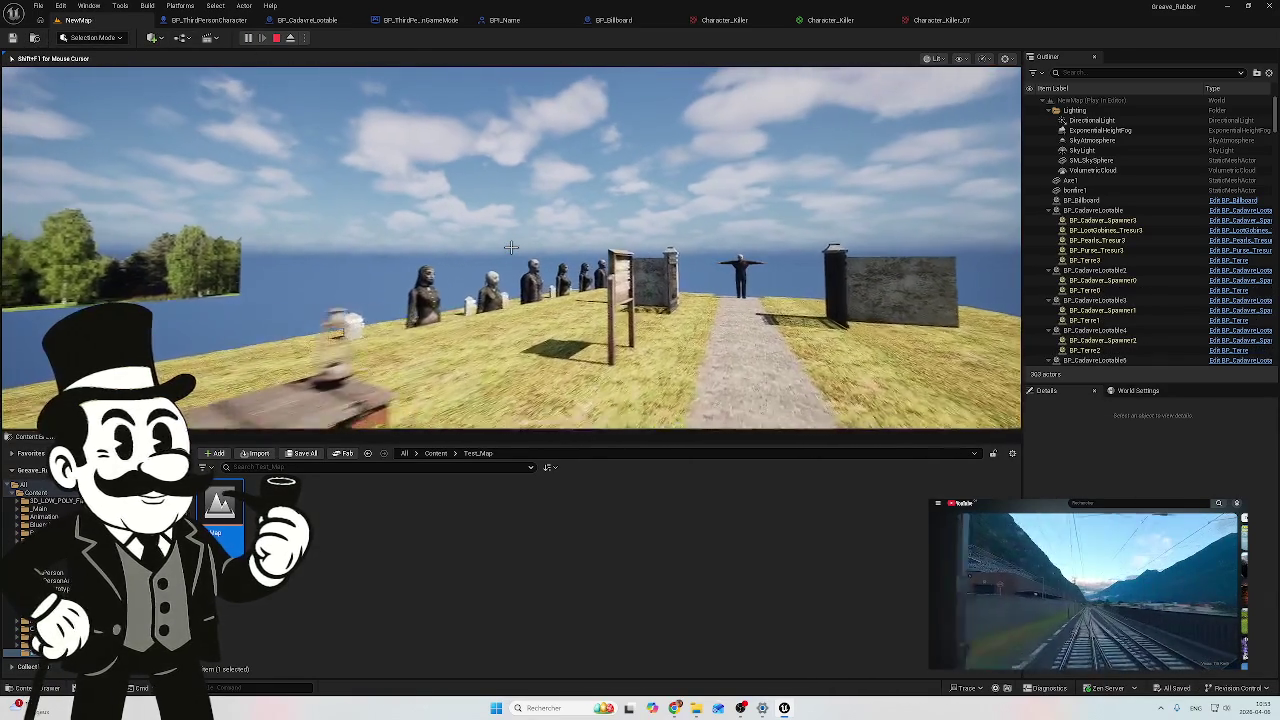
{"action": "key", "text": "w"}
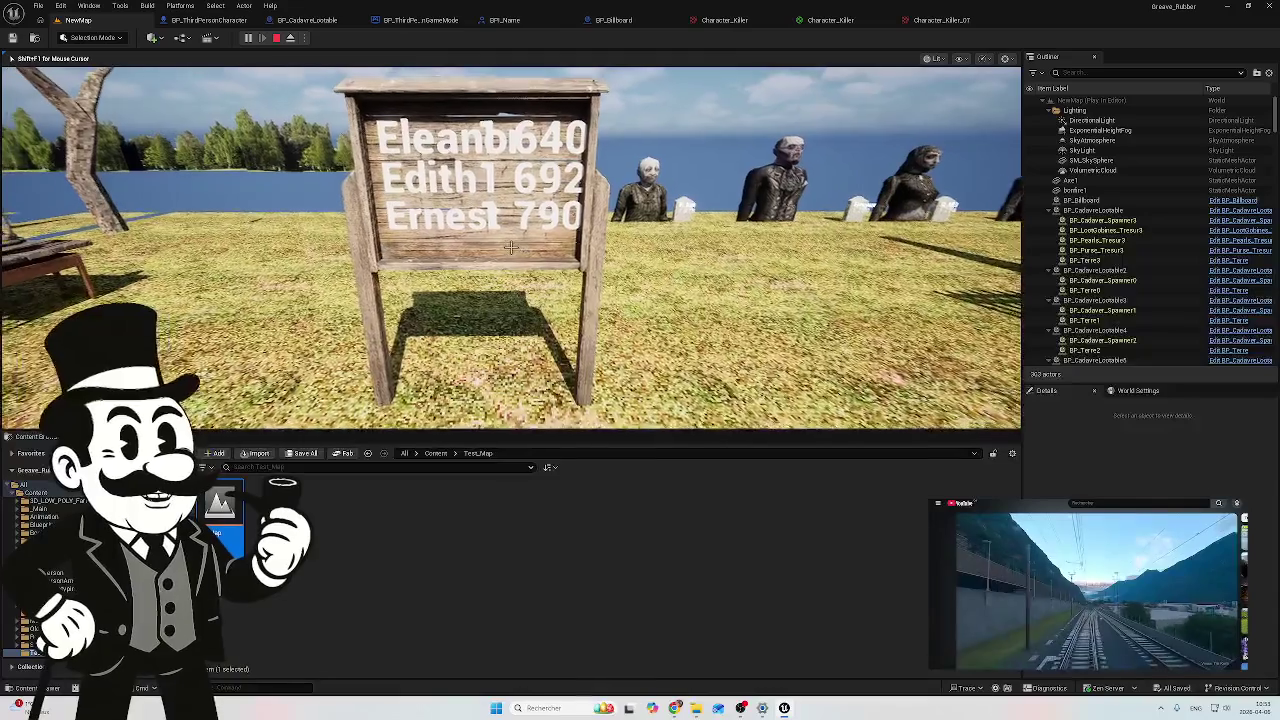
{"action": "key", "text": "w"}
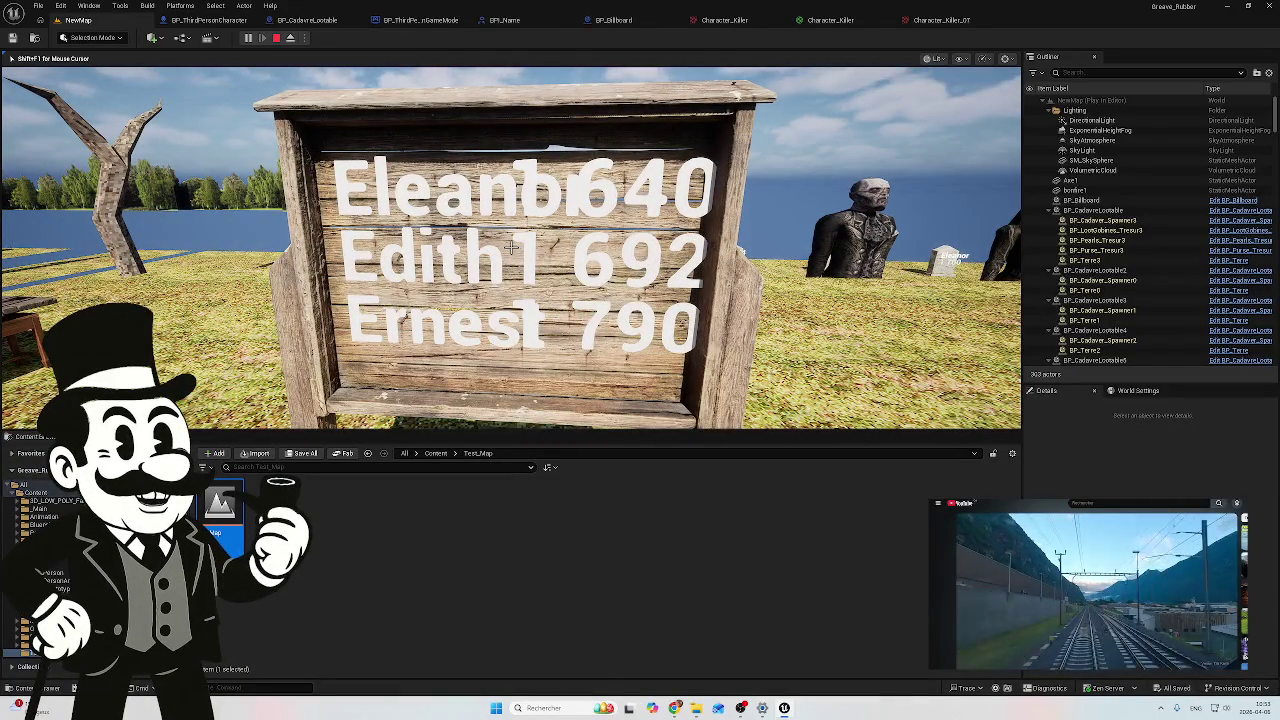
Step: Walk on to view the tombstones, stop play and go back to the BP_Billboard graph
{"action": "key", "text": "d"}
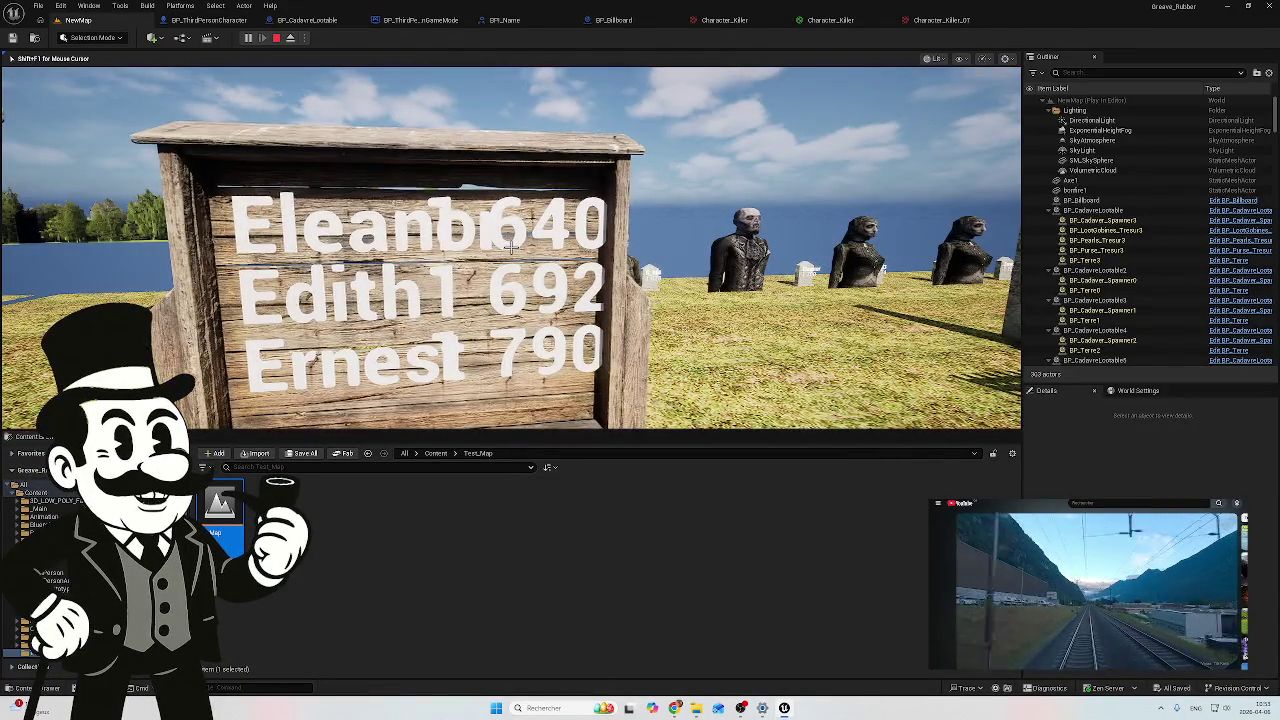
{"action": "key", "text": "w"}
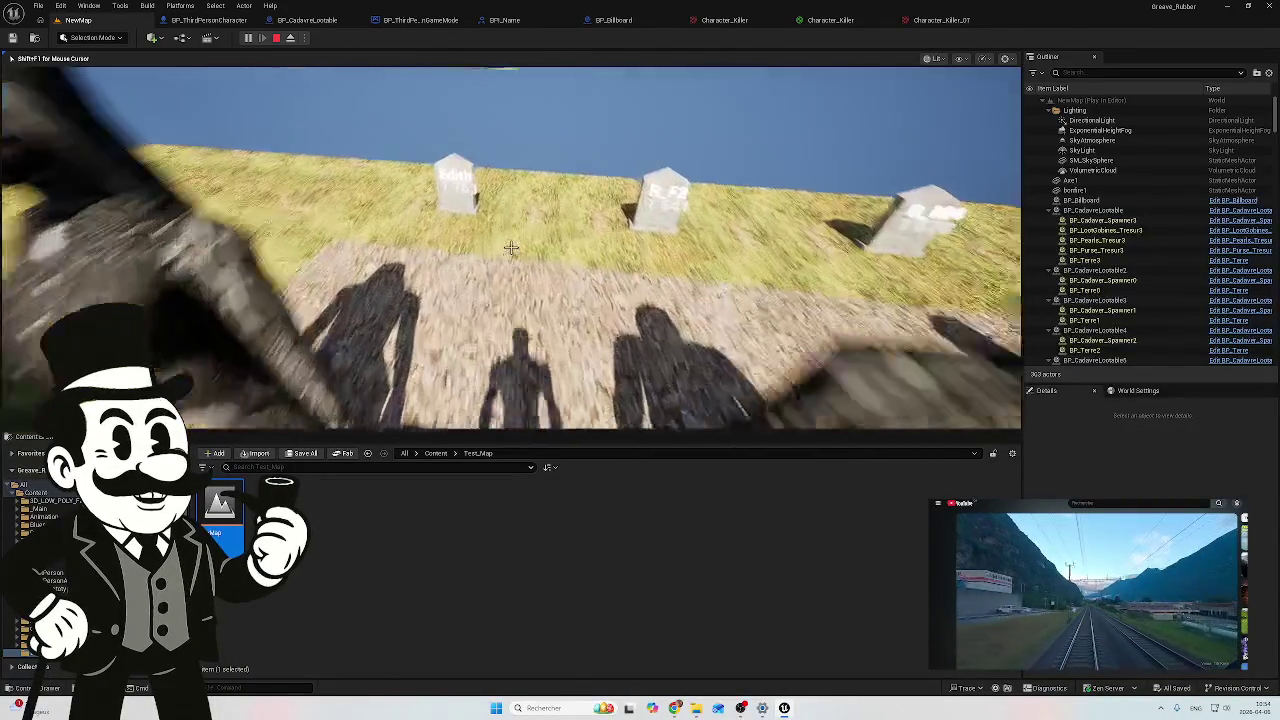
{"action": "key", "text": "s"}
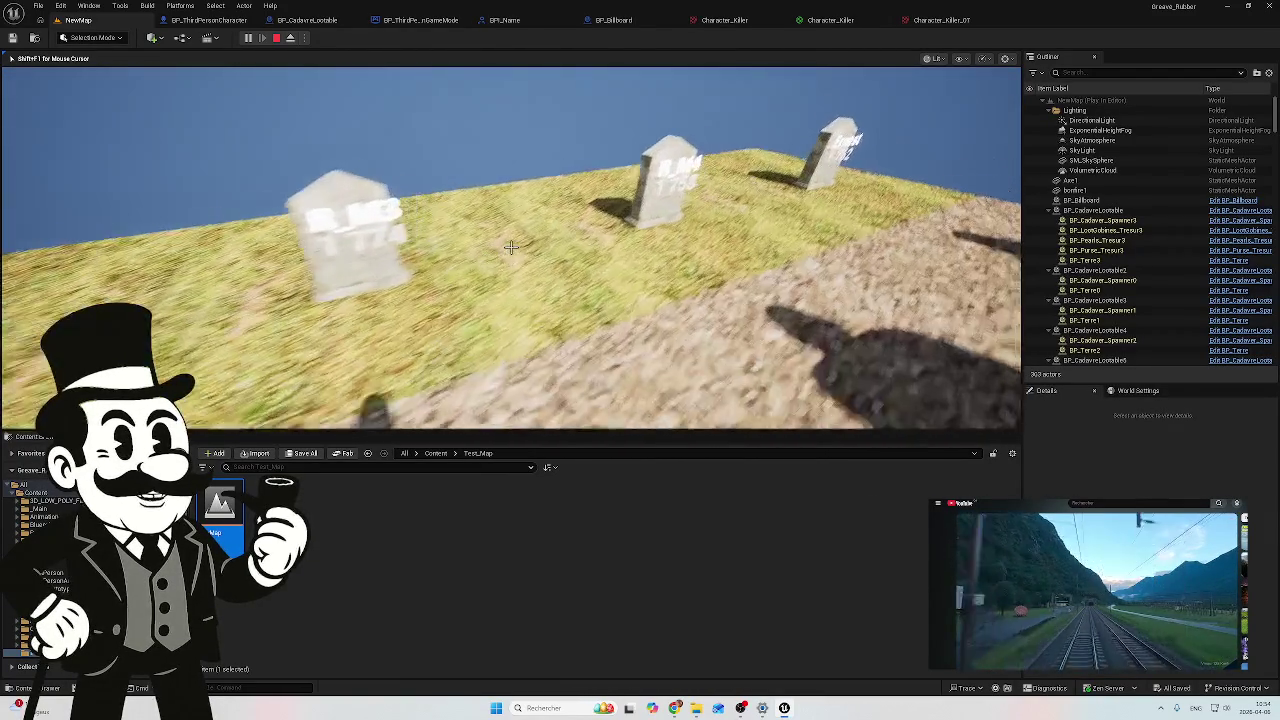
{"action": "key", "text": "Escape"}
{"action": "left_click", "coordinate": [610, 20]}
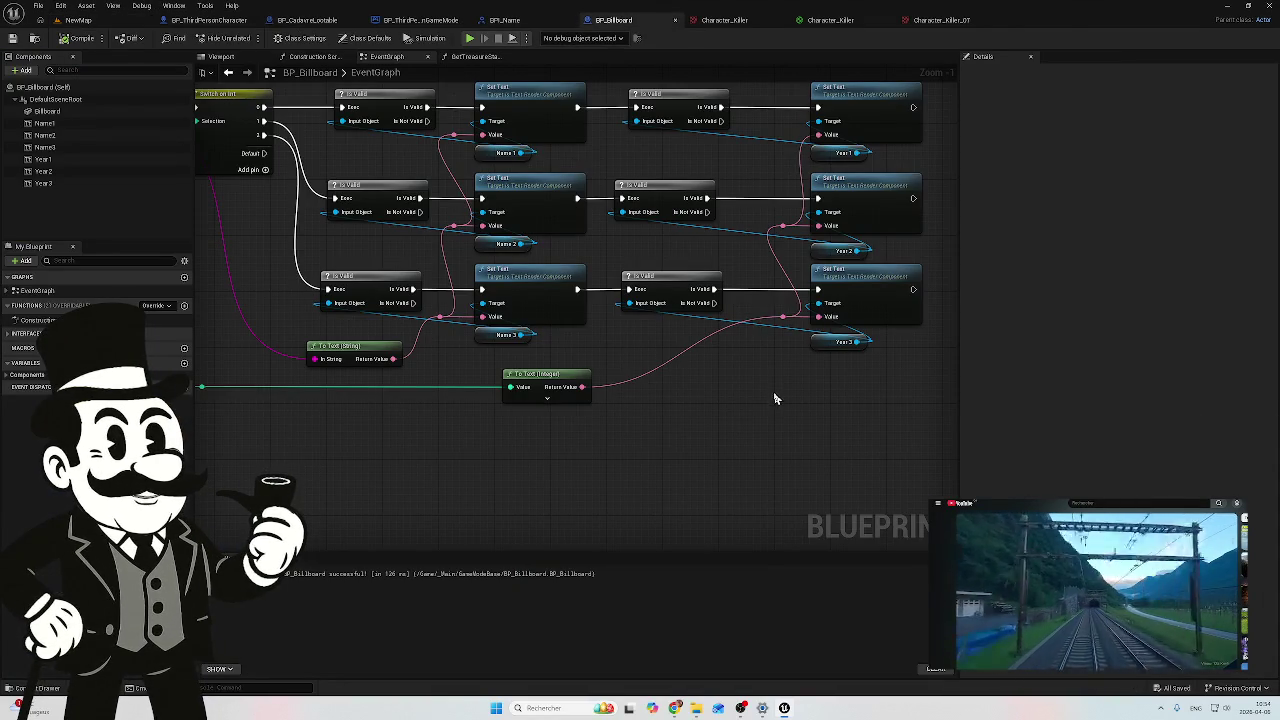
{"action": "mouse_move", "coordinate": [459, 410]}
{"action": "left_mouse_down"}
{"action": "mouse_move", "coordinate": [686, 426]}
{"action": "mouse_move", "coordinate": [584, 432]}
{"action": "left_mouse_up"}
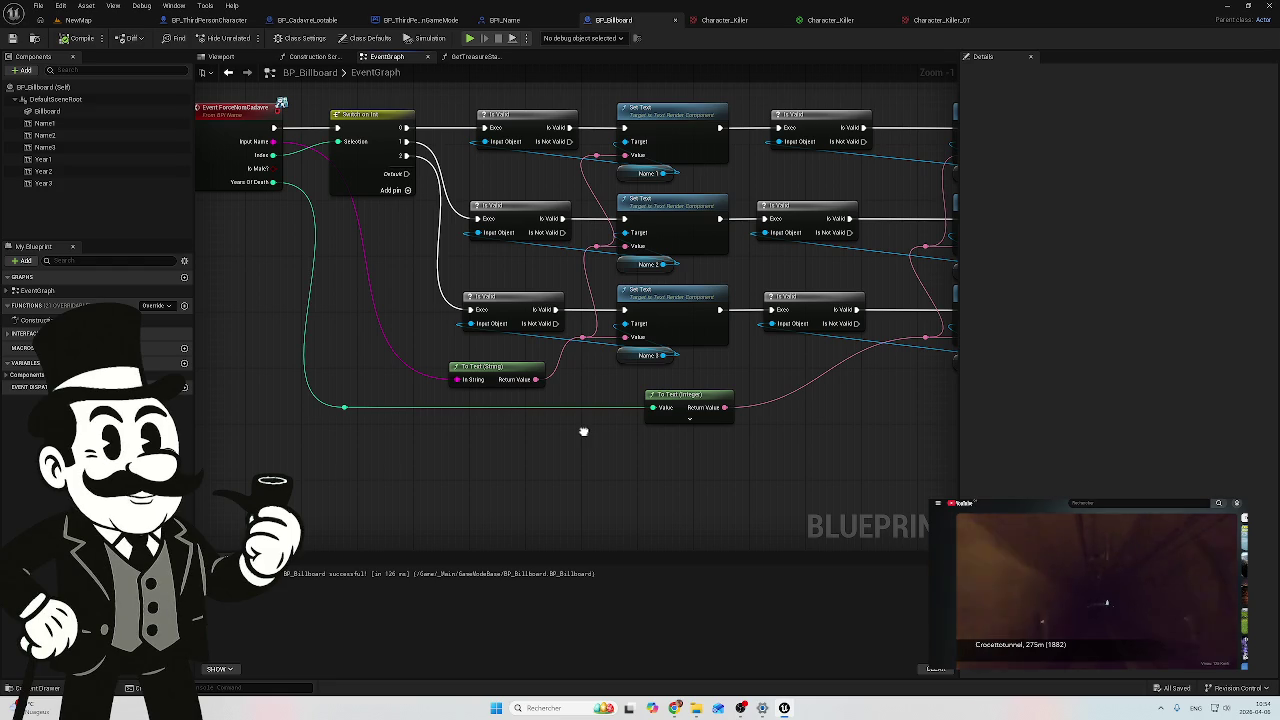